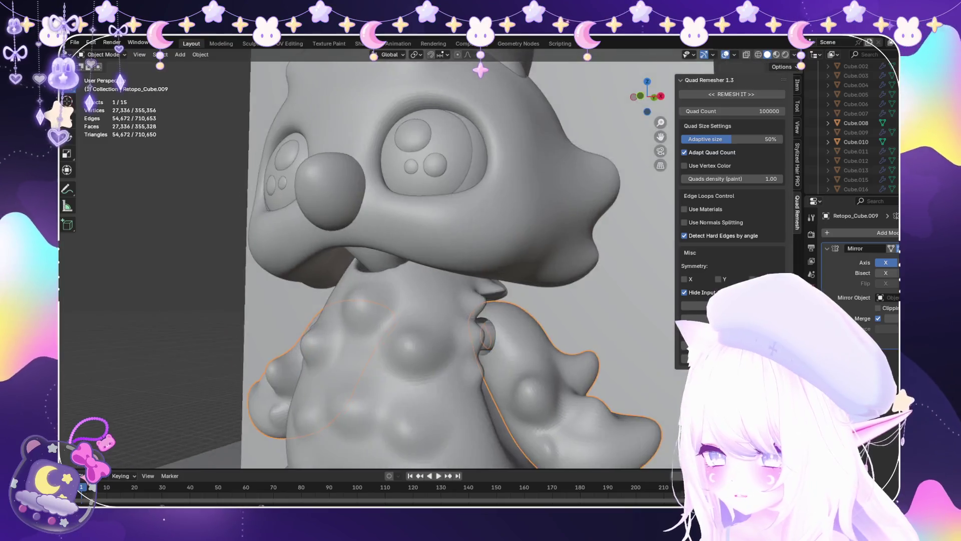
Orbit around the character, selecting the torso, head, arms and ear pieces to inspect them.
scroll(410, 261, up, 6)
scroll(418, 265, up, 2)
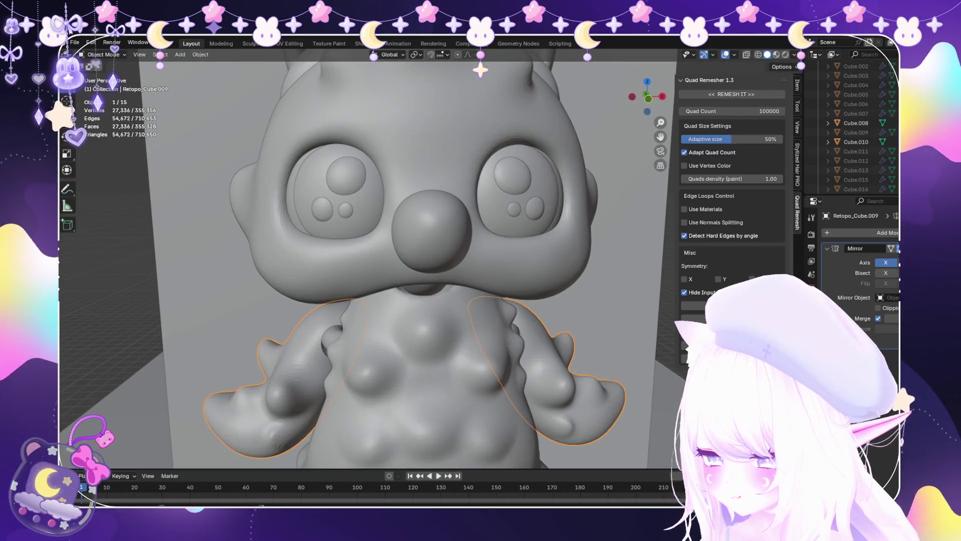
mouse_move(418, 265)
middle_down()
mouse_move(350, 258)
mouse_move(391, 258)
middle_up()
scroll(350, 258, down, 2)
click(411, 326)
click(408, 180)
scroll(408, 180, up, 3)
mouse_move(408, 181)
middle_down()
mouse_move(408, 150)
mouse_move(408, 181)
middle_up()
scroll(408, 225, down, 3)
click(408, 345)
mouse_move(408, 346)
middle_down()
mouse_move(360, 336)
mouse_move(440, 335)
mouse_move(380, 335)
middle_up()
scroll(361, 335, up, 3)
scroll(381, 335, up, 6)
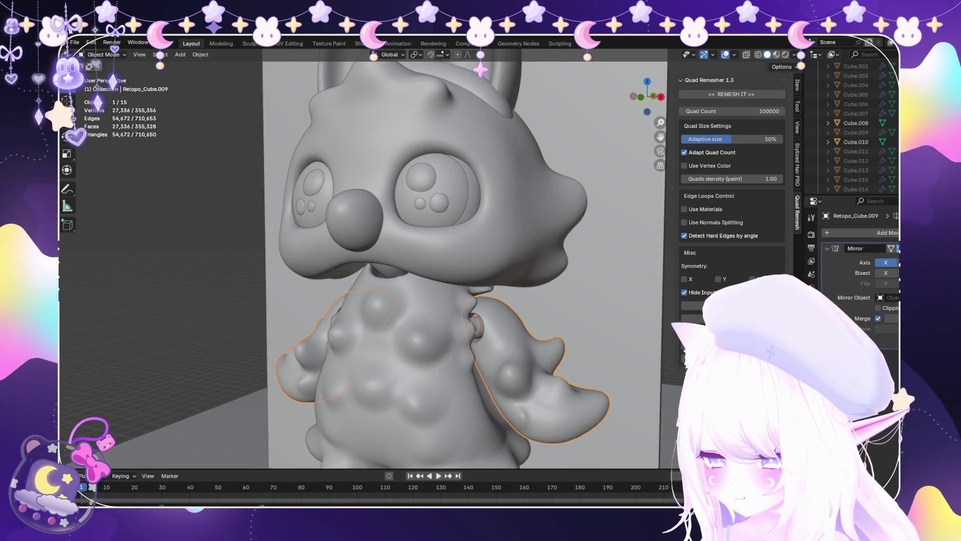
scroll(381, 335, down, 5)
mouse_move(381, 336)
middle_down()
mouse_move(361, 335)
mouse_move(360, 360)
middle_up()
scroll(359, 361, up, 4)
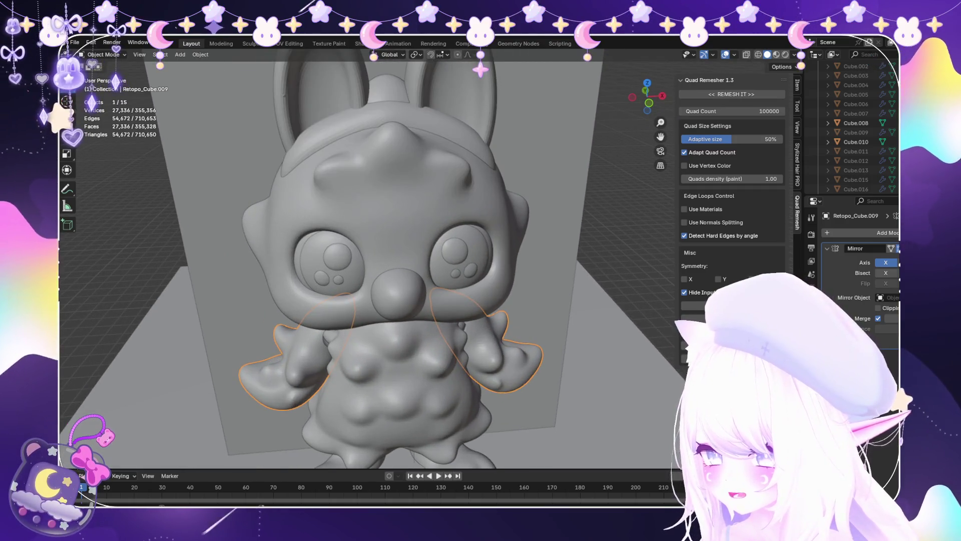
click(391, 138)
middle_drag(391, 137, 350, 150)
middle_drag(370, 250, 370, 200)
scroll(371, 235, up, 5)
scroll(502, 202, down, 5)
mouse_move(503, 202)
middle_down()
mouse_move(500, 184)
mouse_move(451, 185)
middle_up()
scroll(450, 185, up, 4)
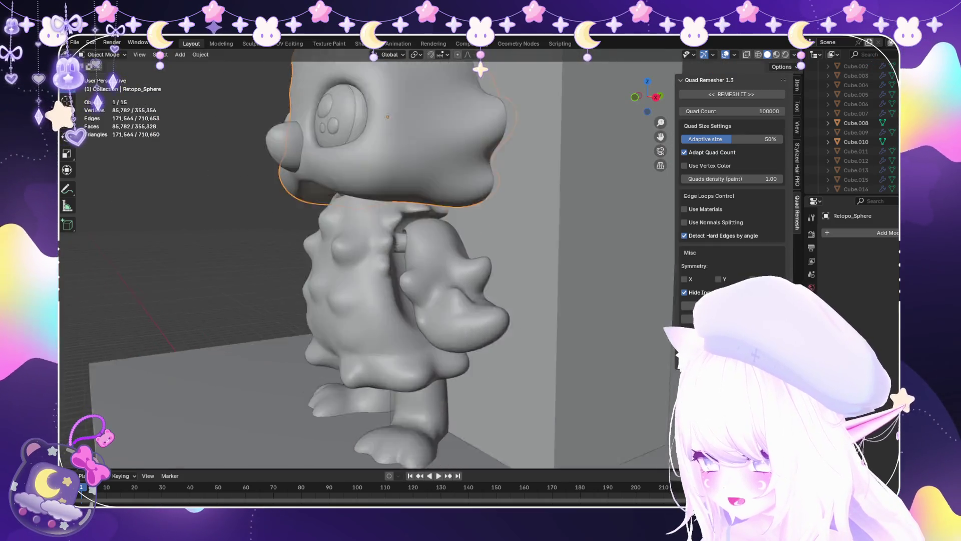
Inspect the legs, body, head, nose and eye pieces, ending with an eye selected.
click(346, 323)
middle_drag(346, 323, 281, 261)
mouse_move(350, 225)
middle_down()
mouse_move(466, 215)
mouse_move(380, 225)
middle_up()
click(466, 210)
scroll(451, 226, up, 3)
scroll(400, 225, down, 4)
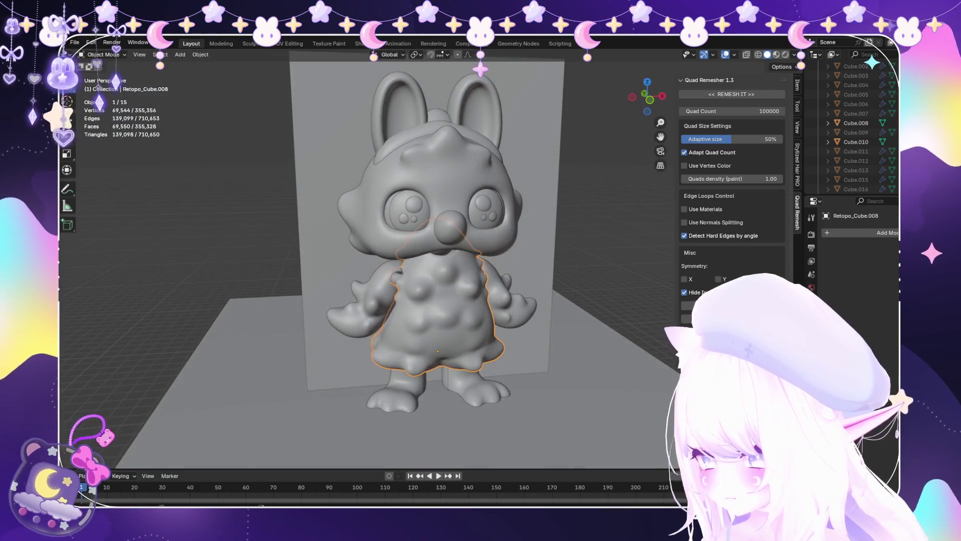
scroll(436, 250, down, 3)
scroll(431, 250, up, 4)
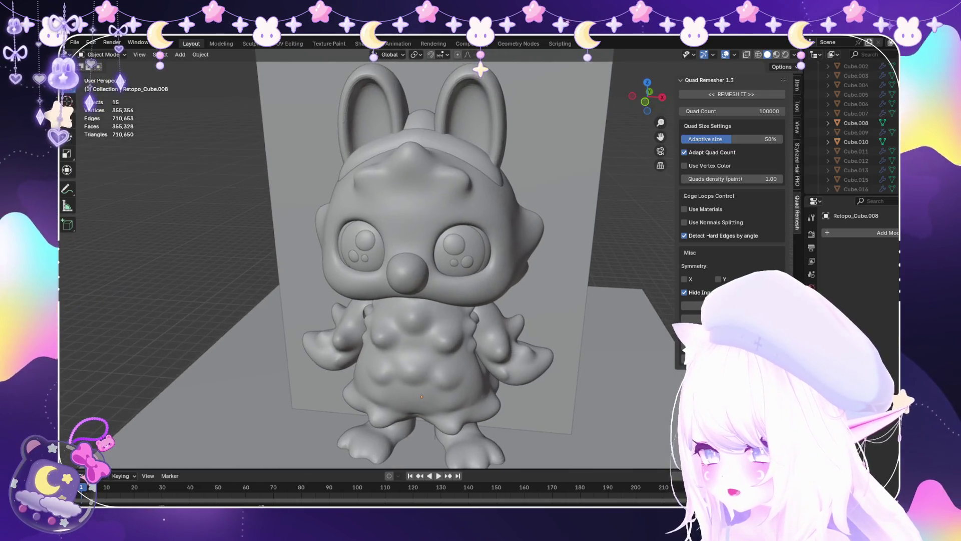
scroll(421, 251, down, 3)
middle_drag(421, 250, 360, 235)
click(411, 165)
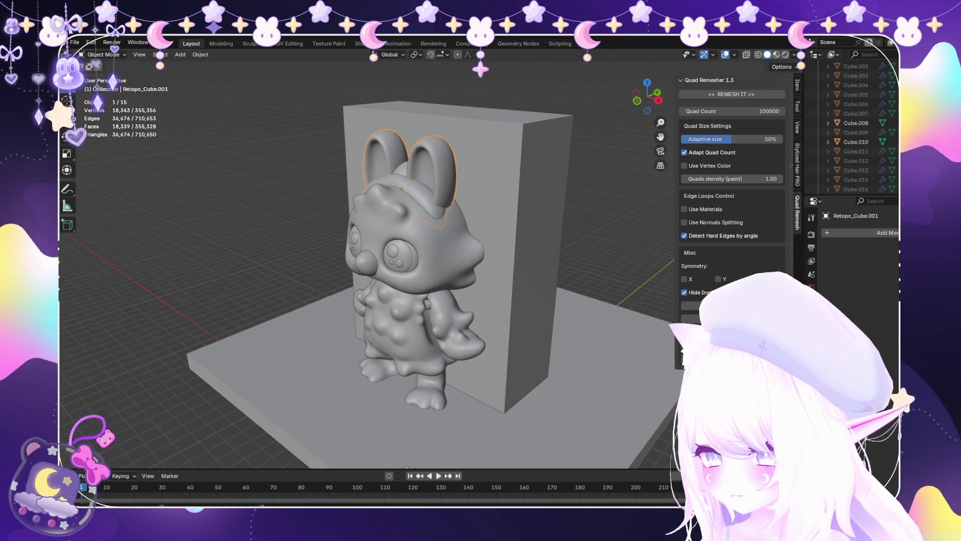
scroll(411, 165, up, 4)
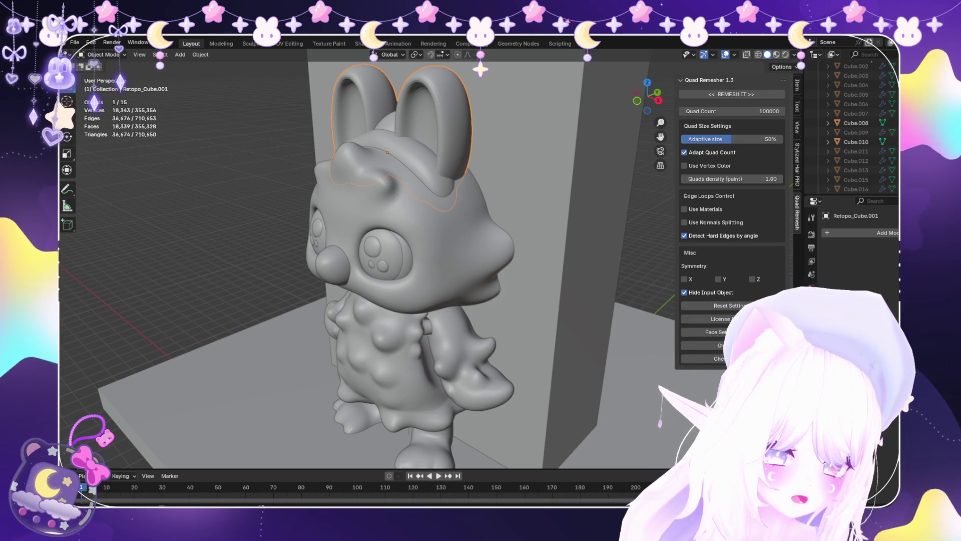
mouse_move(371, 250)
middle_down()
mouse_move(350, 226)
mouse_move(390, 260)
mouse_move(361, 225)
mouse_move(366, 216)
middle_up()
scroll(391, 260, up, 3)
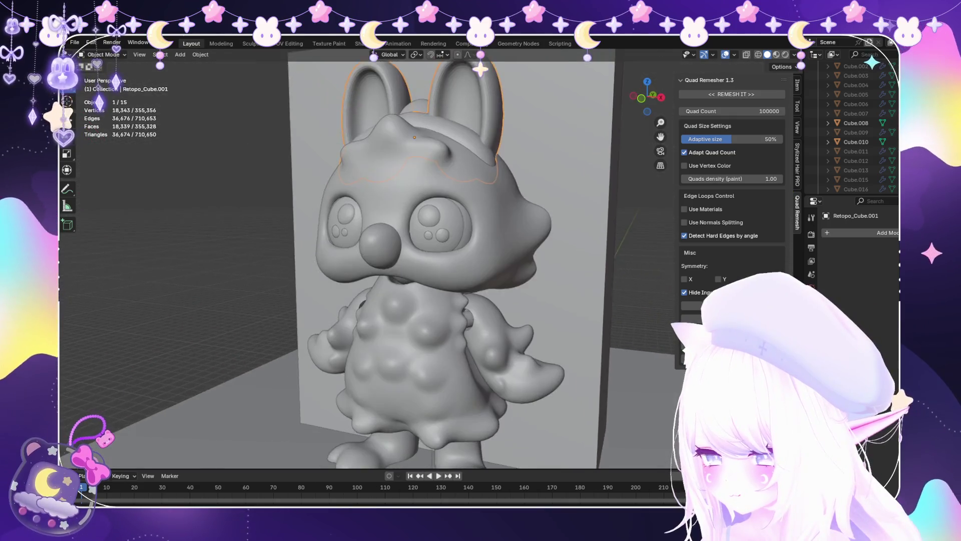
click(365, 215)
scroll(366, 215, up, 2)
click(445, 213)
scroll(500, 250, up, 3)
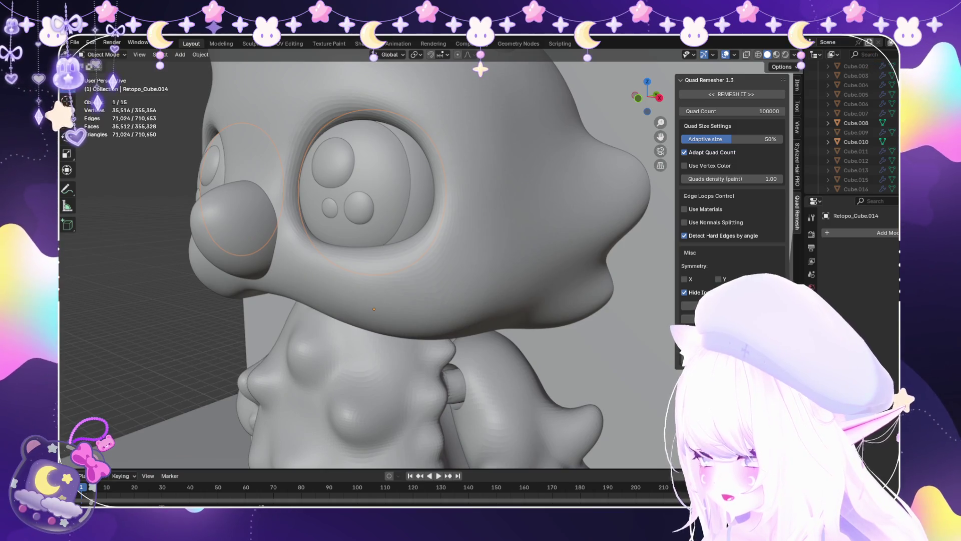
Remesh the two eyes with Quad Remesher at 20000 and 10000 quads.
click(731, 111)
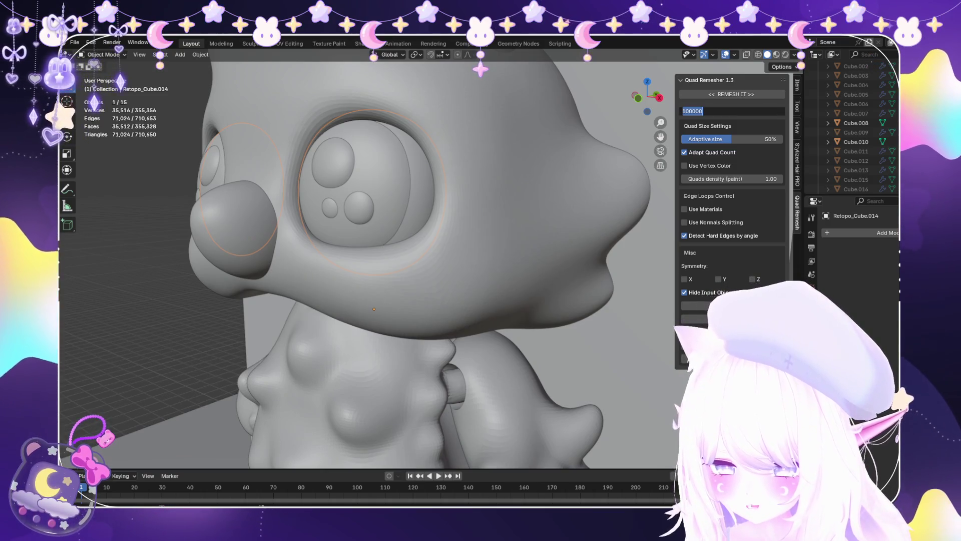
text(200)
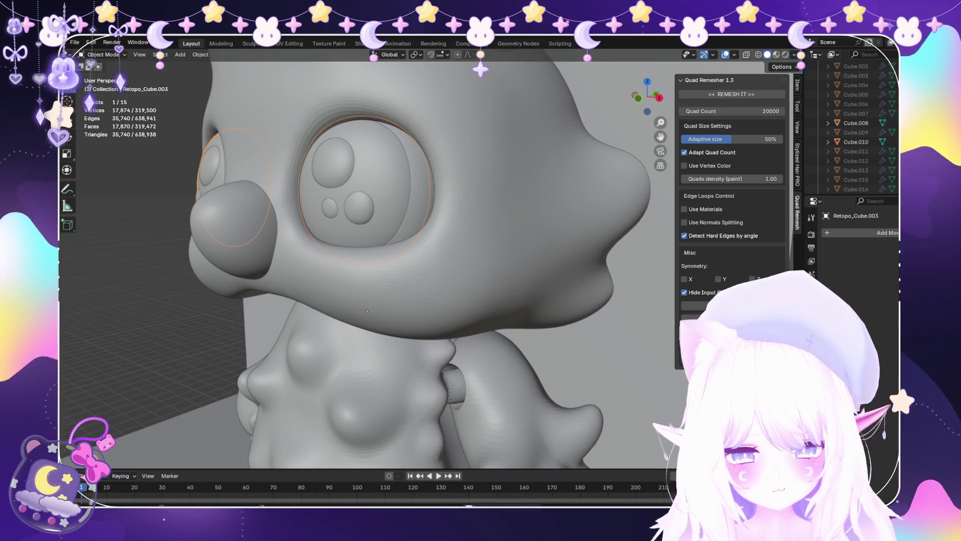
middle_drag(368, 261, 425, 263)
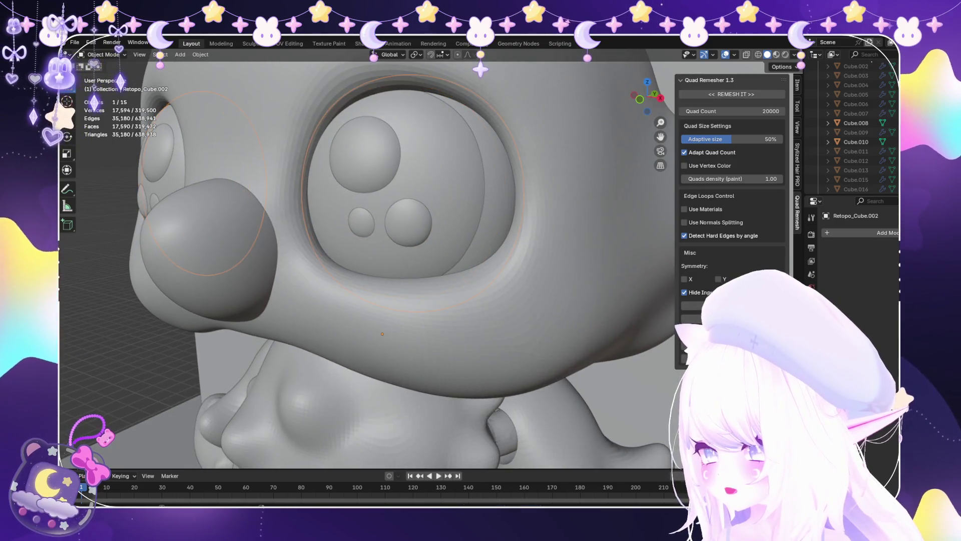
click(510, 211)
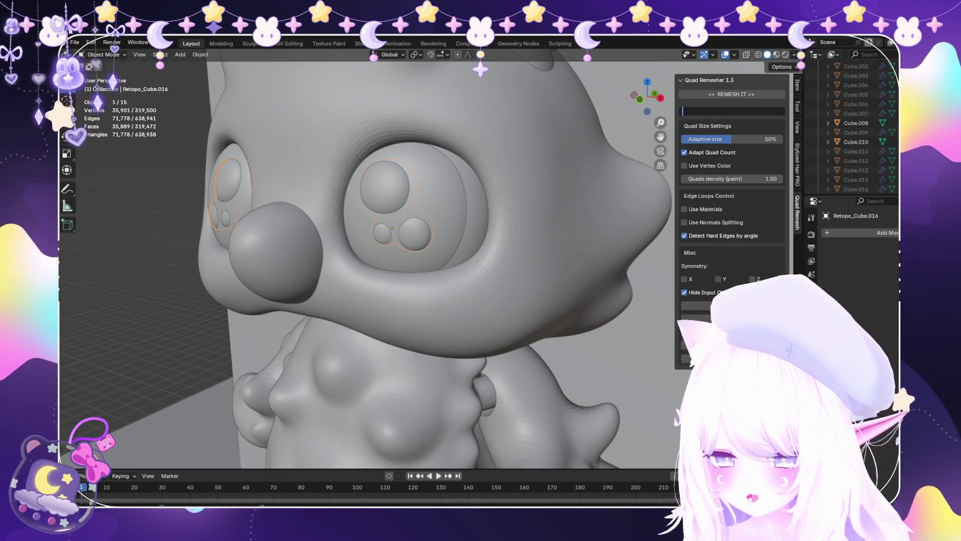
text(10000)
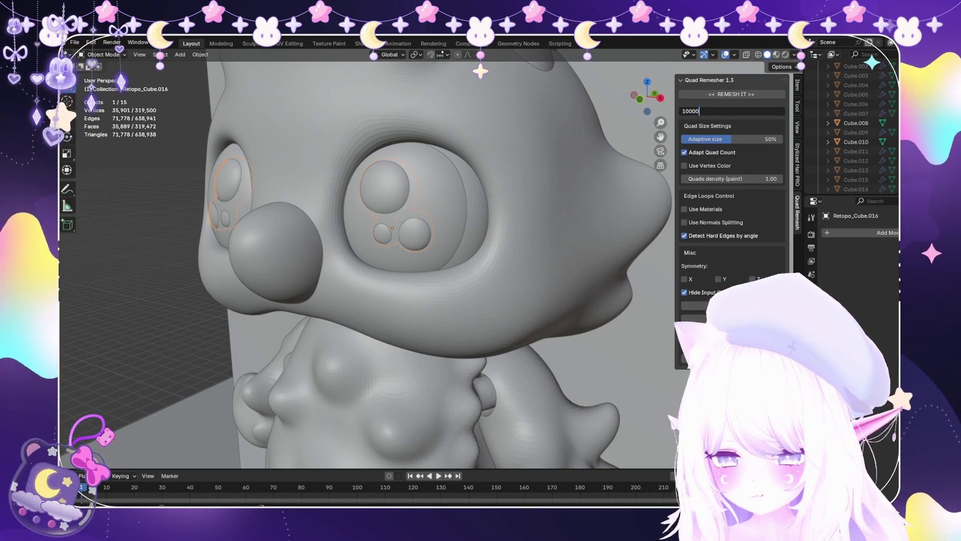
key(Return)
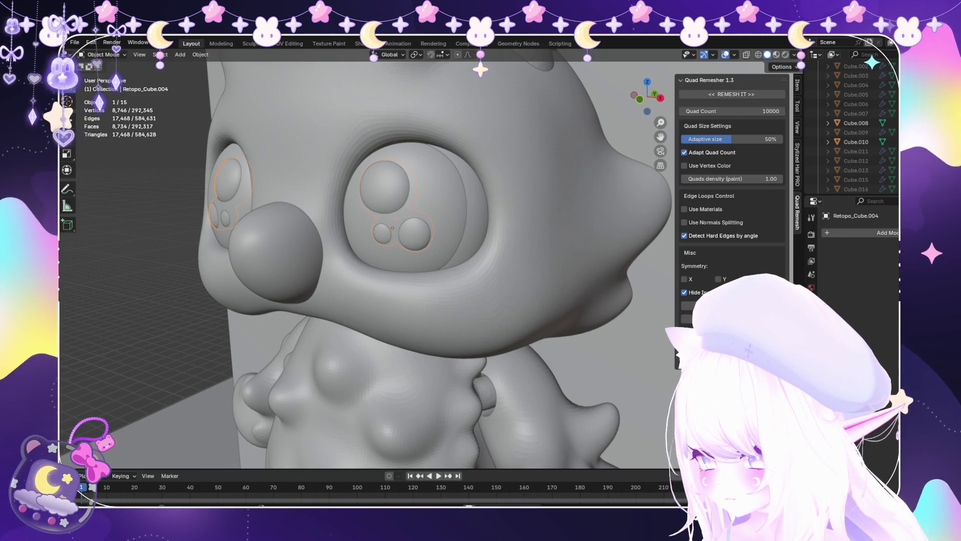
Remesh the nose sphere at 5000 quads, then clear the selection.
click(281, 250)
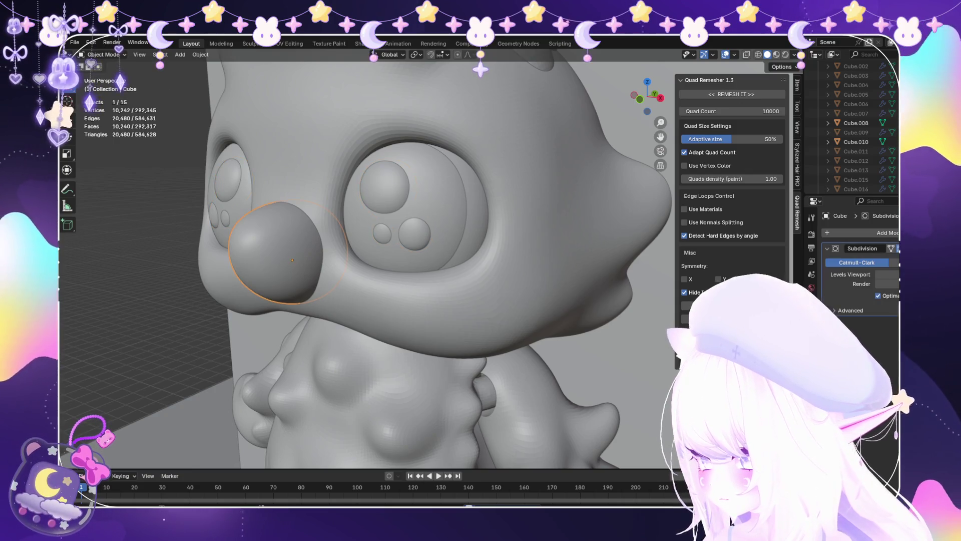
click(731, 110)
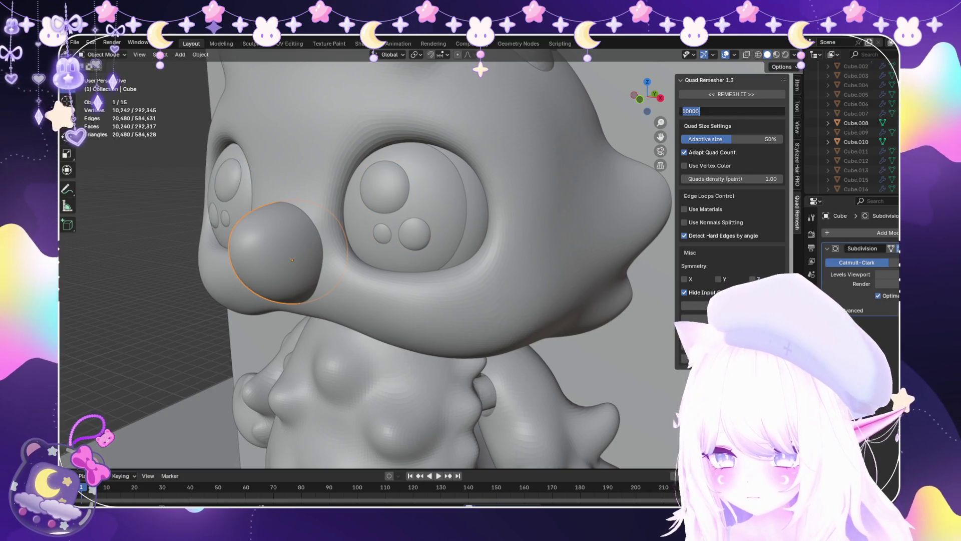
text(5000)
key(Return)
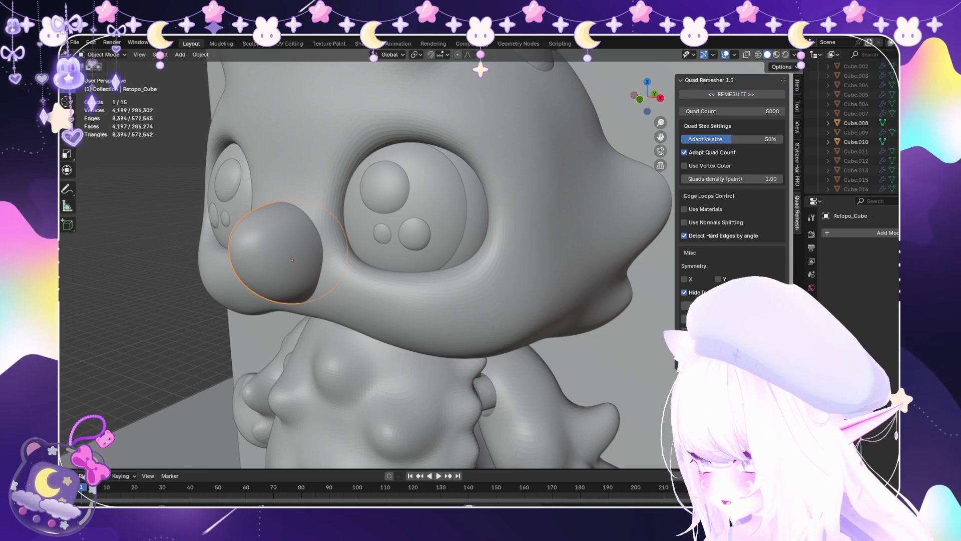
scroll(368, 260, down, 5)
mouse_move(368, 260)
middle_down()
mouse_move(420, 258)
mouse_move(401, 250)
mouse_move(395, 220)
middle_up()
key(alt+a)
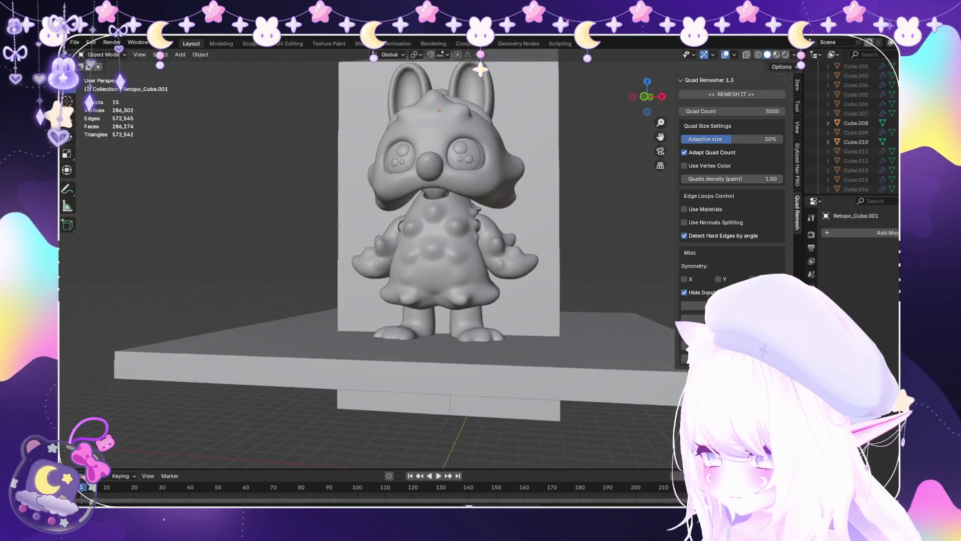
Remesh the legs and feet piece at a 30000 quad count.
scroll(430, 285, up, 3)
click(416, 330)
scroll(451, 226, up, 2)
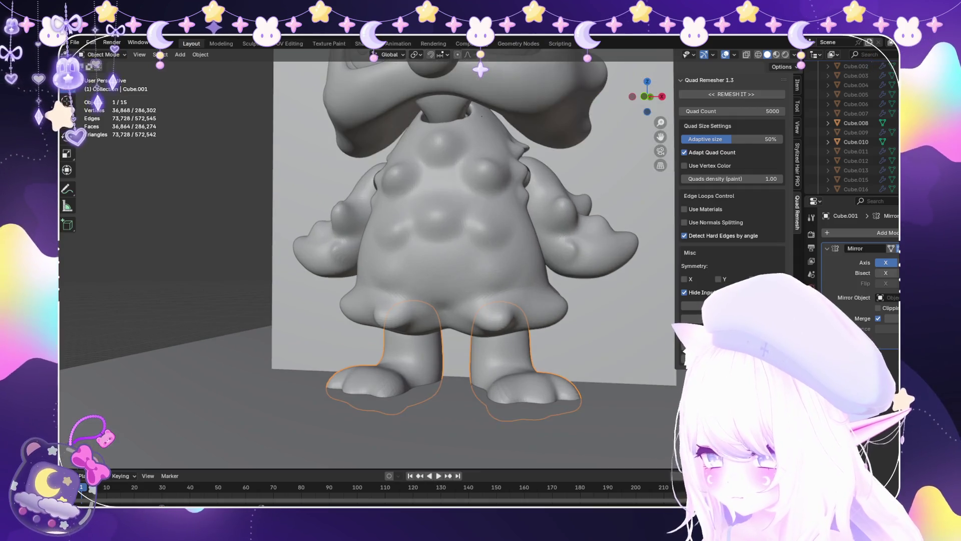
double_click(731, 111)
text(30)
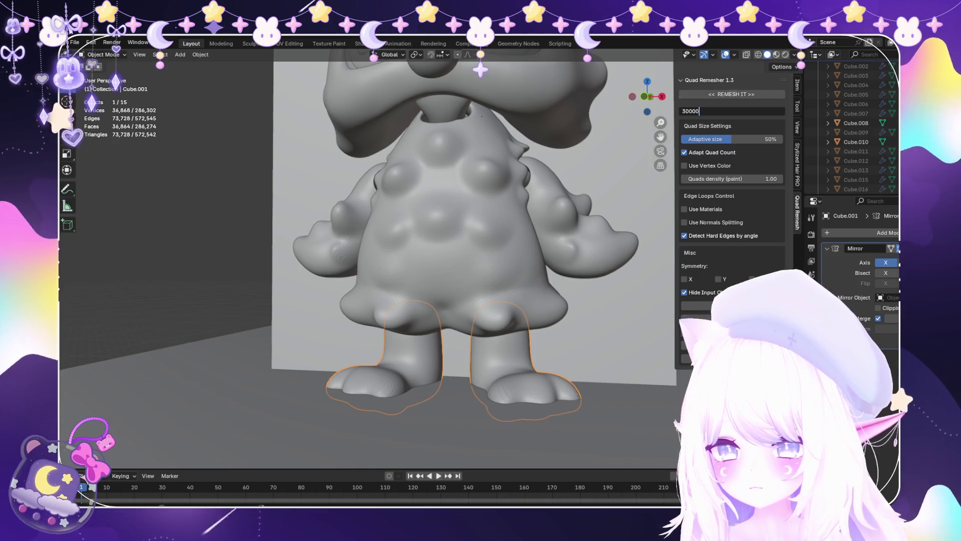
key(Return)
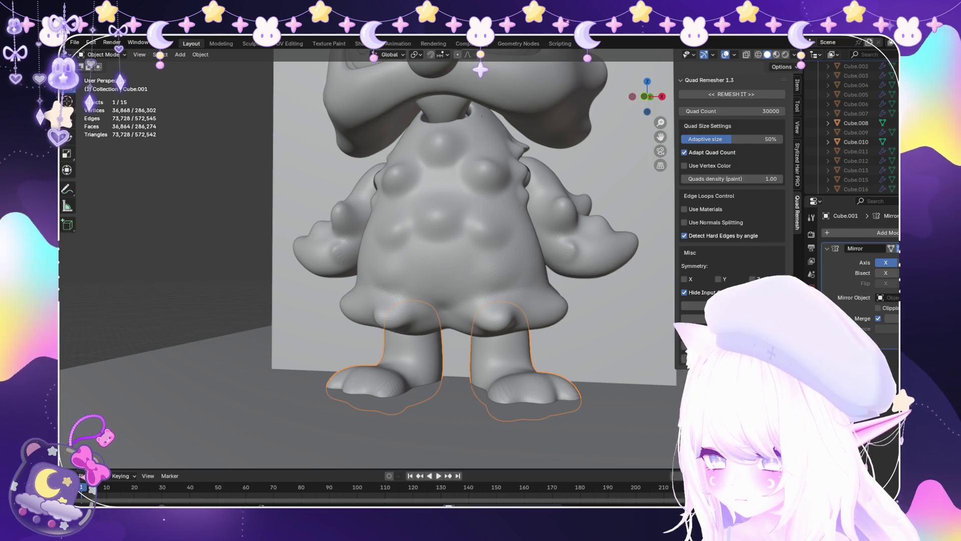
scroll(371, 260, down, 6)
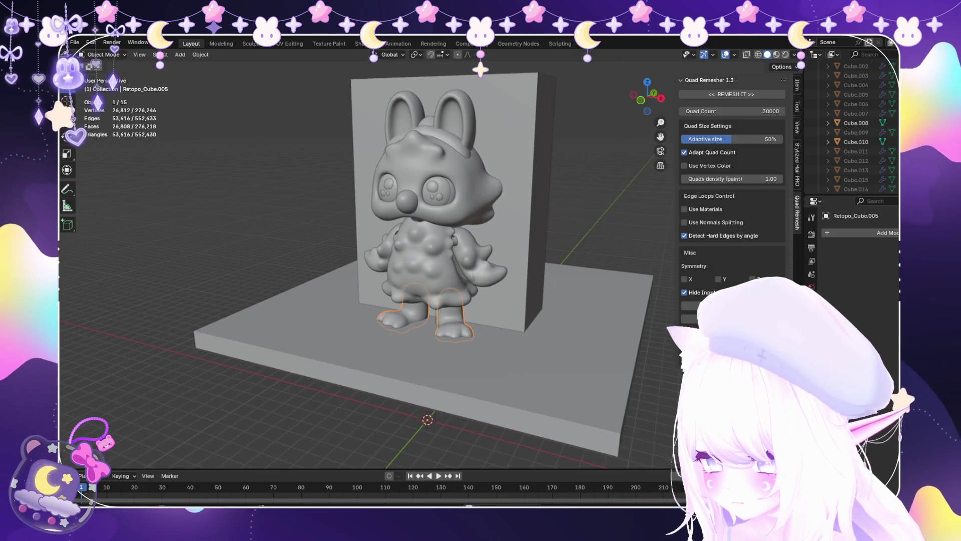
key(alt+a)
Delete the two stray cameras and frame the whole scene with Home.
mouse_move(370, 261)
middle_down()
mouse_move(430, 260)
mouse_move(401, 240)
mouse_move(395, 251)
middle_up()
scroll(450, 225, up, 4)
scroll(450, 226, down, 3)
scroll(450, 226, up, 6)
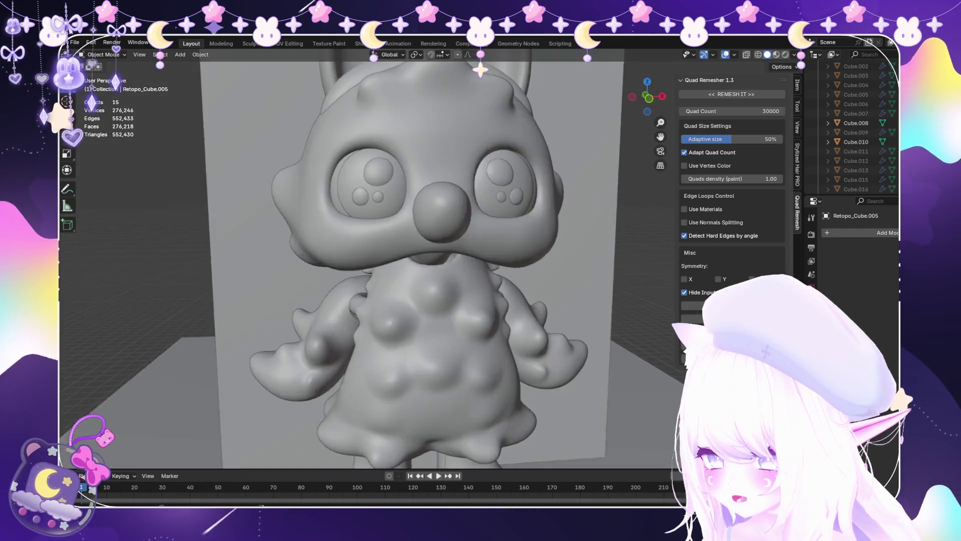
scroll(371, 260, down, 5)
scroll(371, 260, up, 4)
scroll(371, 260, down, 3)
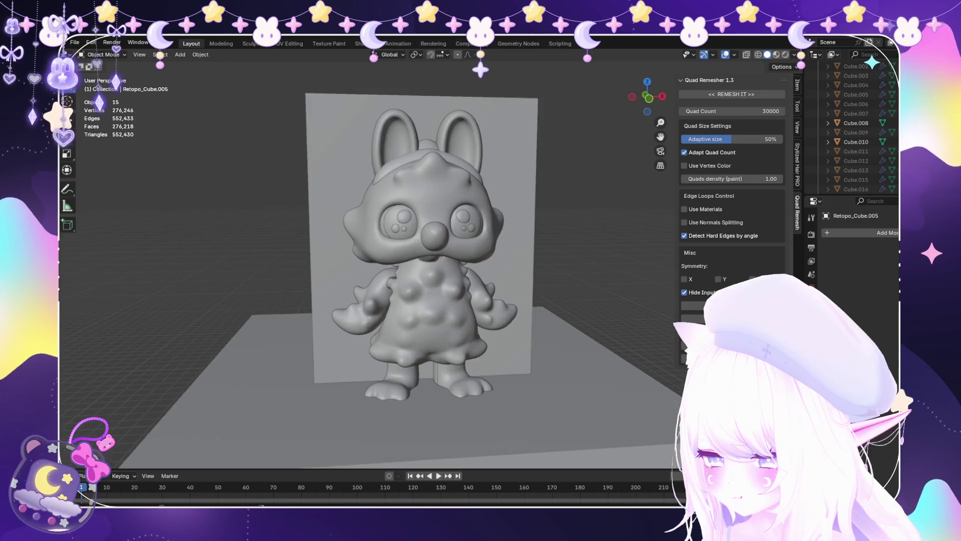
scroll(371, 260, up, 1)
mouse_move(451, 250)
middle_down()
mouse_move(308, 245)
mouse_move(395, 246)
mouse_move(416, 235)
mouse_move(416, 206)
middle_up()
scroll(415, 250, down, 2)
scroll(415, 250, up, 5)
scroll(416, 225, up, 3)
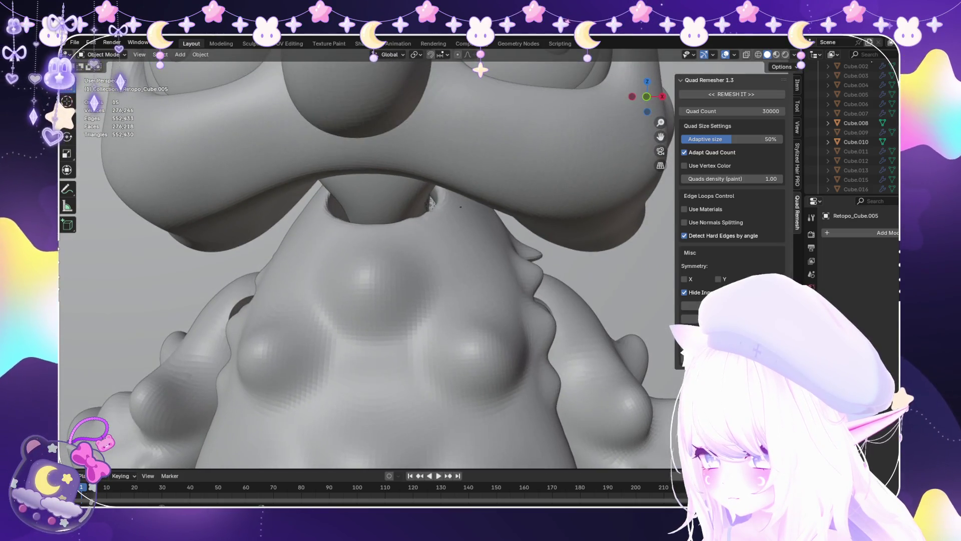
scroll(416, 225, up, 2)
click(430, 203)
key(ctrl+z)
key(ctrl+z)
key(ctrl+z)
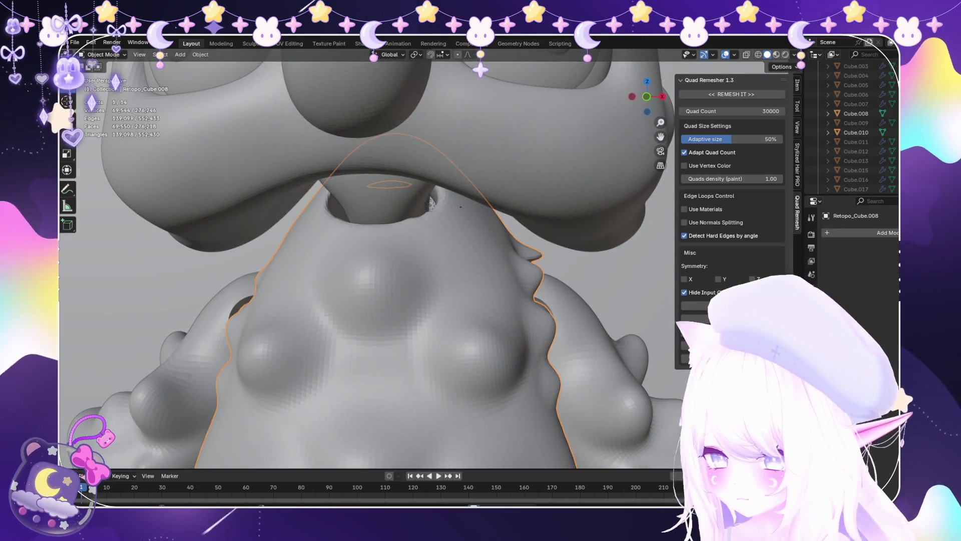
key(ctrl+z)
key(Home)
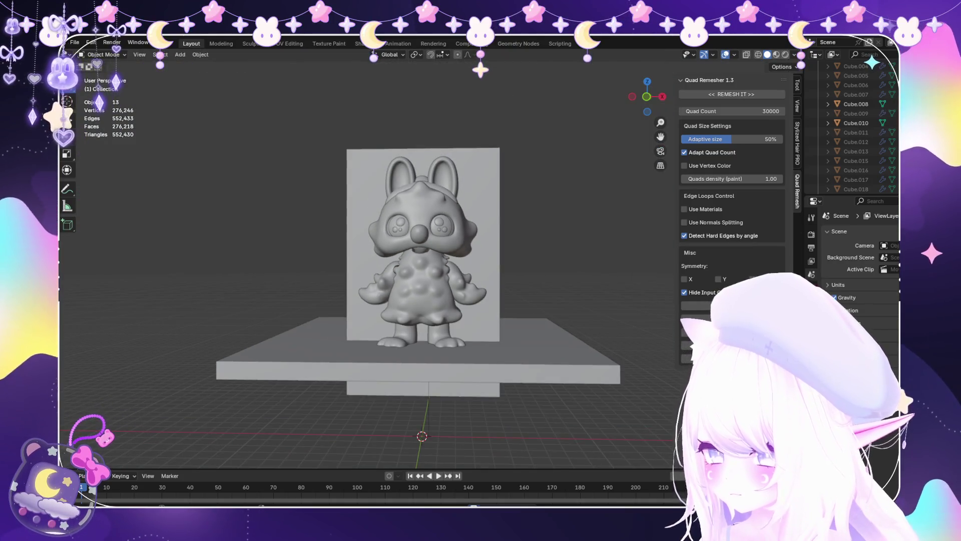
Select all objects and browse the File menu's export options.
click(75, 42)
mouse_move(381, 250)
middle_down()
mouse_move(320, 256)
mouse_move(451, 250)
mouse_move(380, 250)
middle_up()
key(a)
scroll(410, 281, down, 3)
scroll(410, 280, up, 4)
click(75, 42)
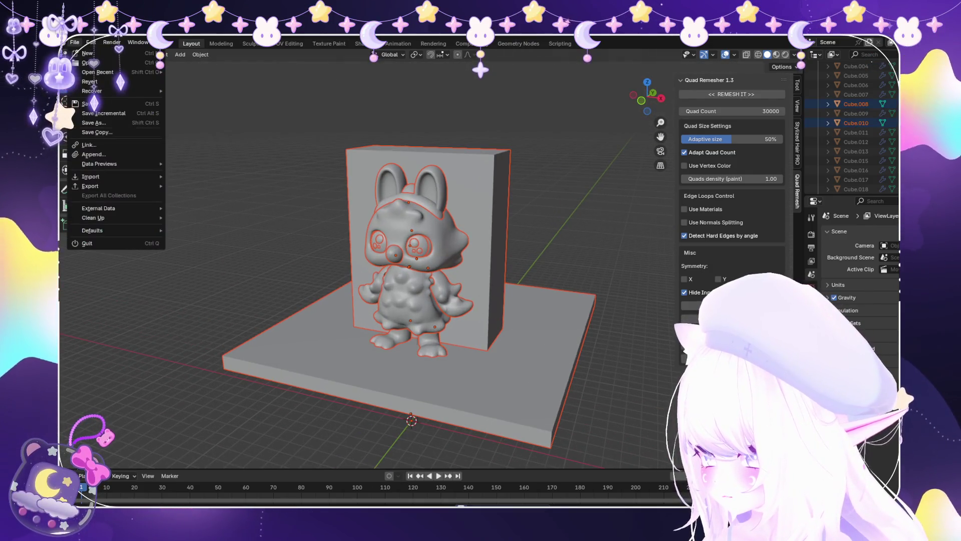
mouse_move(93, 186)
click(192, 251)
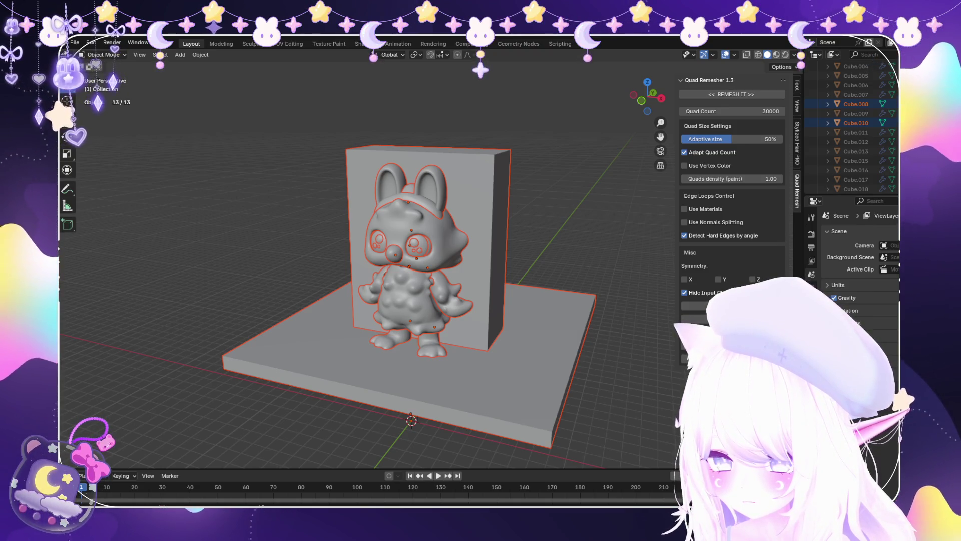
Load waffletic2.blend from the File > Open Recent list.
click(75, 42)
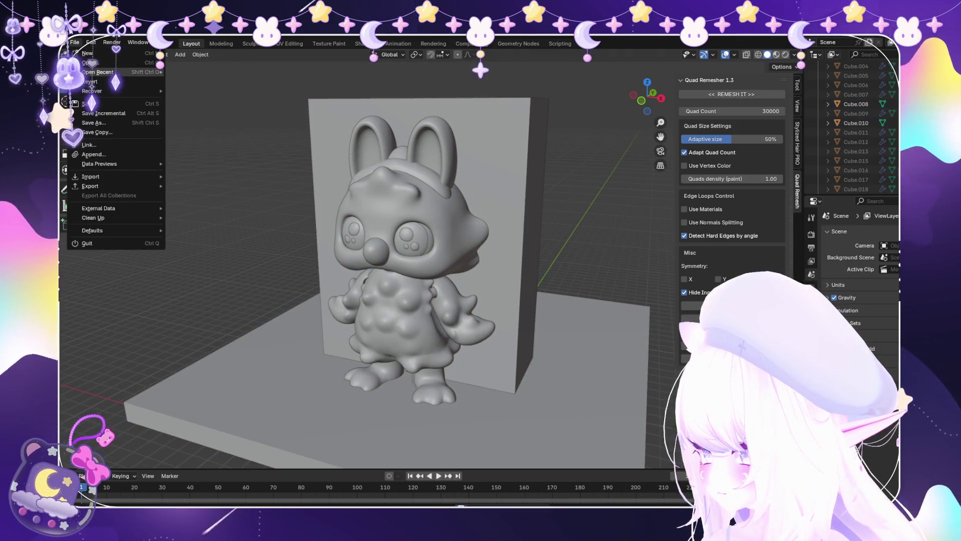
mouse_move(98, 71)
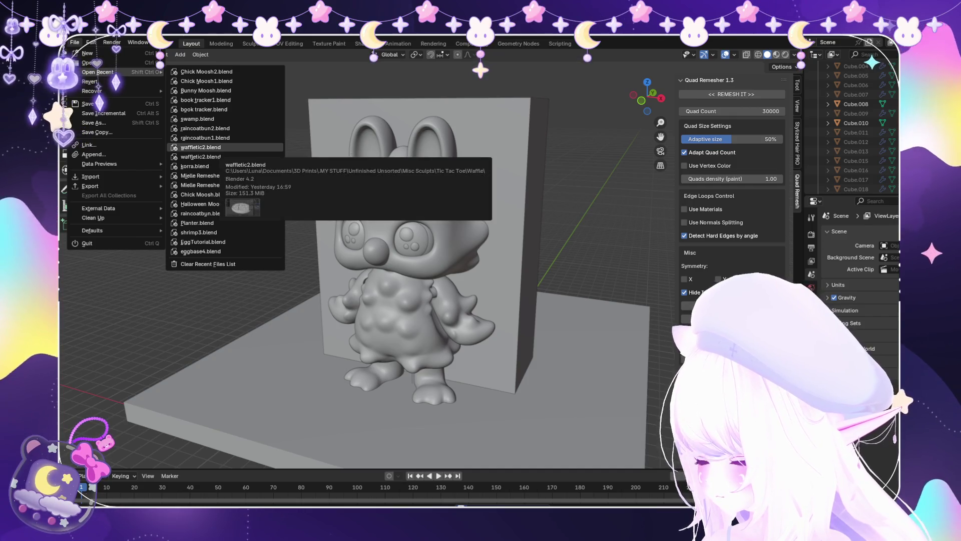
key(Escape)
key(Escape)
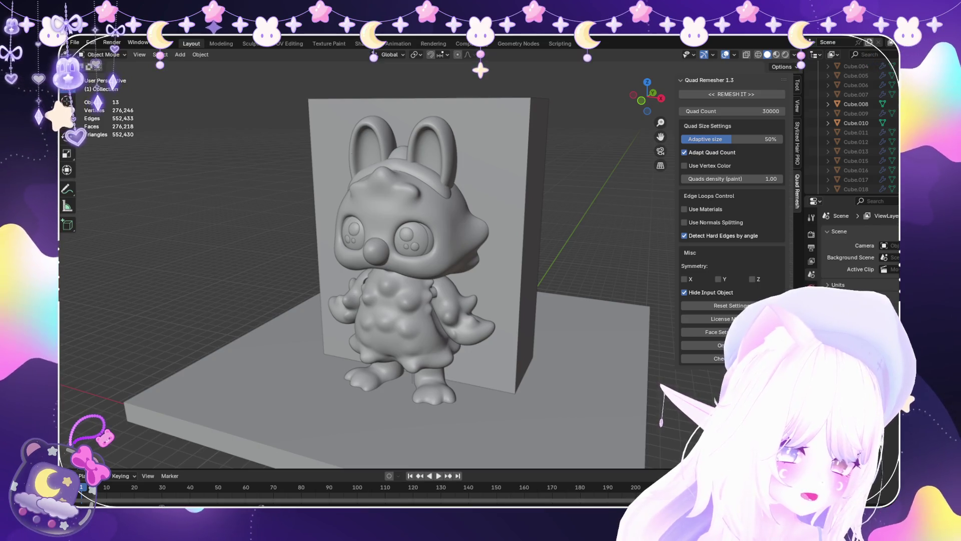
scroll(351, 260, up, 3)
mouse_move(350, 260)
middle_down()
mouse_move(320, 260)
mouse_move(360, 260)
middle_up()
click(74, 42)
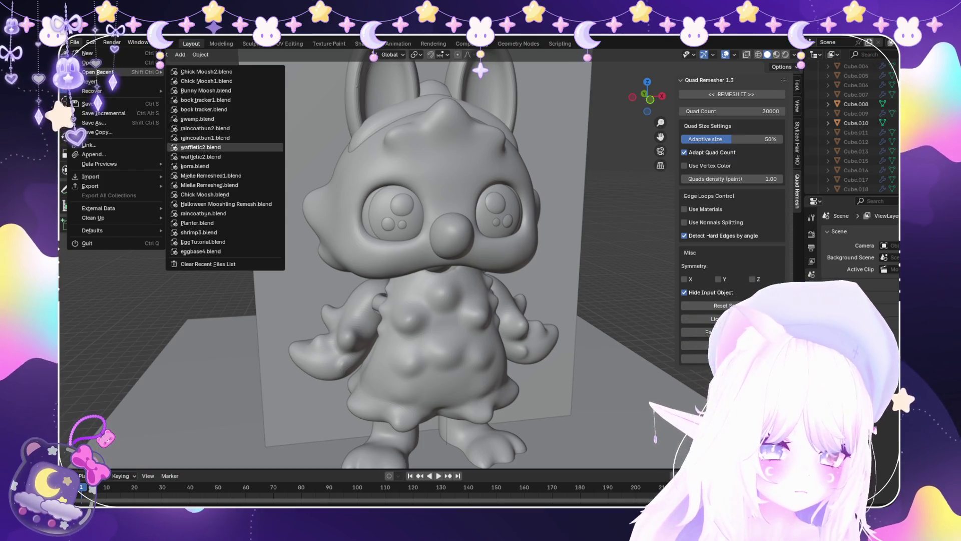
key(Return)
mouse_move(395, 270)
middle_down()
mouse_move(385, 200)
mouse_move(390, 320)
mouse_move(430, 280)
mouse_move(396, 235)
mouse_move(396, 211)
mouse_move(395, 220)
middle_up()
key(alt+a)
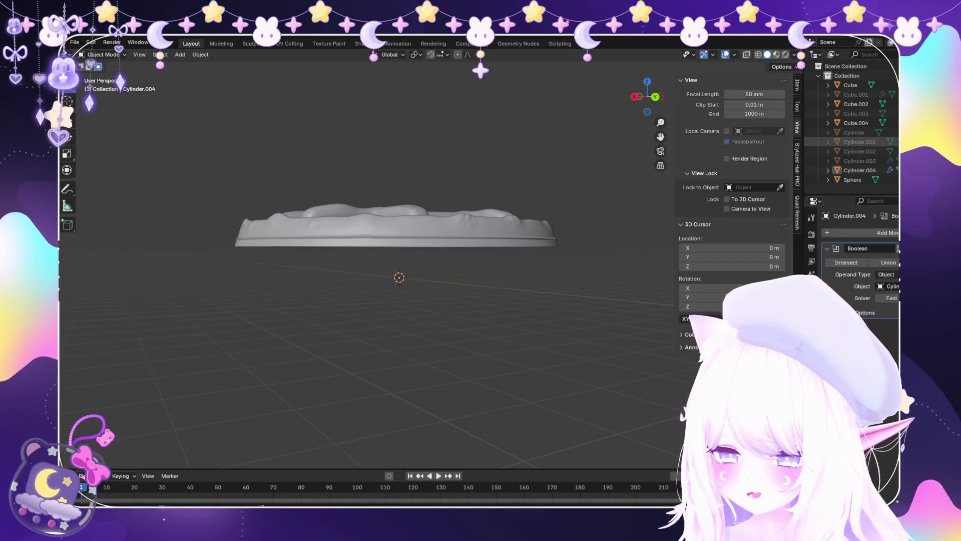
View the waffle in Material Preview shading from above and the side.
mouse_move(395, 220)
middle_down()
mouse_move(395, 330)
mouse_move(401, 271)
mouse_move(441, 266)
mouse_move(480, 240)
middle_up()
scroll(396, 270, up, 2)
key(z)
scroll(480, 240, up, 3)
middle_drag(395, 270, 438, 353)
scroll(438, 353, up, 2)
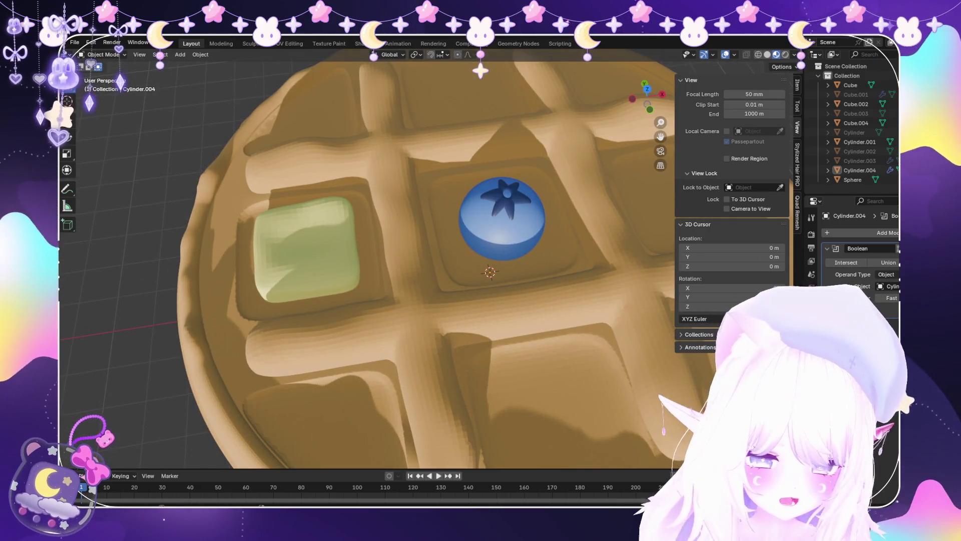
scroll(485, 258, down, 4)
middle_drag(465, 301, 466, 225)
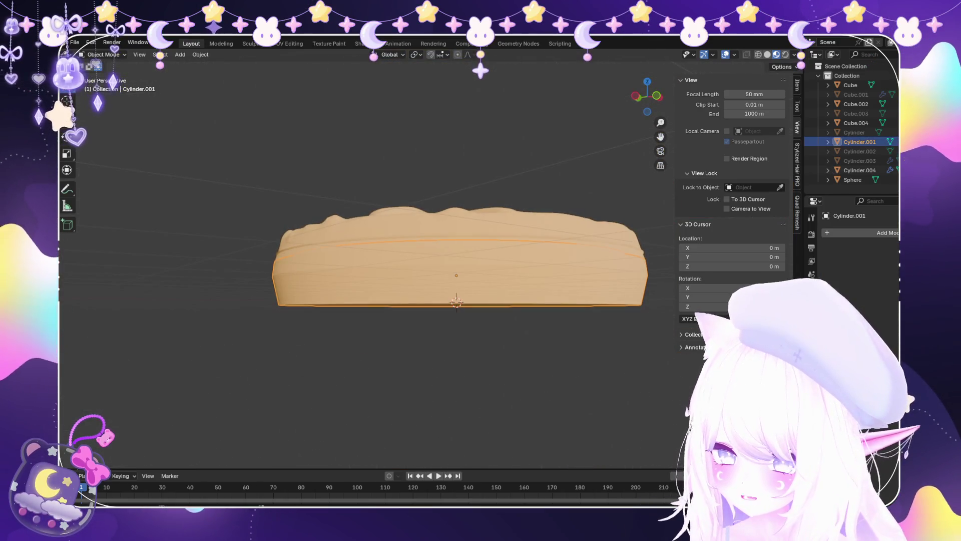
Hide Cylinder.004 to inspect the inner pieces, then unhide it and check the base.
click(860, 170)
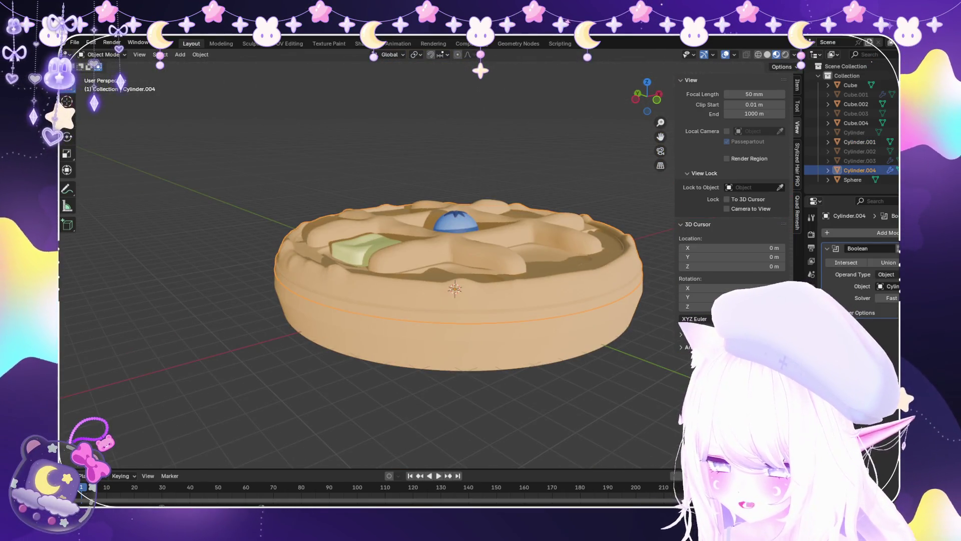
key(h)
click(856, 104)
mouse_move(466, 225)
middle_down()
mouse_move(466, 300)
mouse_move(465, 225)
mouse_move(500, 210)
mouse_move(475, 291)
mouse_move(466, 260)
mouse_move(466, 300)
middle_up()
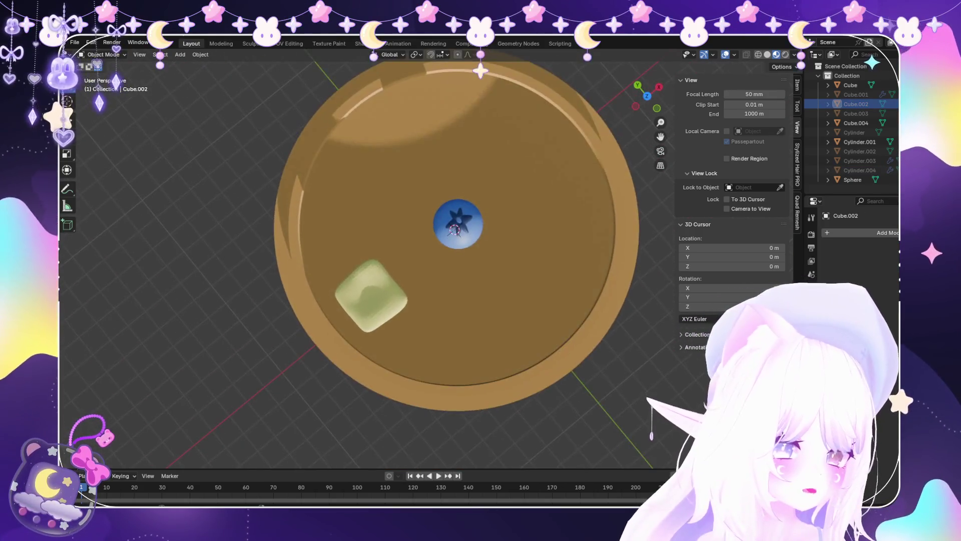
scroll(450, 241, up, 6)
scroll(451, 240, down, 6)
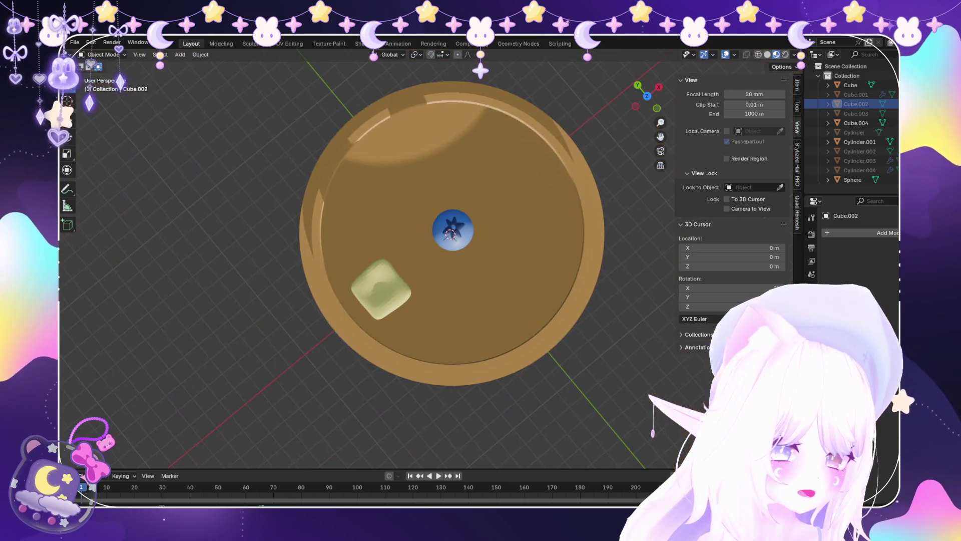
key(alt+h)
click(501, 326)
middle_drag(451, 235, 459, 165)
click(458, 300)
middle_drag(458, 291, 451, 341)
With Cylinder.004 selected, return to Solid shading and turn on X-ray.
click(859, 170)
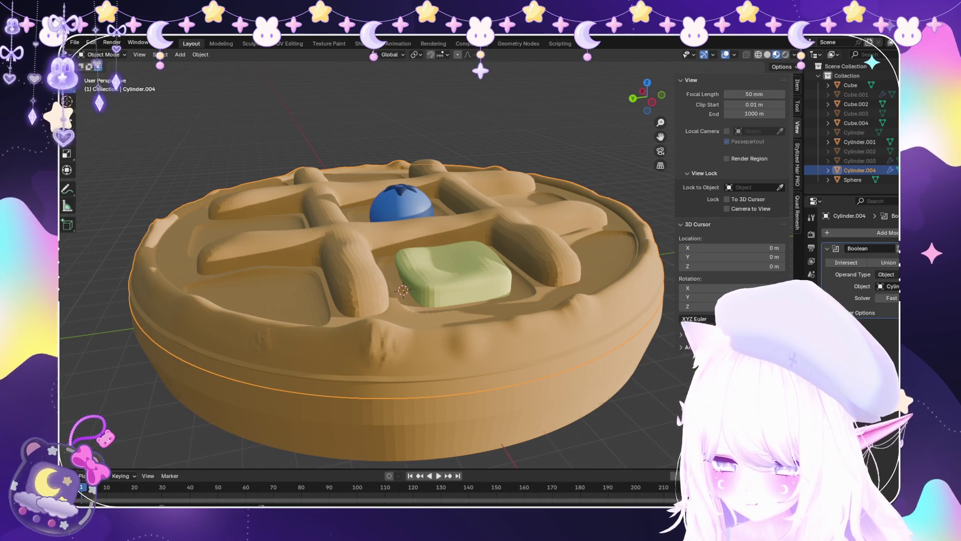
click(767, 55)
click(746, 54)
middle_drag(376, 301, 375, 238)
Inspect the object's slanted left edges in the front and right orthographic views.
key(KP_1)
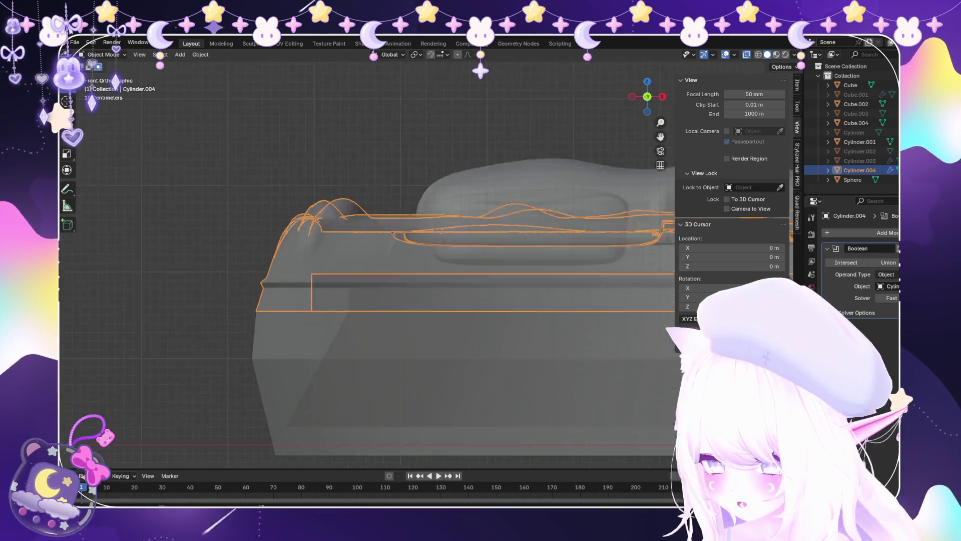
scroll(368, 261, up, 6)
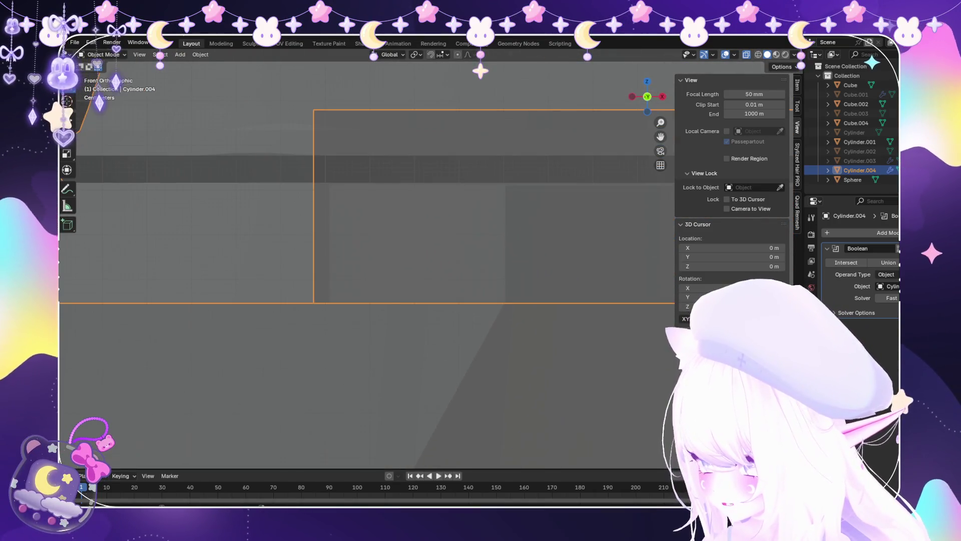
shift+middle_drag(376, 251, 445, 275)
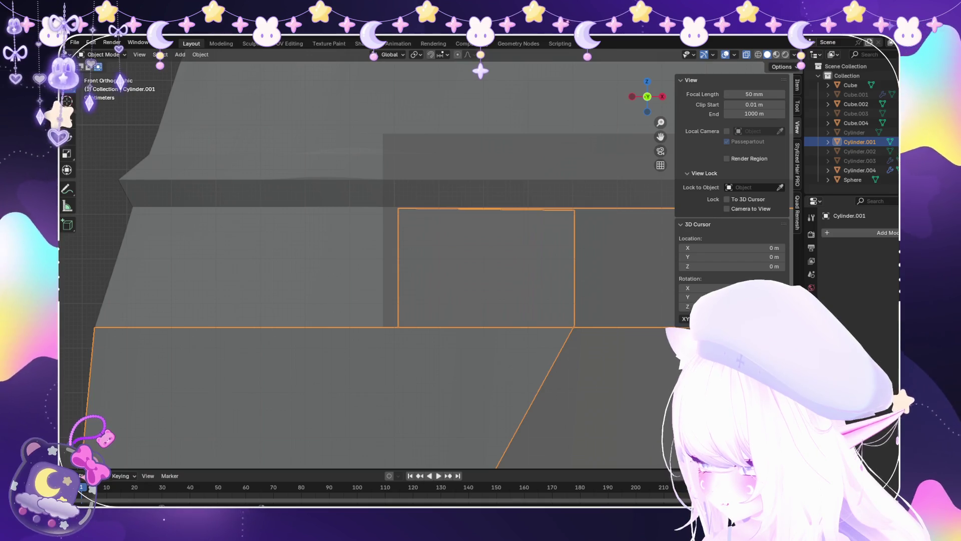
scroll(370, 260, down, 7)
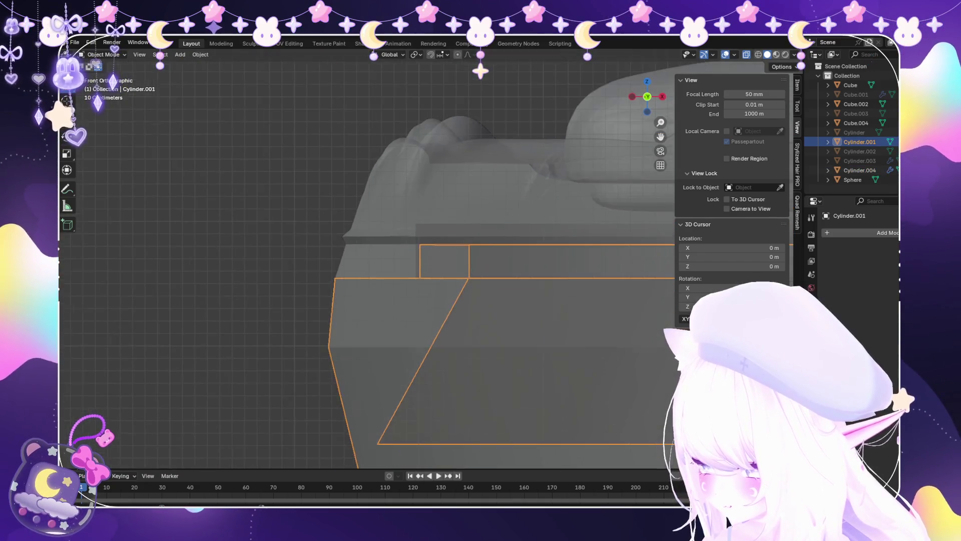
scroll(370, 260, up, 10)
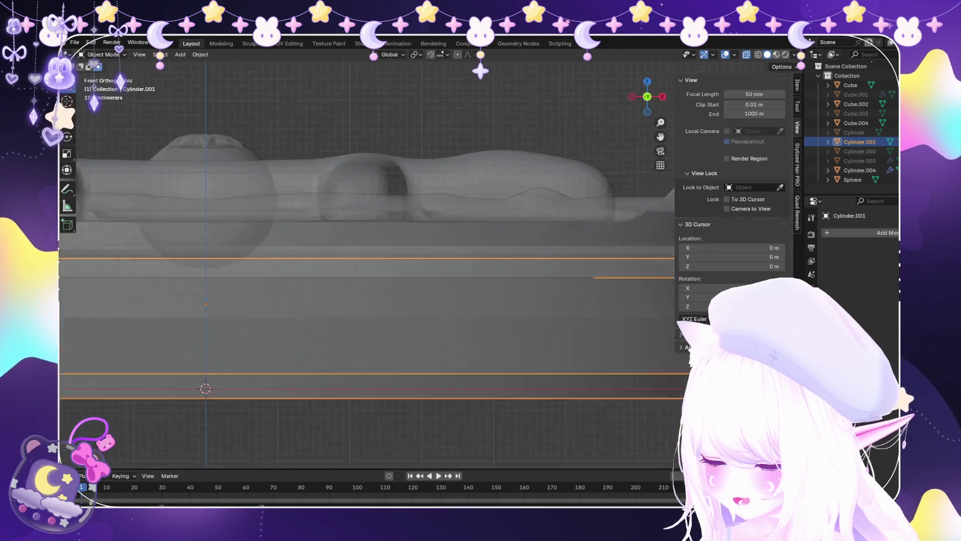
scroll(371, 261, down, 3)
scroll(371, 261, up, 4)
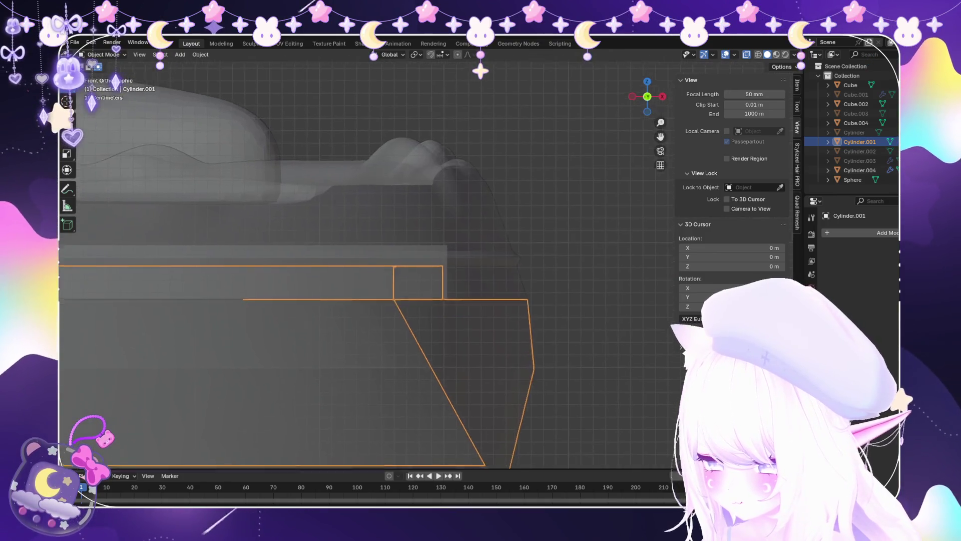
scroll(426, 260, up, 4)
scroll(429, 258, up, 2)
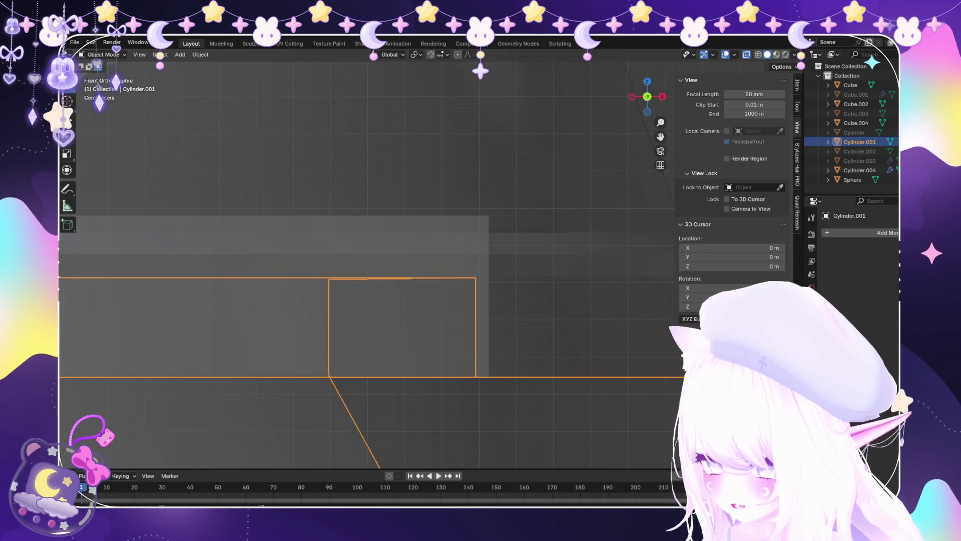
scroll(430, 260, down, 3)
scroll(430, 260, up, 3)
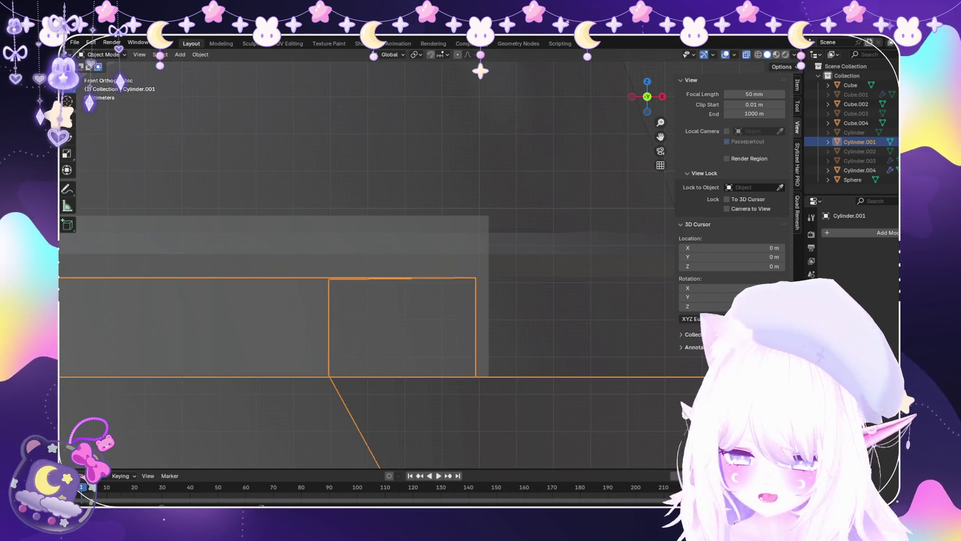
key(KP_3)
scroll(365, 270, down, 5)
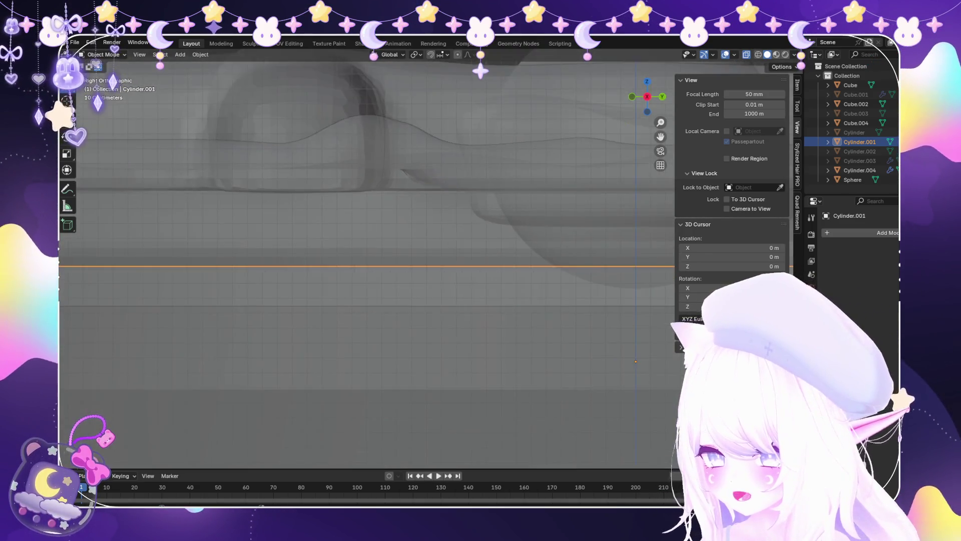
scroll(366, 271, up, 2)
scroll(368, 265, up, 5)
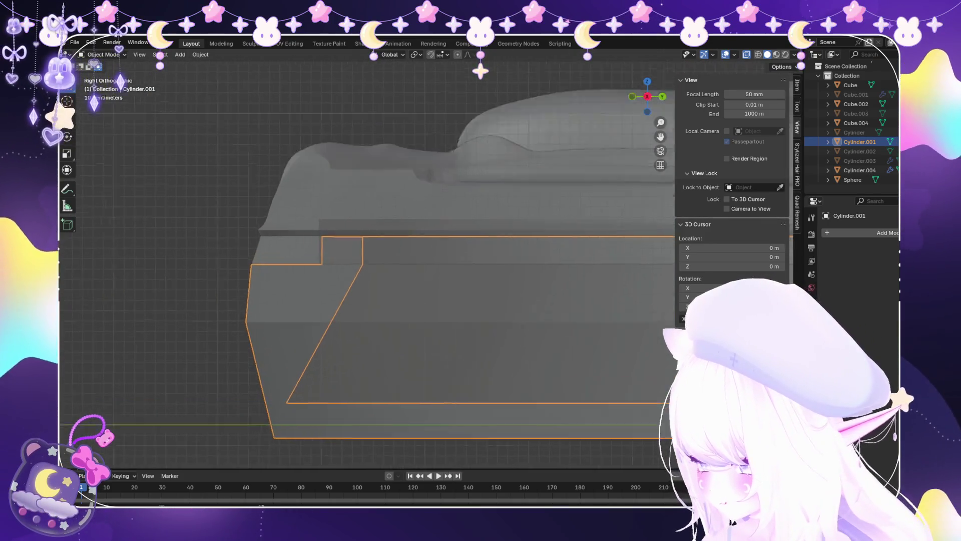
scroll(368, 265, down, 2)
scroll(368, 265, down, 3)
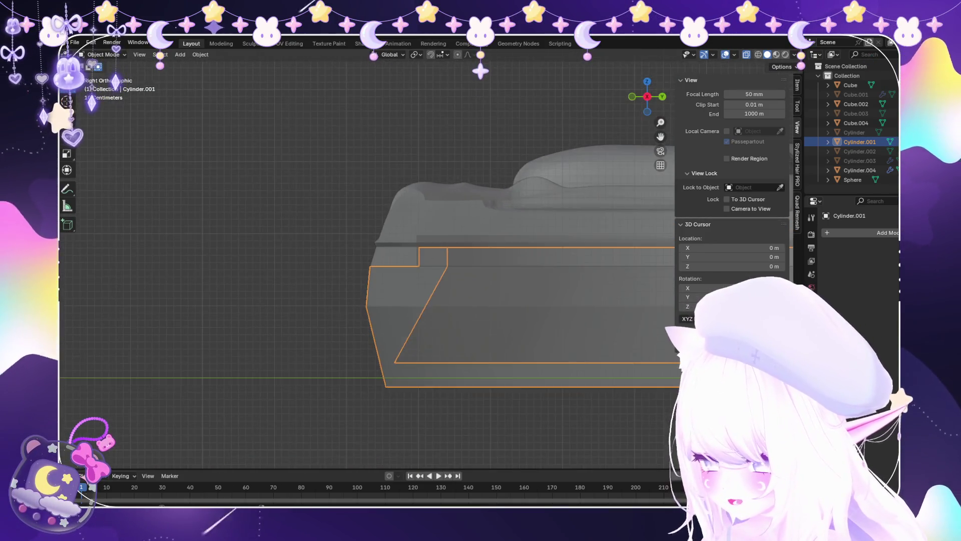
scroll(368, 265, up, 3)
scroll(367, 265, down, 6)
scroll(368, 266, up, 6)
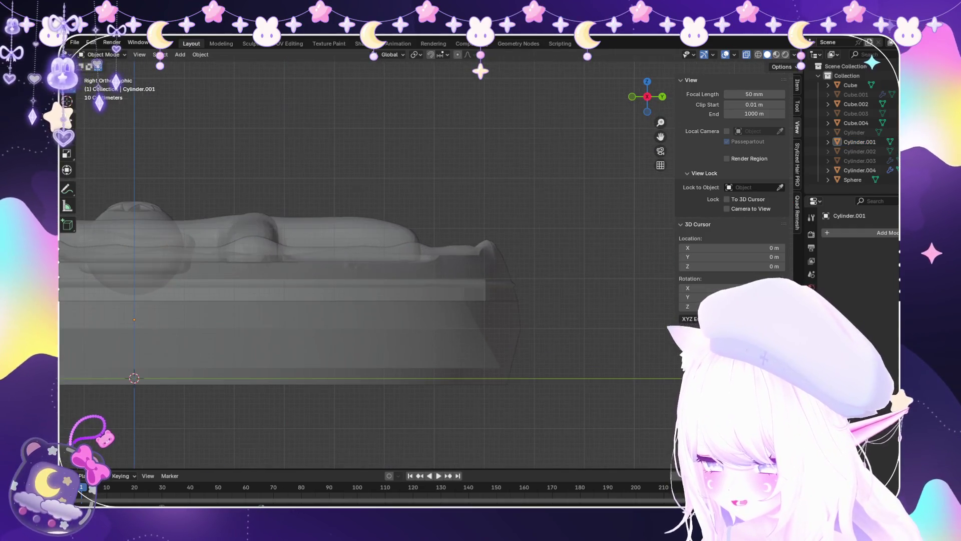
scroll(367, 265, down, 3)
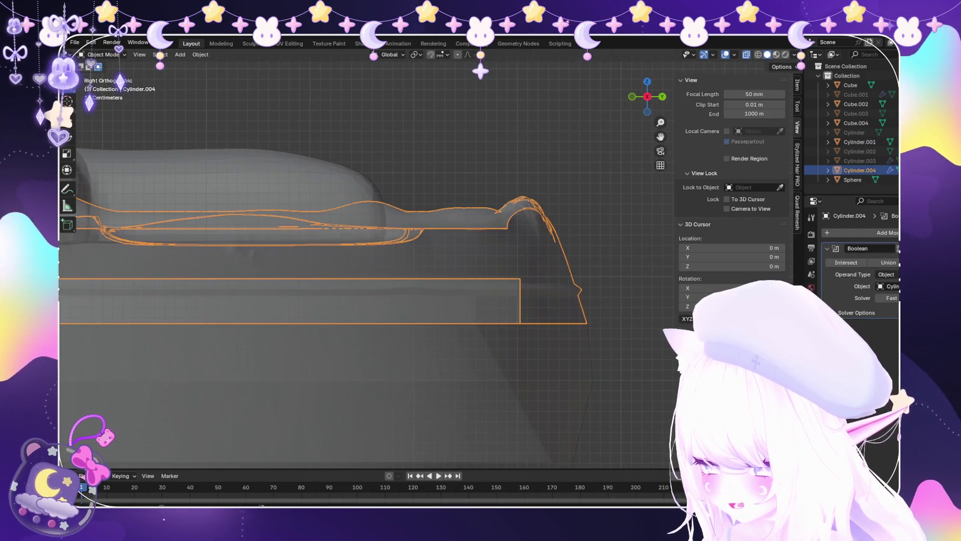
Compare the outlines of Cylinder.004 and Cylinder.001, then remove Cylinder.004's Boolean cut.
click(859, 170)
scroll(368, 265, up, 5)
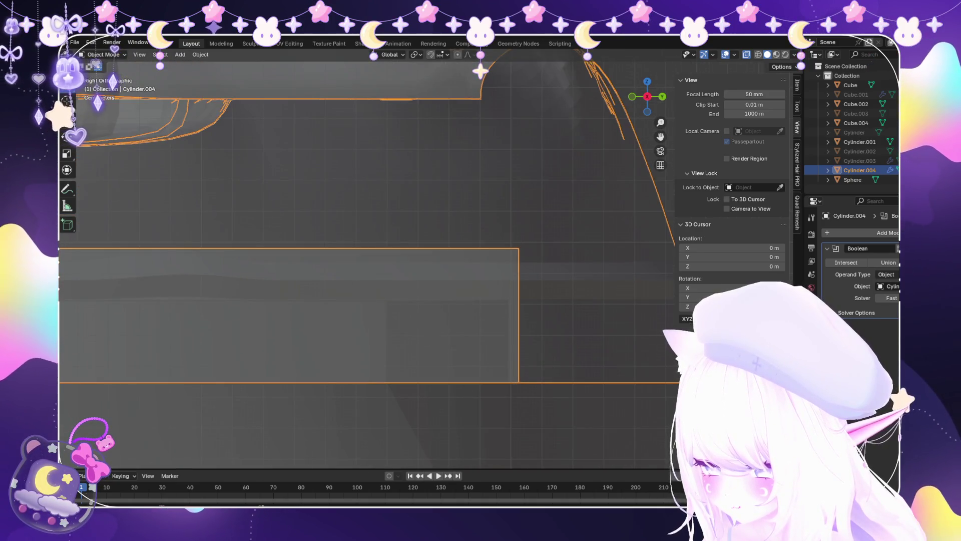
click(860, 141)
click(860, 170)
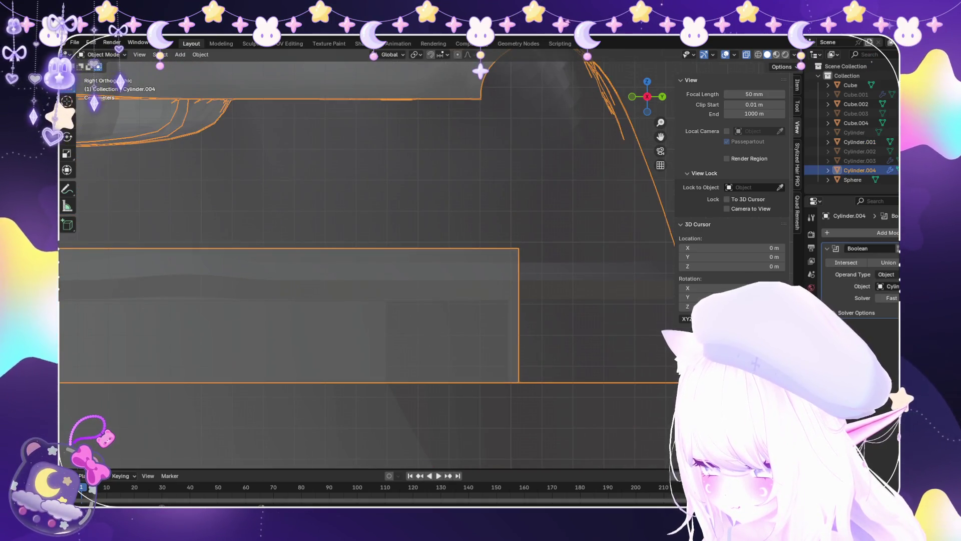
click(860, 142)
scroll(368, 266, down, 3)
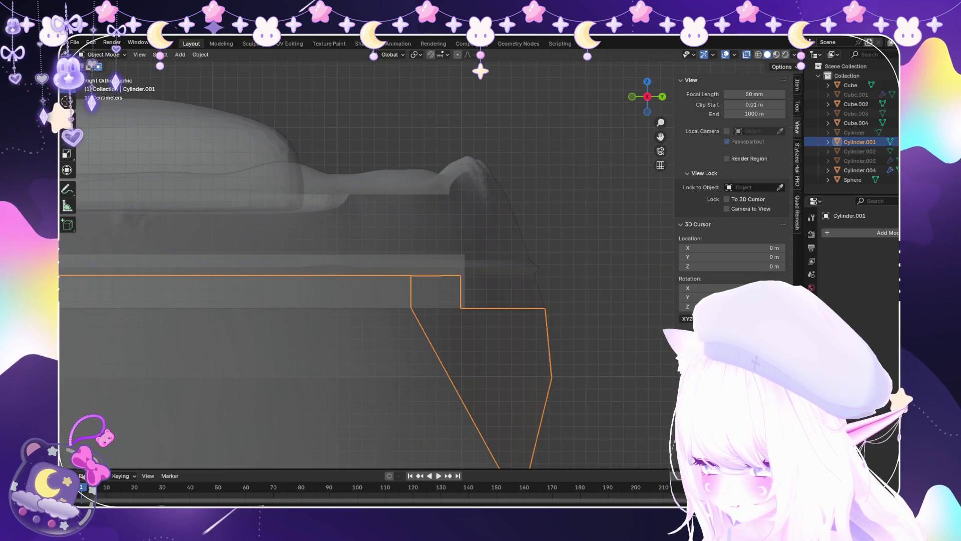
click(860, 170)
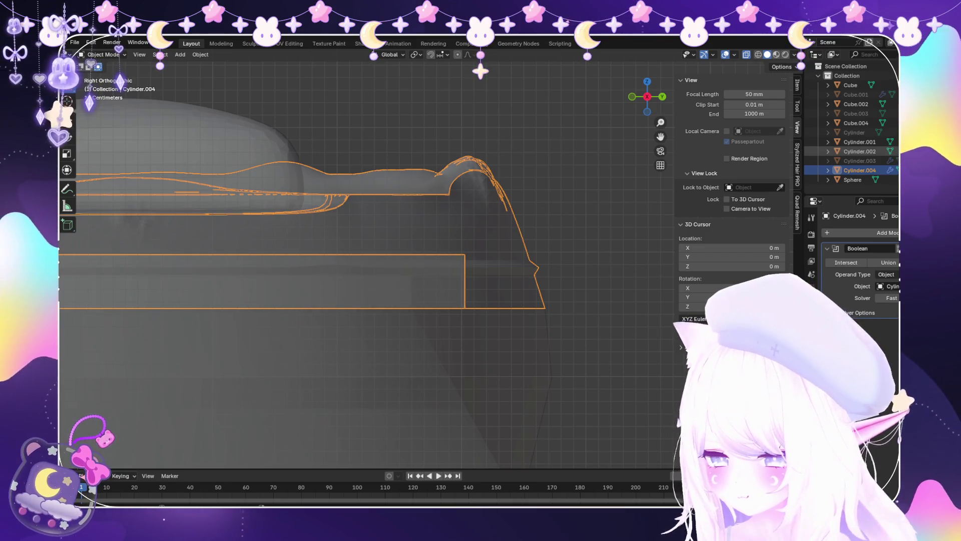
key(ctrl+x)
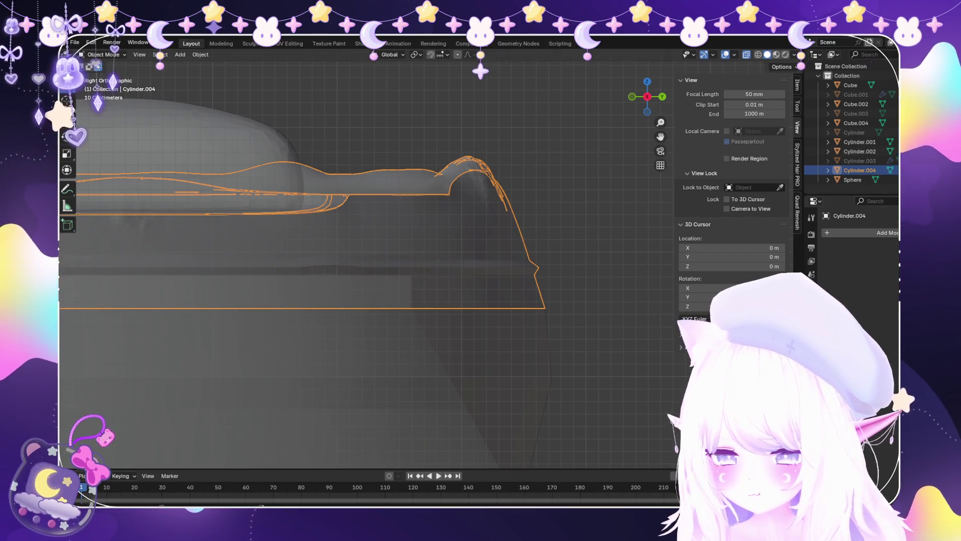
Scale the entire Cylinder.002 mesh up to about 1.005 in Edit Mode, then return to Object Mode.
click(860, 152)
scroll(325, 250, up, 4)
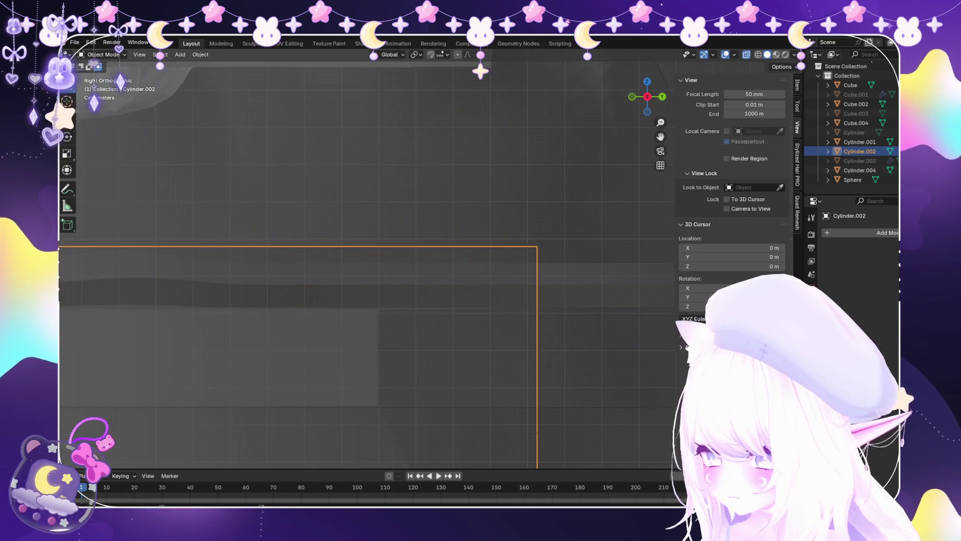
key(Up)
key(Down)
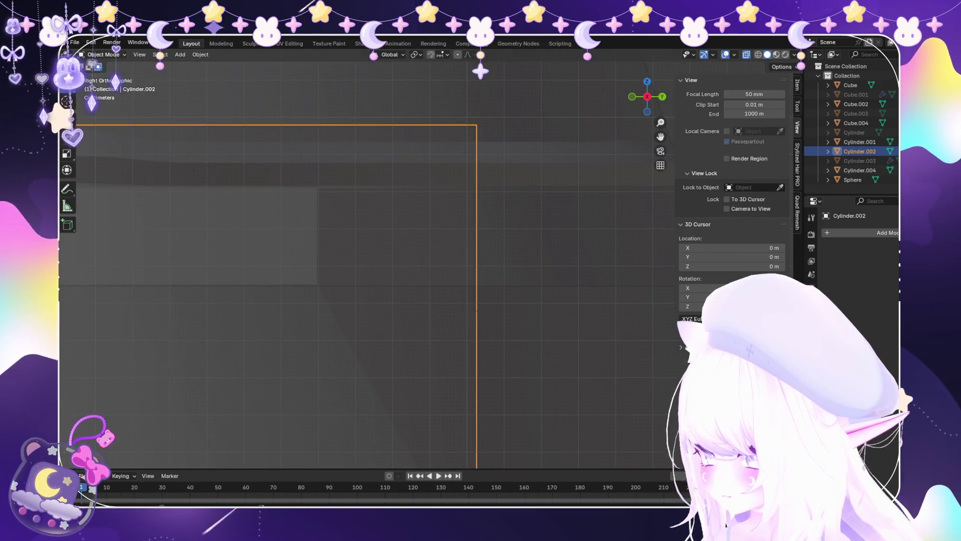
click(102, 55)
click(103, 73)
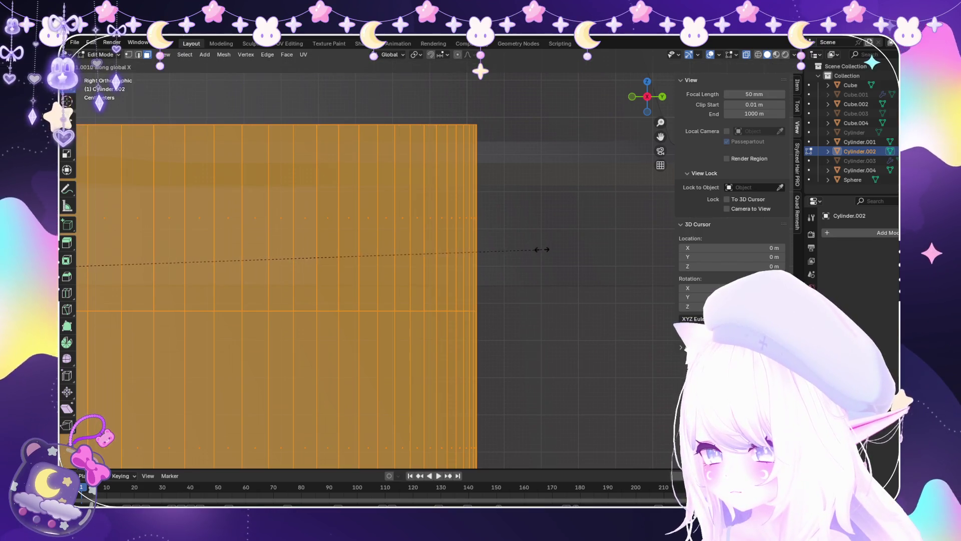
scroll(474, 283, down, 6)
key(s)
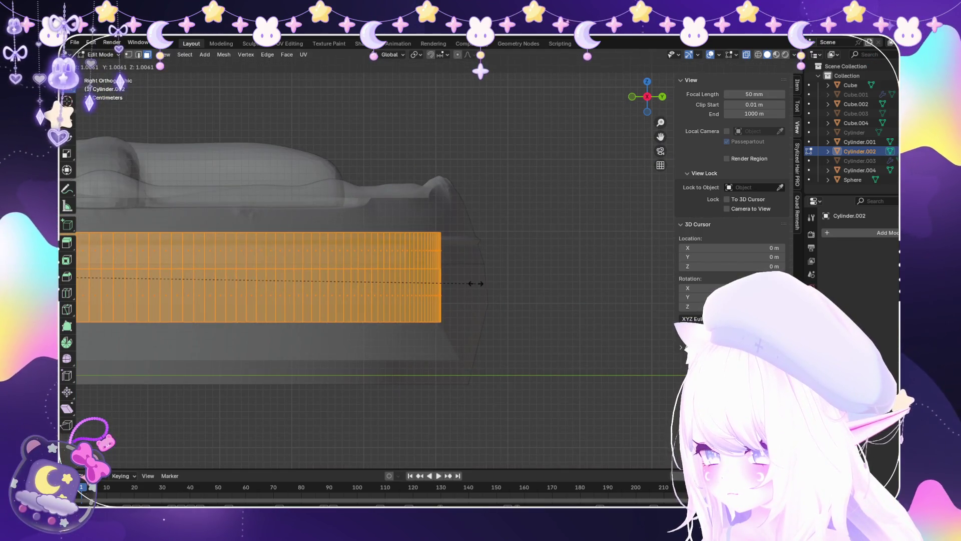
click(476, 281)
key(s)
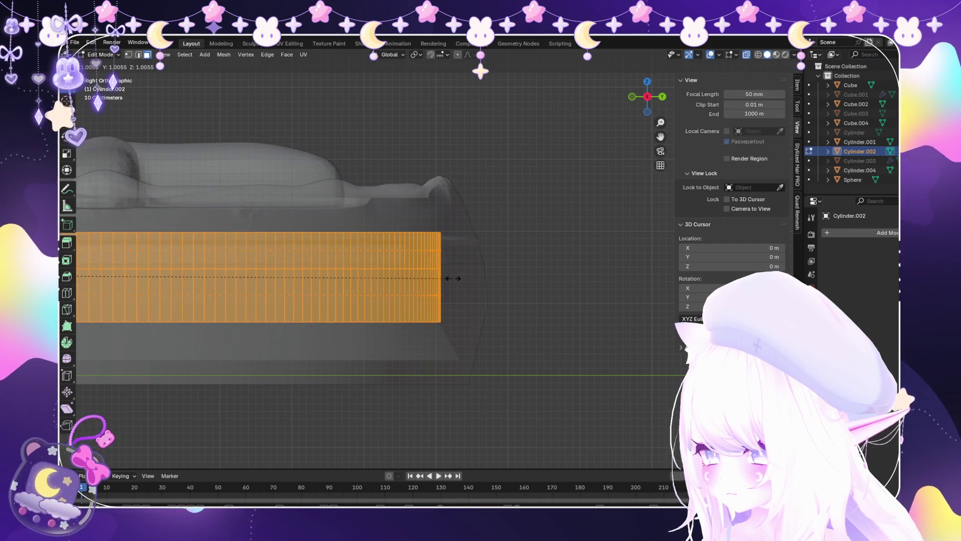
click(453, 278)
click(107, 66)
scroll(351, 251, up, 4)
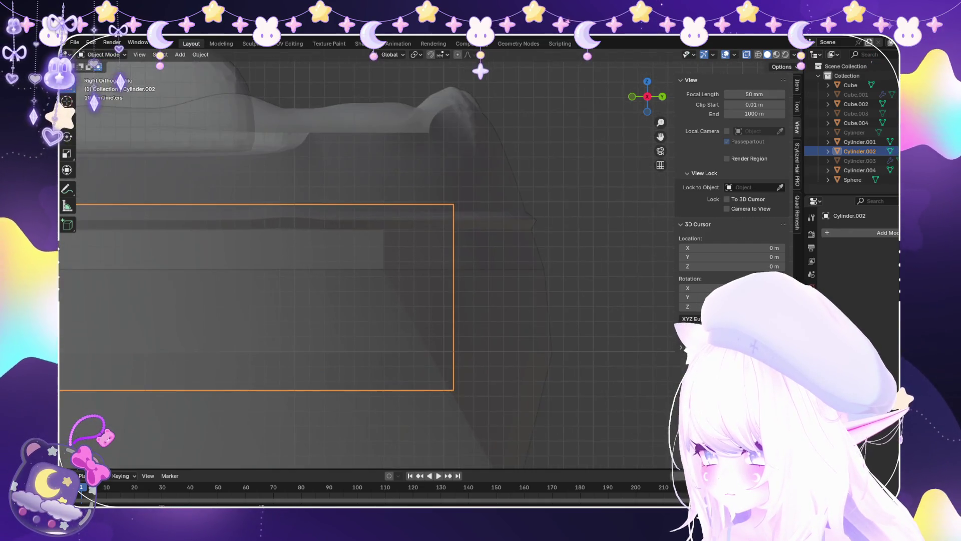
Add a Boolean modifier to Cylinder.004, toggling undo/redo to compare it with the other cylinders.
click(350, 200)
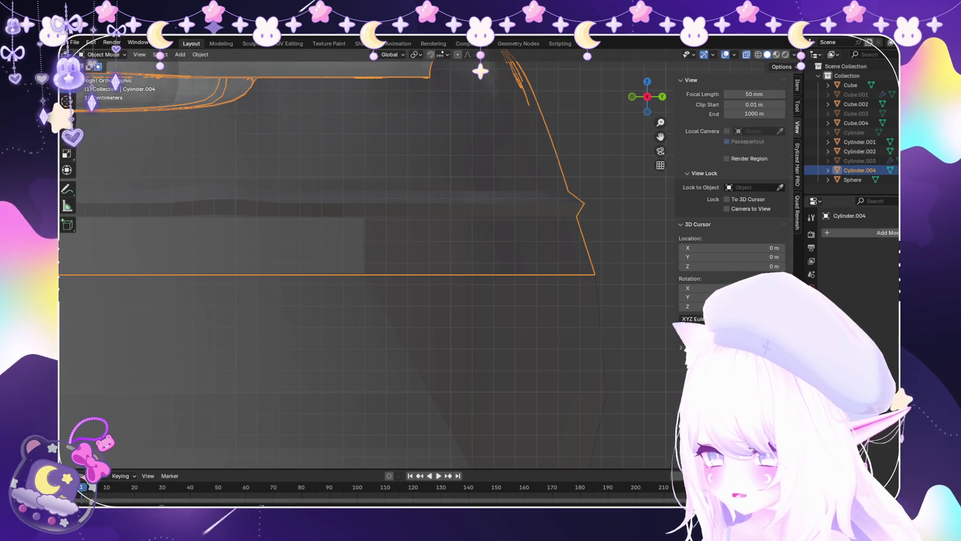
click(881, 233)
click(766, 260)
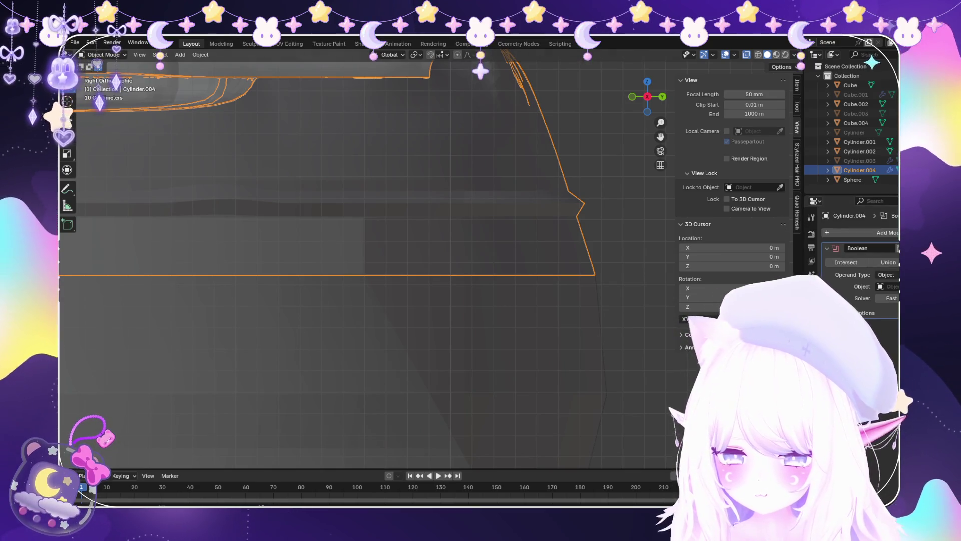
key(ctrl+z)
key(ctrl+z)
key(ctrl+shift+z)
key(ctrl+z)
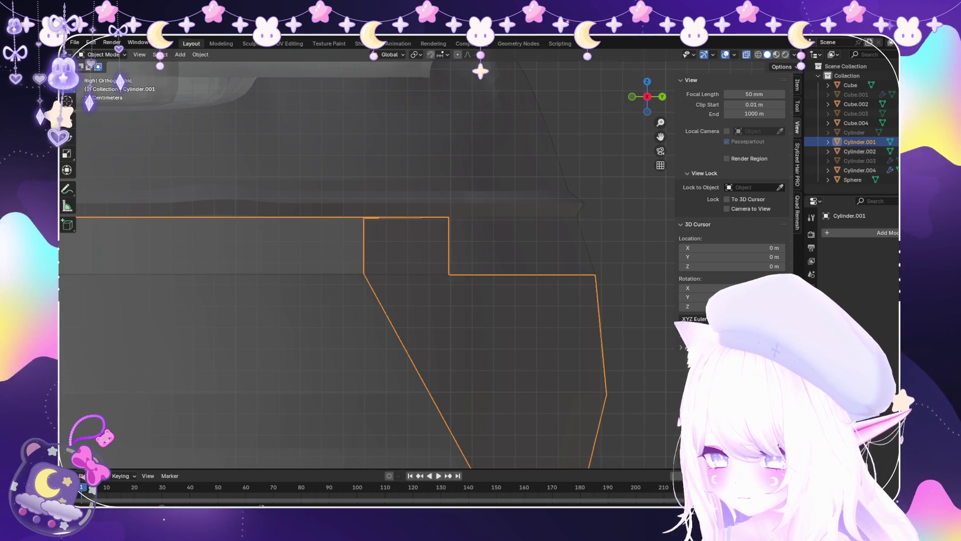
key(ctrl+shift+z)
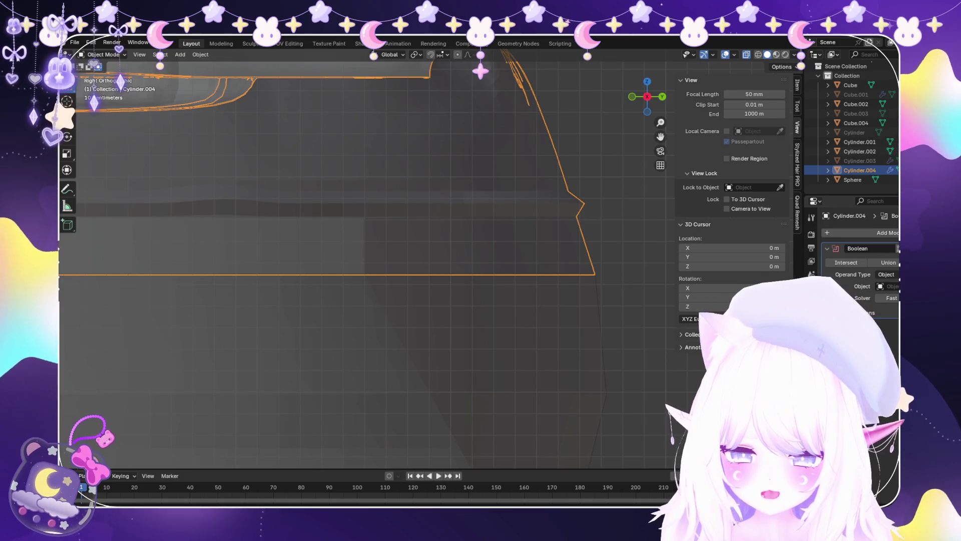
key(ctrl+z)
key(ctrl+z)
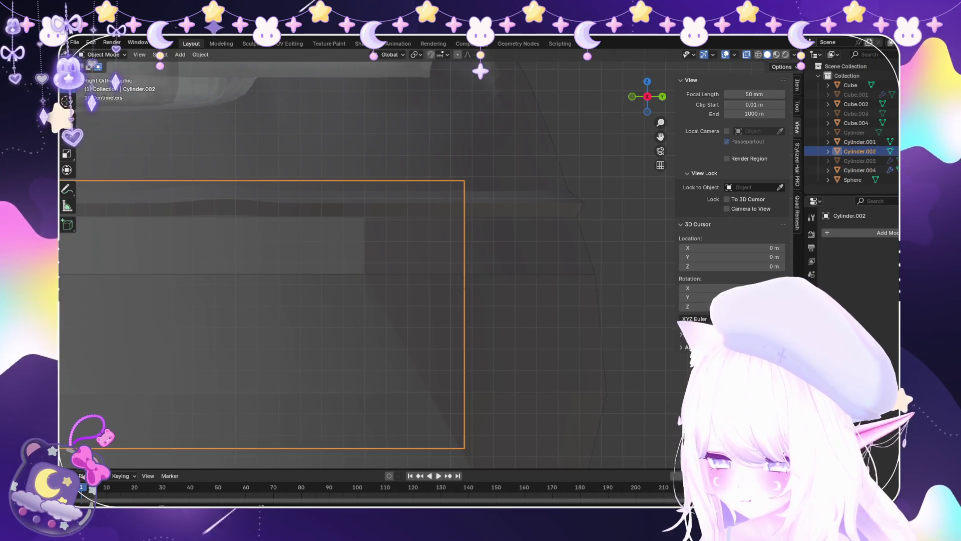
key(ctrl+shift+z)
key(ctrl+shift+z)
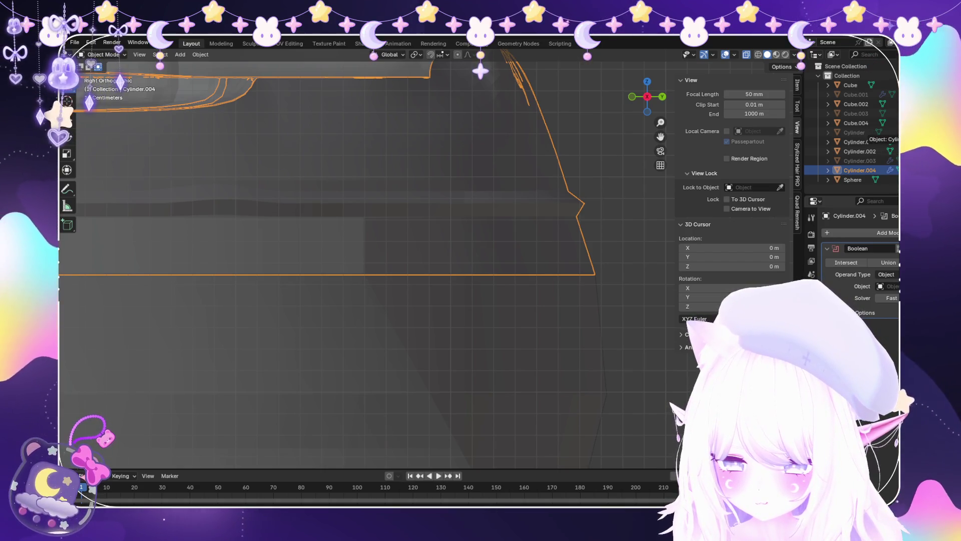
Set Cylinder.001 as the Boolean modifier's operand object.
drag(868, 140, 887, 286)
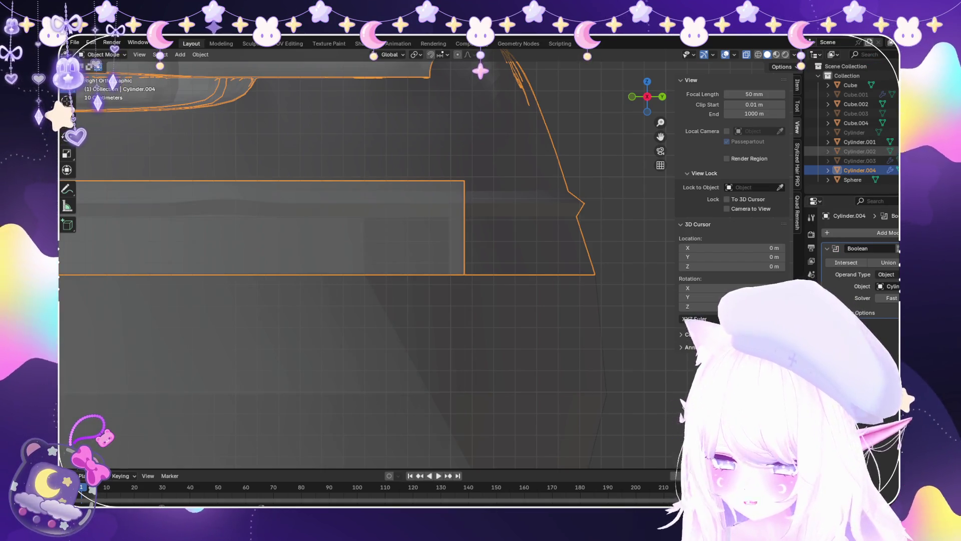
click(860, 142)
scroll(321, 270, down, 8)
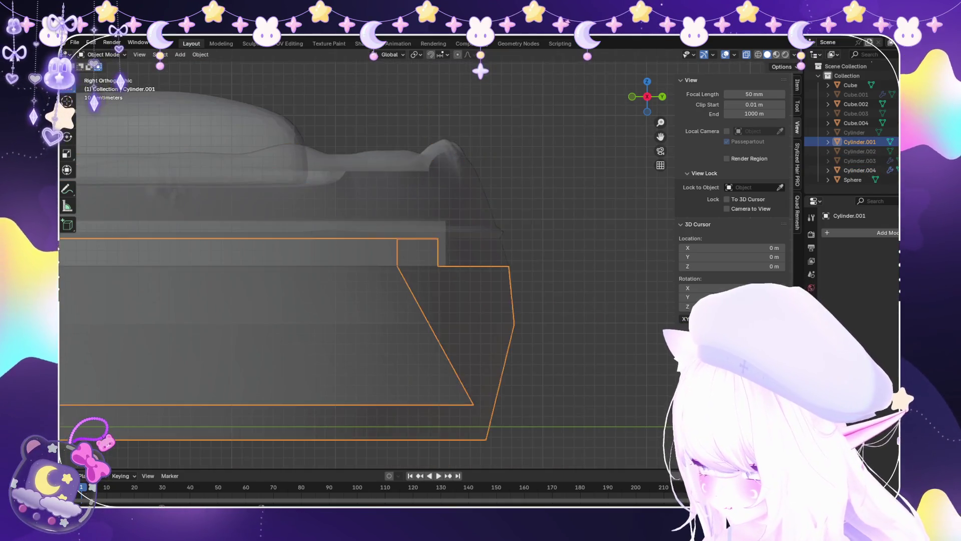
mouse_move(350, 250)
middle_down()
mouse_move(351, 326)
mouse_move(360, 280)
mouse_move(350, 281)
mouse_move(351, 320)
mouse_move(345, 311)
middle_up()
Check Cylinder.004 and Cylinder.001, isolating the base disc in local view and back.
scroll(335, 273, up, 3)
click(860, 170)
scroll(334, 273, up, 4)
scroll(334, 200, down, 2)
click(860, 141)
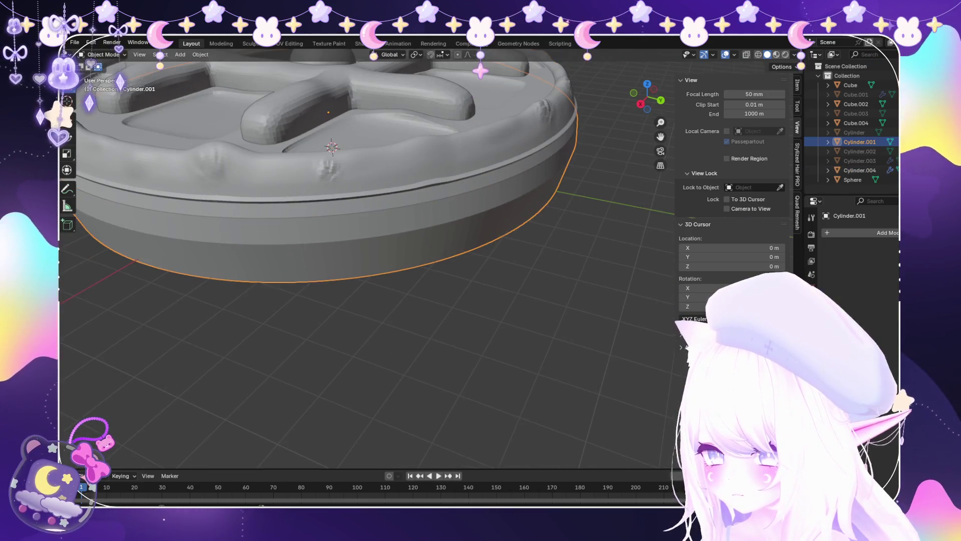
mouse_move(350, 250)
middle_down()
mouse_move(355, 330)
mouse_move(350, 235)
middle_up()
scroll(368, 265, up, 3)
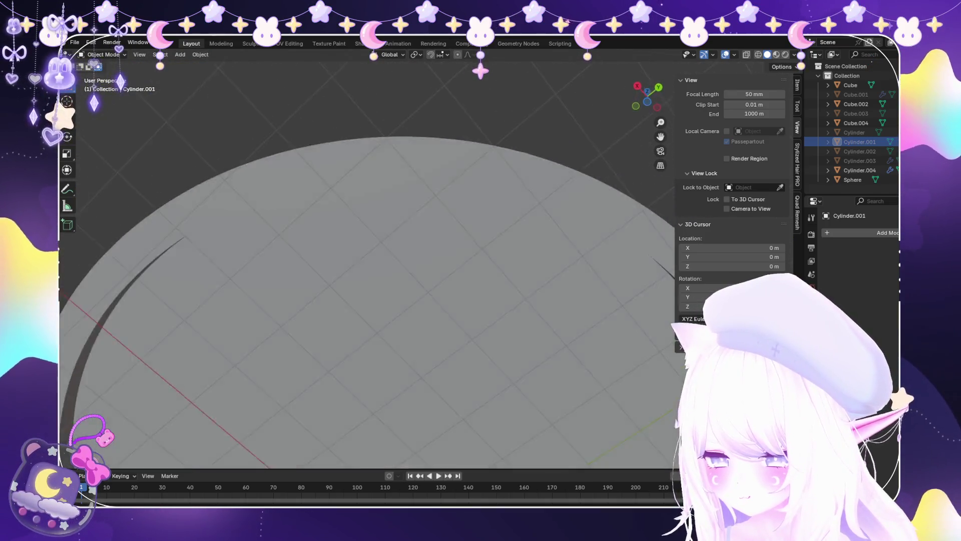
scroll(368, 265, down, 3)
key(KP_Divide)
key(alt+a)
key(KP_Divide)
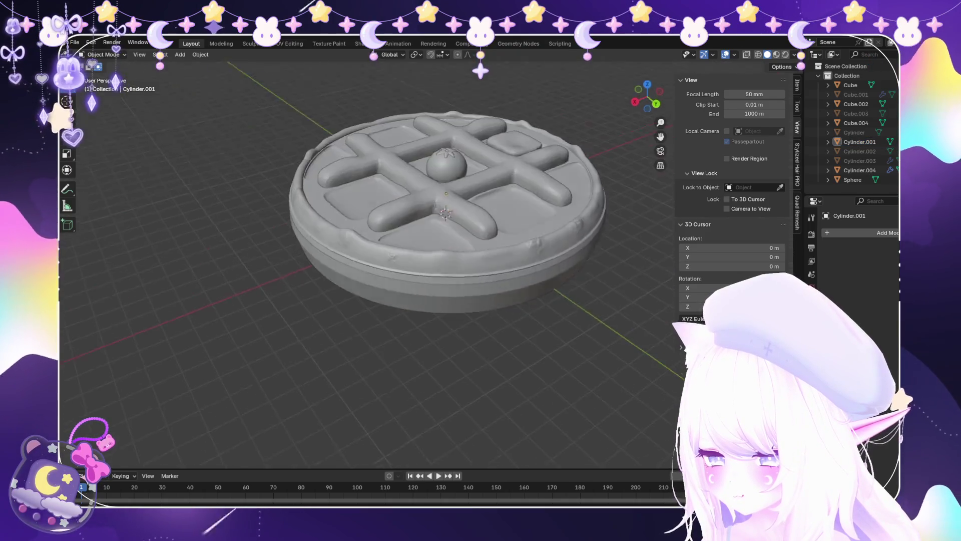
Orbit and zoom around the waffle from top-down and low angles.
mouse_move(426, 251)
middle_down()
mouse_move(425, 220)
mouse_move(411, 200)
mouse_move(416, 240)
mouse_move(370, 210)
middle_up()
scroll(370, 211, up, 2)
scroll(381, 270, down, 3)
middle_drag(381, 270, 391, 220)
scroll(391, 220, up, 3)
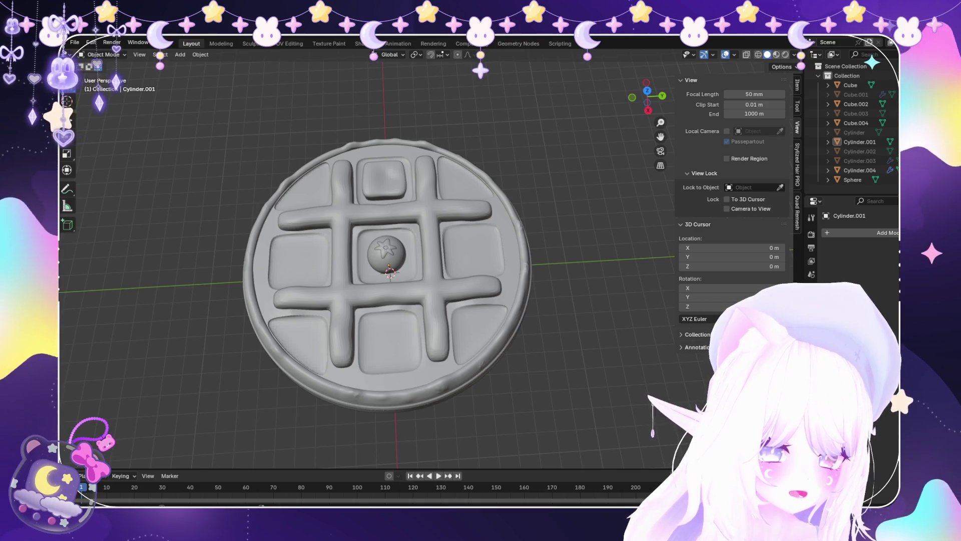
scroll(365, 265, up, 4)
middle_drag(366, 300, 365, 190)
middle_drag(365, 235, 365, 300)
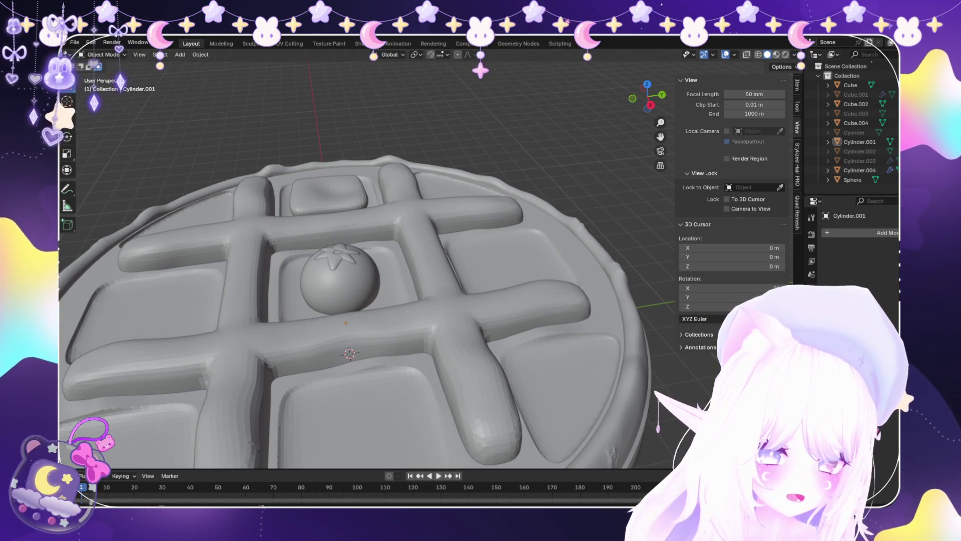
middle_drag(366, 265, 366, 245)
scroll(366, 265, down, 3)
Switch viewport shading to Material Preview to show the waffle's colours.
click(776, 54)
mouse_move(371, 300)
middle_down()
mouse_move(370, 260)
mouse_move(390, 311)
mouse_move(390, 281)
mouse_move(395, 300)
mouse_move(400, 280)
middle_up()
scroll(401, 280, down, 3)
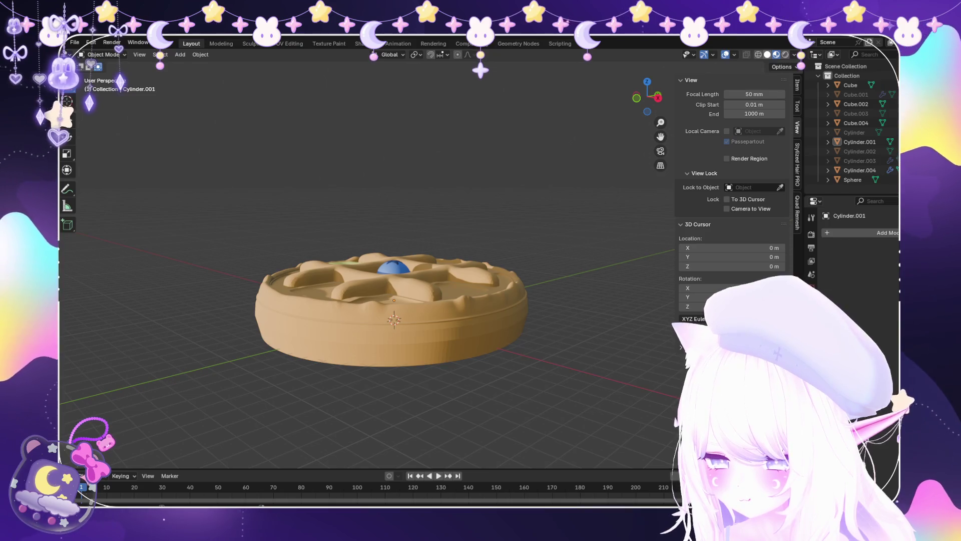
Set the waffle back to Solid shading and select Cylinder.004 and Cube.002.
click(767, 54)
click(74, 42)
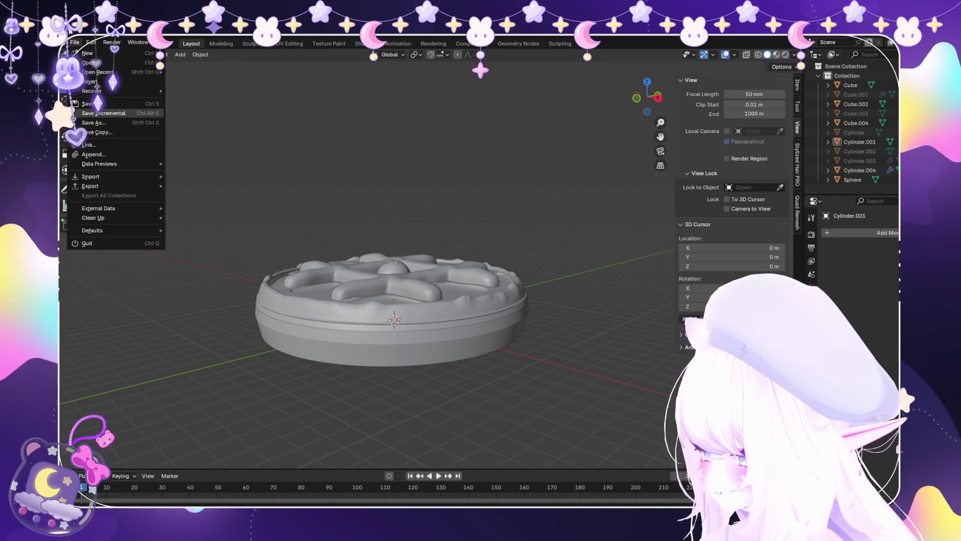
click(104, 113)
scroll(394, 320, up, 3)
click(350, 326)
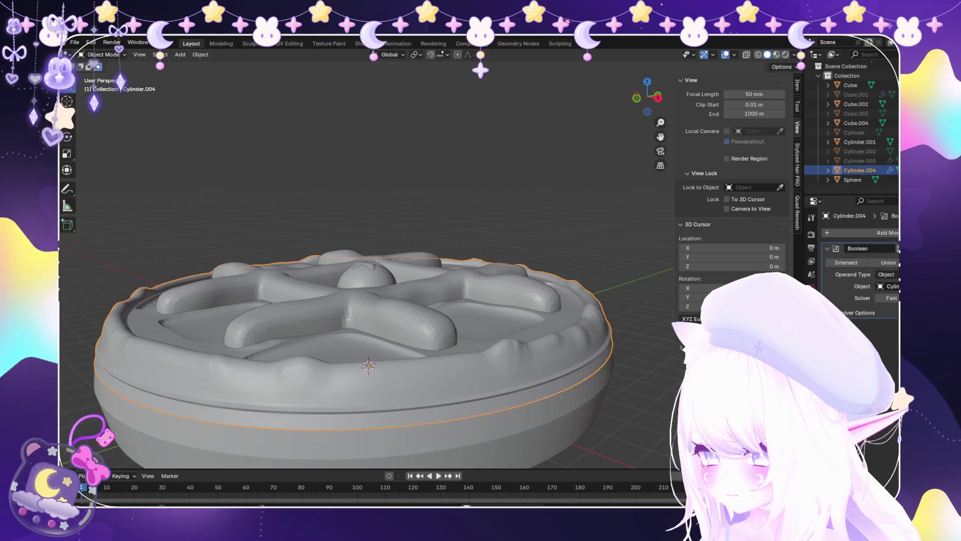
shift+click(351, 326)
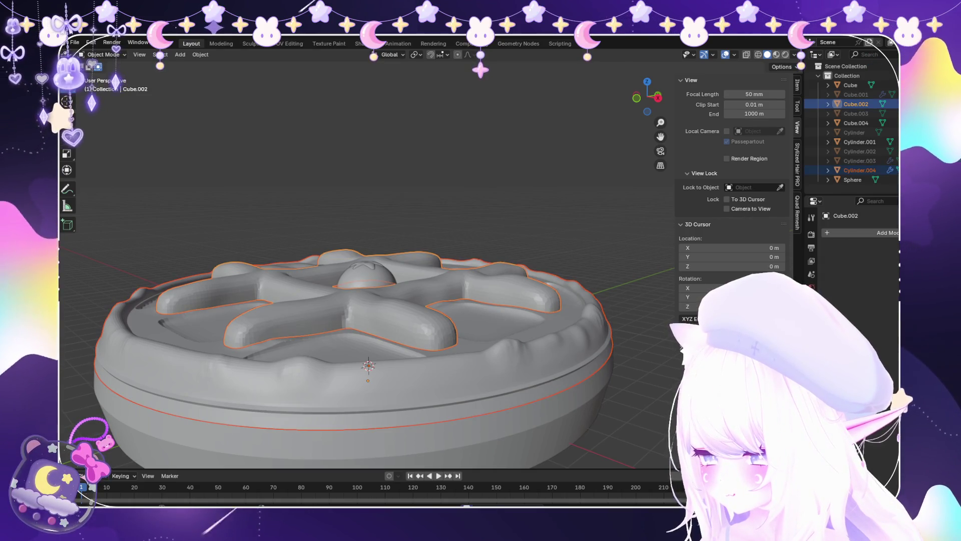
Browse the File Export and Import format lists, then deselect everything.
click(74, 42)
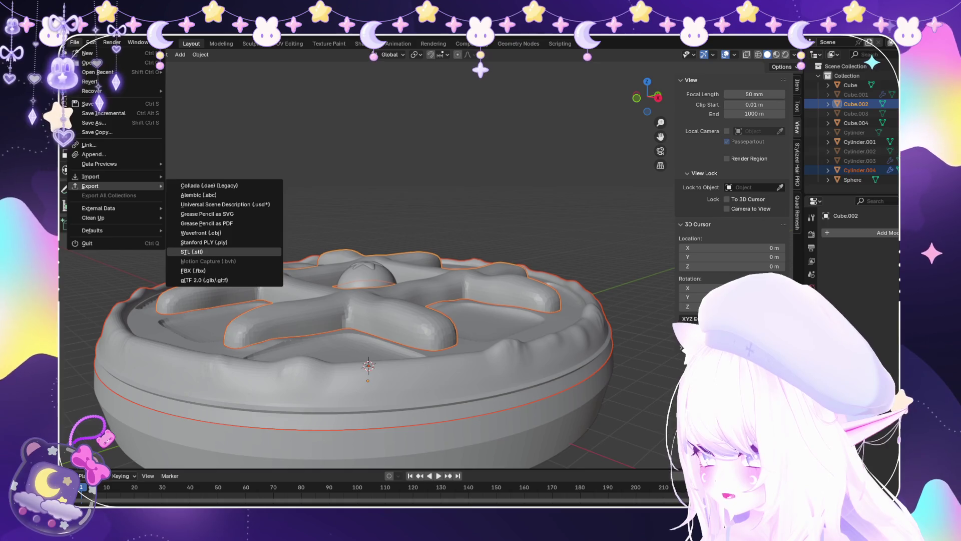
key(Escape)
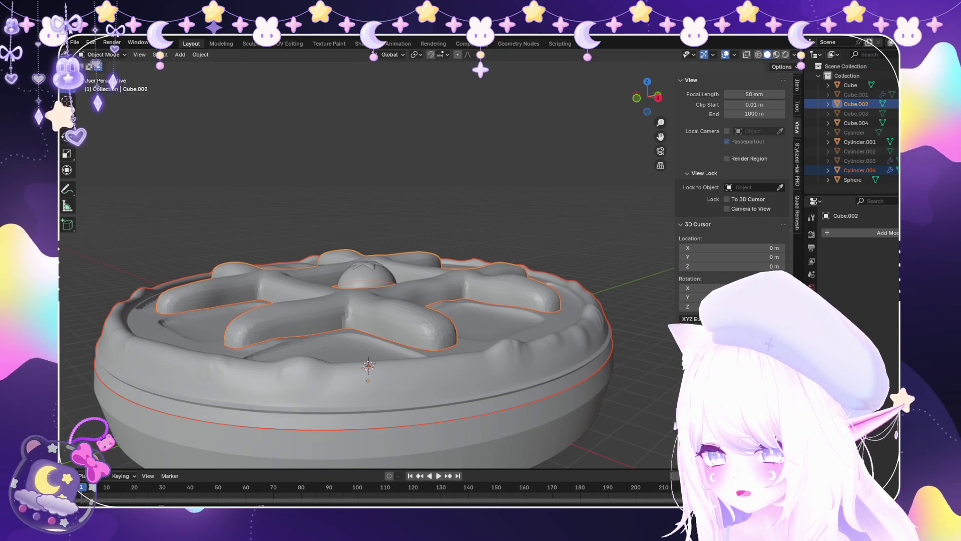
click(351, 440)
click(74, 42)
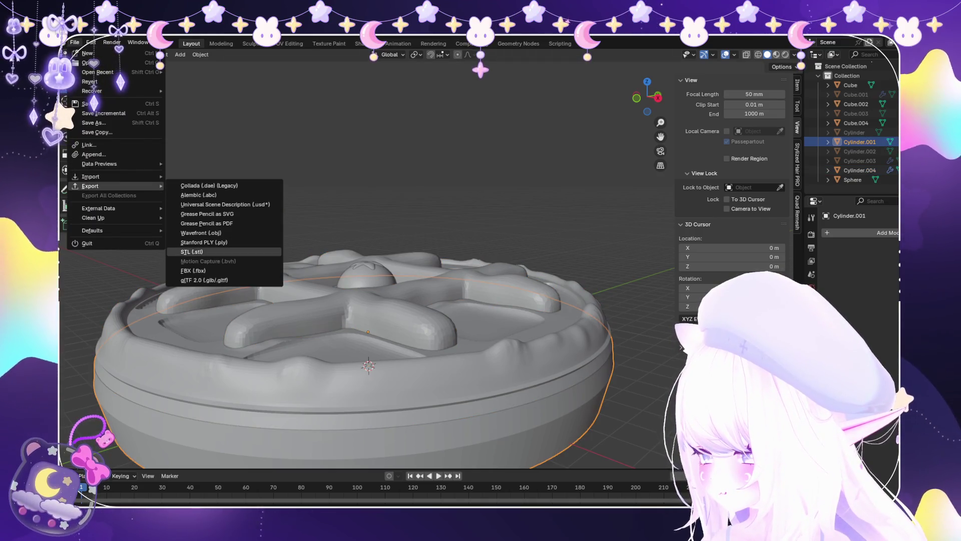
key(Escape)
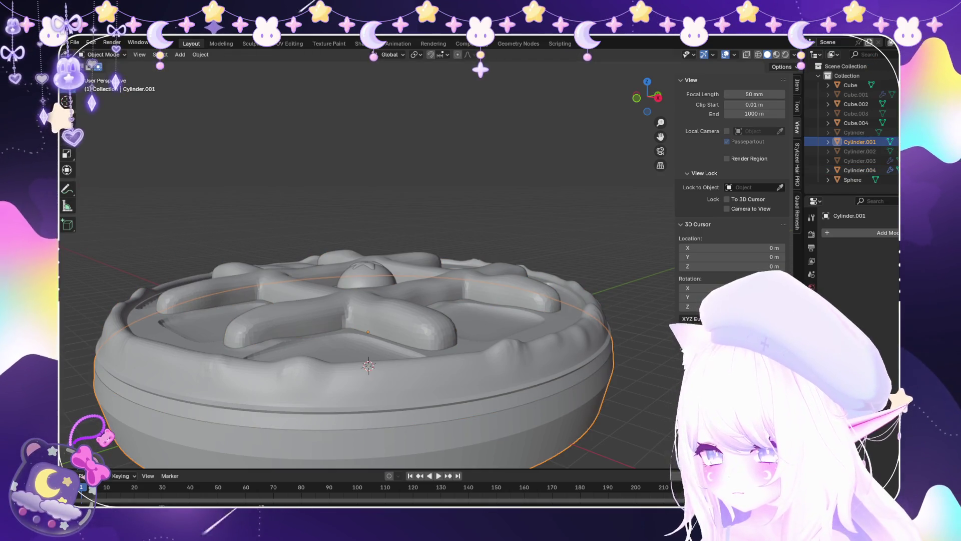
key(alt+a)
click(74, 42)
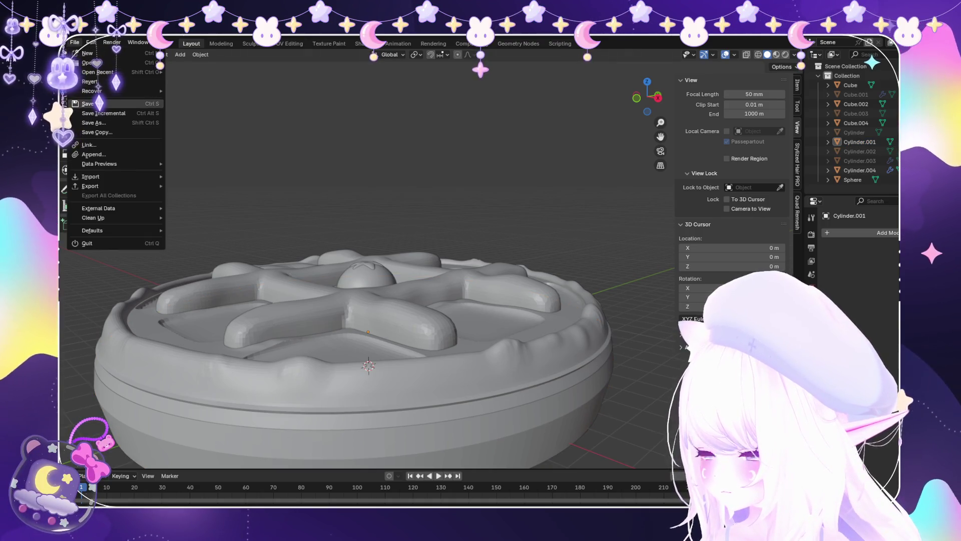
click(88, 103)
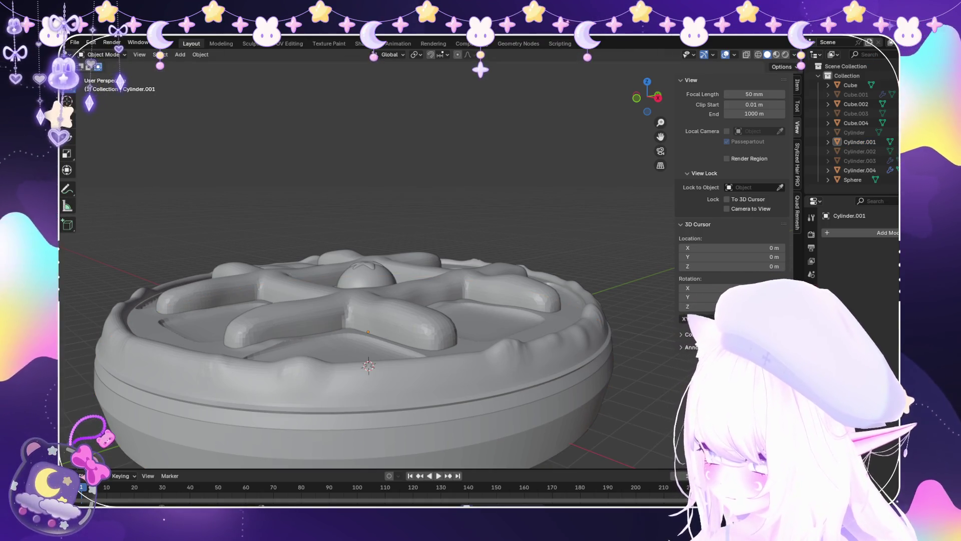
Reopen the recent file Bunny Moosh.blend.
click(74, 42)
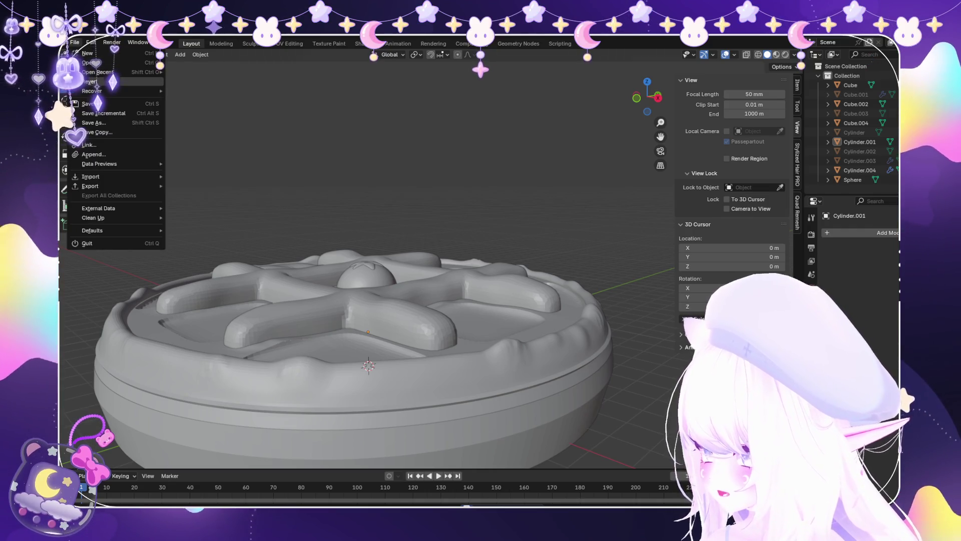
mouse_move(98, 72)
click(205, 100)
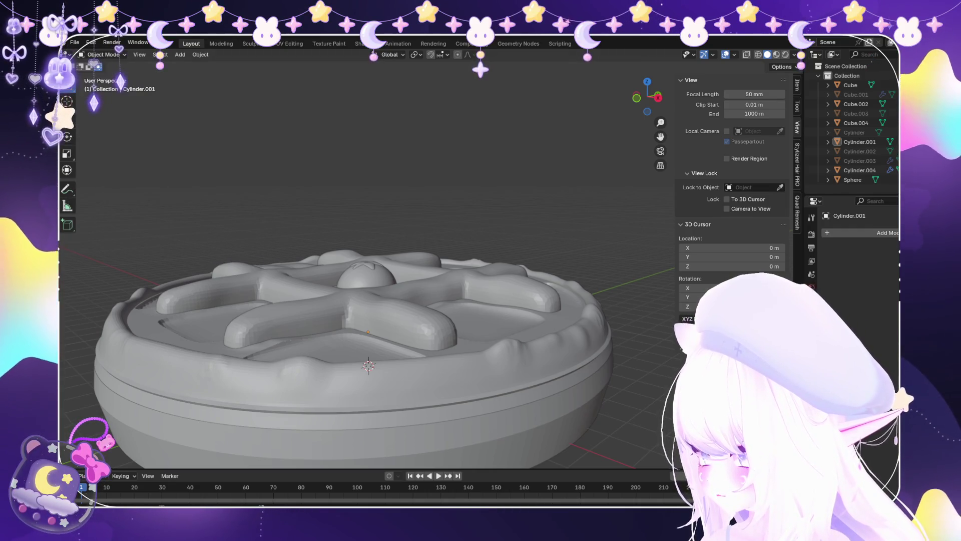
mouse_move(400, 300)
middle_down()
mouse_move(401, 351)
mouse_move(370, 326)
mouse_move(371, 295)
mouse_move(480, 300)
middle_up()
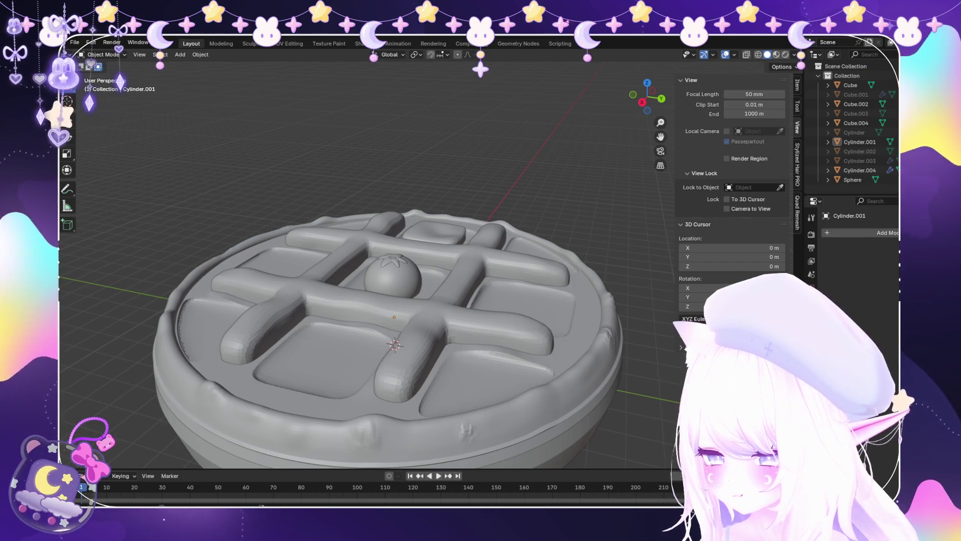
Load Chick Moosh2.blend from the File > Open Recent list.
click(74, 42)
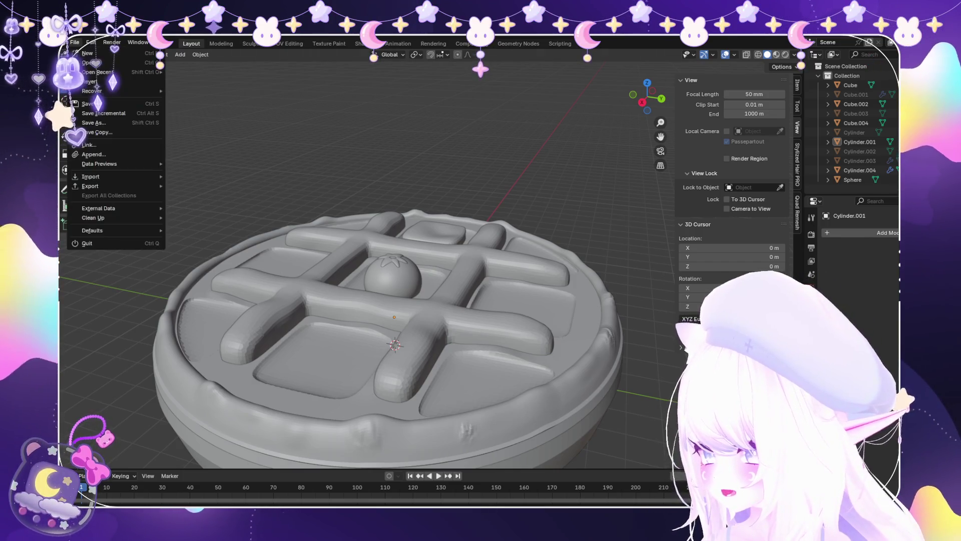
mouse_move(97, 73)
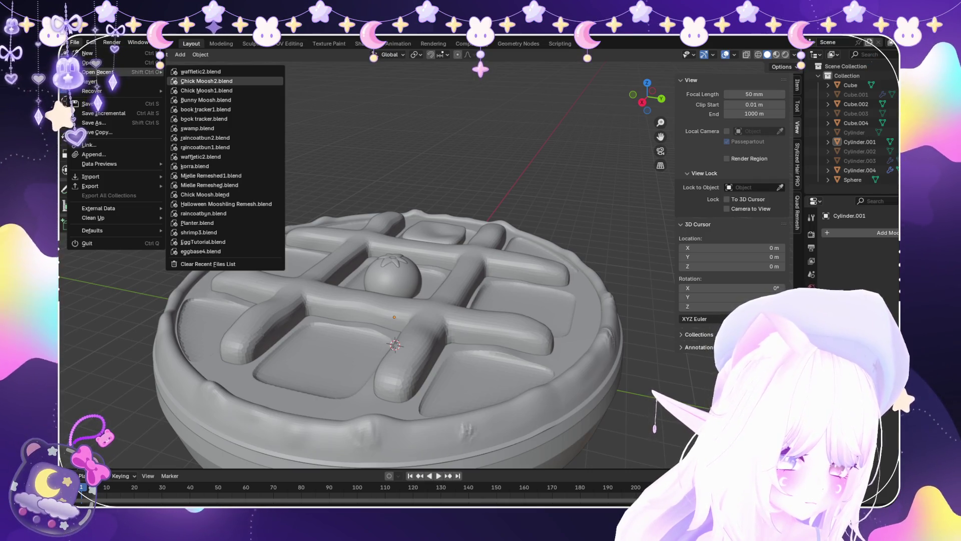
click(206, 81)
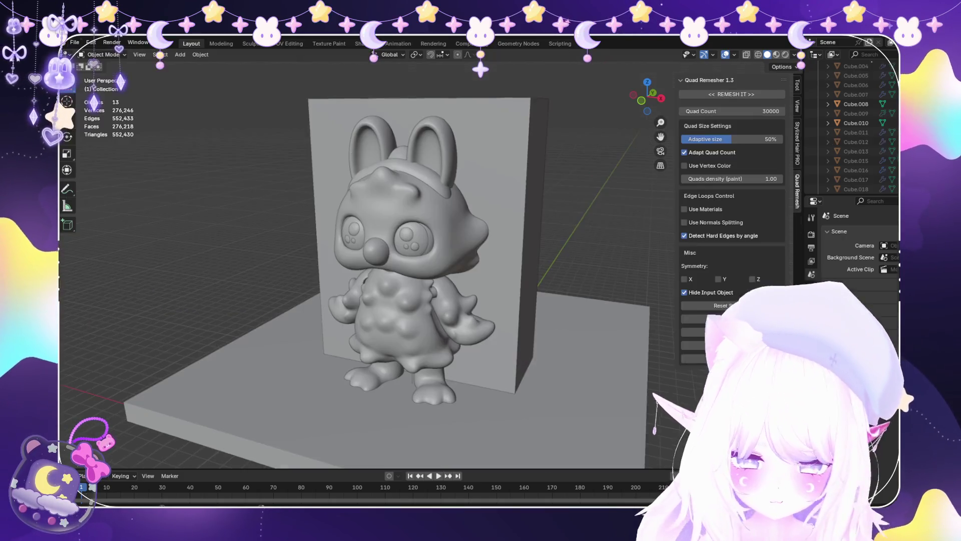
scroll(365, 260, up, 5)
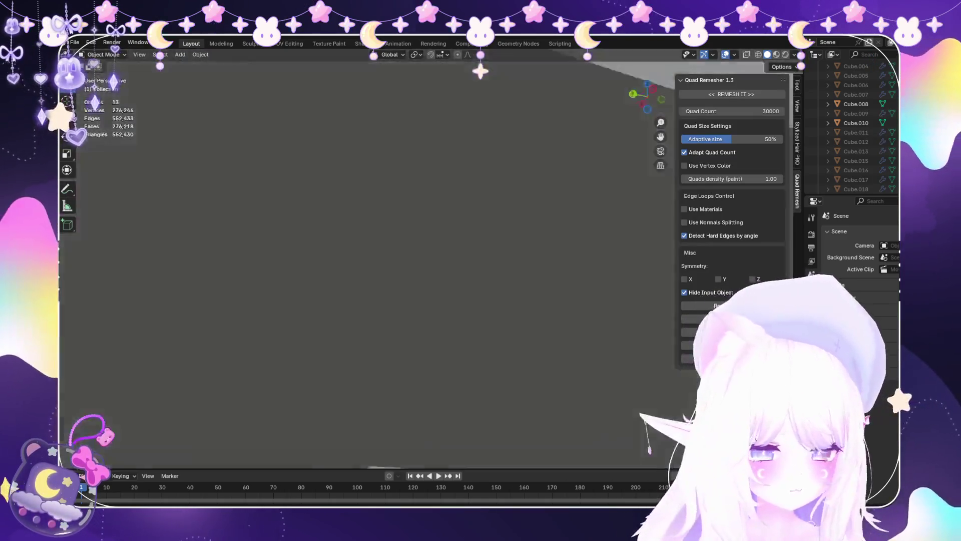
scroll(368, 260, down, 8)
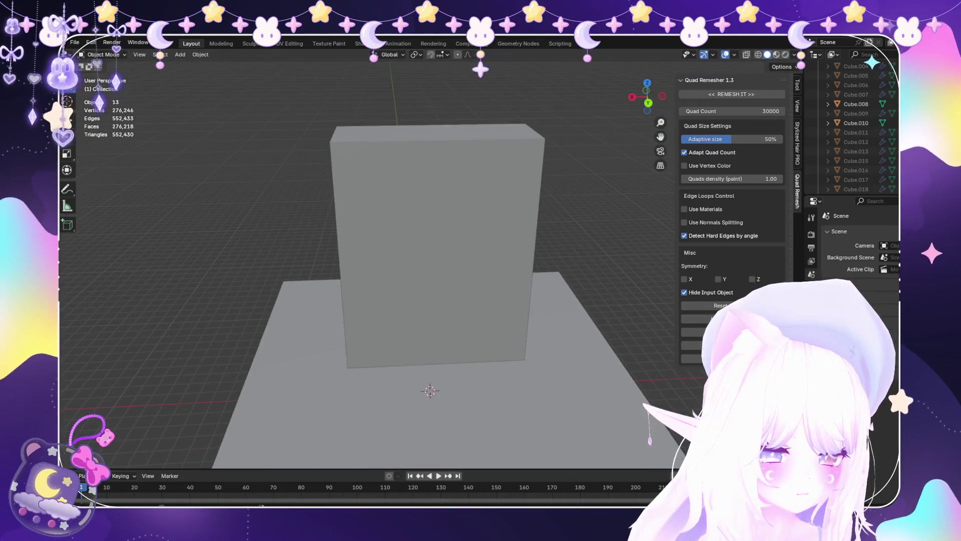
mouse_move(368, 260)
middle_down()
mouse_move(400, 261)
mouse_move(350, 250)
middle_up()
scroll(420, 251, up, 3)
scroll(420, 250, down, 2)
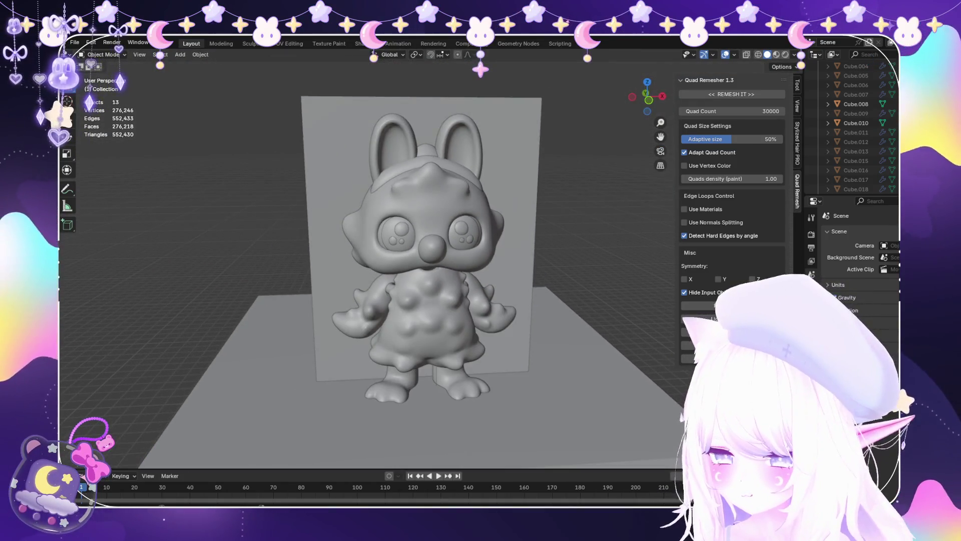
middle_drag(421, 251, 400, 251)
scroll(421, 251, up, 5)
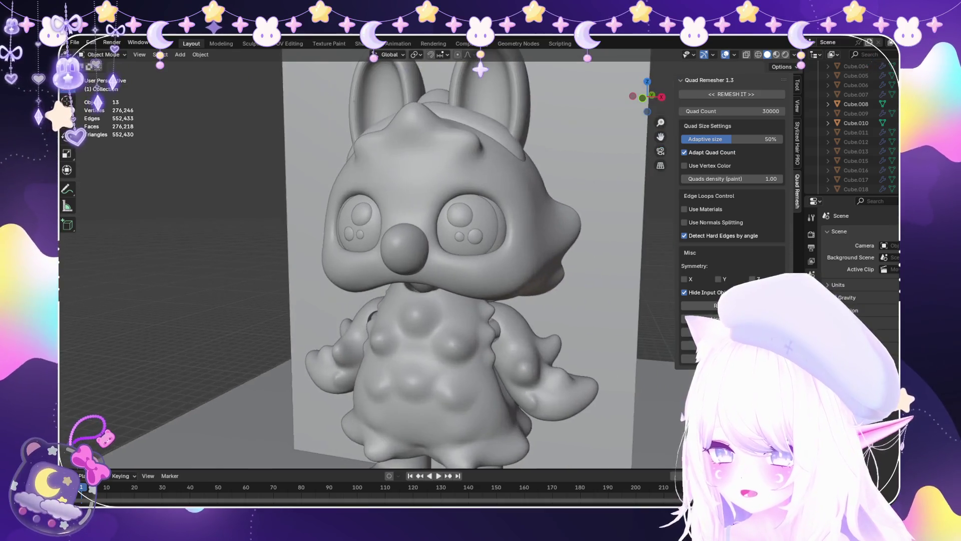
scroll(421, 250, down, 5)
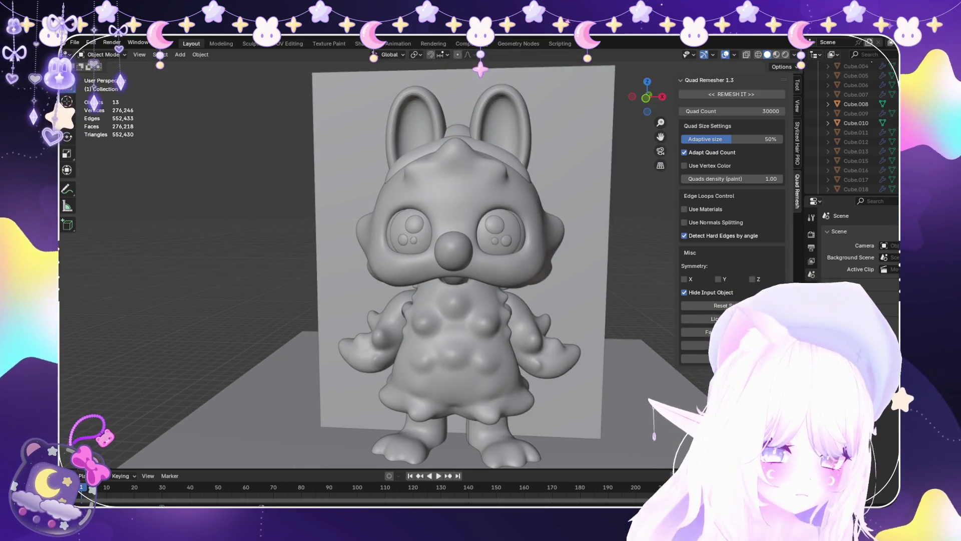
scroll(451, 250, down, 3)
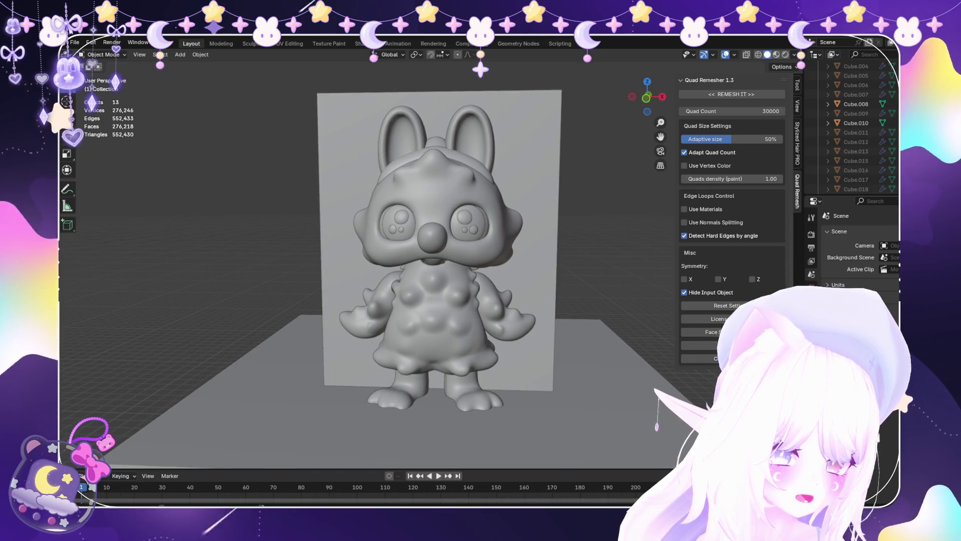
Switch the creature to Material Preview shading and orbit and zoom around it.
key(z)
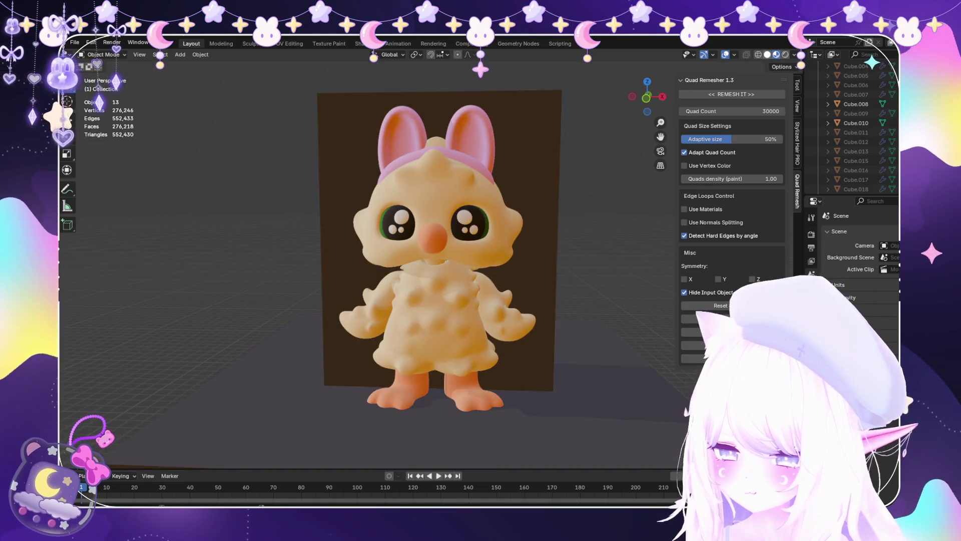
middle_drag(452, 257, 460, 255)
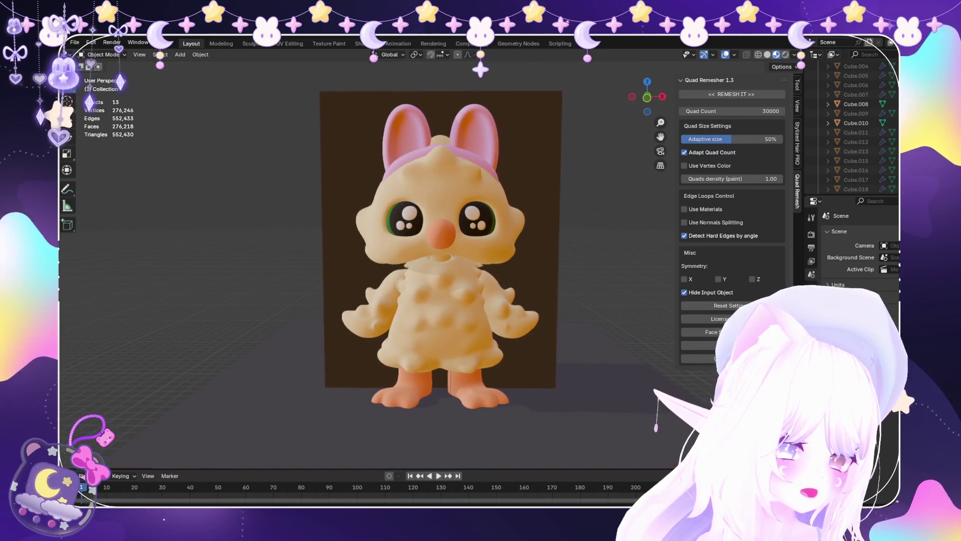
scroll(452, 256, up, 4)
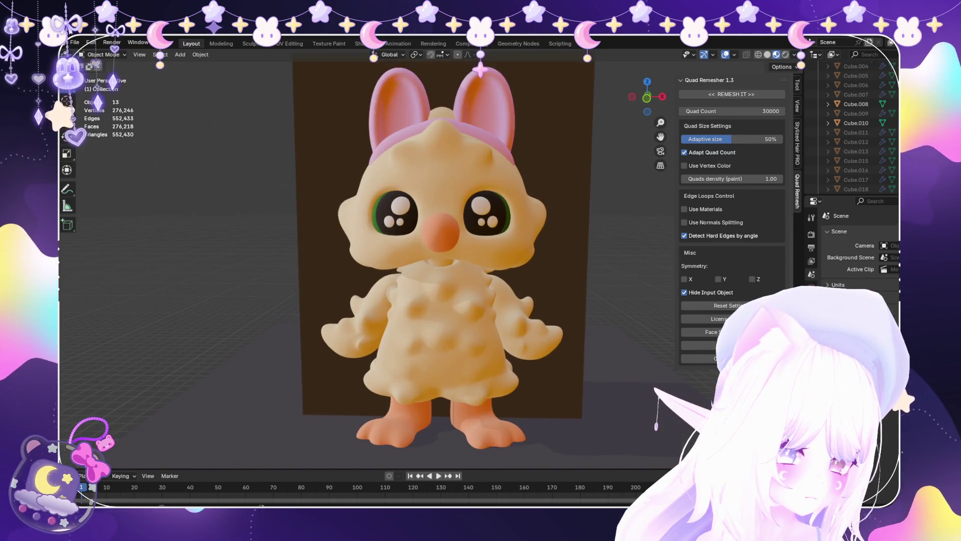
scroll(452, 256, down, 5)
scroll(452, 257, up, 1)
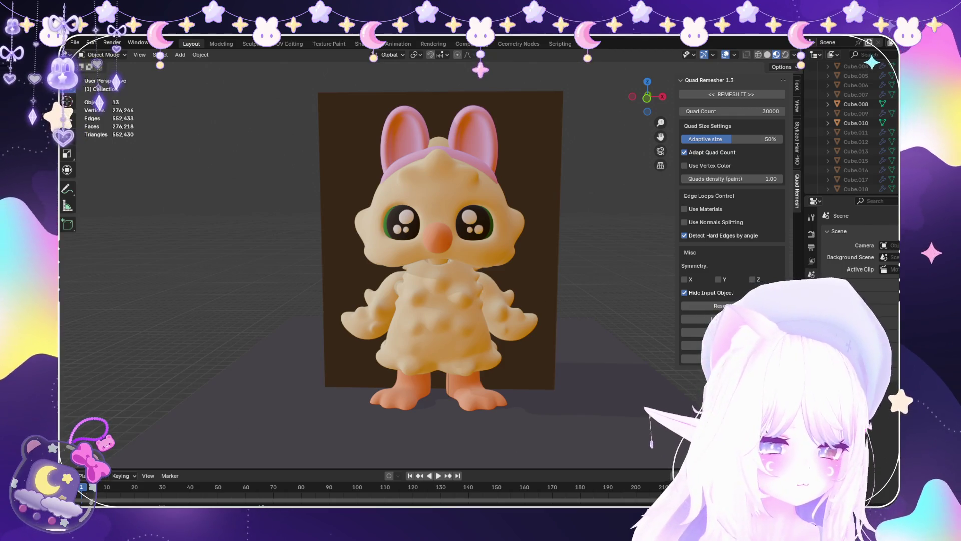
scroll(441, 251, up, 4)
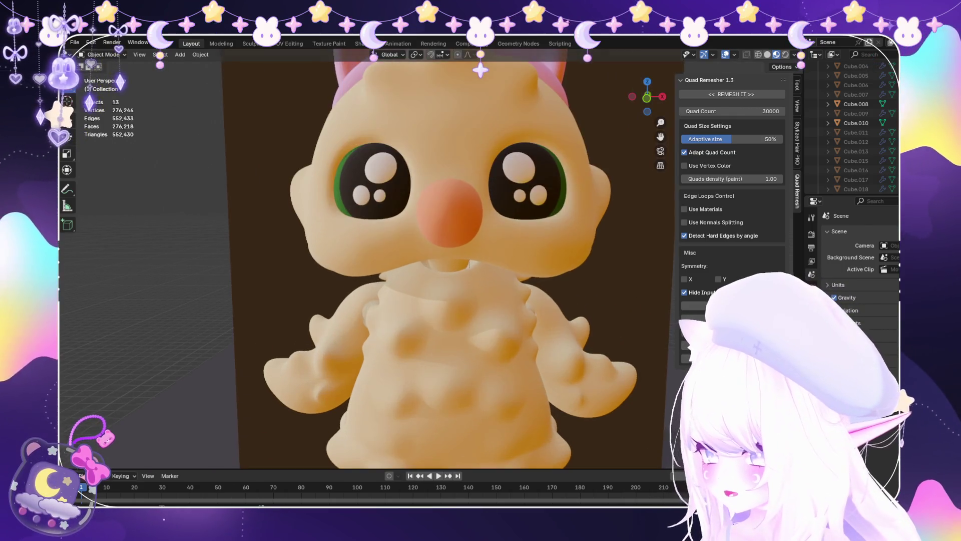
click(74, 42)
scroll(441, 250, down, 5)
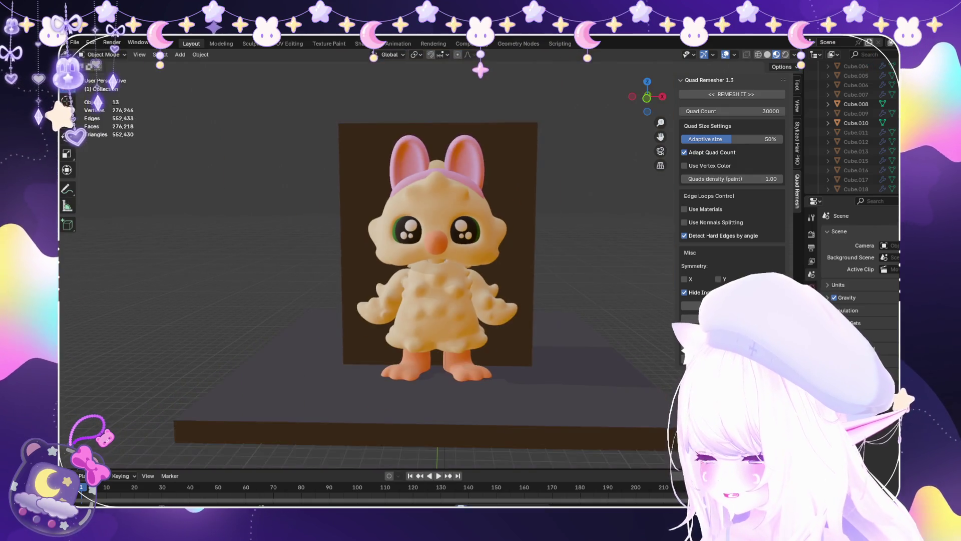
scroll(441, 250, up, 4)
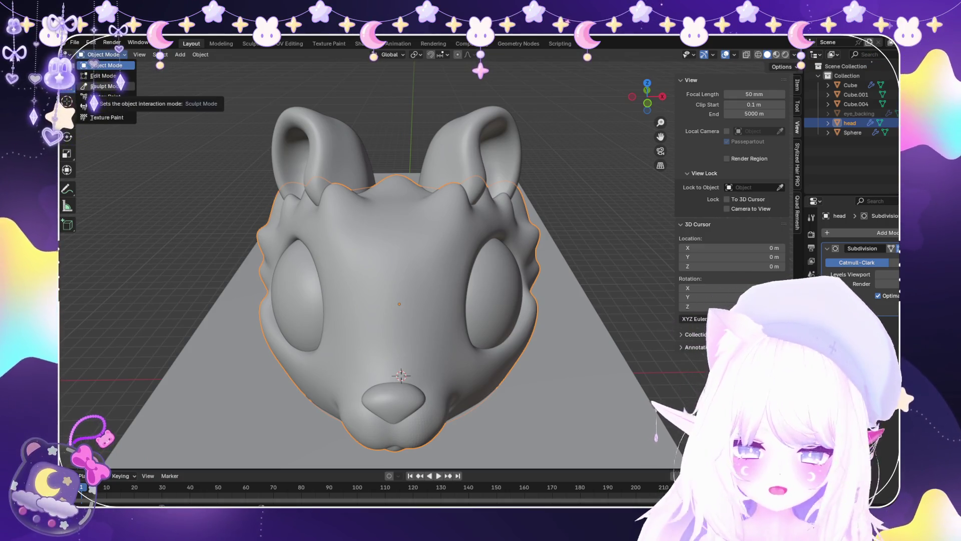
Enter Sculpt Mode on the head and pull the surface beside the right eye.
click(102, 86)
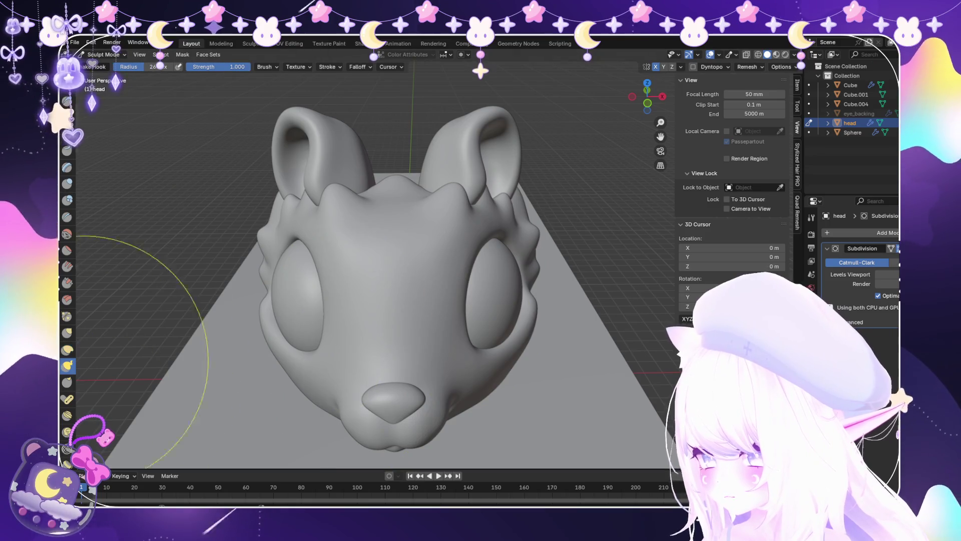
drag(468, 300, 461, 321)
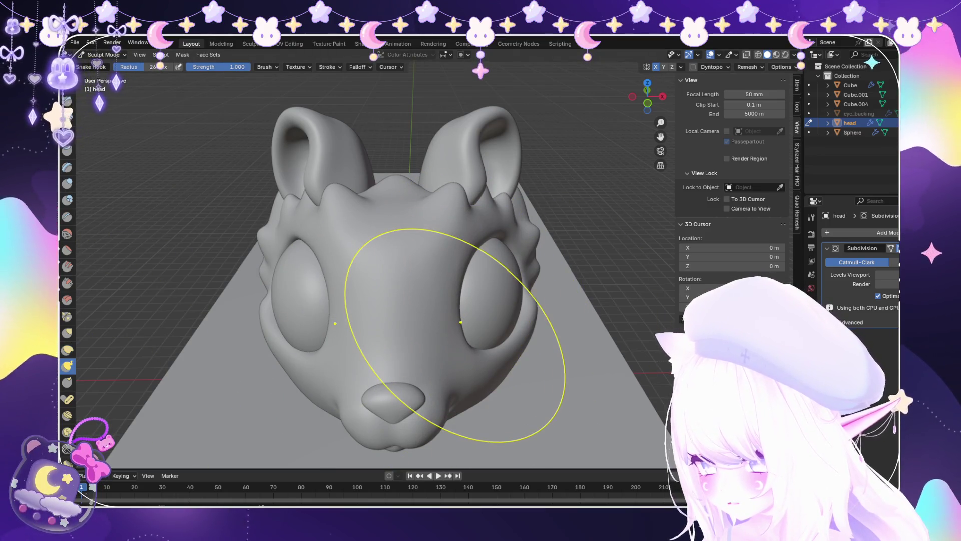
key(ctrl+z)
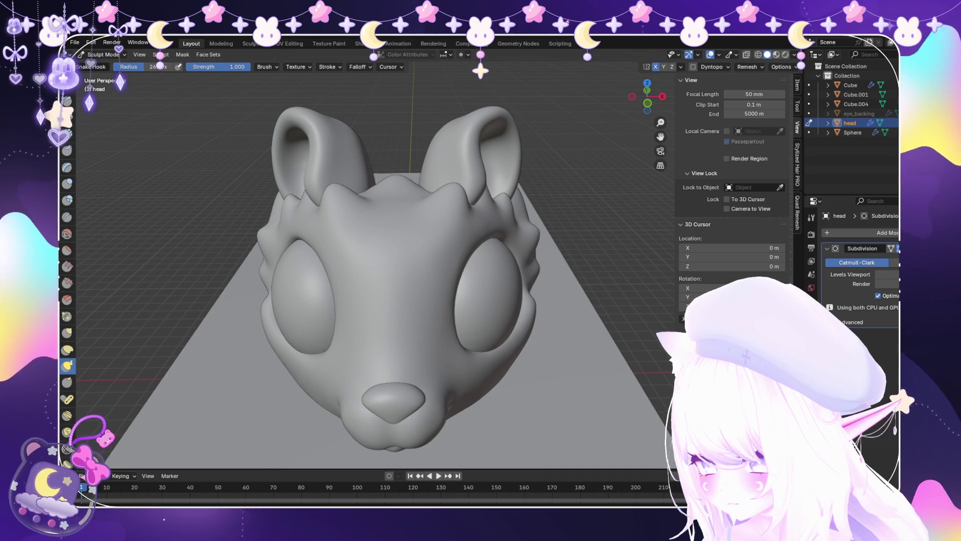
scroll(429, 322, down, 3)
scroll(440, 305, up, 4)
mouse_move(440, 305)
middle_down()
mouse_move(321, 295)
mouse_move(440, 294)
middle_up()
scroll(421, 288, down, 4)
scroll(376, 245, up, 5)
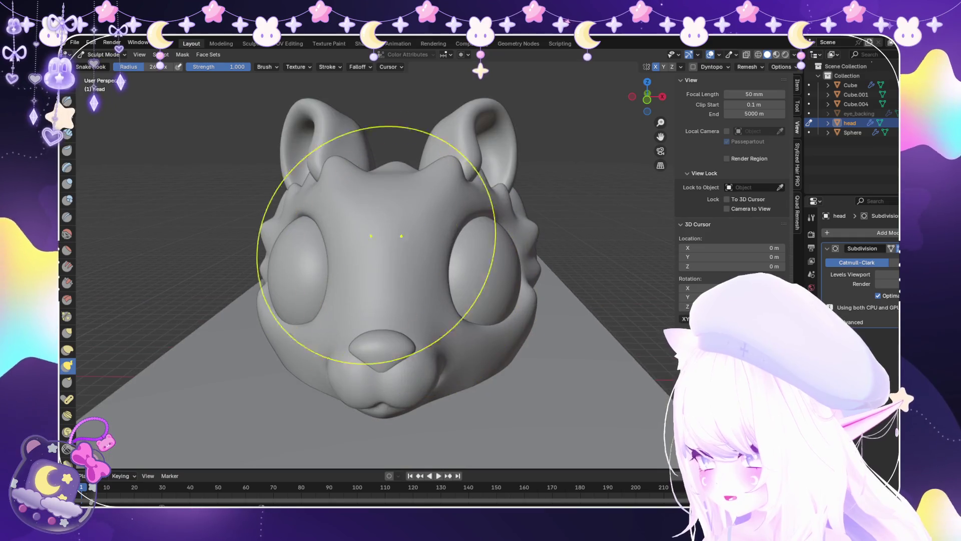
click(74, 42)
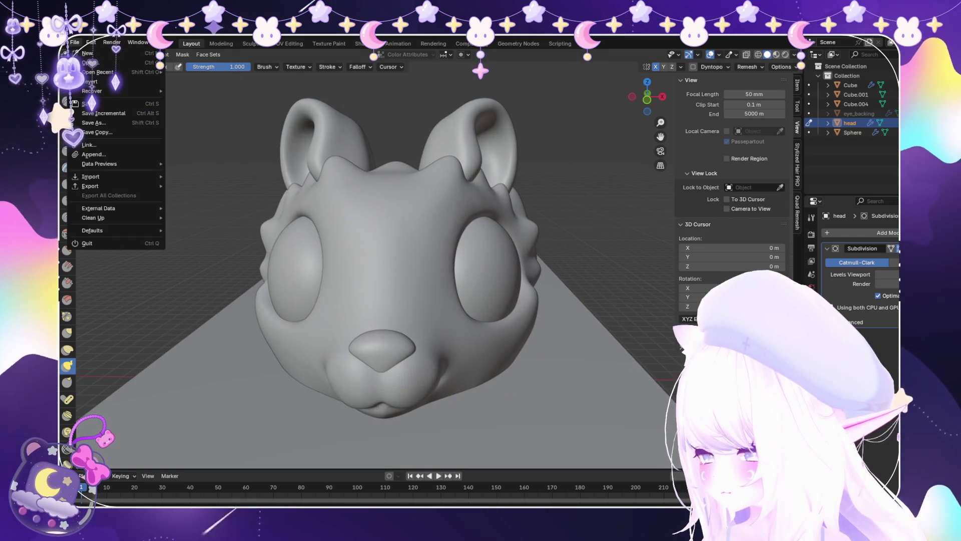
mouse_move(100, 72)
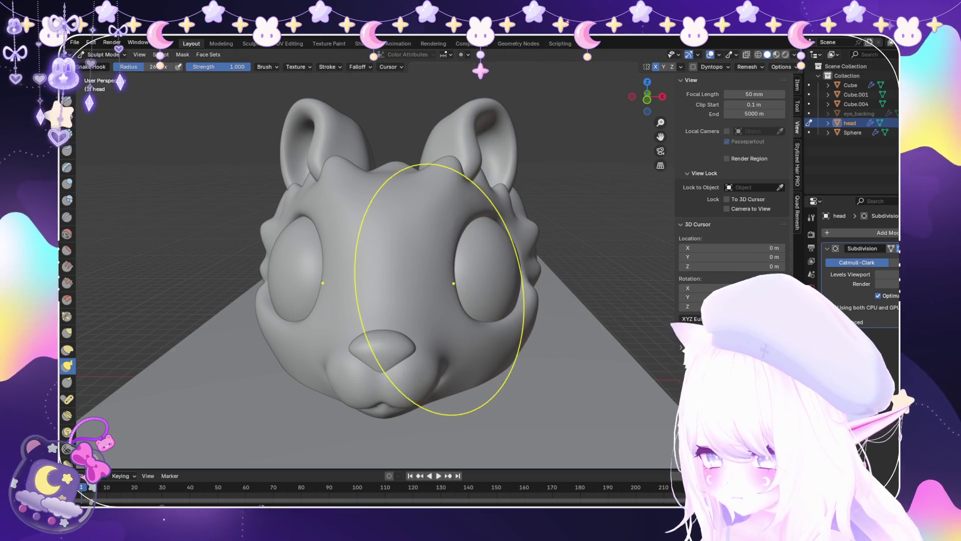
scroll(422, 292, up, 2)
mouse_move(422, 292)
middle_down()
mouse_move(440, 311)
mouse_move(365, 214)
middle_up()
scroll(440, 311, down, 5)
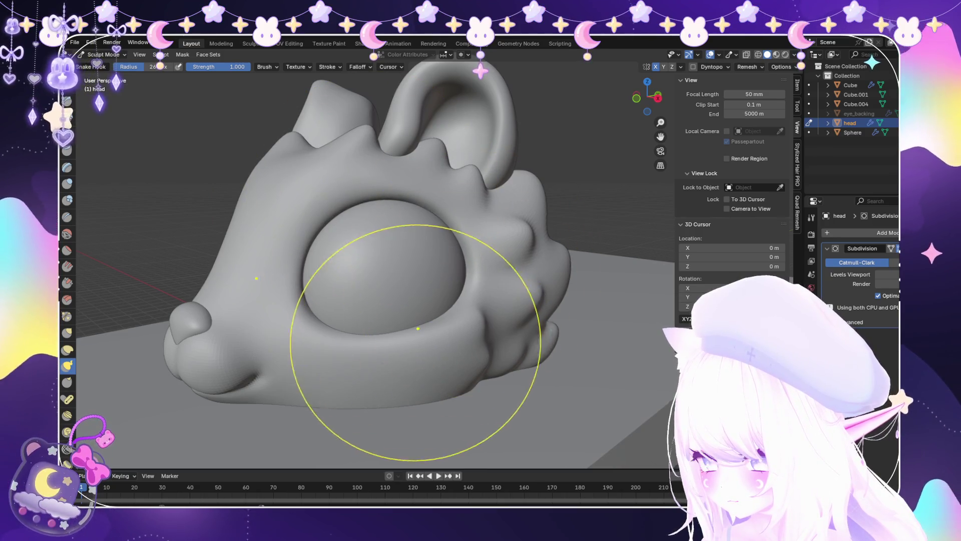
scroll(451, 375, up, 2)
scroll(472, 358, down, 5)
mouse_move(500, 350)
middle_down()
mouse_move(466, 360)
mouse_move(380, 345)
mouse_move(354, 322)
middle_up()
scroll(473, 358, down, 2)
scroll(354, 322, up, 4)
scroll(419, 343, down, 3)
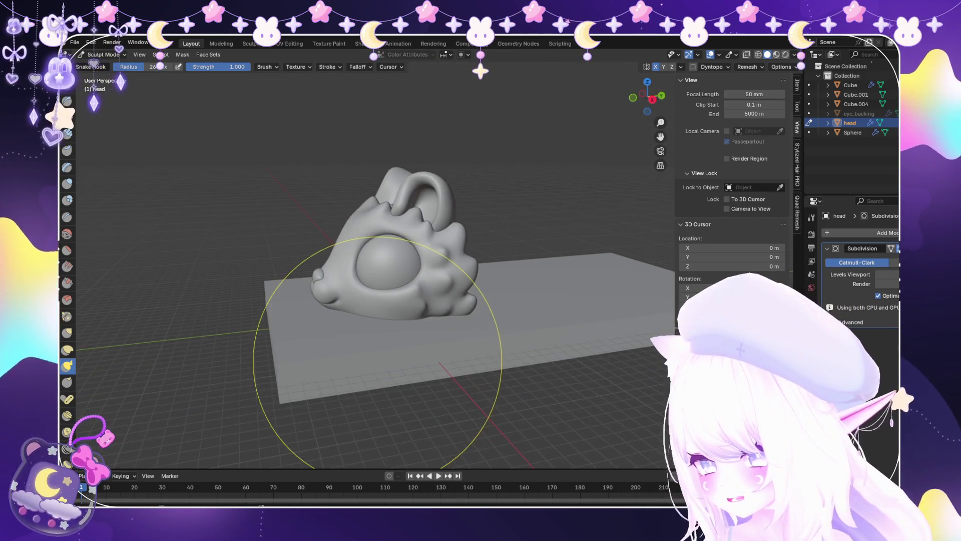
scroll(414, 272, up, 2)
scroll(399, 289, up, 2)
middle_drag(399, 290, 460, 227)
scroll(460, 227, up, 2)
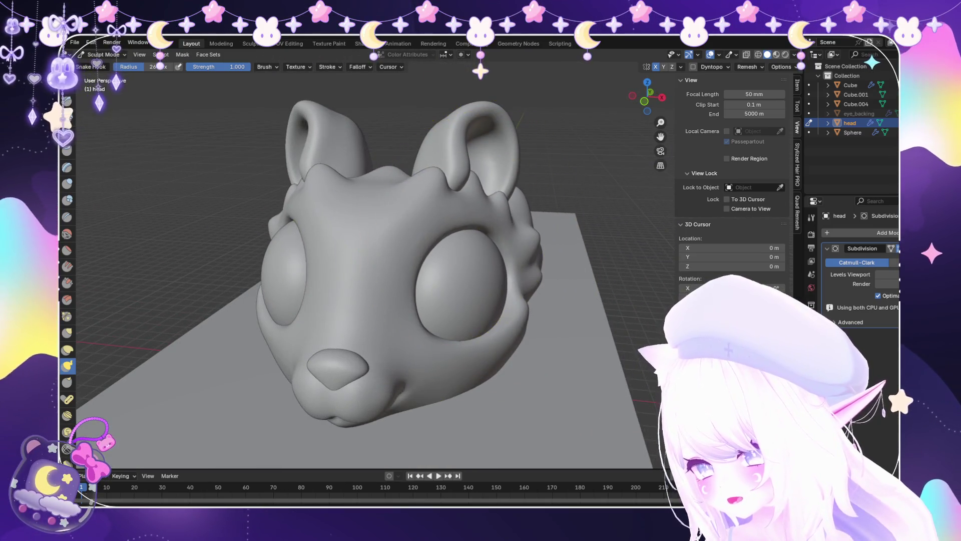
mouse_move(482, 272)
middle_down()
mouse_move(350, 281)
mouse_move(431, 272)
middle_up()
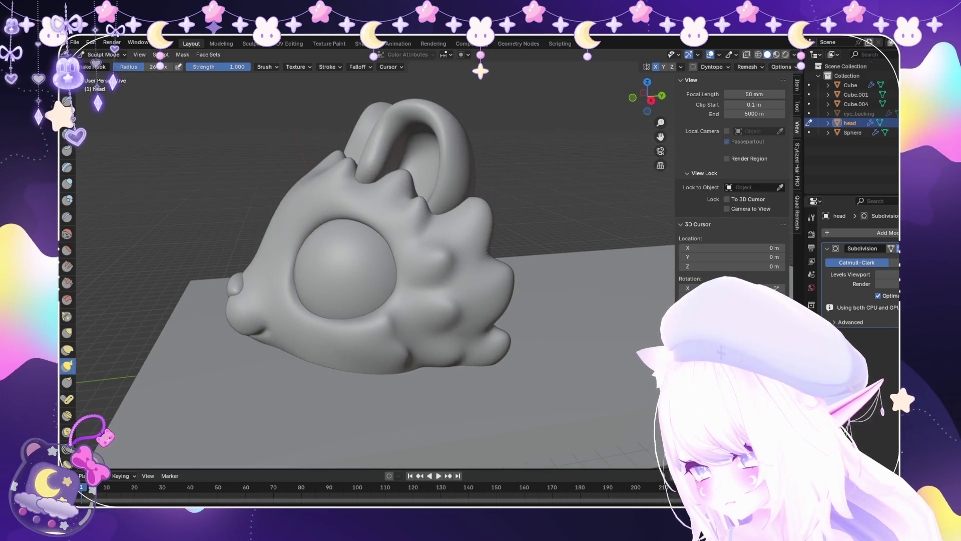
scroll(371, 339, up, 5)
scroll(314, 353, down, 5)
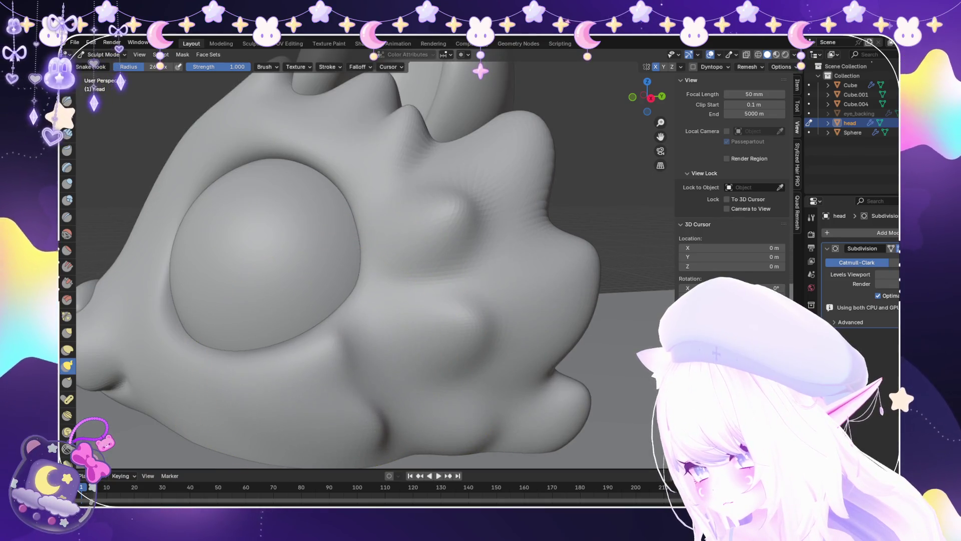
middle_drag(315, 353, 295, 353)
scroll(357, 315, down, 4)
mouse_move(376, 311)
middle_down()
mouse_move(322, 300)
mouse_move(451, 305)
middle_up()
scroll(480, 304, up, 4)
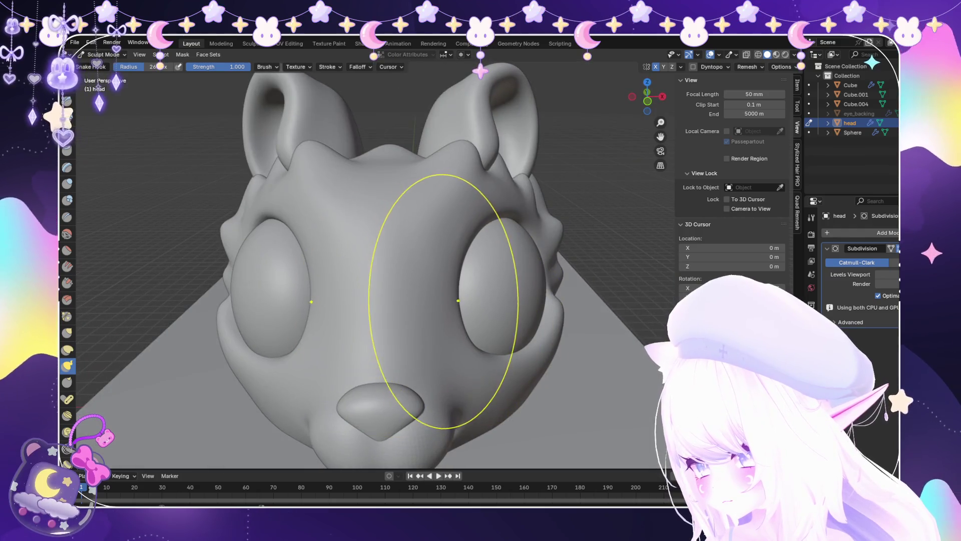
scroll(481, 319, up, 4)
scroll(461, 311, down, 7)
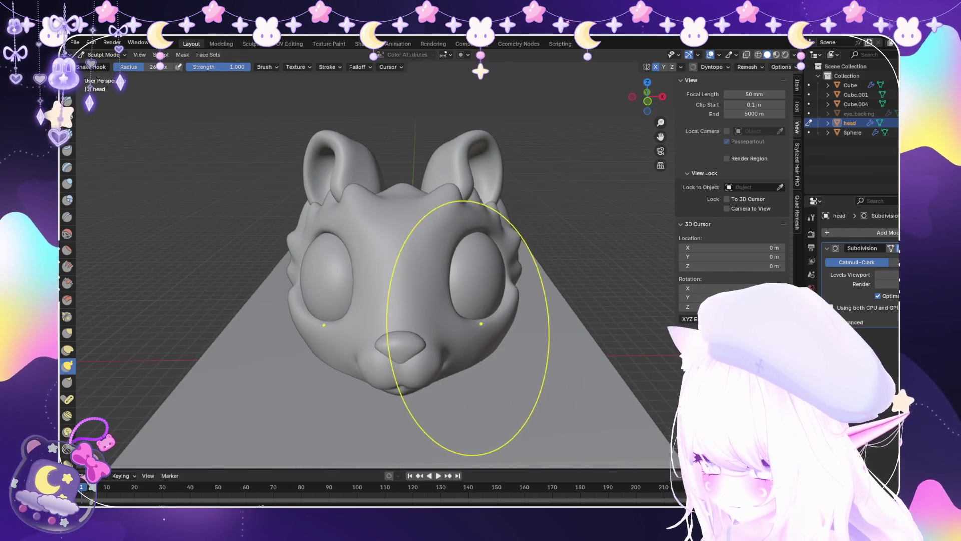
scroll(485, 352, up, 2)
scroll(466, 255, up, 3)
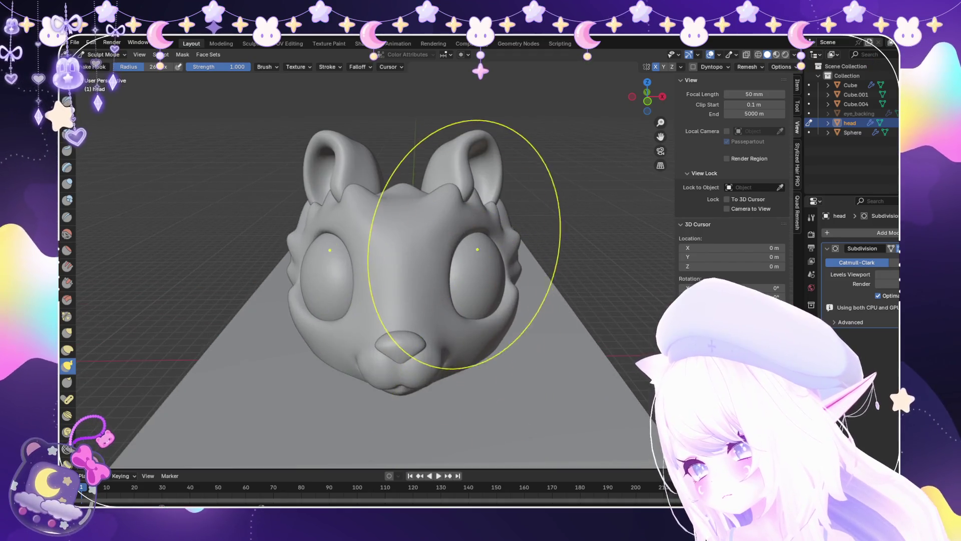
scroll(526, 344, down, 6)
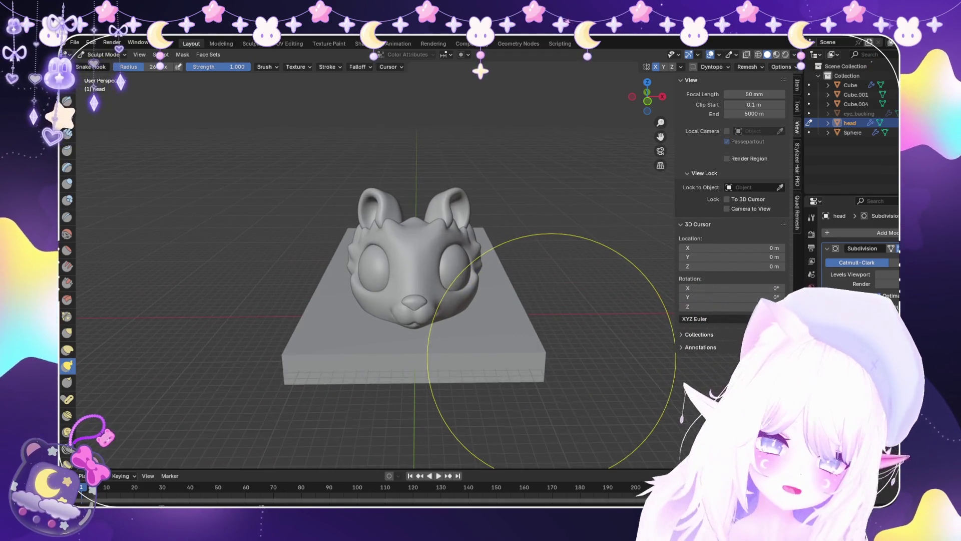
mouse_move(515, 397)
middle_down()
mouse_move(465, 380)
mouse_move(473, 354)
middle_up()
scroll(465, 381, up, 4)
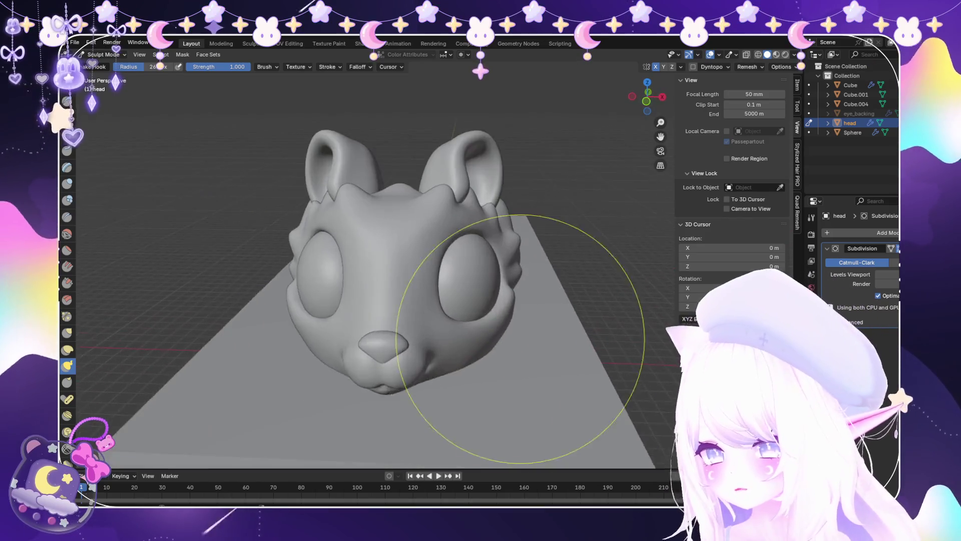
scroll(472, 354, up, 2)
Flatten the surface around the eye rims with the Flatten/Contrast brush, viewed from the side.
key(shift+t)
scroll(376, 237, up, 3)
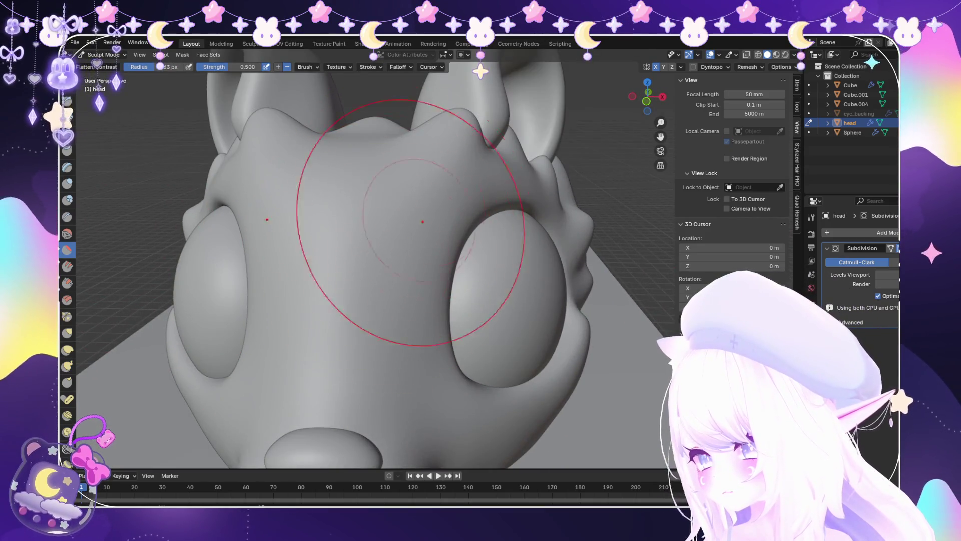
scroll(446, 221, down, 5)
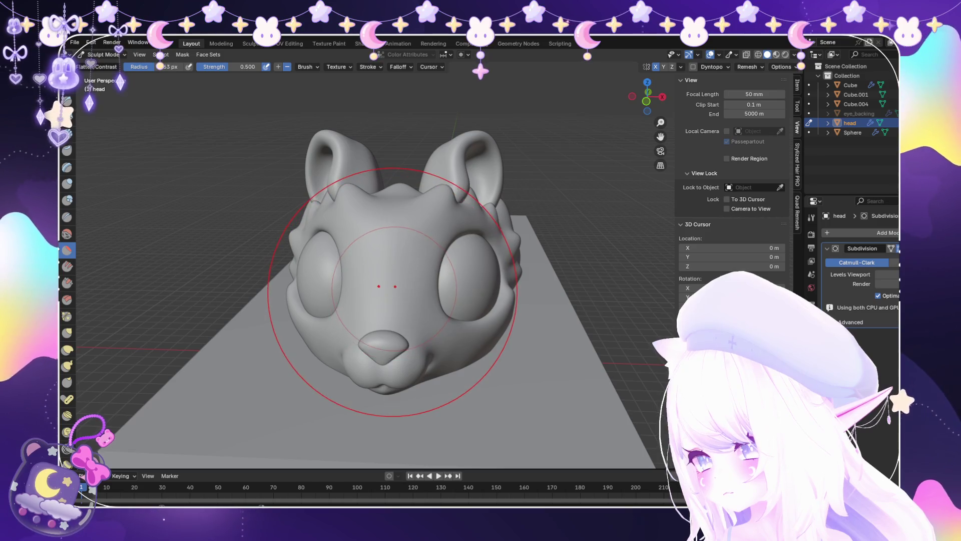
scroll(386, 299, down, 5)
mouse_move(445, 208)
middle_down()
mouse_move(440, 261)
mouse_move(491, 235)
mouse_move(415, 215)
middle_up()
scroll(354, 364, up, 5)
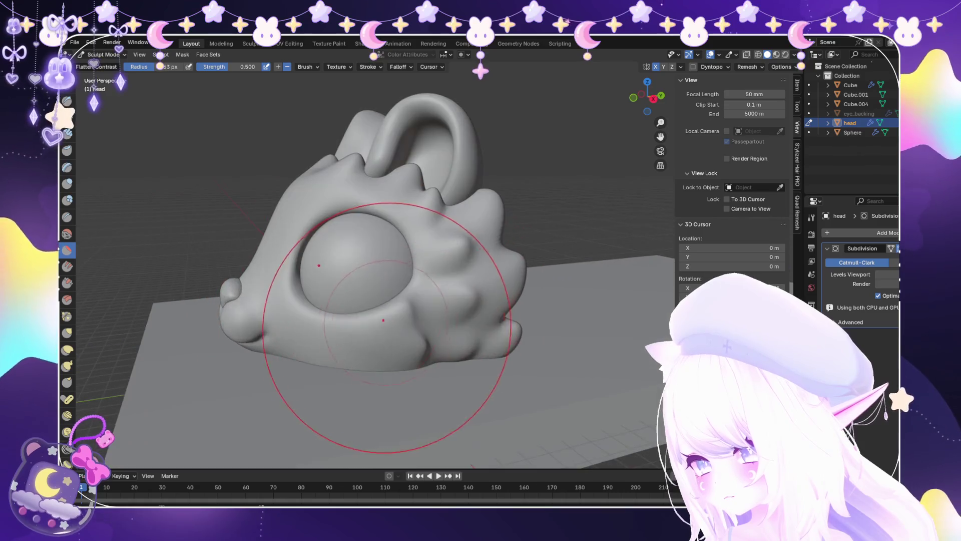
scroll(239, 319, up, 2)
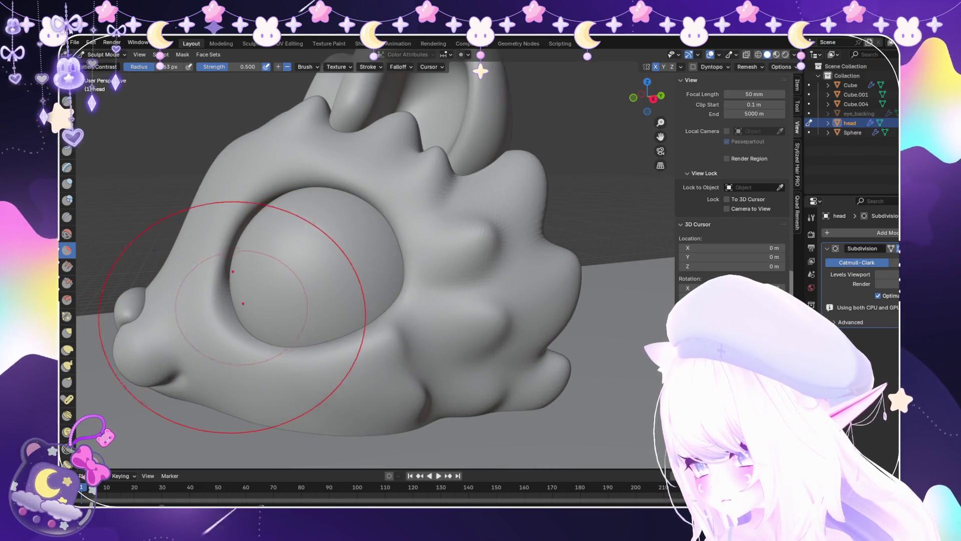
Pull the face around the nose and right eye with the Snake Hook brush.
click(67, 365)
scroll(182, 332, up, 3)
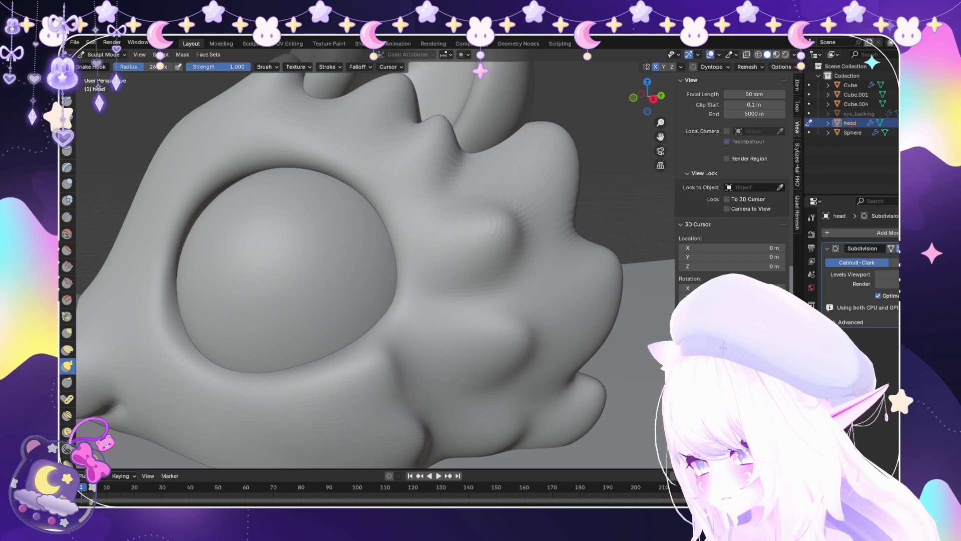
scroll(251, 350, up, 8)
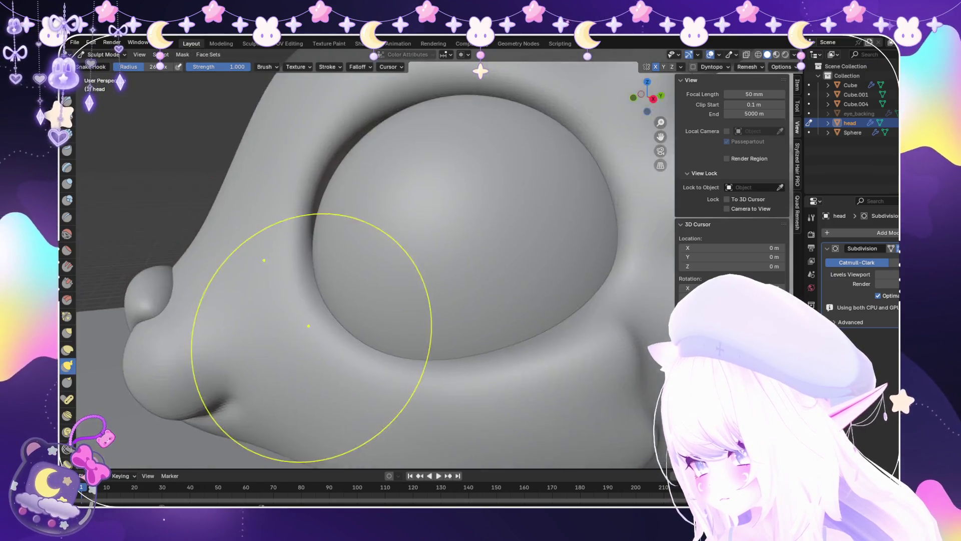
scroll(255, 355, down, 10)
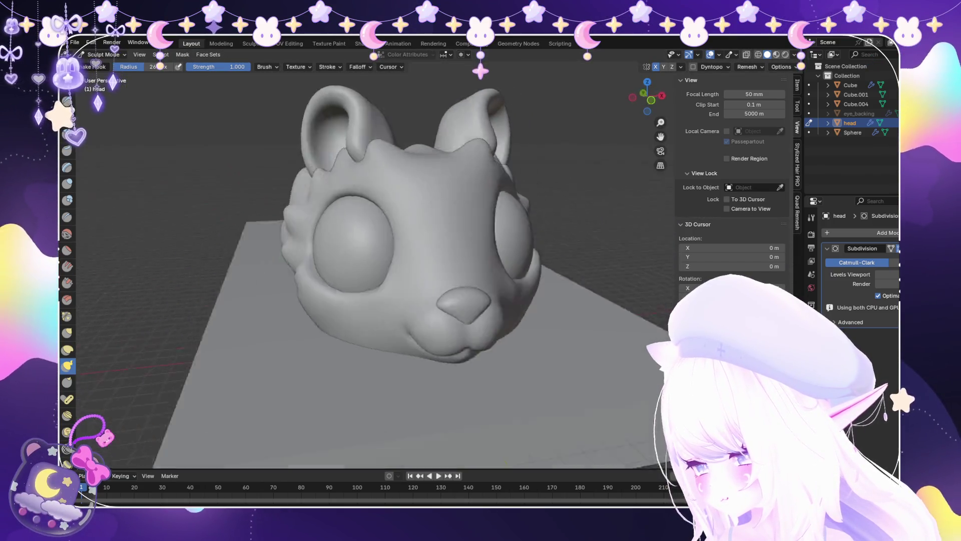
middle_drag(256, 355, 281, 346)
middle_drag(491, 321, 521, 346)
scroll(521, 346, up, 5)
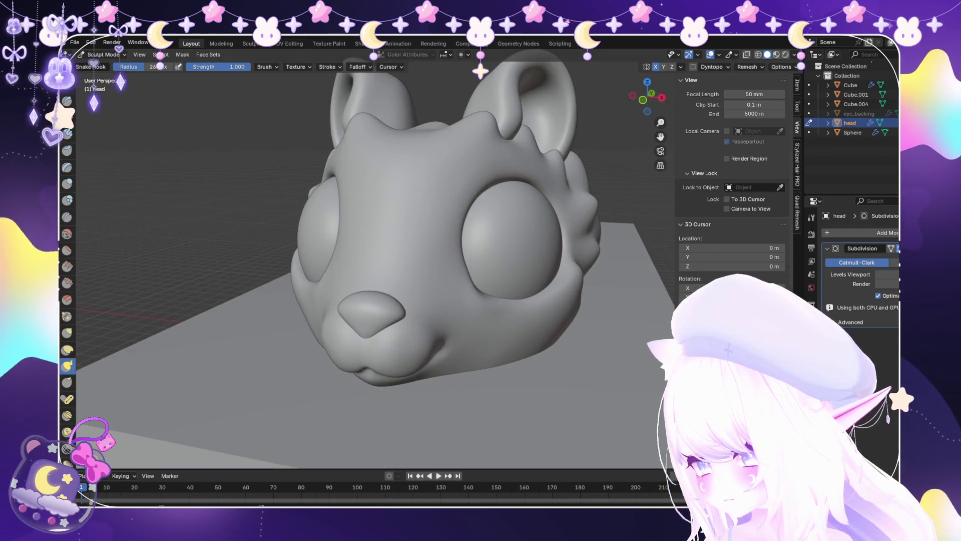
scroll(539, 364, up, 3)
Flatten the cheeks and eye rims again with Flatten/Contrast.
key(shift+t)
scroll(539, 364, up, 4)
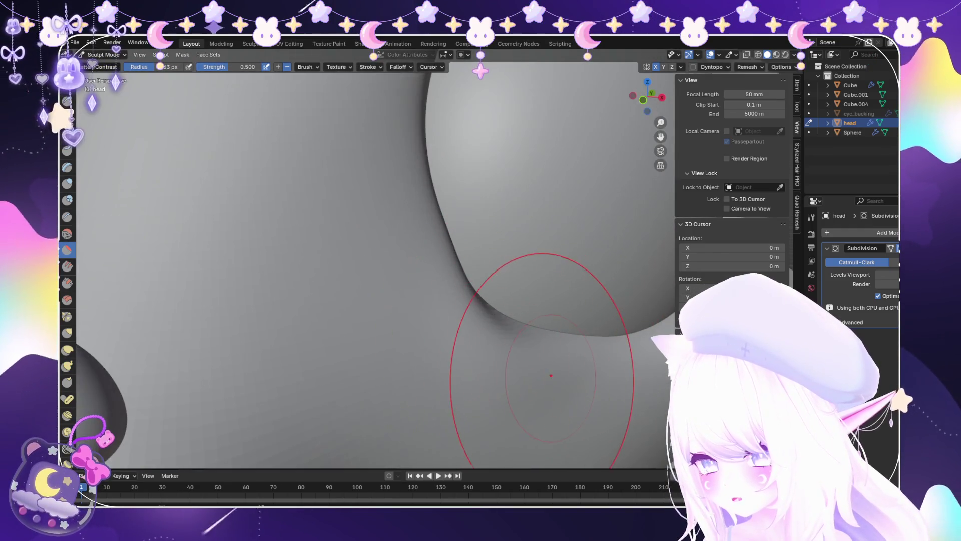
scroll(508, 379, down, 8)
middle_drag(429, 408, 440, 380)
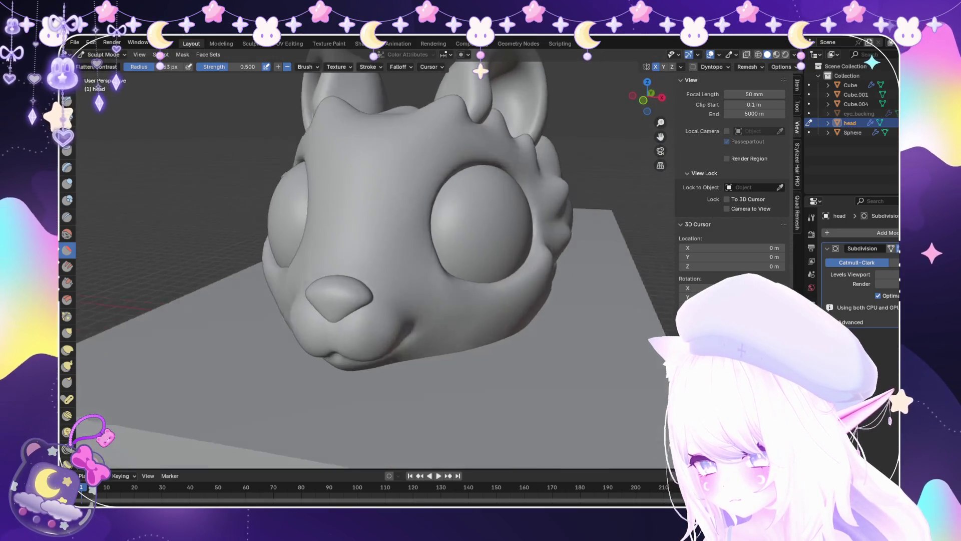
scroll(442, 361, up, 6)
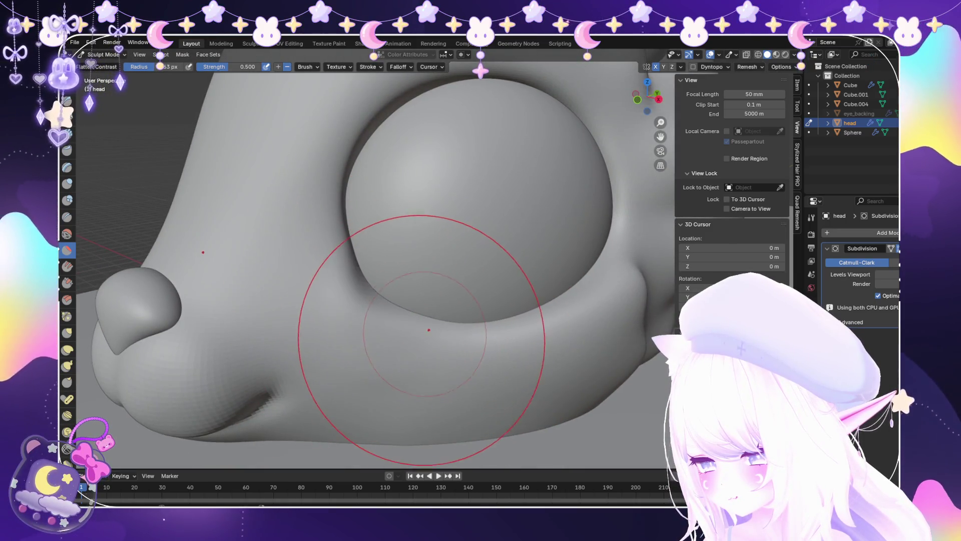
scroll(429, 340, down, 6)
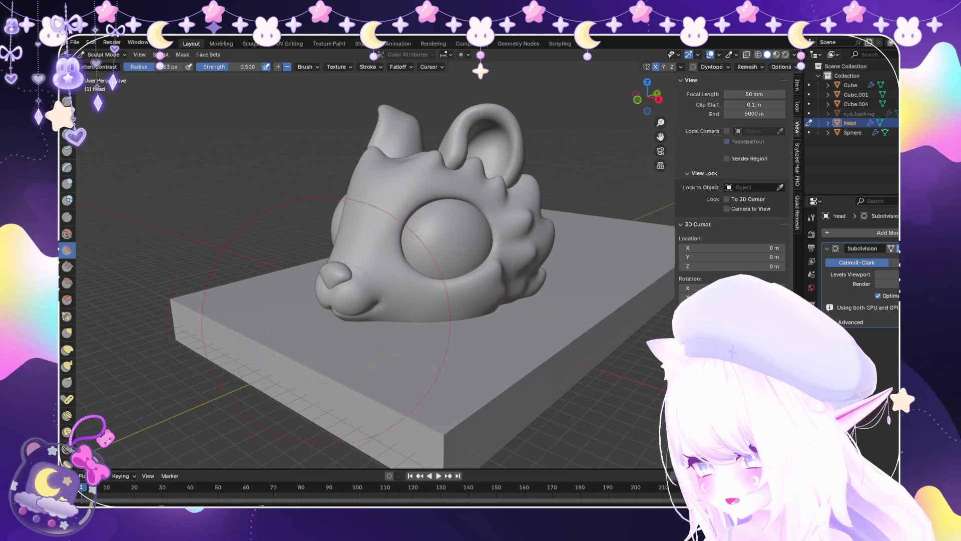
scroll(451, 225, up, 6)
Hook the surface again with Snake Hook from a front view of the face.
click(67, 366)
scroll(382, 354, up, 4)
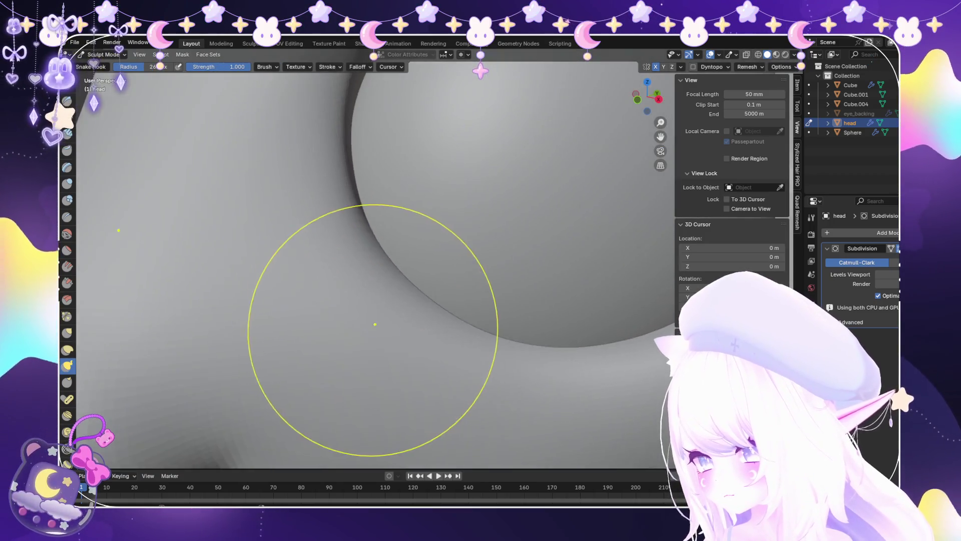
scroll(356, 321, down, 1)
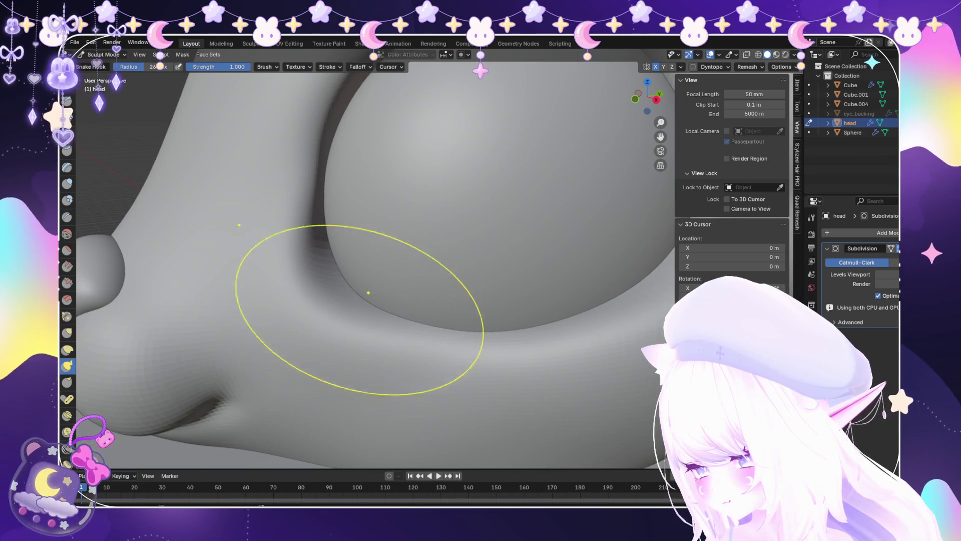
scroll(369, 294, down, 5)
middle_drag(475, 310, 431, 331)
scroll(431, 330, down, 3)
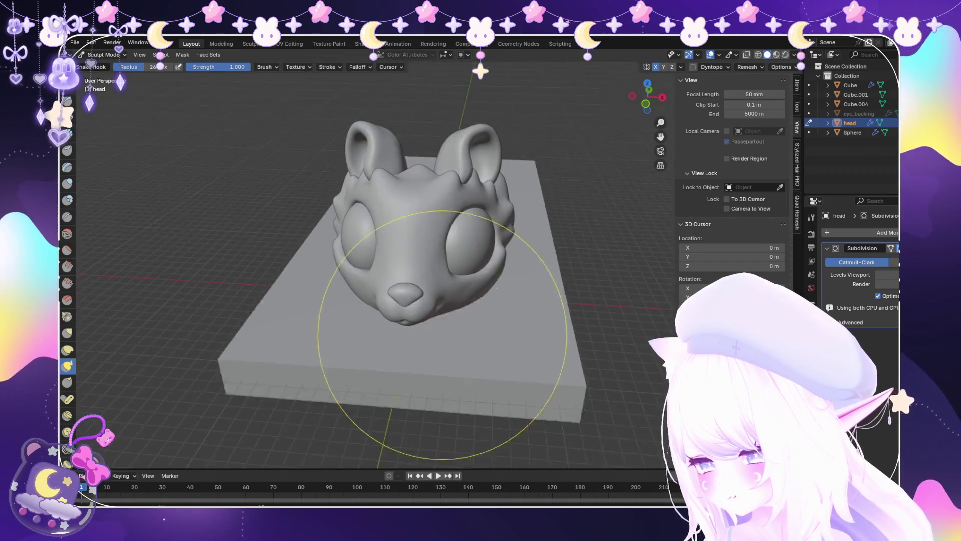
scroll(330, 300, up, 4)
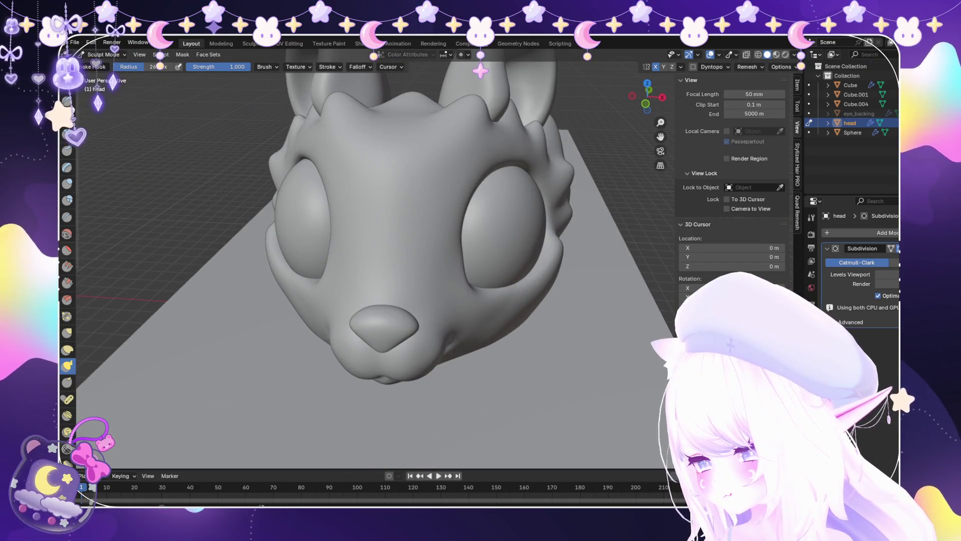
Smooth the eye rims and cheeks toward the snout with the Smooth brush.
key(shift+s)
scroll(501, 301, up, 5)
scroll(501, 300, up, 2)
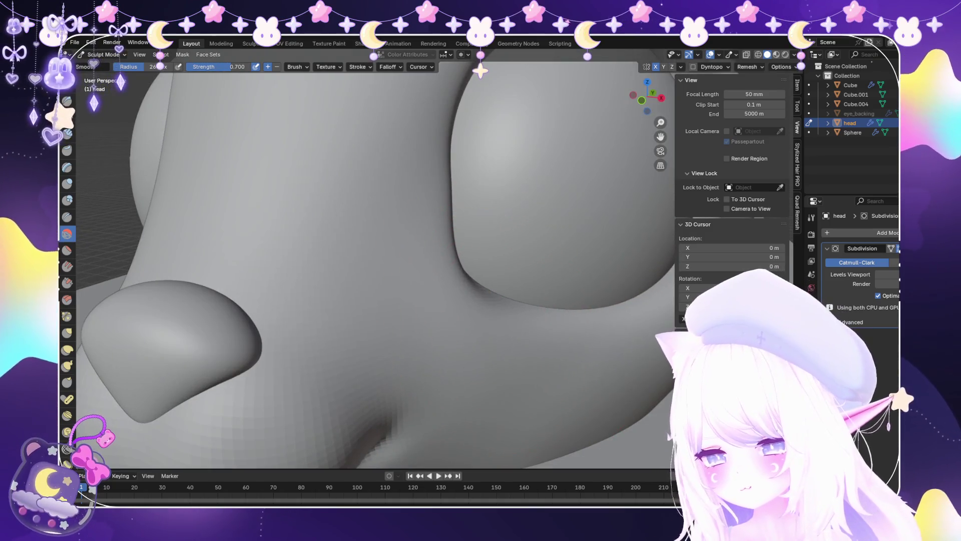
scroll(500, 328, up, 2)
scroll(440, 365, down, 6)
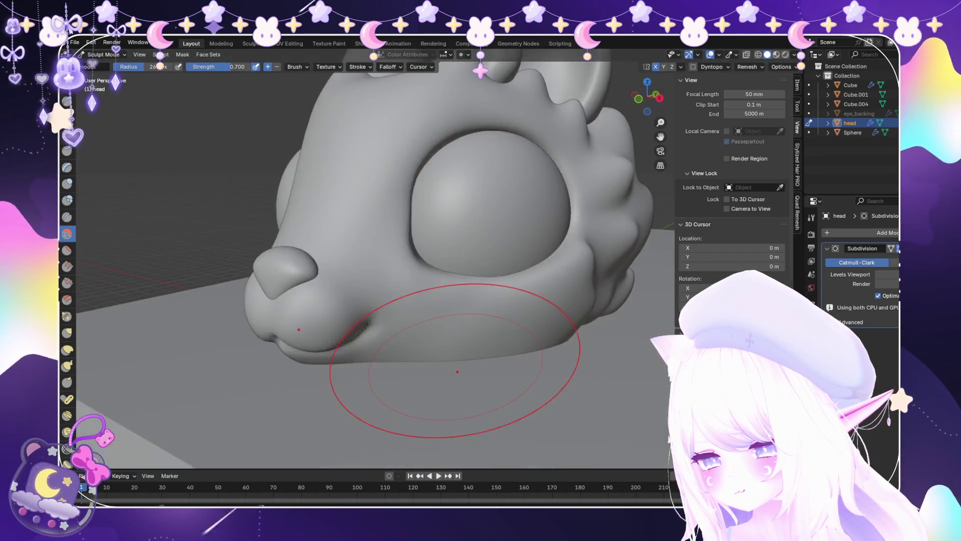
scroll(457, 372, down, 4)
scroll(440, 354, up, 8)
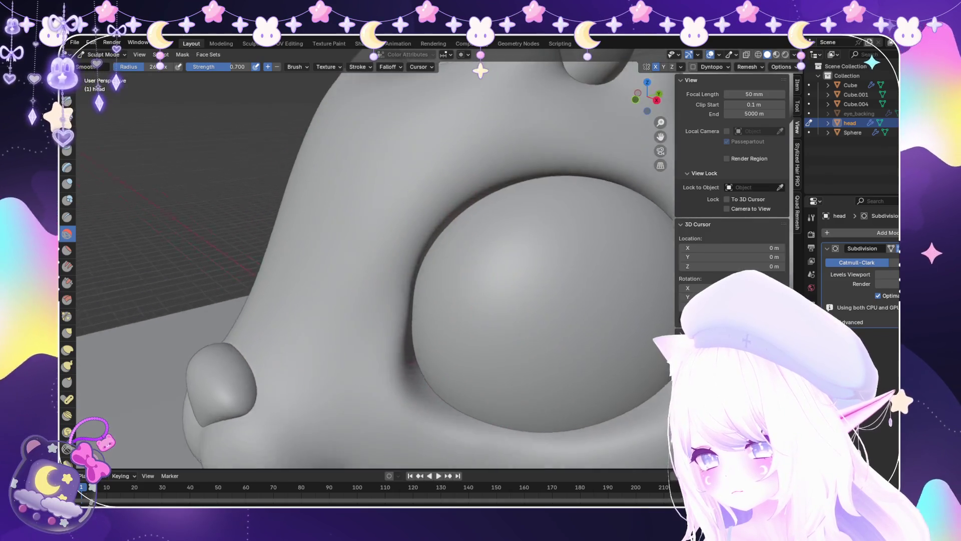
scroll(441, 351, up, 1)
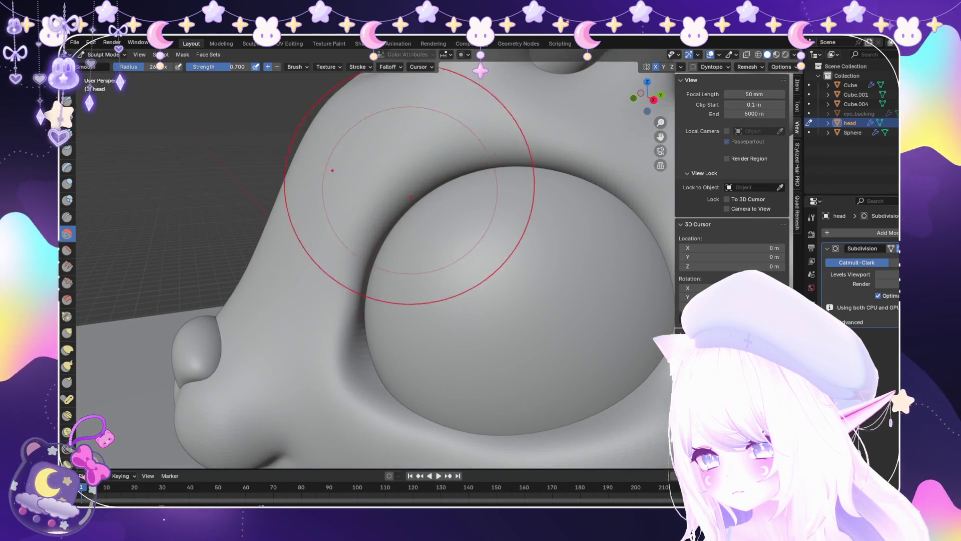
scroll(401, 235, down, 5)
middle_drag(417, 289, 453, 320)
scroll(455, 322, up, 3)
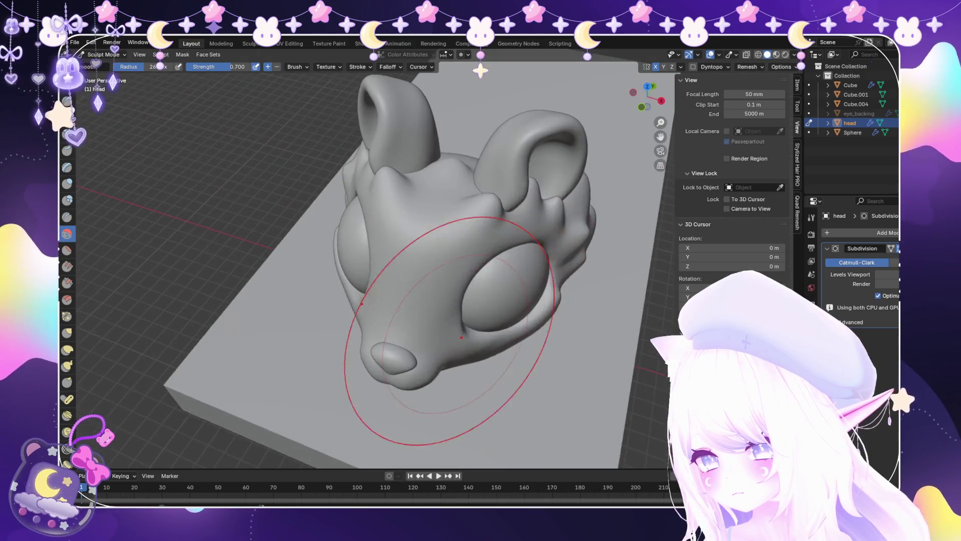
middle_drag(455, 279, 461, 311)
scroll(461, 311, down, 3)
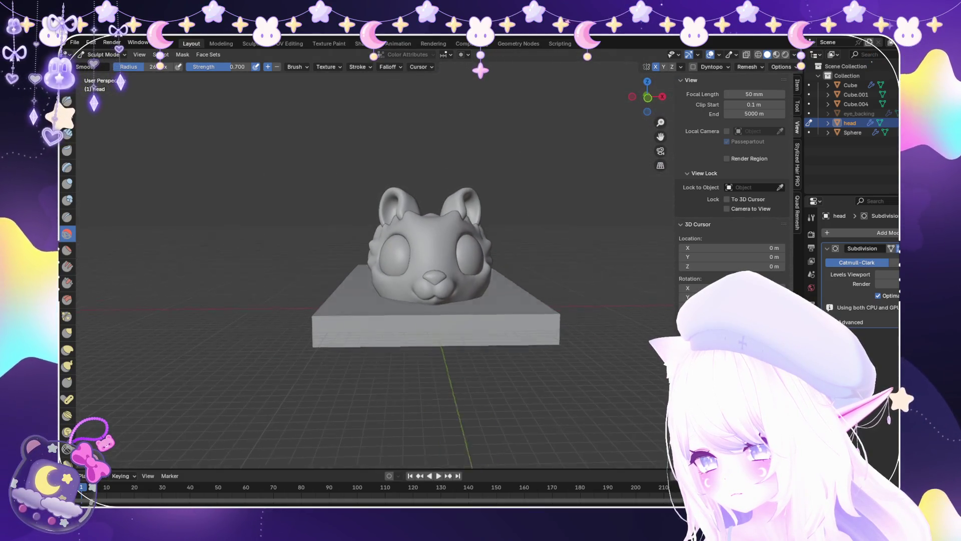
middle_drag(440, 250, 454, 293)
scroll(455, 293, up, 2)
Build soft rounded bulges over the forehead with the Blob brush.
click(67, 200)
mouse_move(213, 250)
middle_down()
mouse_move(401, 210)
mouse_move(440, 115)
middle_up()
scroll(400, 210, down, 3)
scroll(405, 205, up, 5)
scroll(440, 115, up, 1)
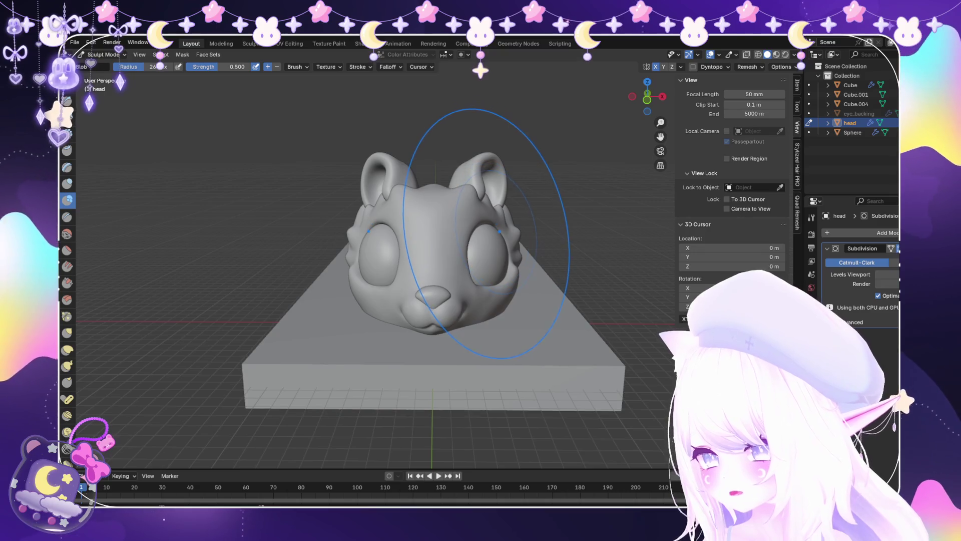
mouse_move(483, 229)
middle_down()
mouse_move(505, 150)
mouse_move(530, 129)
mouse_move(461, 246)
mouse_move(407, 161)
mouse_move(416, 166)
mouse_move(231, 313)
middle_up()
scroll(505, 151, up, 4)
click(67, 366)
Shape the area around the eye and nose with the Snake Hook brush.
mouse_move(190, 354)
middle_down()
mouse_move(333, 310)
mouse_move(268, 258)
middle_up()
scroll(268, 257, up, 3)
scroll(298, 245, up, 4)
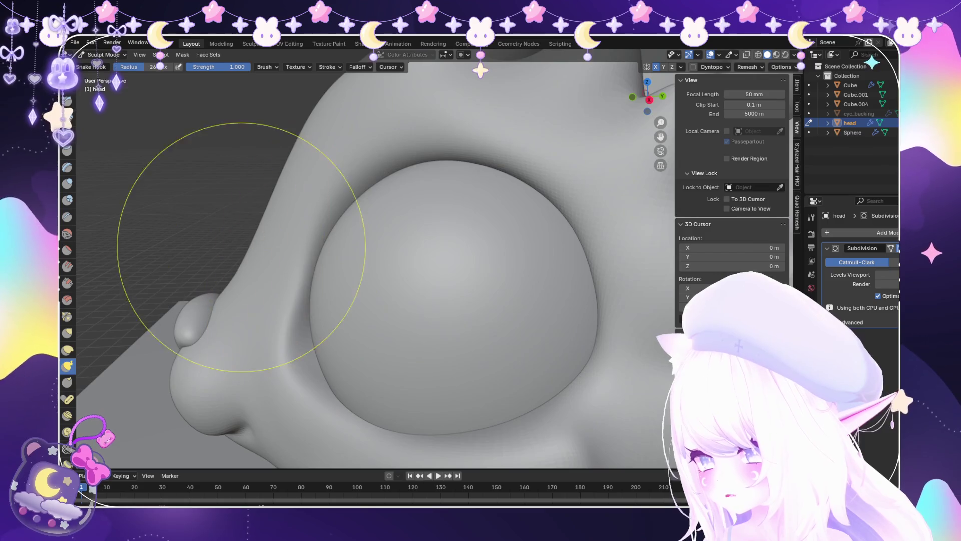
middle_drag(236, 322, 272, 258)
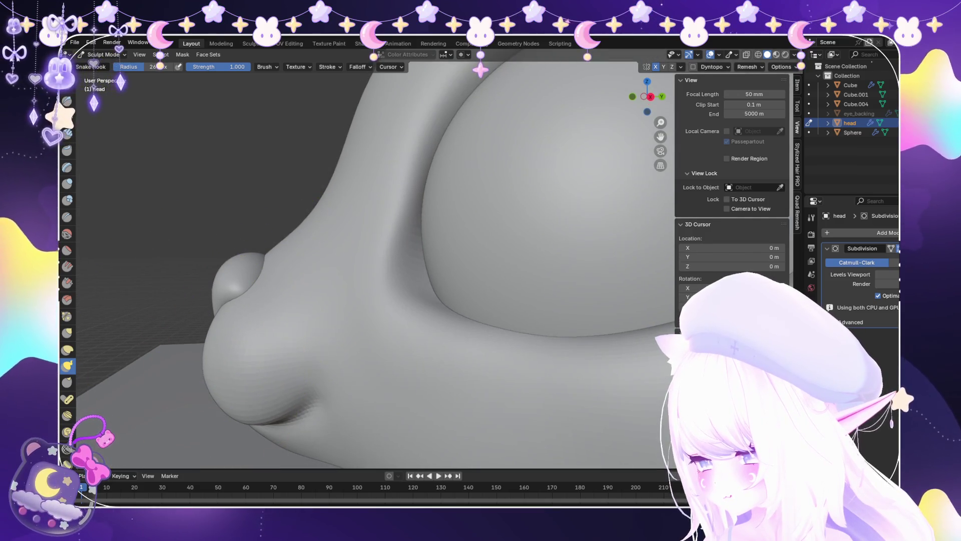
scroll(176, 407, down, 5)
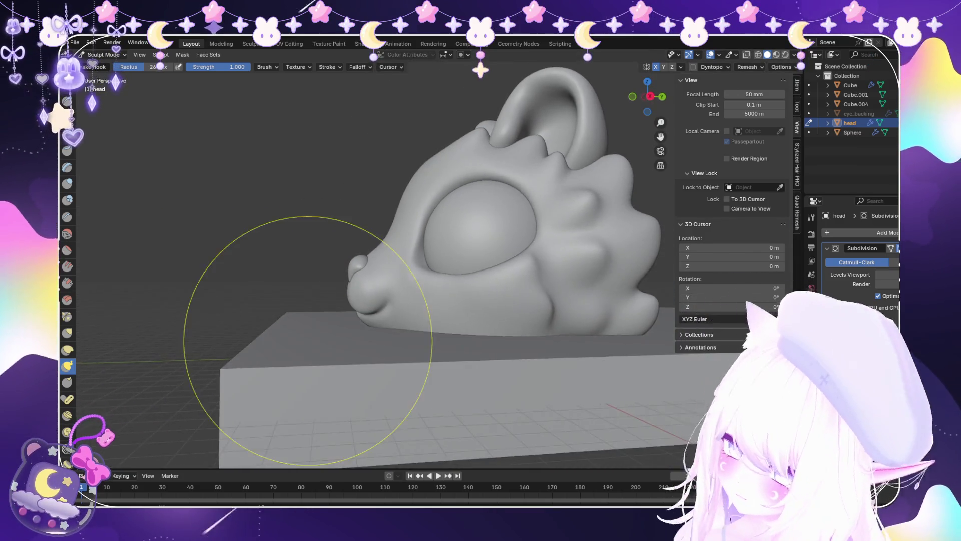
scroll(310, 354, up, 5)
Smooth the rims around the big eye from side and front views.
key(shift+s)
scroll(375, 265, up, 4)
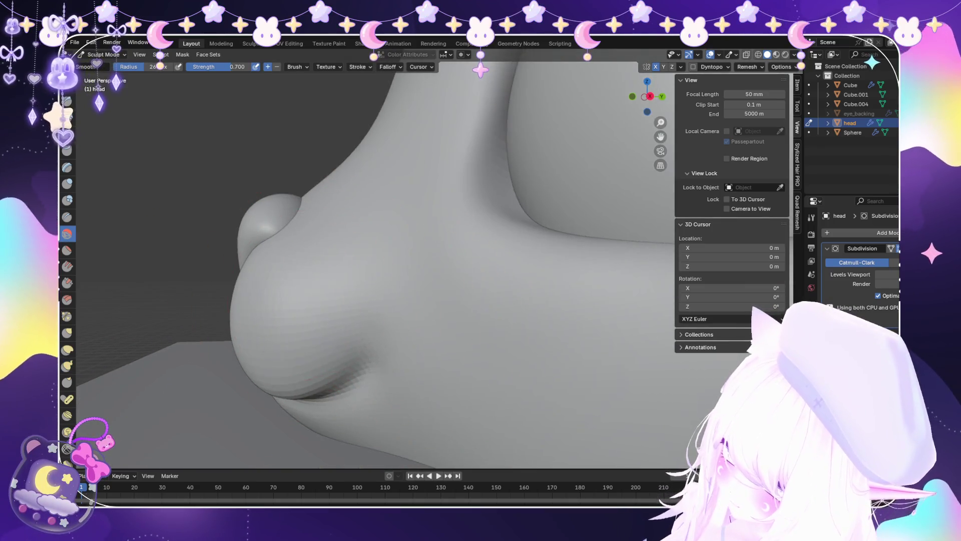
scroll(474, 427, down, 6)
mouse_move(474, 427)
middle_down()
mouse_move(545, 331)
mouse_move(419, 279)
mouse_move(376, 322)
middle_up()
scroll(550, 325, up, 5)
scroll(411, 290, up, 3)
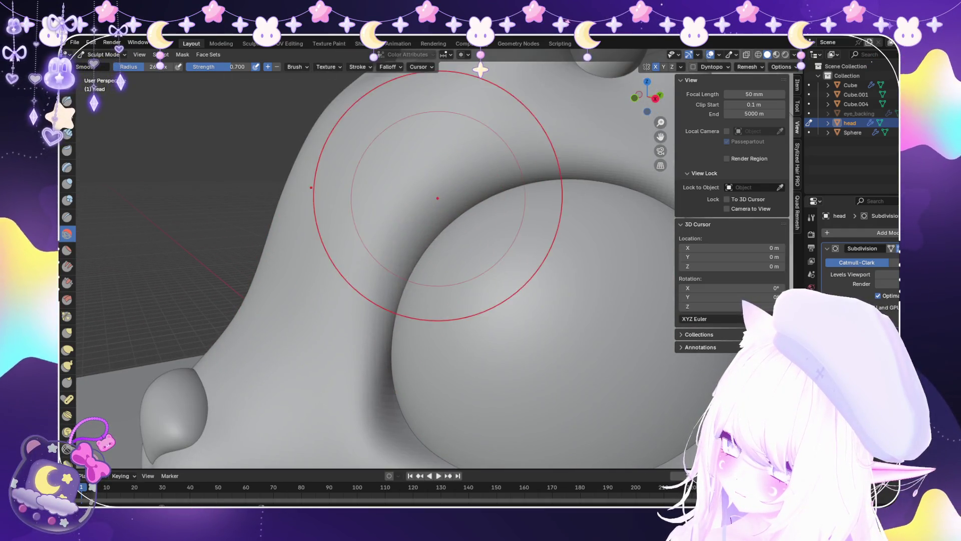
scroll(369, 254, down, 5)
scroll(441, 279, up, 4)
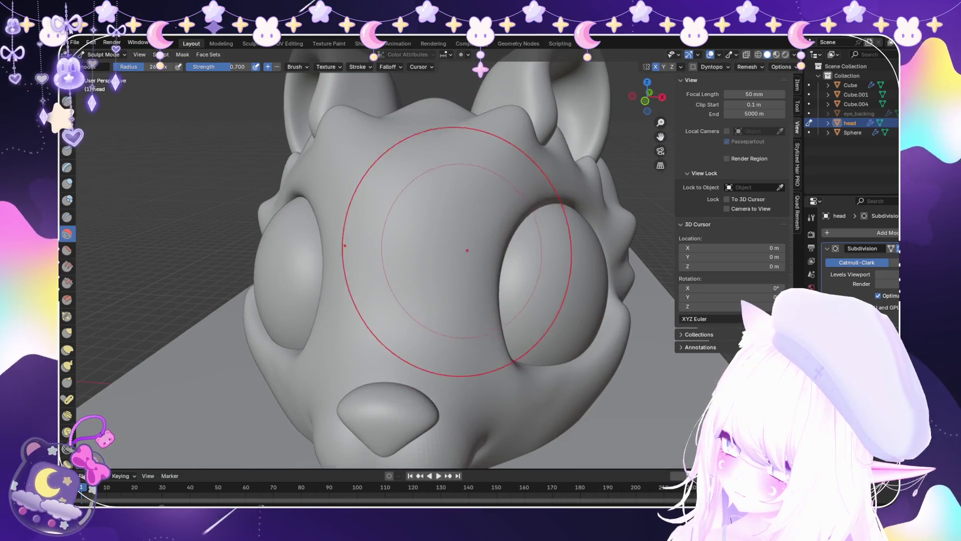
scroll(462, 258, down, 4)
scroll(411, 300, up, 4)
mouse_move(451, 381)
middle_down()
mouse_move(385, 391)
mouse_move(401, 346)
mouse_move(390, 326)
mouse_move(396, 301)
middle_up()
scroll(350, 405, down, 5)
scroll(419, 356, down, 5)
scroll(395, 300, up, 3)
scroll(425, 315, up, 3)
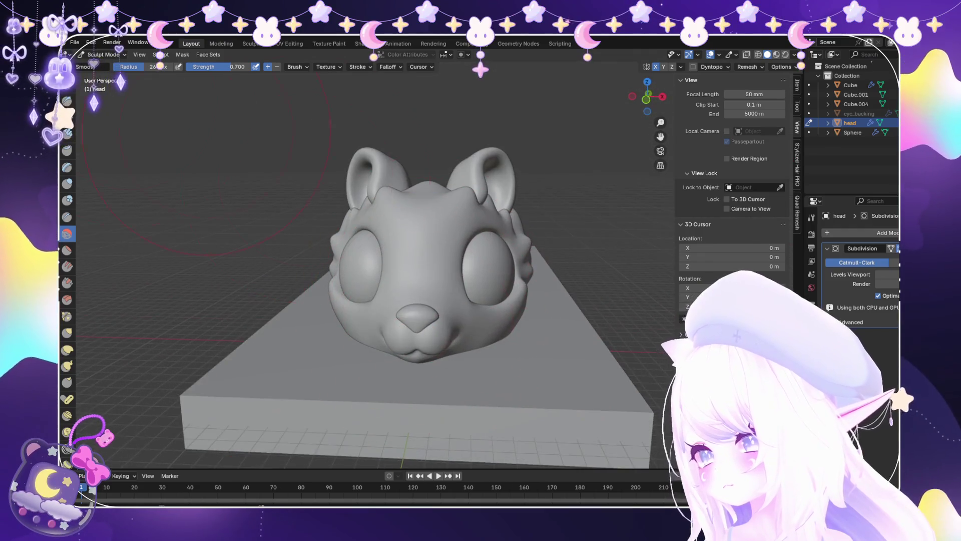
Orbit around the head from above, both sides and the front to check the face.
mouse_move(426, 275)
middle_down()
mouse_move(476, 326)
mouse_move(393, 188)
middle_up()
scroll(393, 188, down, 2)
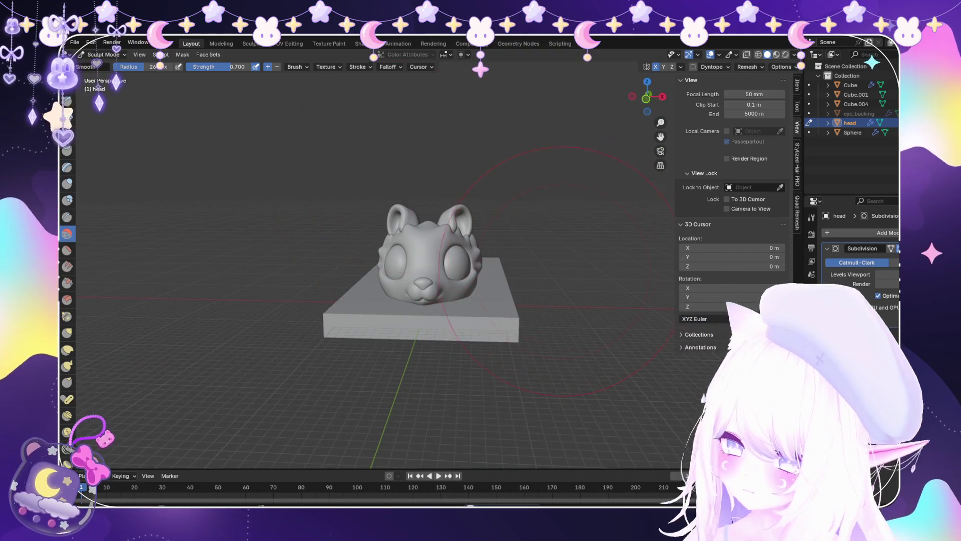
scroll(565, 271, up, 4)
middle_drag(400, 275, 551, 268)
middle_drag(400, 270, 521, 271)
middle_drag(151, 301, 155, 333)
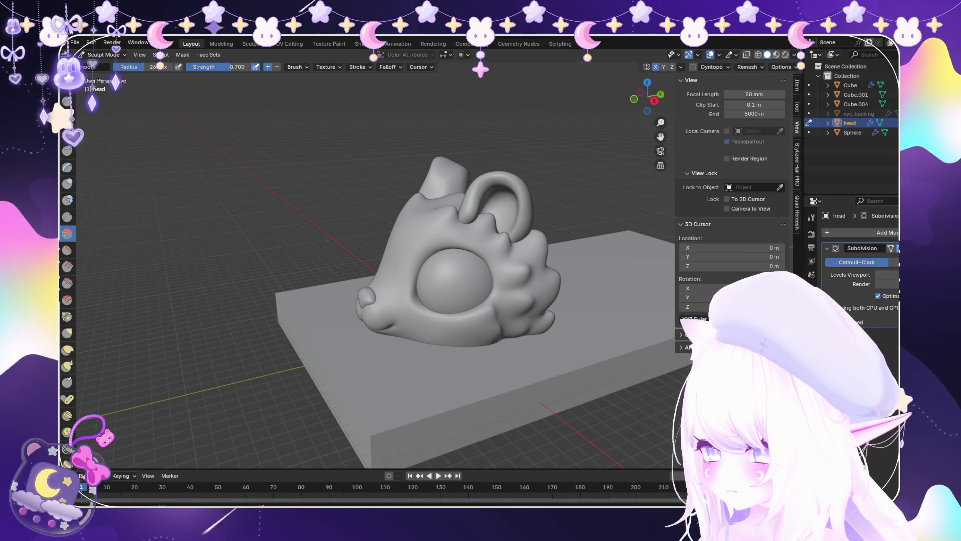
scroll(241, 350, up, 4)
middle_drag(240, 350, 504, 257)
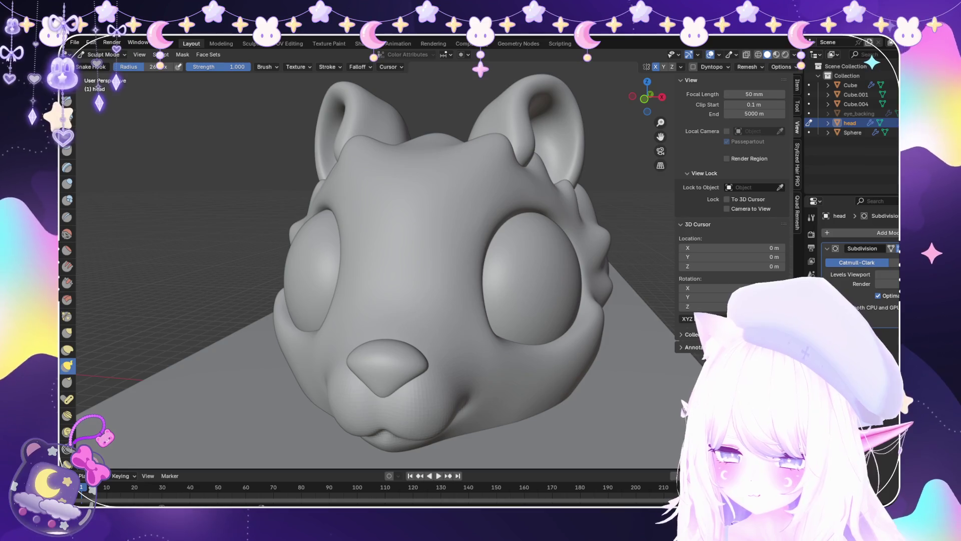
Orbit and zoom around the head on its base to inspect the face, nose and eyes.
scroll(526, 418, down, 3)
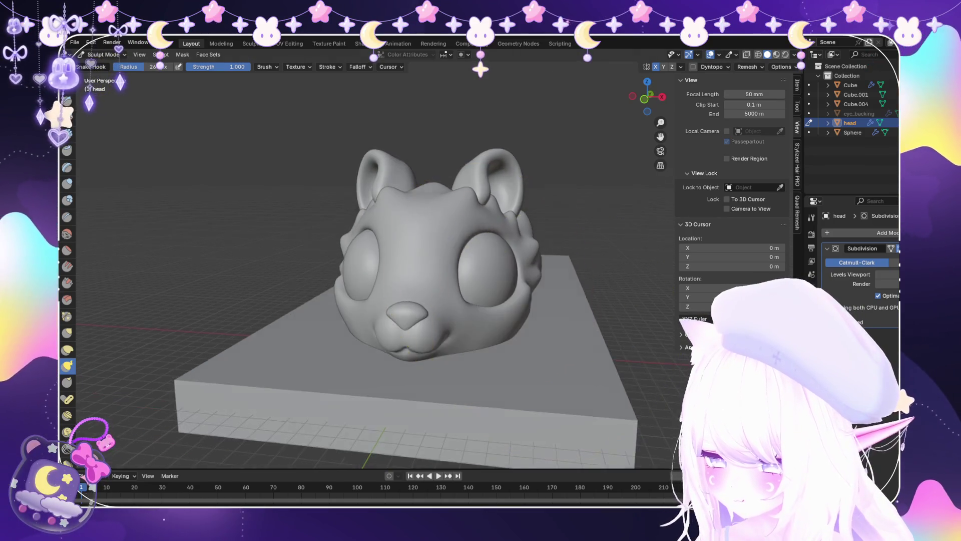
scroll(382, 348, up, 8)
scroll(484, 241, down, 5)
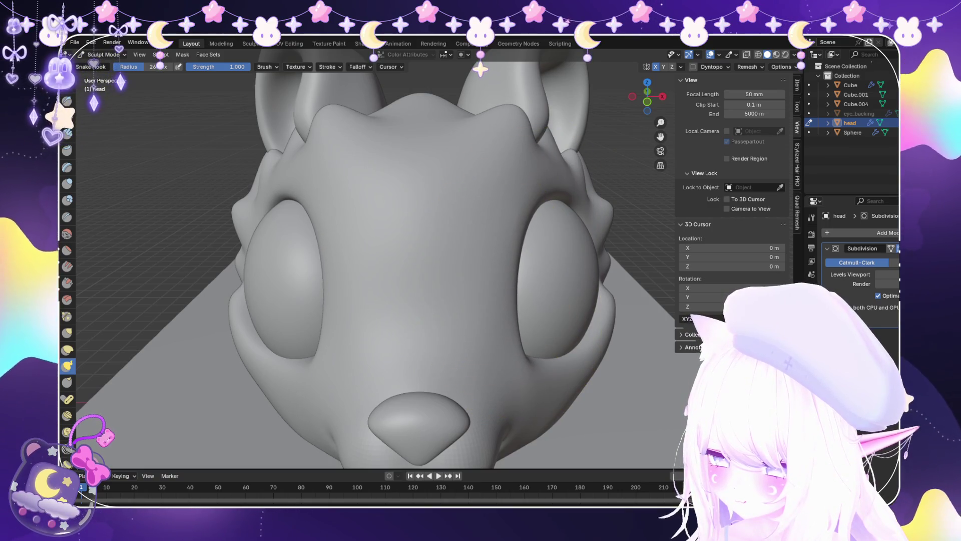
scroll(515, 310, down, 5)
mouse_move(515, 311)
middle_down()
mouse_move(504, 279)
mouse_move(504, 300)
mouse_move(606, 296)
mouse_move(511, 296)
middle_up()
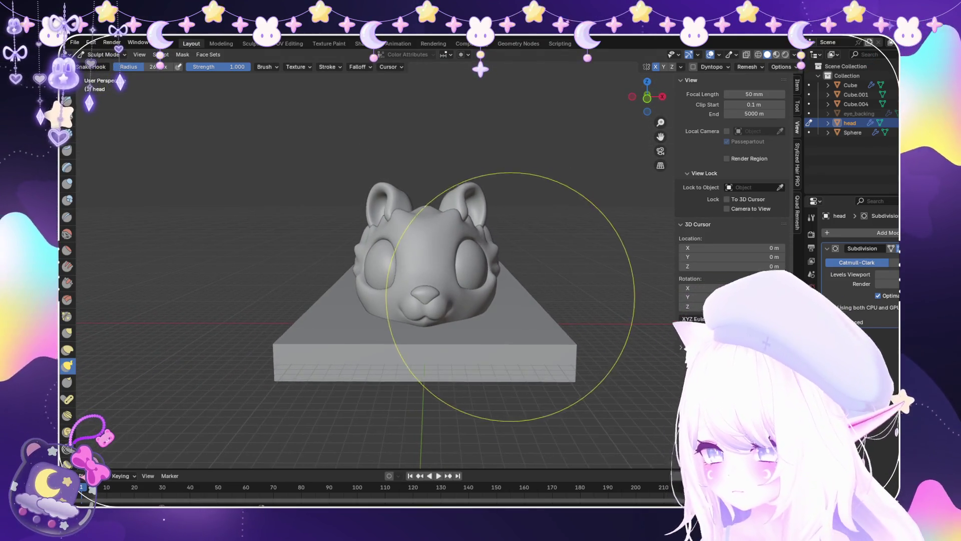
scroll(511, 296, down, 2)
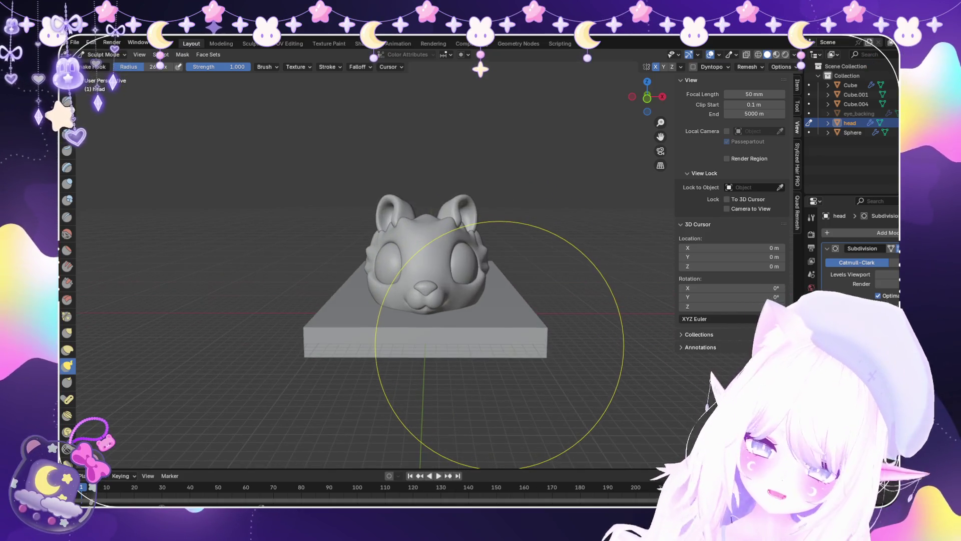
scroll(501, 342, up, 3)
mouse_move(489, 322)
middle_down()
mouse_move(489, 386)
mouse_move(505, 330)
mouse_move(543, 313)
mouse_move(429, 338)
middle_up()
mouse_move(449, 234)
middle_down()
mouse_move(386, 262)
mouse_move(397, 240)
mouse_move(468, 263)
middle_up()
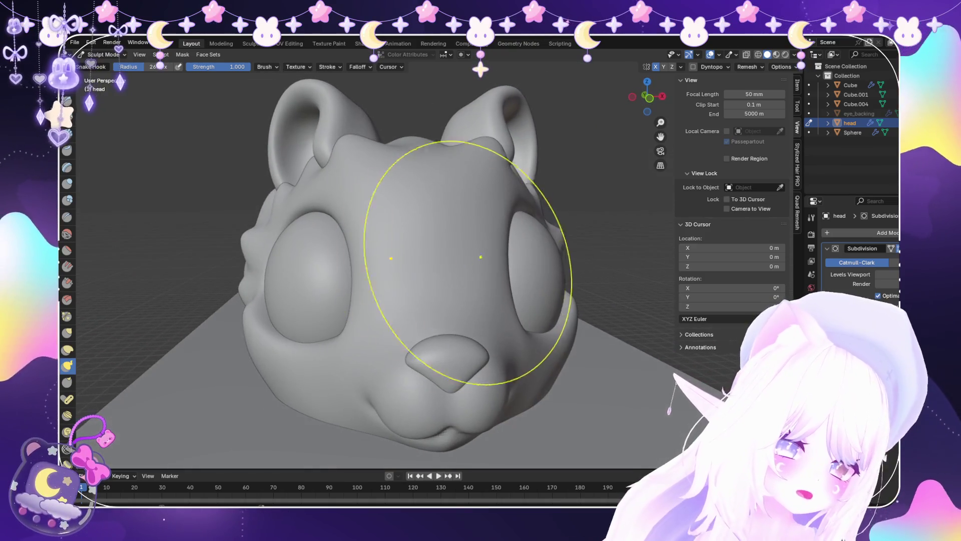
scroll(475, 300, down, 3)
middle_drag(476, 300, 431, 386)
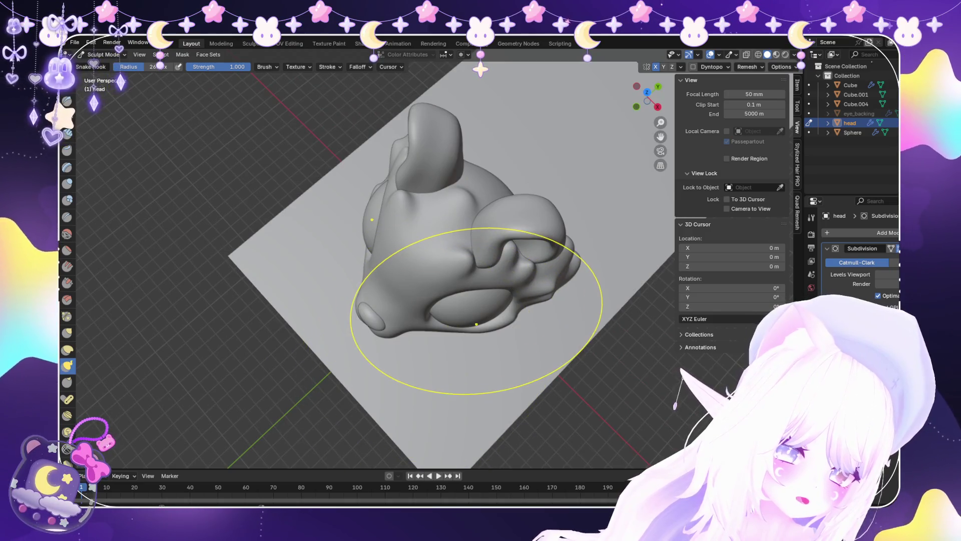
mouse_move(367, 326)
middle_down()
mouse_move(436, 301)
mouse_move(386, 299)
mouse_move(509, 252)
middle_up()
scroll(435, 300, down, 2)
scroll(447, 315, up, 5)
scroll(509, 252, up, 3)
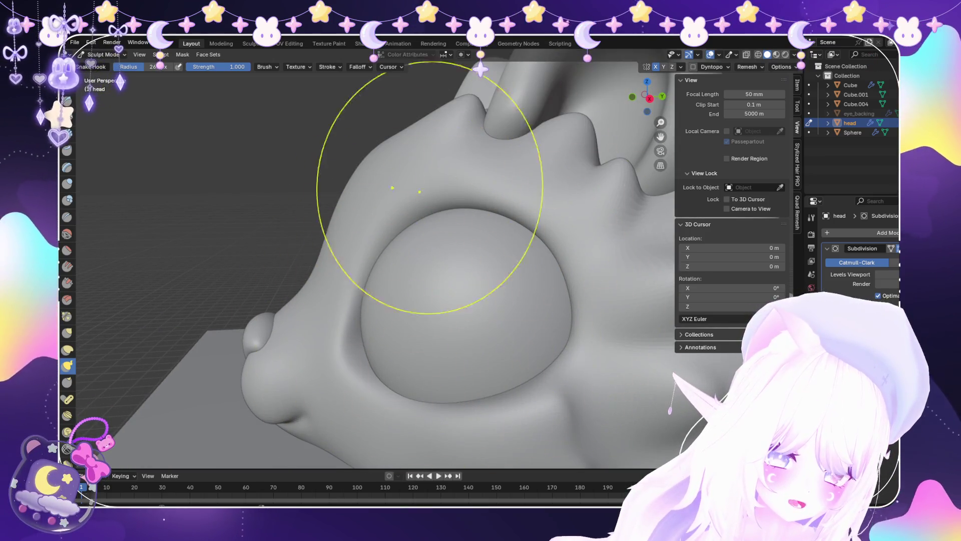
scroll(451, 300, down, 5)
mouse_move(350, 290)
middle_down()
mouse_move(506, 309)
mouse_move(233, 329)
middle_up()
scroll(506, 309, up, 3)
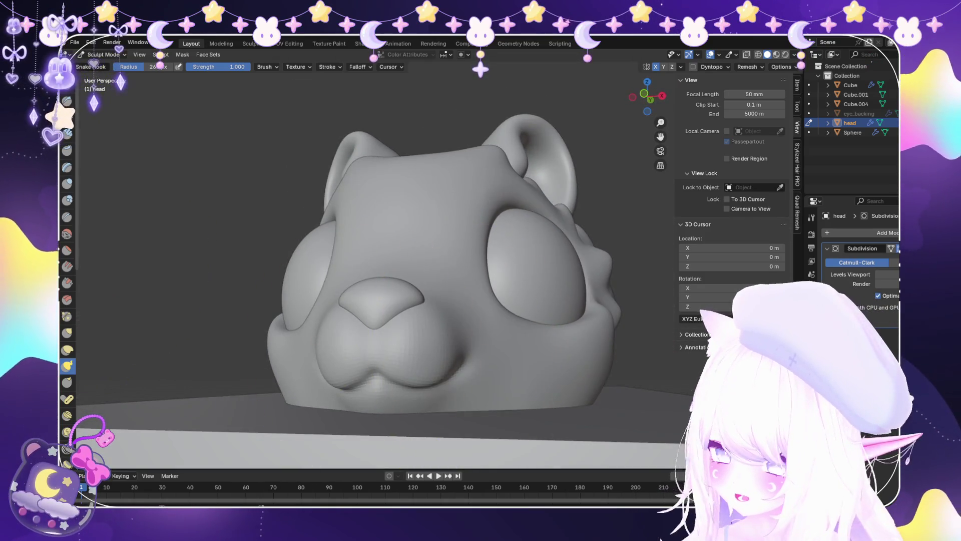
middle_drag(473, 339, 461, 362)
scroll(461, 362, up, 4)
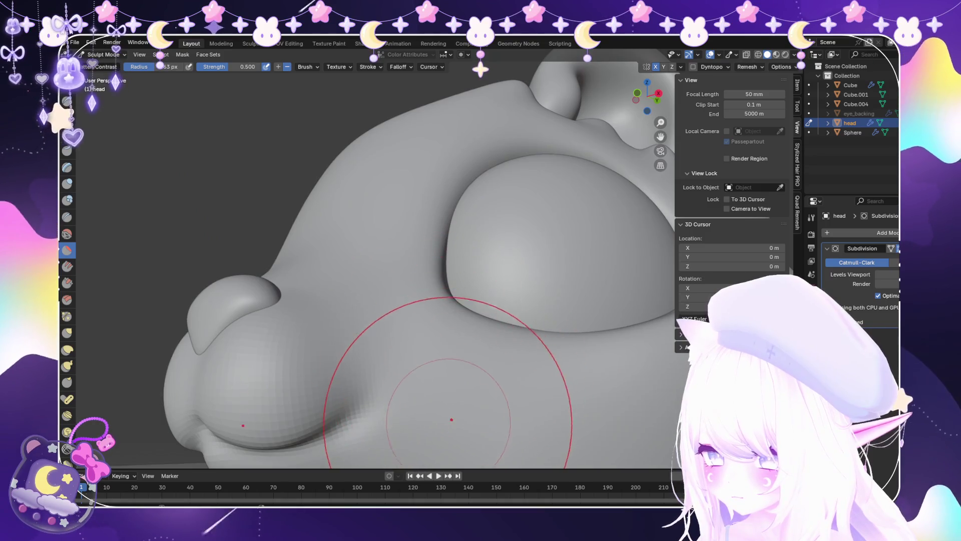
scroll(412, 397, down, 5)
mouse_move(408, 375)
middle_down()
mouse_move(496, 401)
mouse_move(506, 356)
middle_up()
scroll(497, 381, down, 5)
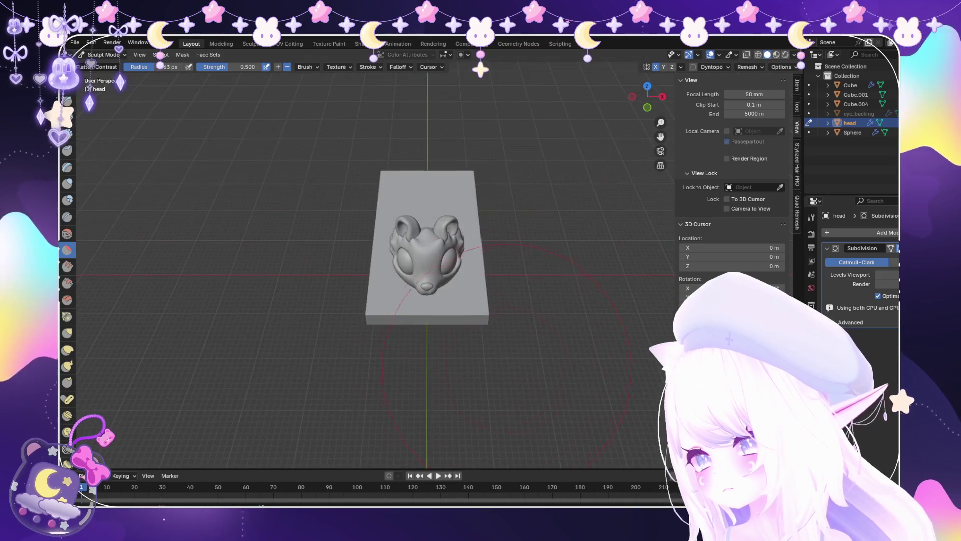
scroll(505, 357, up, 3)
Pull out mirrored tufts on the head's sides around the eyes with Snake Hook.
click(67, 365)
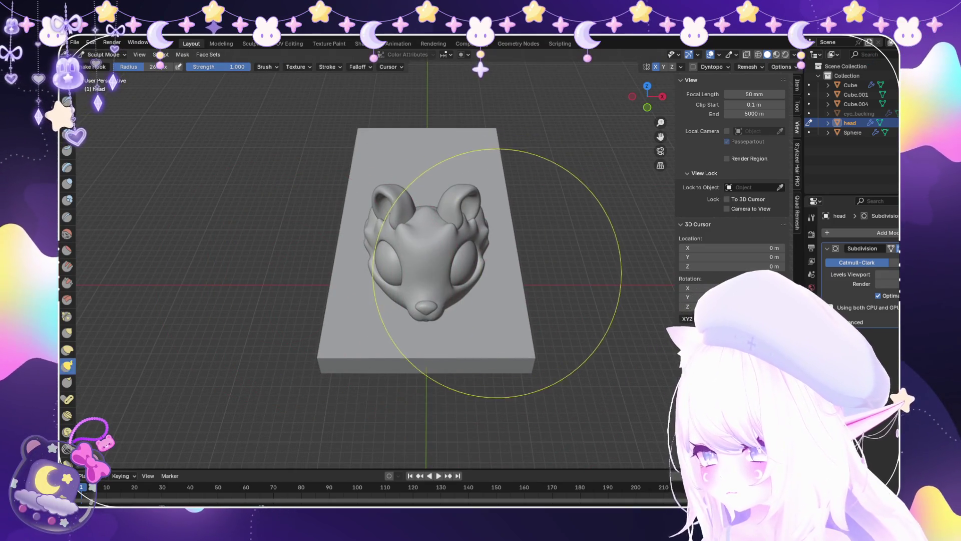
scroll(518, 275, up, 2)
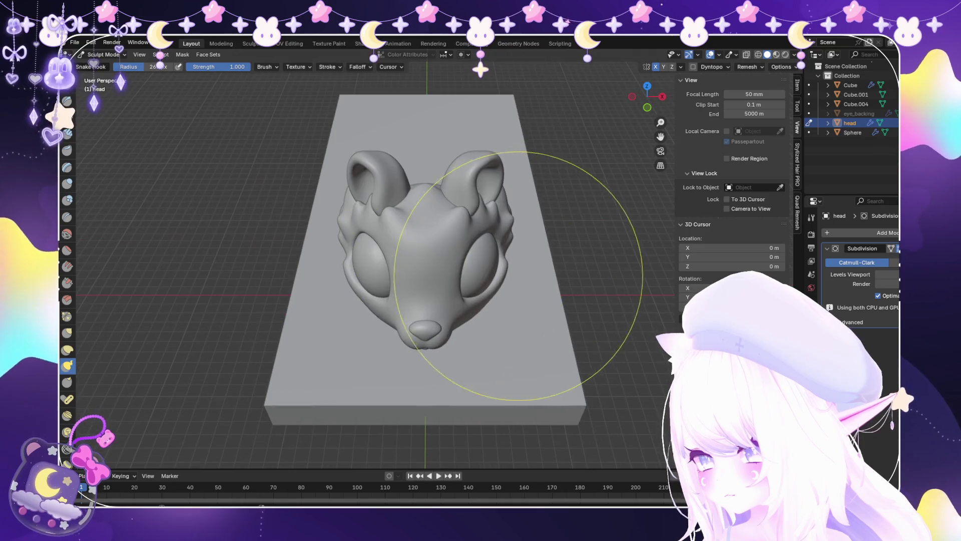
mouse_move(506, 280)
middle_down()
mouse_move(515, 268)
mouse_move(526, 279)
mouse_move(536, 248)
middle_up()
drag(536, 249, 466, 226)
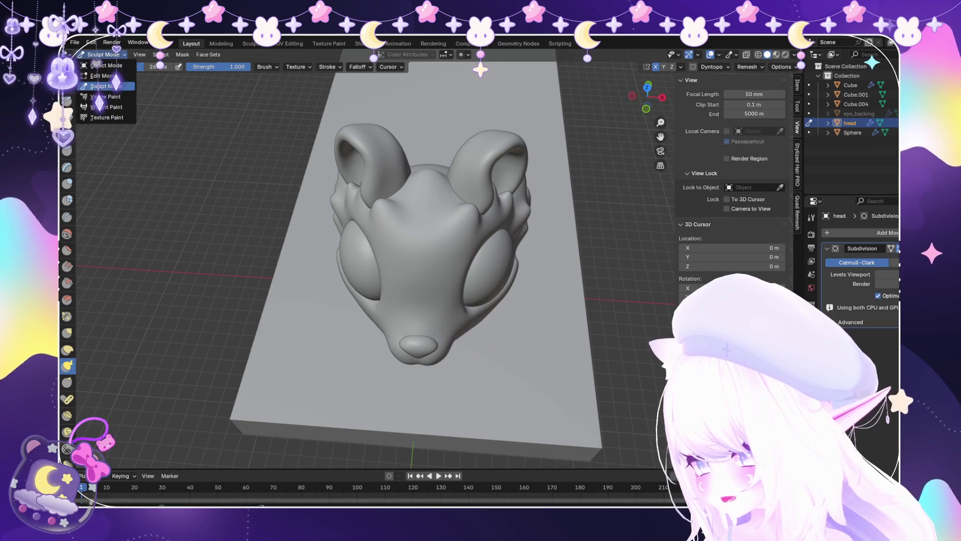
Switch from Sculpt to Object Mode and enter Edit Mode on the eye sphere.
click(107, 65)
click(852, 132)
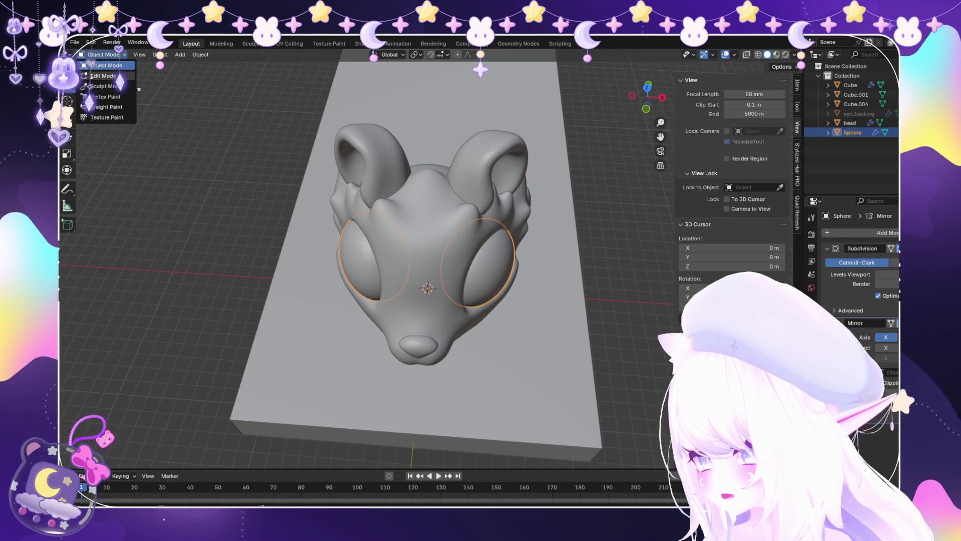
click(103, 75)
middle_drag(431, 311, 431, 261)
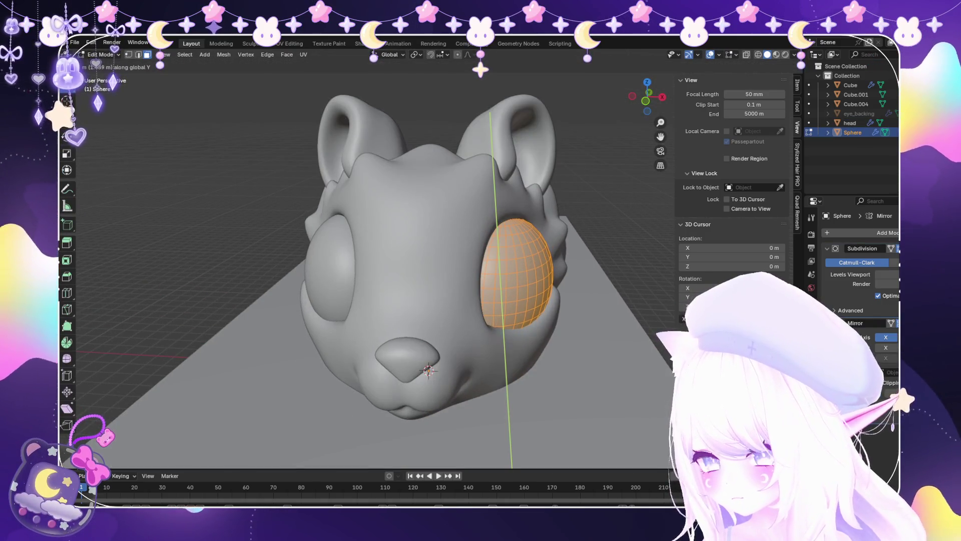
Move the eye sideways along X, rescale its height and shift it vertically into the socket.
key(g)
key(x)
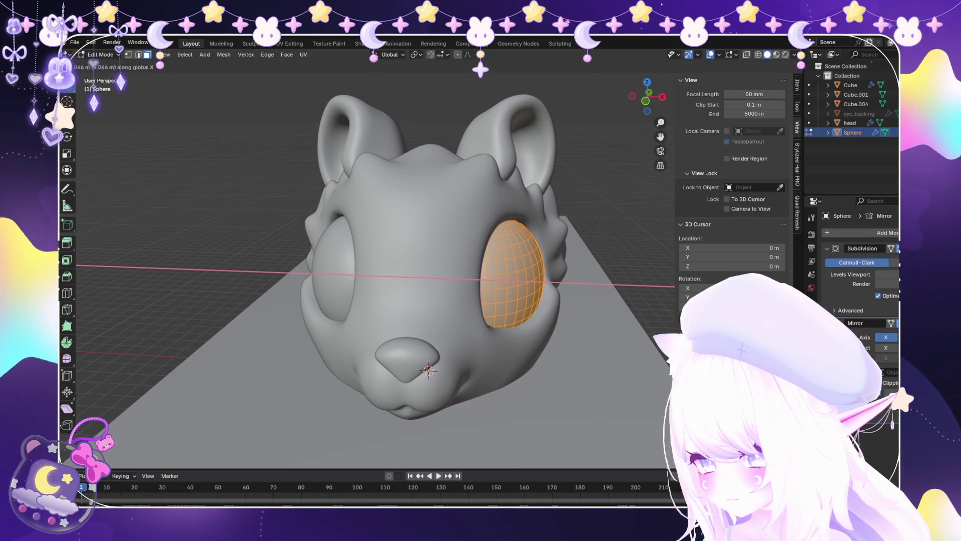
key(Escape)
scroll(525, 355, down, 5)
scroll(525, 355, up, 3)
key(s)
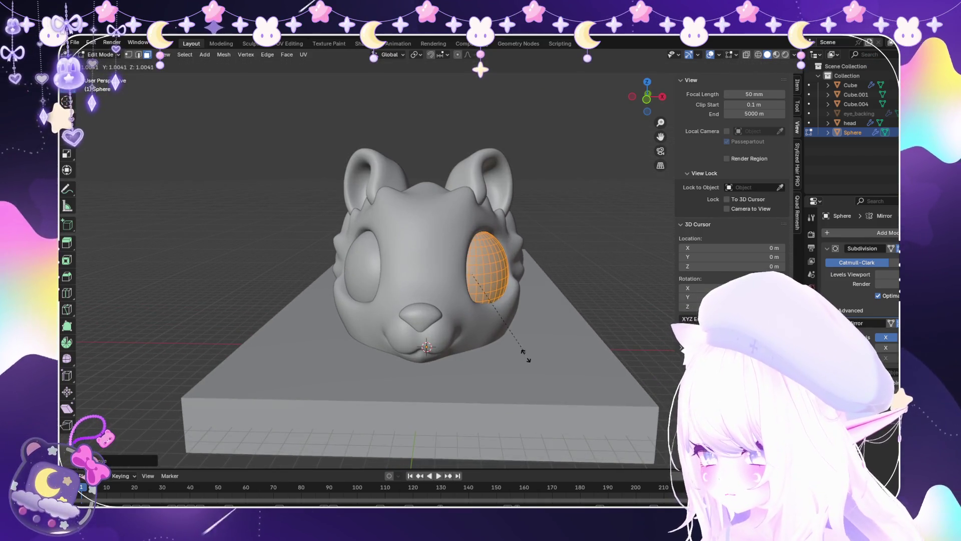
click(524, 358)
mouse_move(525, 358)
middle_down()
mouse_move(446, 353)
mouse_move(500, 326)
mouse_move(503, 310)
middle_up()
scroll(446, 353, up, 2)
scroll(446, 353, down, 2)
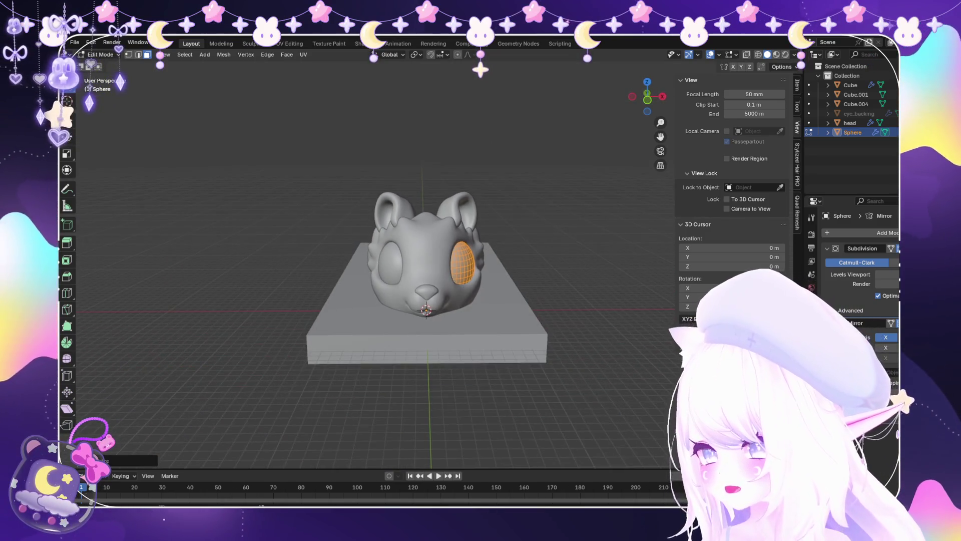
scroll(427, 288, up, 1)
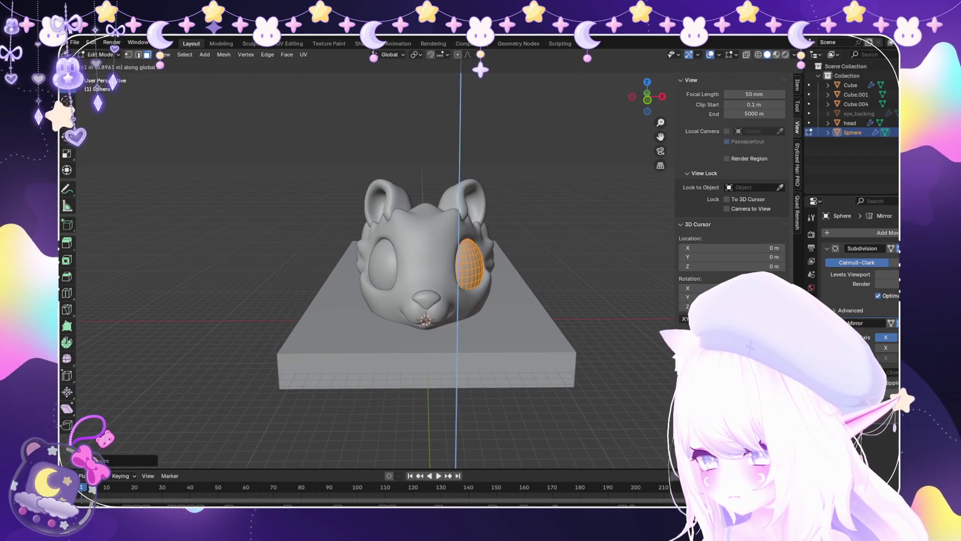
key(Return)
Return to Object Mode, clear the selection and undo back two steps.
click(106, 65)
key(alt+a)
scroll(425, 301, down, 3)
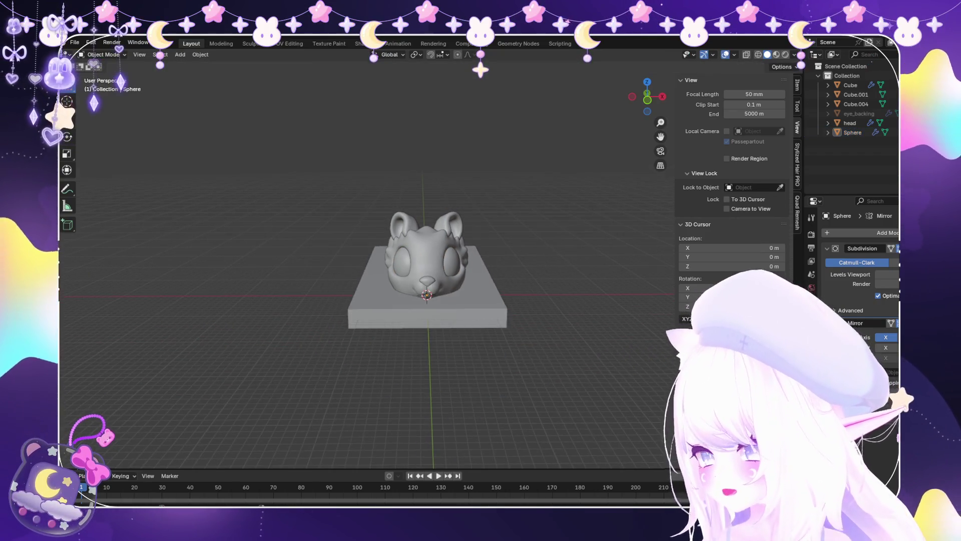
scroll(425, 301, up, 5)
key(ctrl+z)
key(ctrl+z)
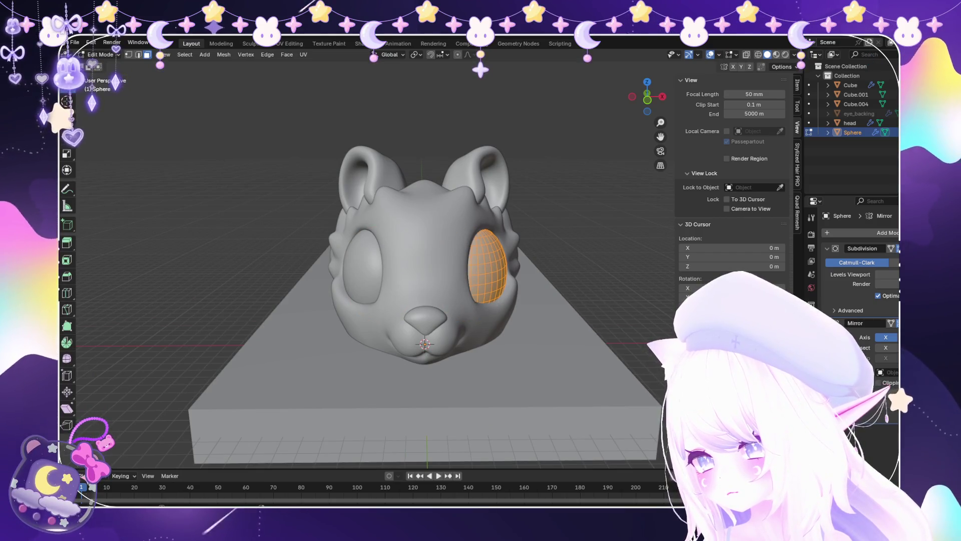
key(ctrl+z)
Redo the eye adjustments from the Edit menu and reselect the eye sphere.
click(91, 42)
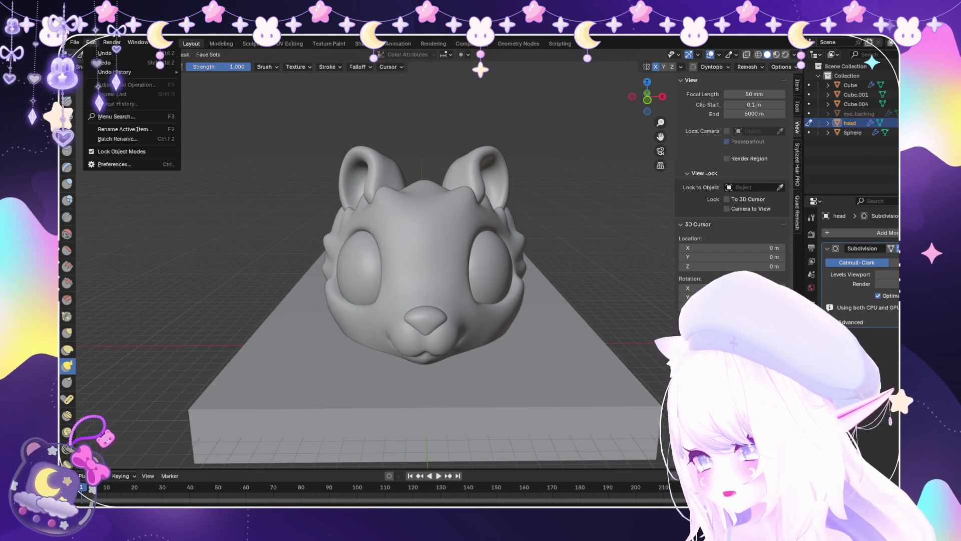
click(102, 63)
key(ctrl+z)
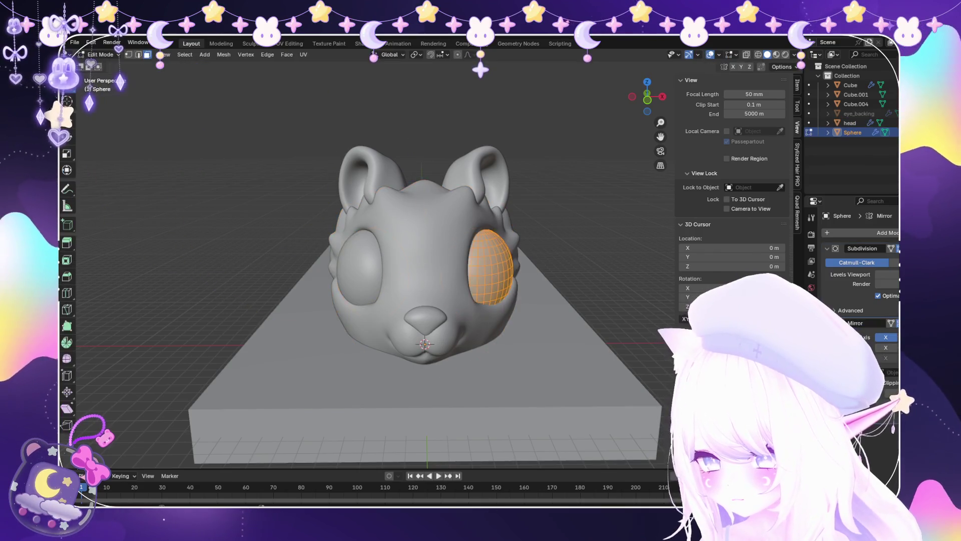
key(ctrl+z)
mouse_move(426, 250)
middle_down()
mouse_move(525, 253)
mouse_move(556, 233)
middle_up()
click(468, 278)
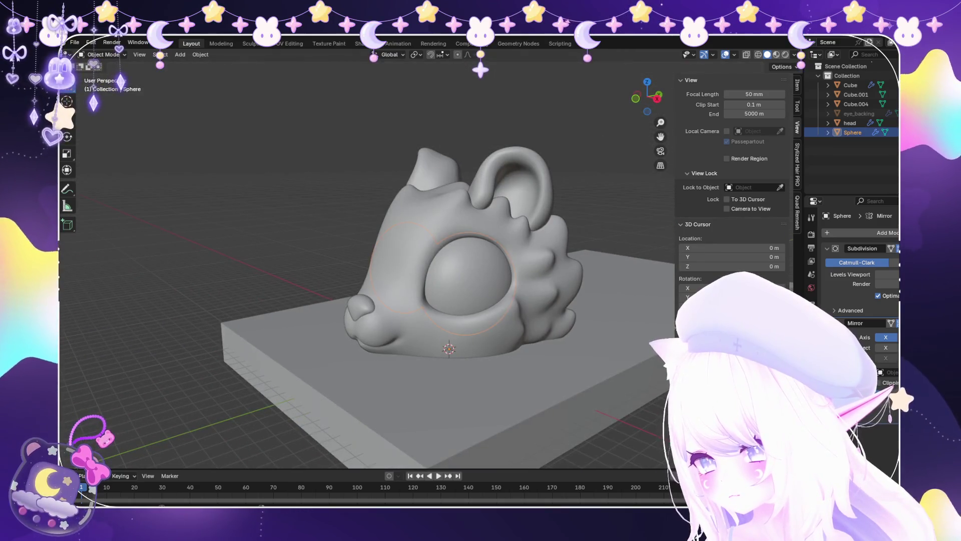
In Edit Mode, turn the eye sphere mesh slightly around the vertical Z axis.
click(102, 75)
middle_drag(450, 251, 476, 240)
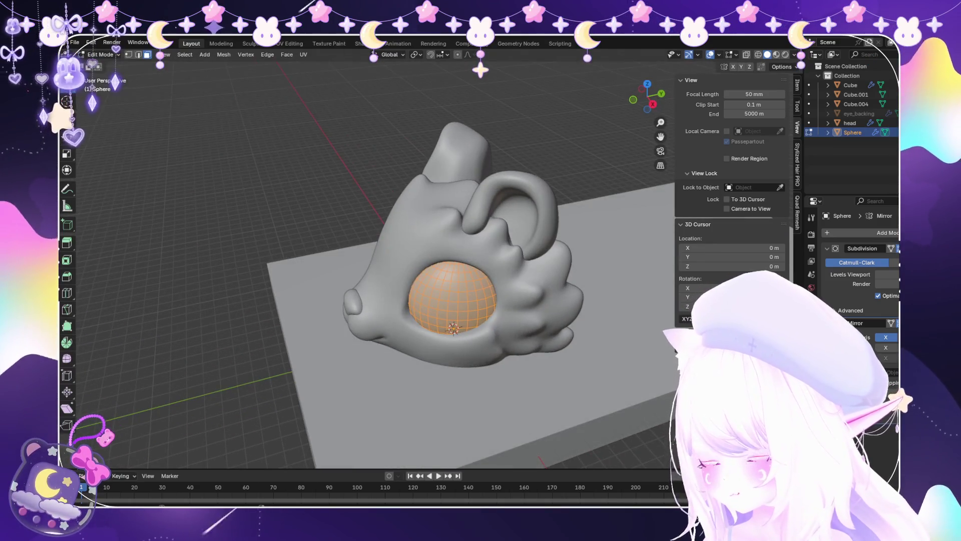
key(s)
key(z)
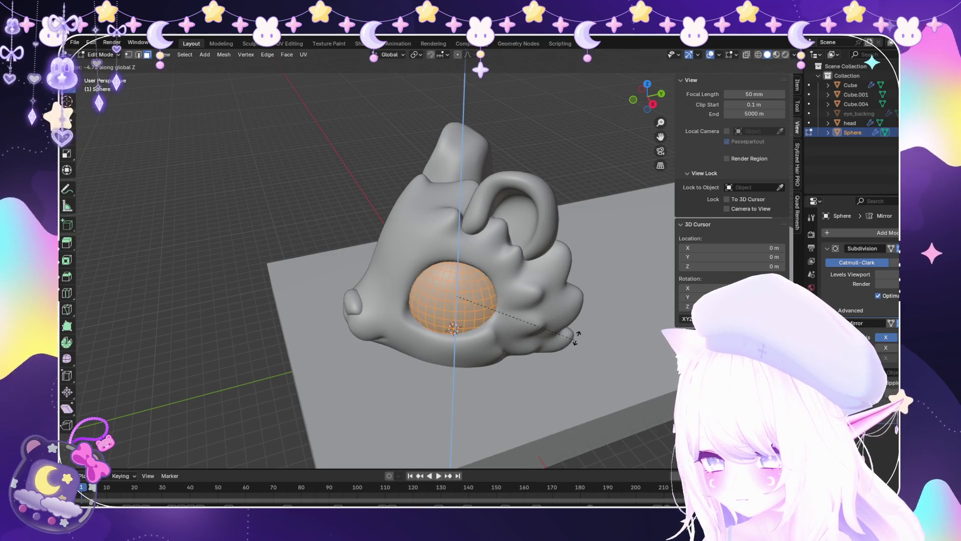
click(576, 338)
middle_drag(576, 338, 546, 308)
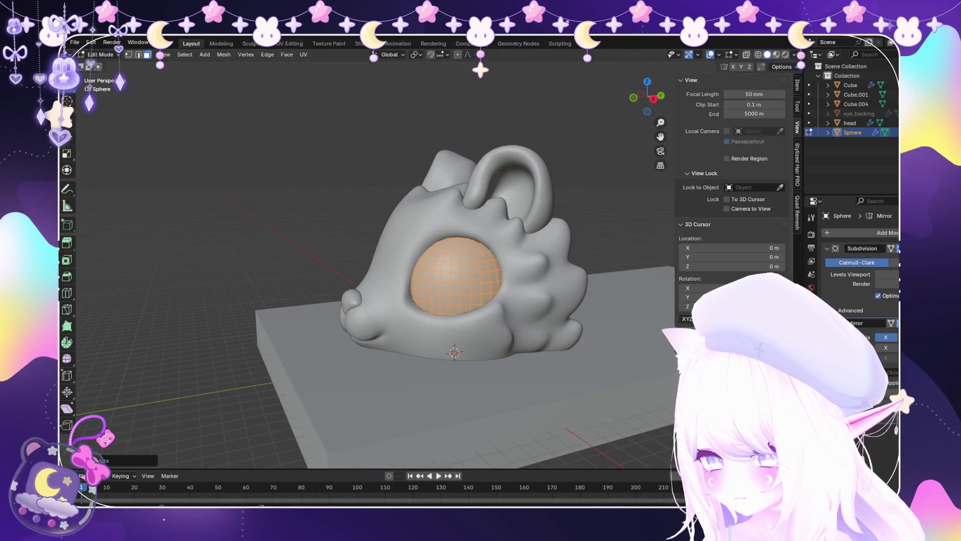
key(Tab)
Check eye placement in X-ray, then select and frame the head for sculpting.
mouse_move(381, 250)
middle_down()
mouse_move(465, 248)
mouse_move(421, 290)
mouse_move(381, 285)
mouse_move(361, 321)
mouse_move(380, 280)
mouse_move(350, 295)
mouse_move(390, 235)
mouse_move(400, 265)
mouse_move(381, 261)
mouse_move(380, 210)
mouse_move(396, 250)
mouse_move(405, 225)
mouse_move(355, 215)
mouse_move(363, 197)
middle_up()
key(alt+z)
key(alt+z)
scroll(421, 261, down, 3)
scroll(440, 280, up, 2)
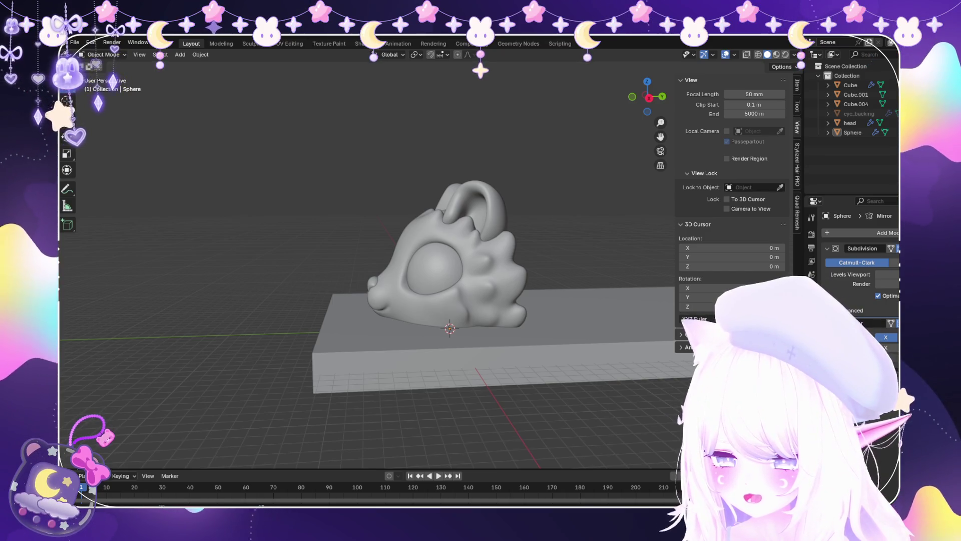
click(480, 235)
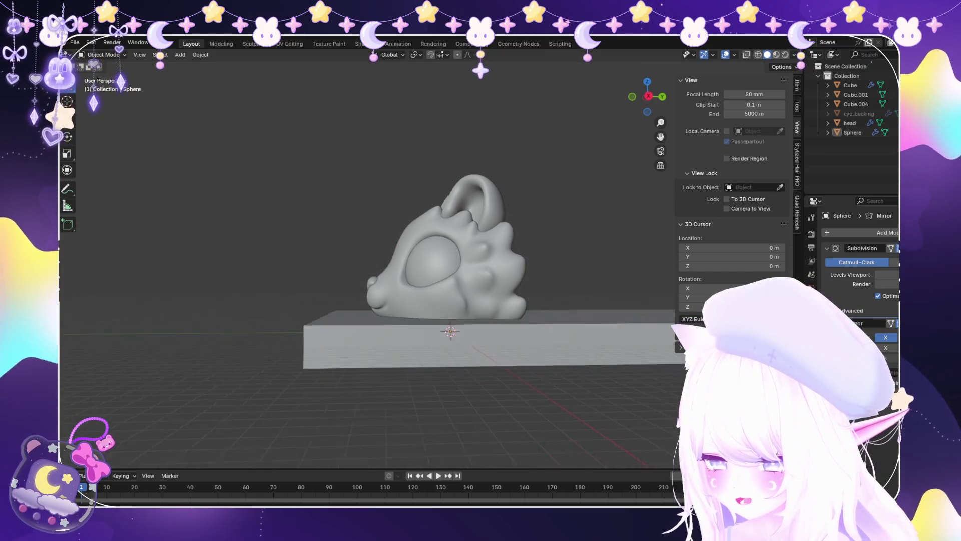
key(KP_Decimal)
key(ctrl+Tab)
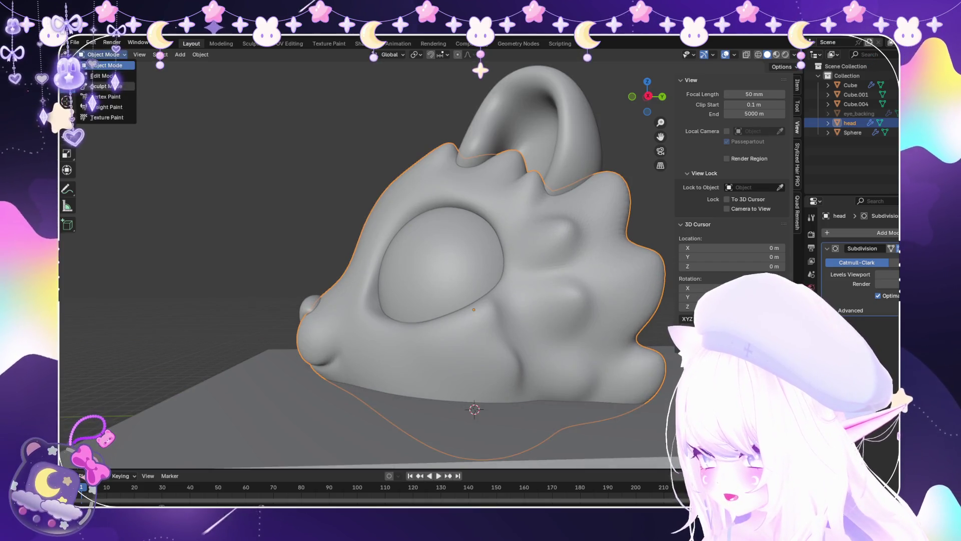
Pull the snout into a rounder bulge with Snake Hook, undoing the overstretched pulls.
drag(320, 311, 270, 351)
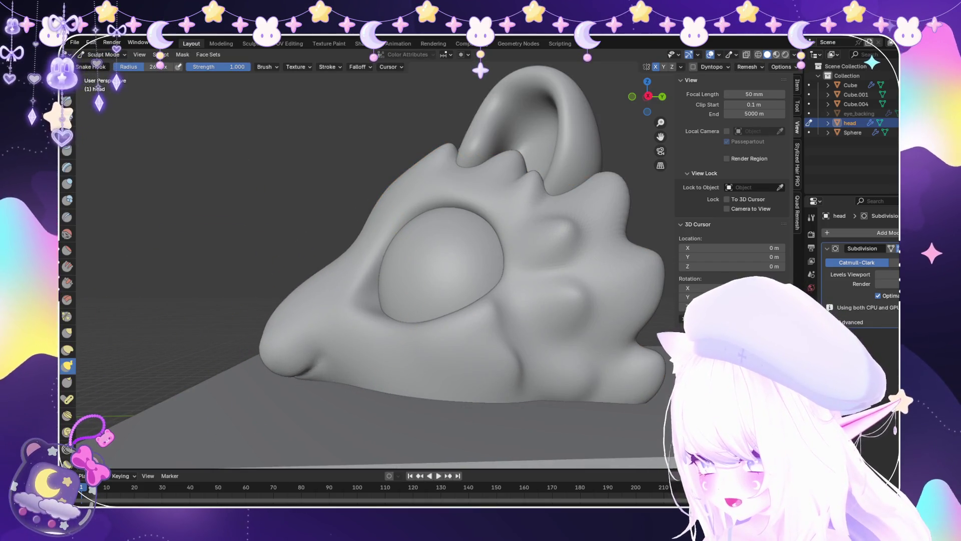
key(ctrl+z)
key(ctrl+z)
key(ctrl+z)
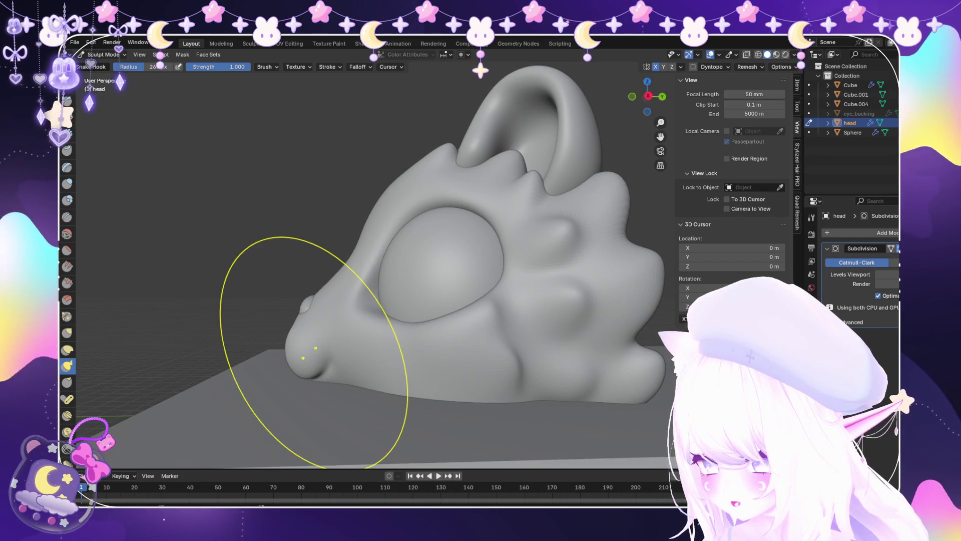
key(ctrl+z)
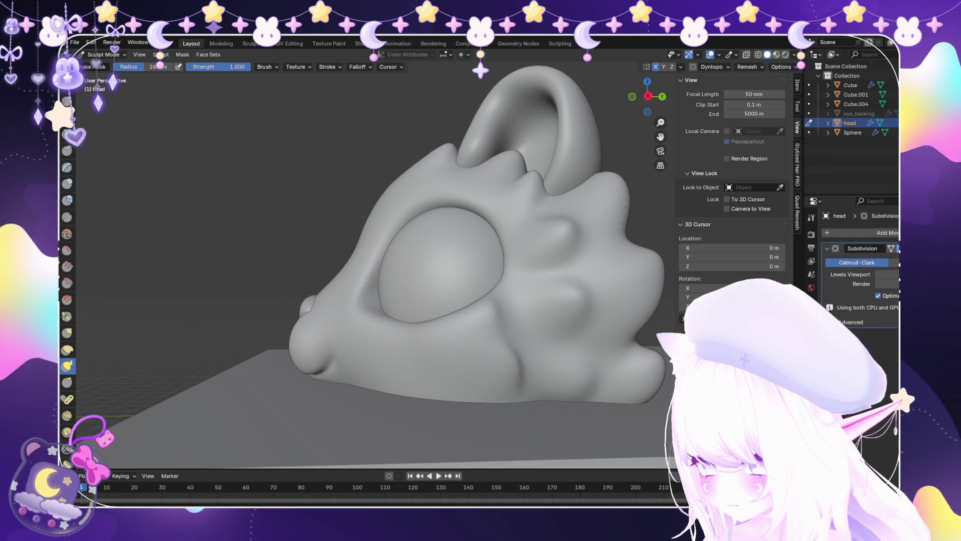
drag(295, 340, 322, 343)
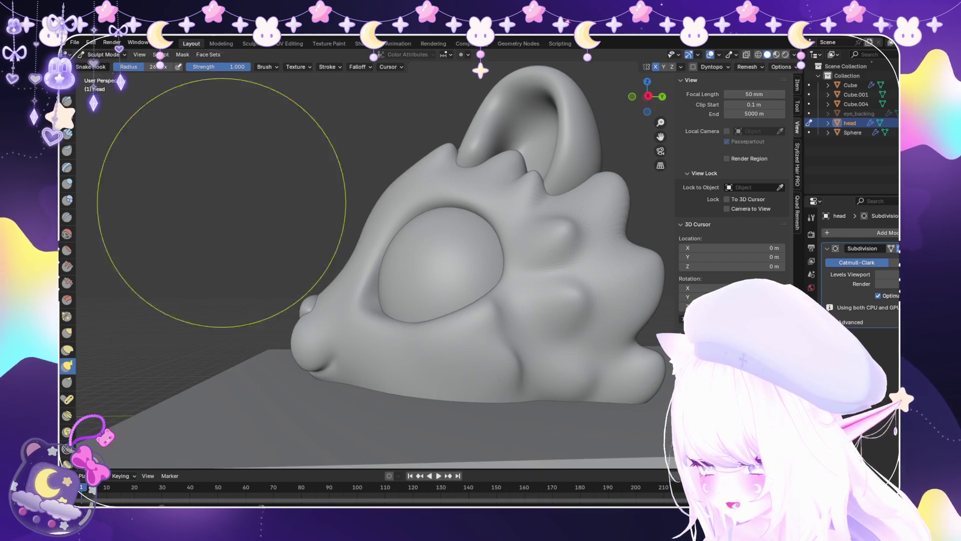
Return to Object Mode and select the nostril bump Cube.004.
key(ctrl+Tab)
scroll(375, 275, up, 3)
click(283, 321)
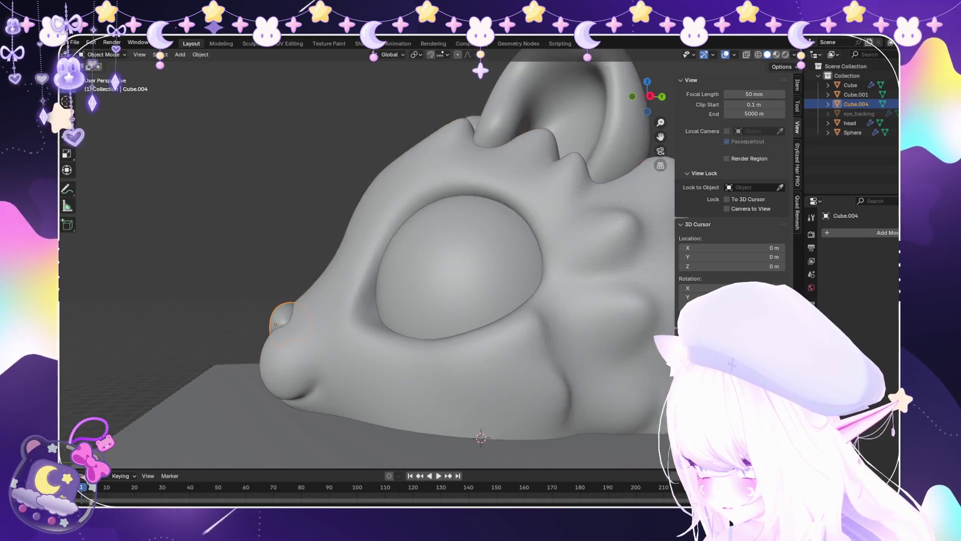
Move the nostril bump Cube.004 along the Y axis of the snout.
scroll(283, 320, up, 2)
key(g)
key(y)
key(Return)
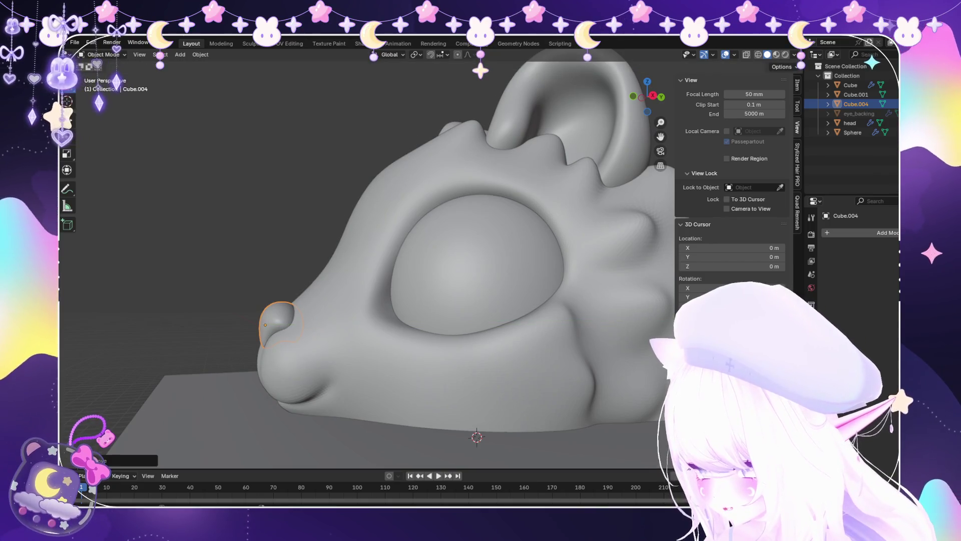
Orbit to a front view, select the head and put it back in Sculpt Mode.
scroll(375, 250, down, 5)
mouse_move(375, 250)
middle_down()
mouse_move(451, 240)
mouse_move(455, 250)
middle_up()
mouse_move(395, 226)
middle_down()
mouse_move(395, 281)
mouse_move(268, 322)
middle_up()
click(395, 281)
key(ctrl+Tab)
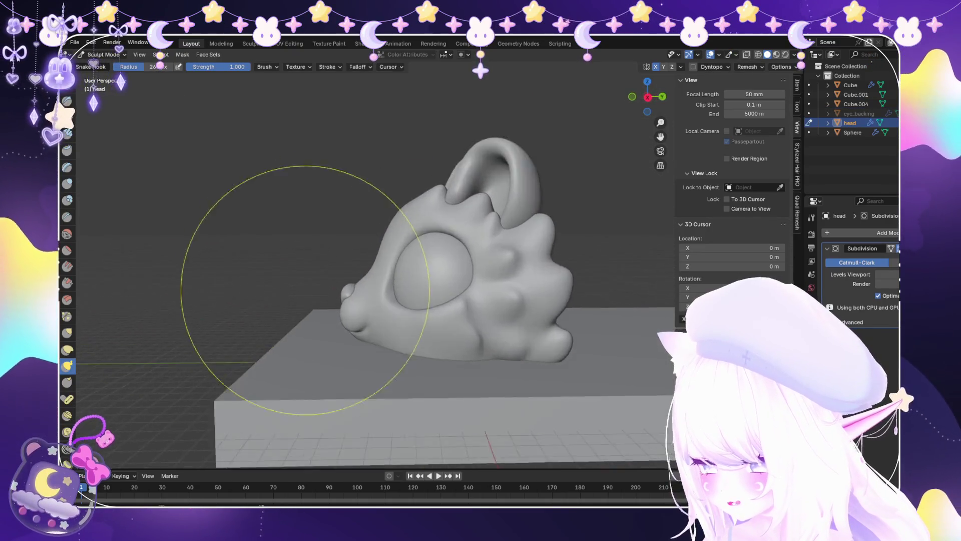
scroll(268, 322, up, 6)
scroll(375, 250, down, 5)
mouse_move(375, 251)
middle_down()
mouse_move(476, 250)
mouse_move(351, 351)
middle_up()
scroll(337, 365, up, 3)
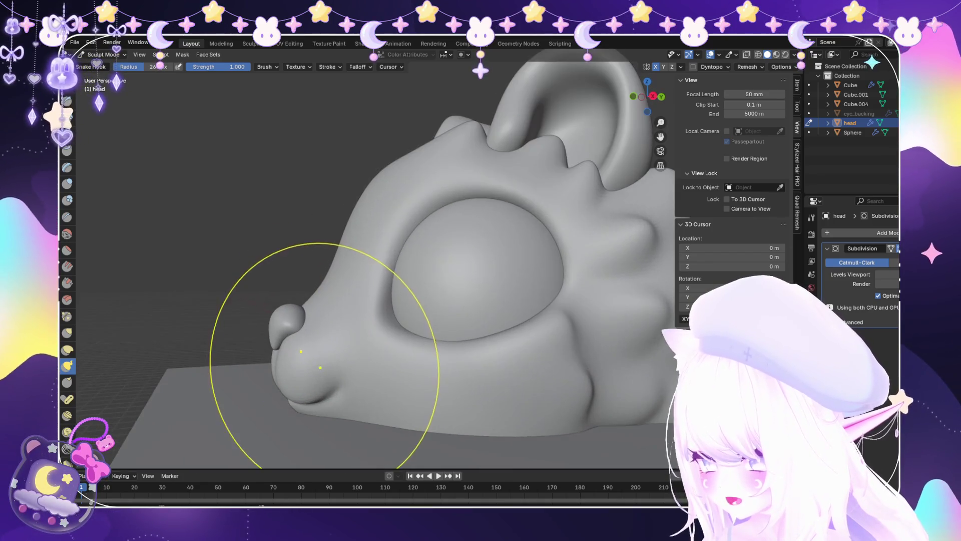
middle_drag(411, 338, 361, 329)
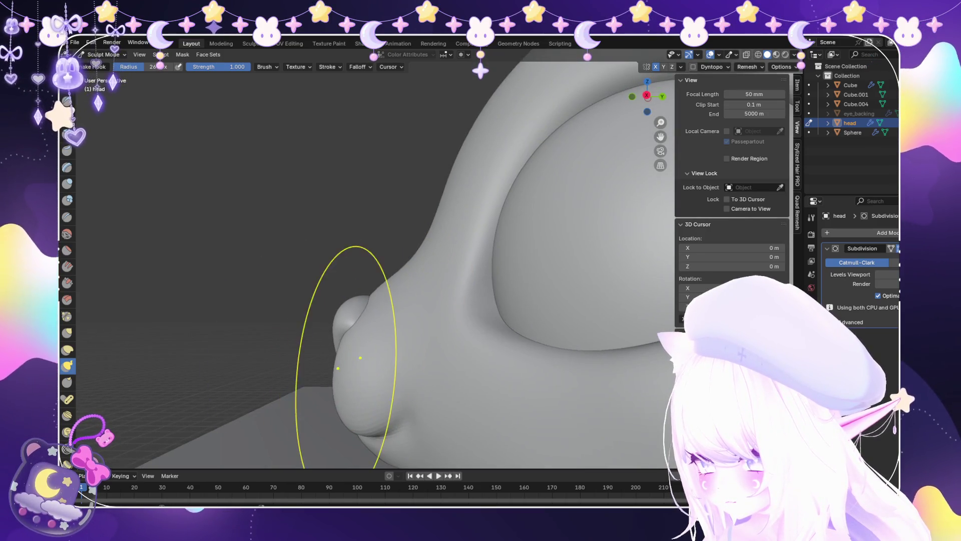
scroll(346, 356, down, 5)
mouse_move(347, 356)
middle_down()
mouse_move(527, 373)
mouse_move(397, 322)
middle_up()
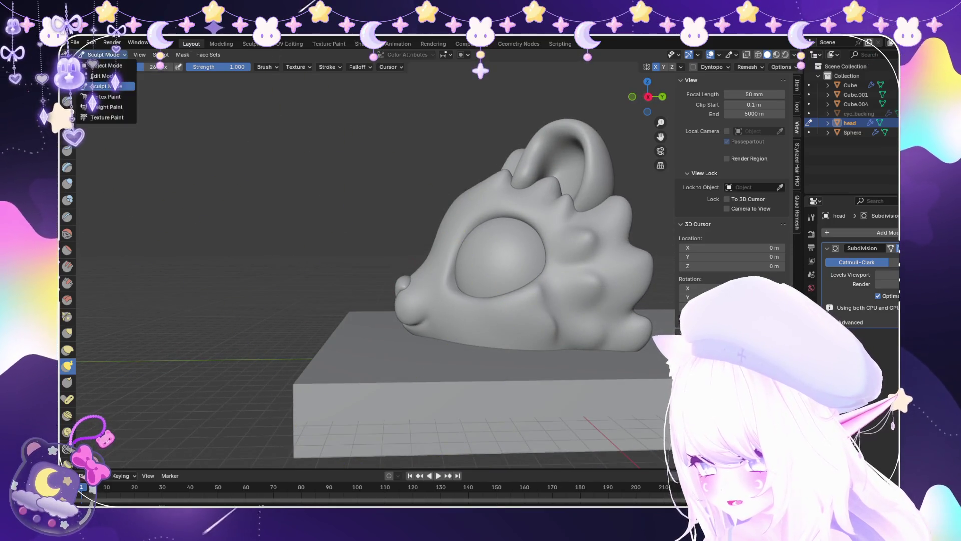
click(102, 65)
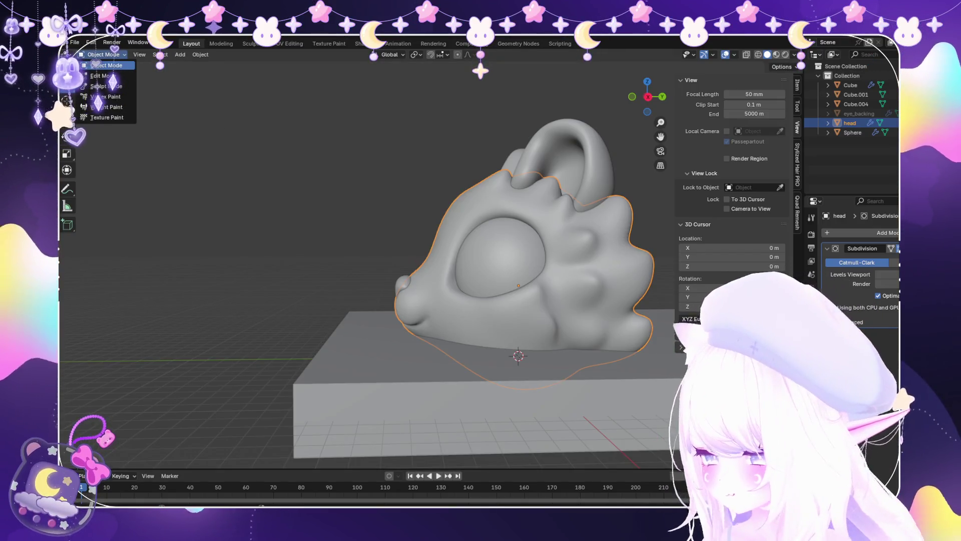
click(100, 86)
scroll(509, 380, up, 5)
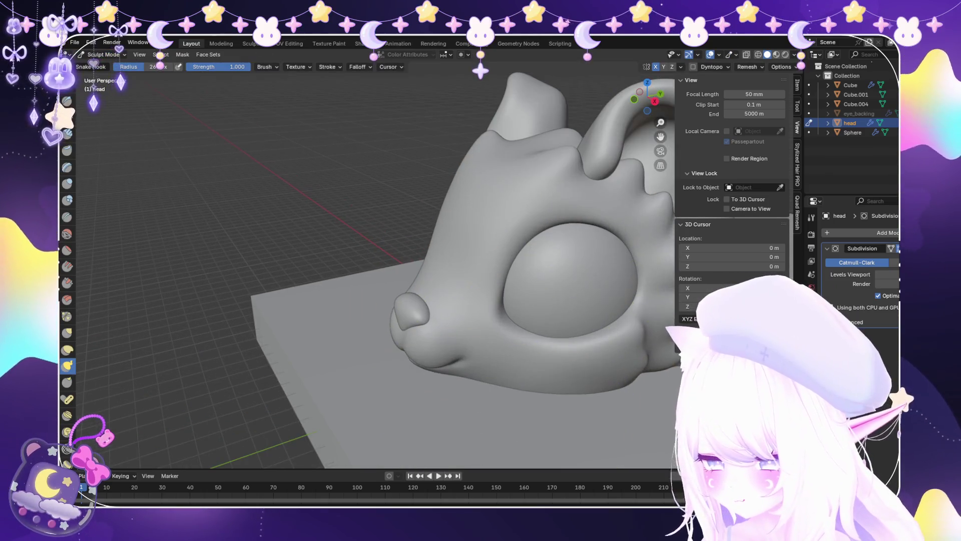
Smooth the creases on the cheek below the eye with the Smooth brush.
mouse_move(541, 395)
middle_down()
mouse_move(574, 405)
mouse_move(591, 395)
mouse_move(425, 373)
mouse_move(601, 363)
mouse_move(477, 337)
mouse_move(399, 335)
middle_up()
key(shift+s)
scroll(600, 363, up, 3)
scroll(564, 374, up, 2)
scroll(399, 335, up, 3)
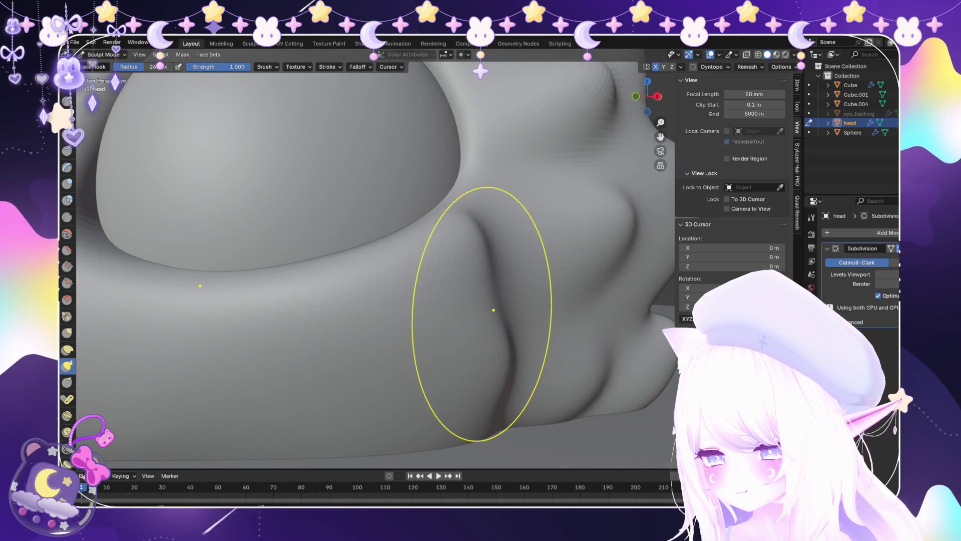
drag(494, 310, 500, 351)
scroll(446, 300, down, 4)
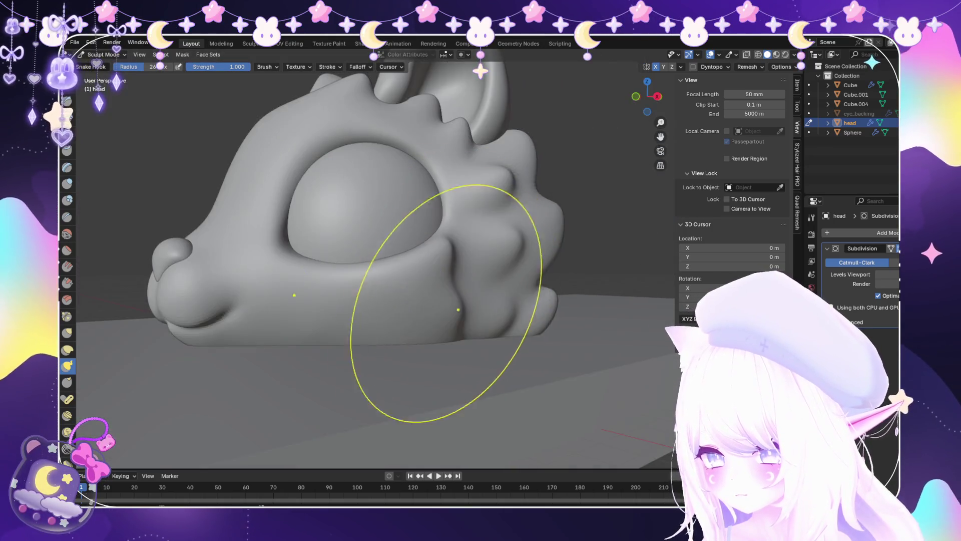
scroll(519, 378, up, 4)
drag(493, 350, 506, 320)
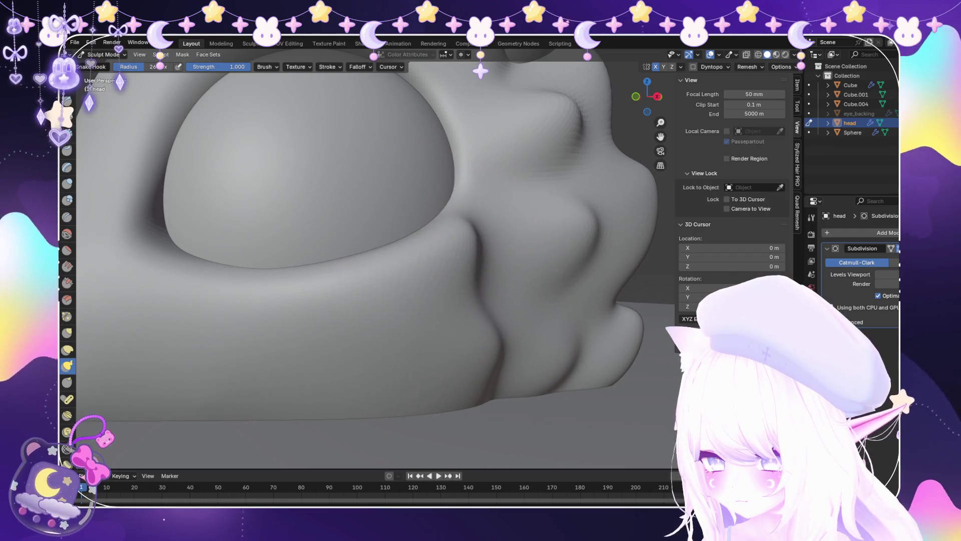
scroll(536, 264, down, 5)
Review the smoothed cheek from three-quarter, front and side angles.
mouse_move(489, 317)
middle_down()
mouse_move(401, 320)
mouse_move(380, 310)
mouse_move(526, 290)
mouse_move(425, 300)
mouse_move(400, 315)
mouse_move(436, 271)
mouse_move(450, 300)
middle_up()
scroll(526, 289, down, 3)
scroll(397, 320, up, 3)
scroll(455, 341, down, 4)
middle_drag(461, 375, 461, 354)
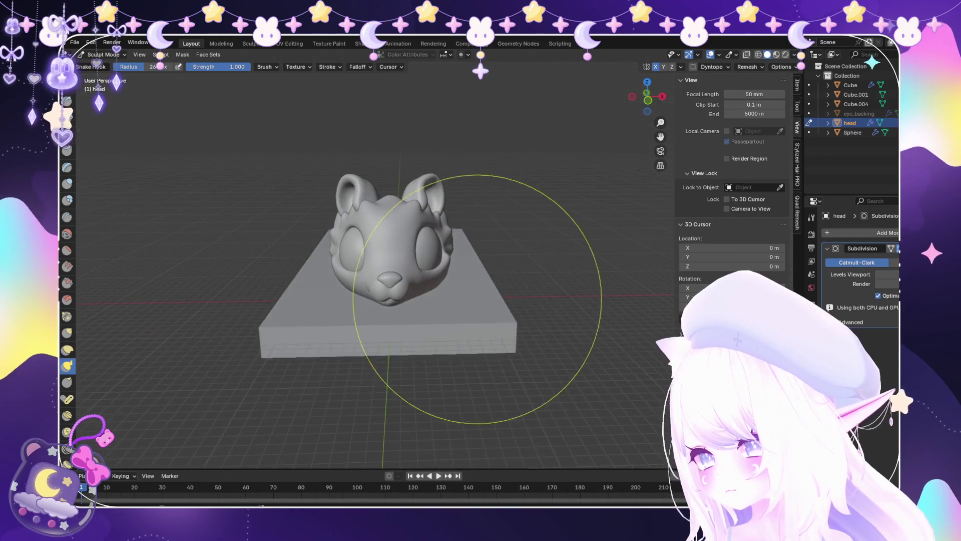
scroll(461, 354, up, 3)
click(104, 54)
mouse_move(160, 235)
middle_down()
mouse_move(371, 240)
mouse_move(451, 216)
mouse_move(440, 269)
middle_up()
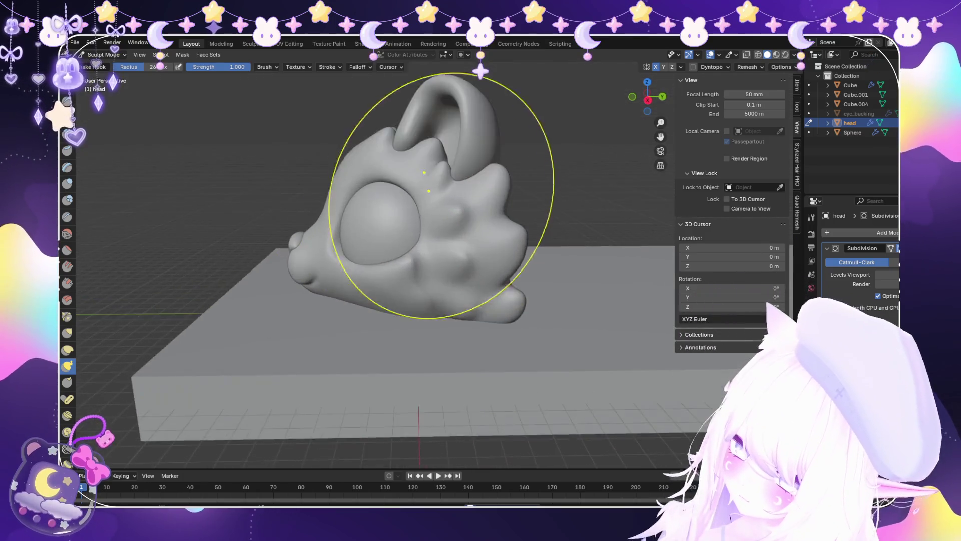
scroll(547, 161, up, 5)
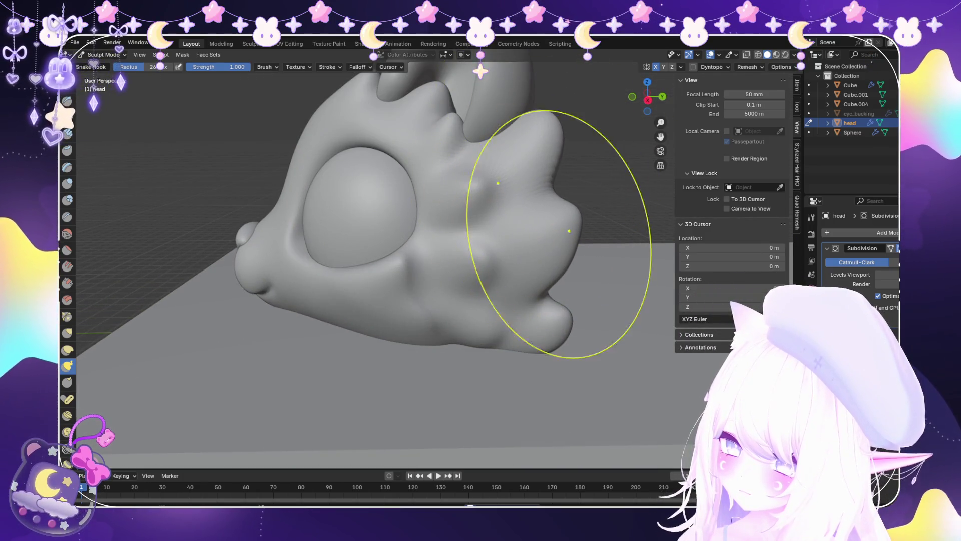
middle_drag(560, 325, 566, 298)
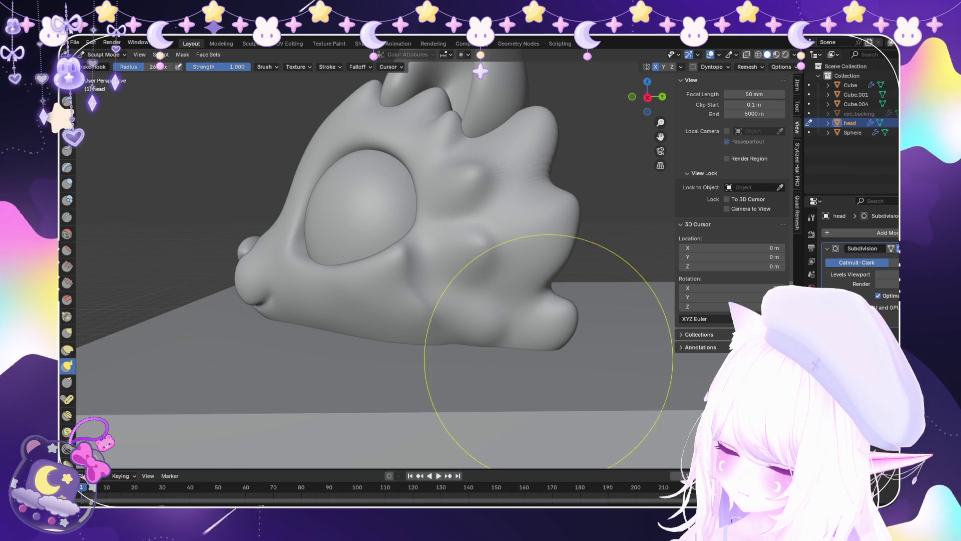
scroll(548, 360, down, 4)
Inspect the ears and head surface up close, then reselect the Smooth brush.
mouse_move(438, 253)
middle_down()
mouse_move(494, 279)
mouse_move(456, 190)
mouse_move(437, 101)
middle_up()
scroll(494, 279, up, 5)
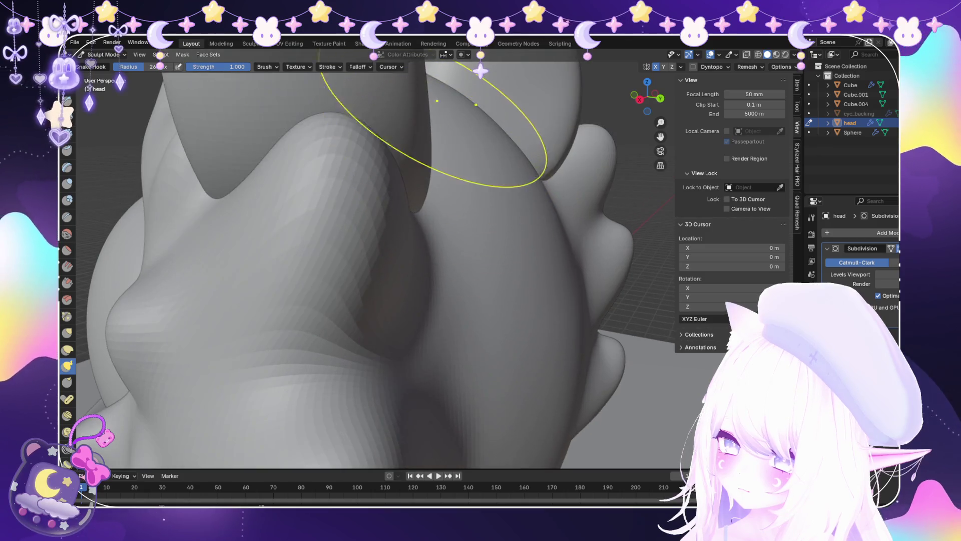
scroll(483, 226, down, 4)
mouse_move(482, 225)
middle_down()
mouse_move(365, 258)
mouse_move(408, 208)
middle_up()
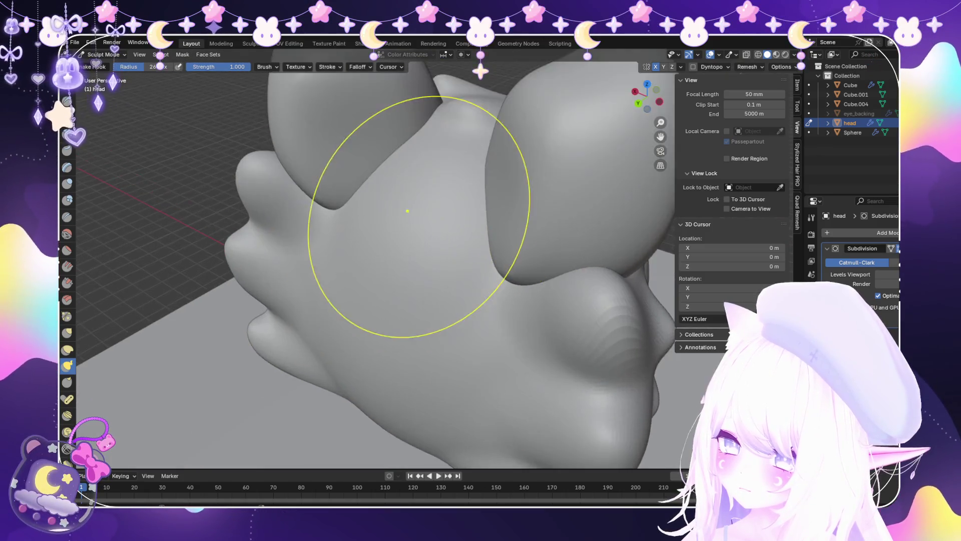
scroll(392, 189, up, 3)
scroll(419, 161, down, 1)
mouse_move(419, 161)
middle_down()
mouse_move(532, 183)
mouse_move(579, 175)
mouse_move(473, 251)
mouse_move(546, 200)
middle_up()
mouse_move(541, 244)
middle_down()
mouse_move(566, 221)
mouse_move(536, 160)
mouse_move(539, 224)
mouse_move(547, 226)
middle_up()
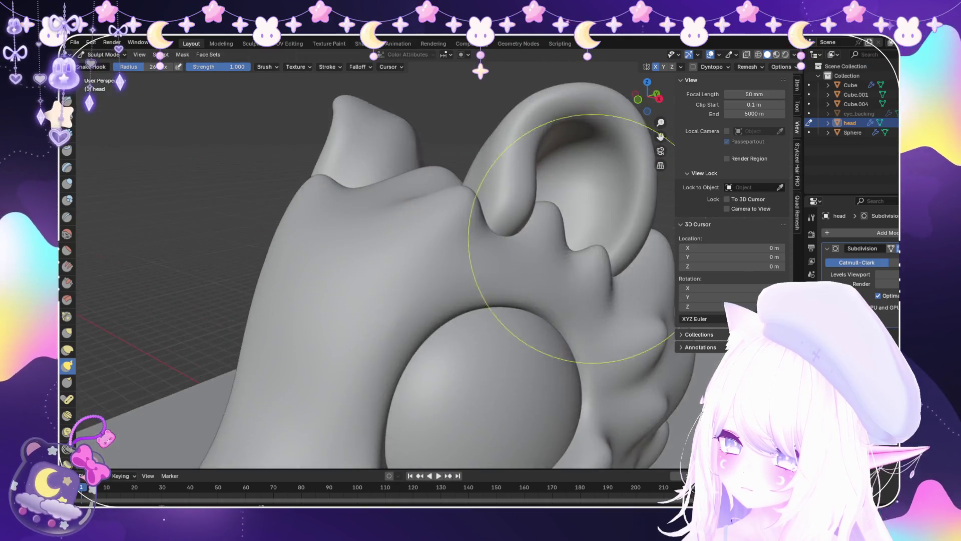
scroll(547, 225, down, 5)
scroll(540, 264, down, 3)
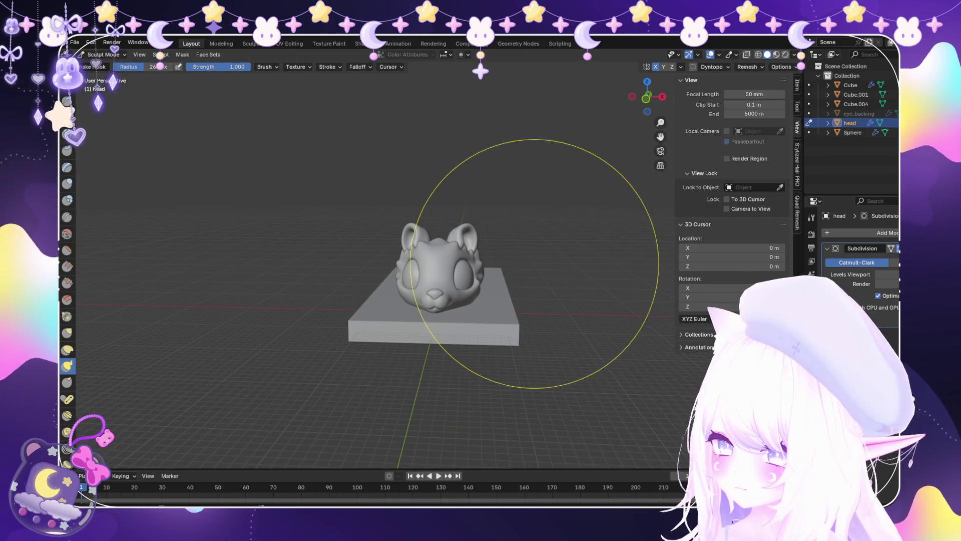
scroll(553, 258, up, 4)
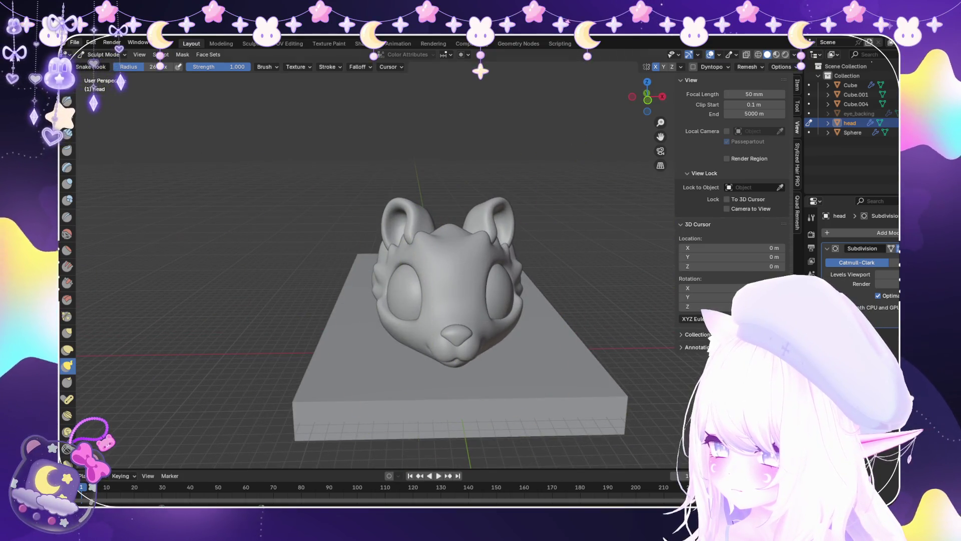
click(75, 42)
click(67, 234)
middle_drag(451, 280, 479, 299)
Look over the whole head on its base, then switch back to Object Mode.
scroll(480, 299, up, 5)
scroll(479, 299, down, 5)
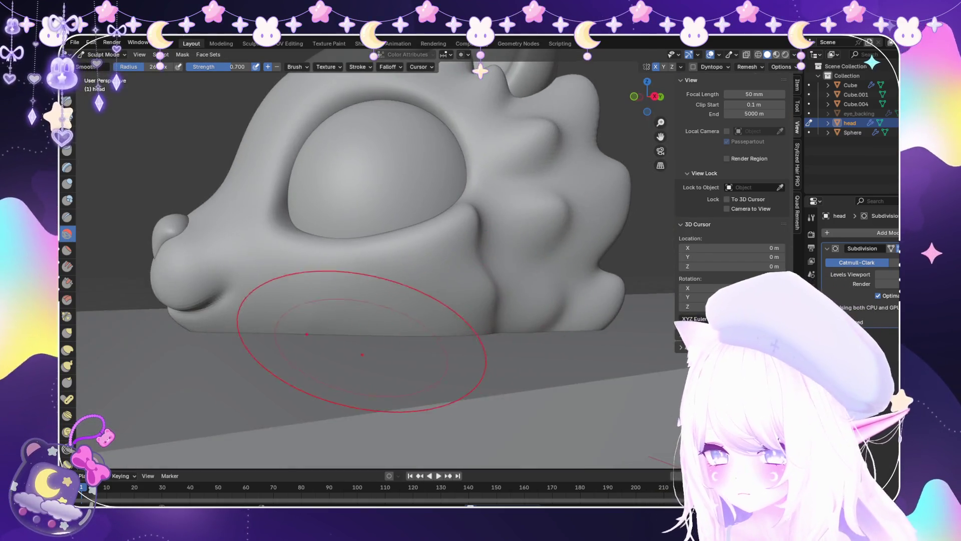
scroll(364, 354, up, 4)
scroll(344, 359, down, 6)
middle_drag(344, 359, 483, 343)
scroll(482, 344, up, 2)
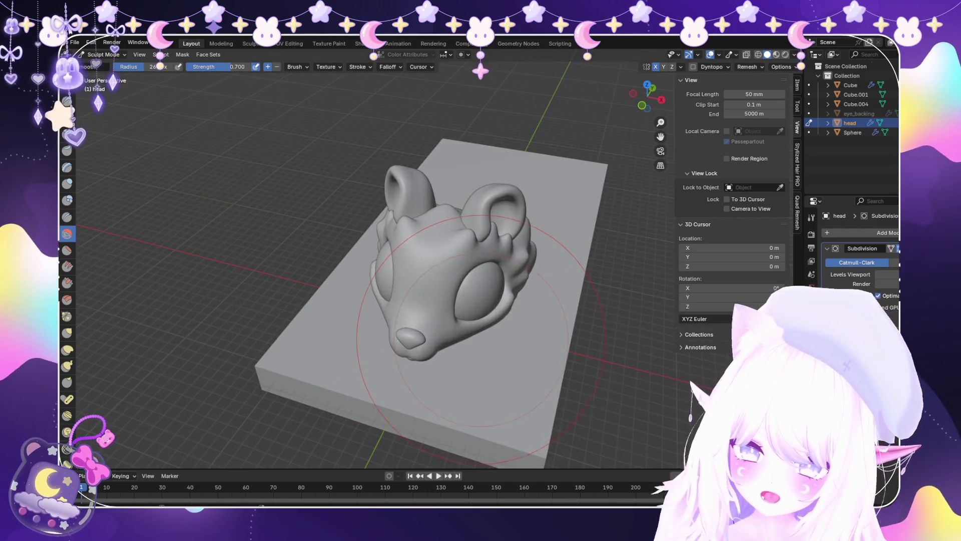
scroll(472, 316, up, 4)
scroll(470, 343, down, 5)
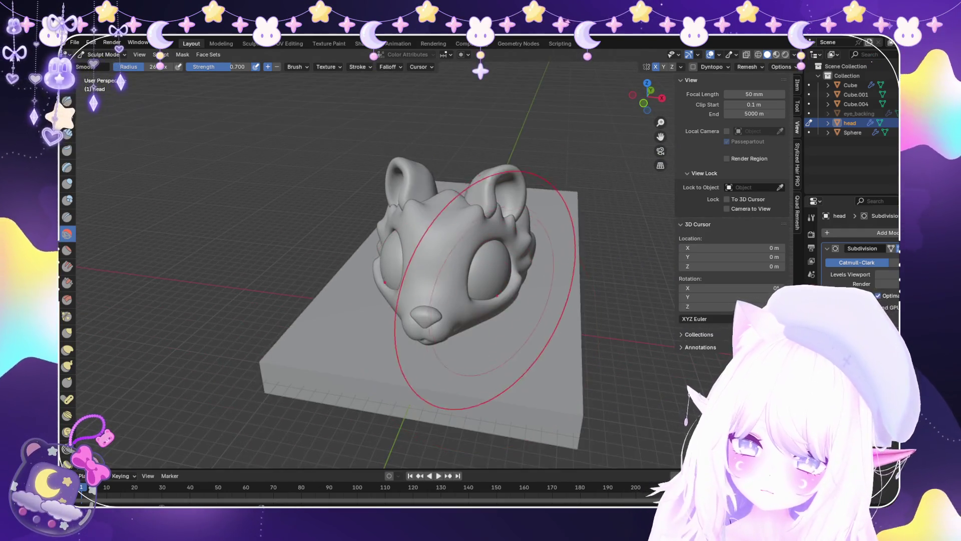
click(105, 65)
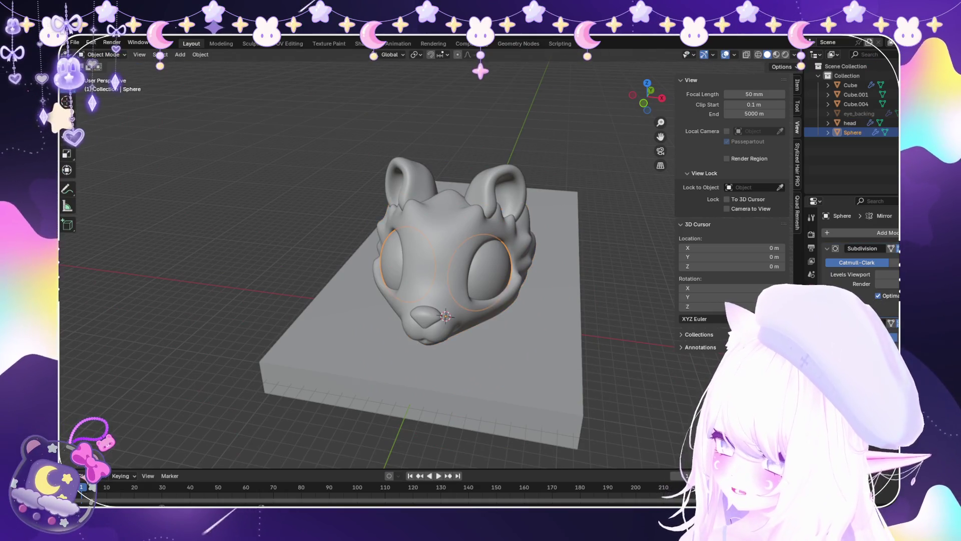
Select the head object and switch it into Sculpt Mode from the mode dropdown.
middle_drag(450, 281, 350, 250)
scroll(400, 251, up, 2)
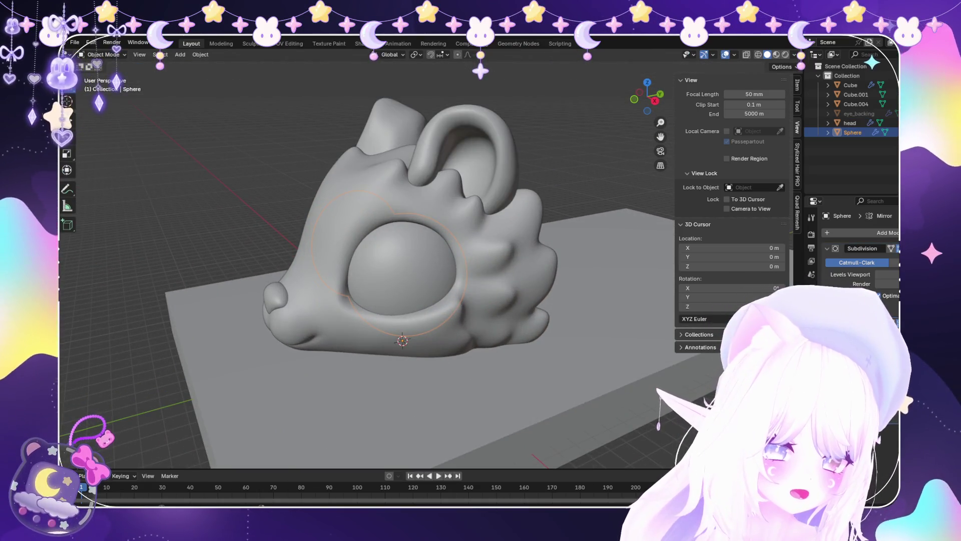
scroll(401, 250, up, 3)
scroll(401, 250, down, 6)
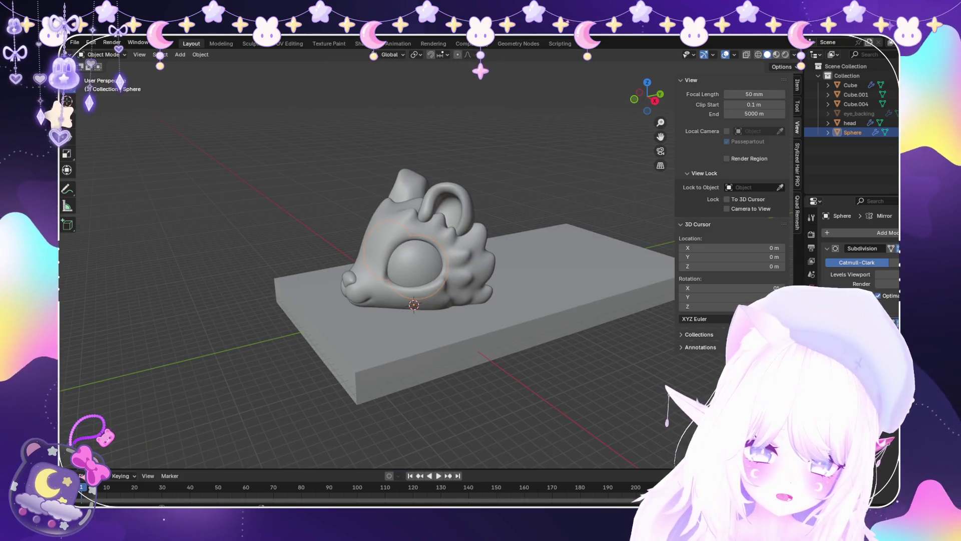
click(426, 221)
mouse_move(450, 251)
middle_down()
mouse_move(401, 225)
mouse_move(351, 240)
middle_up()
scroll(396, 226, up, 3)
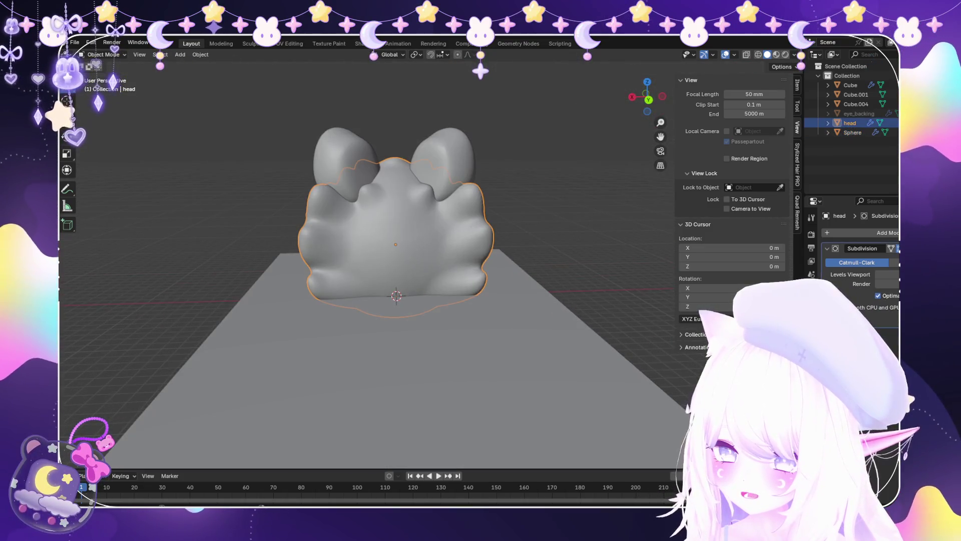
click(102, 86)
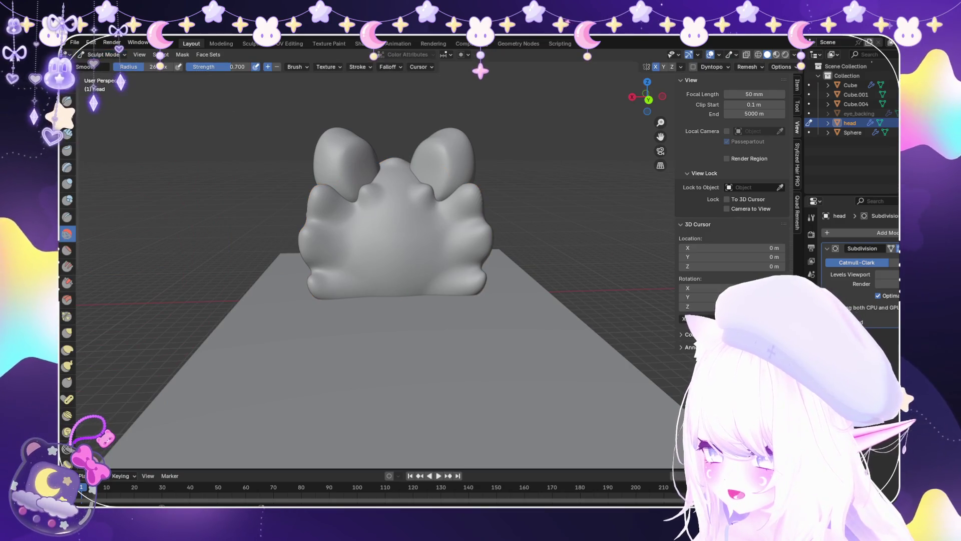
Sculpt a stroke down the front of the head and check it from above and below.
scroll(325, 301, up, 5)
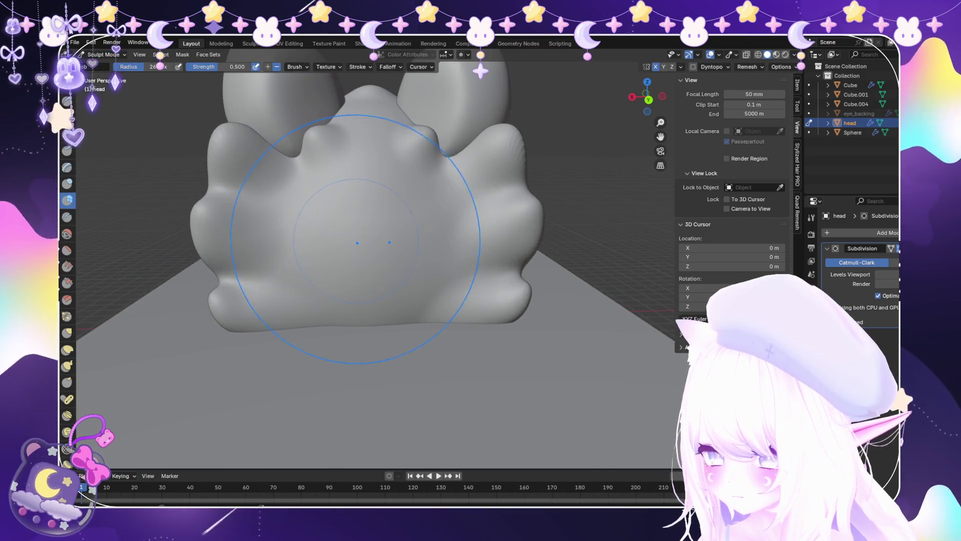
mouse_move(361, 180)
mouse_down()
mouse_move(388, 215)
mouse_move(363, 215)
mouse_up()
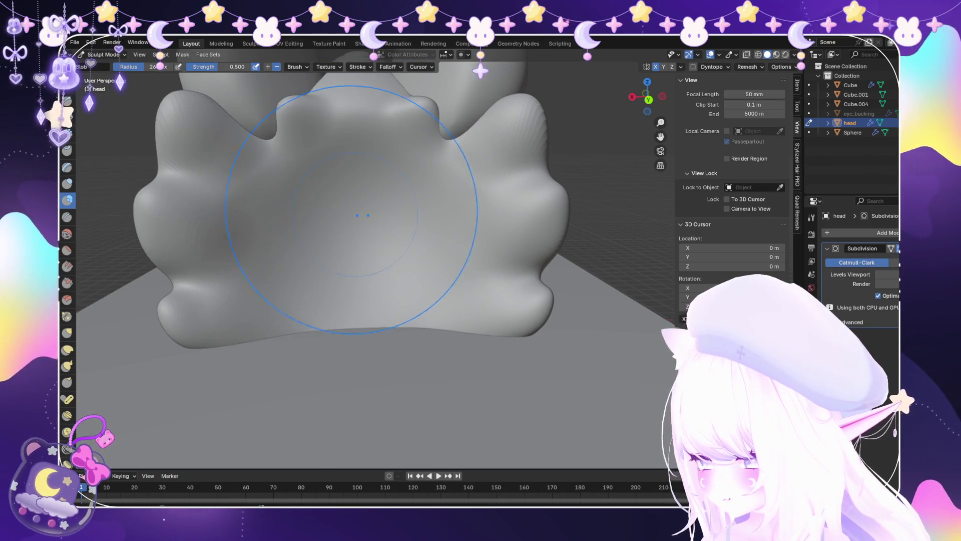
scroll(363, 215, down, 3)
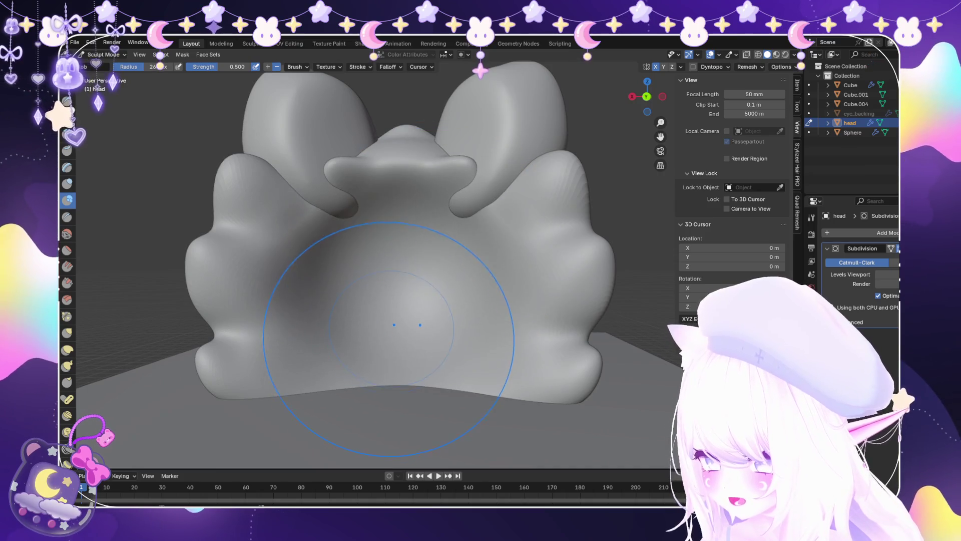
mouse_move(375, 310)
middle_down()
mouse_move(295, 266)
mouse_move(410, 337)
middle_up()
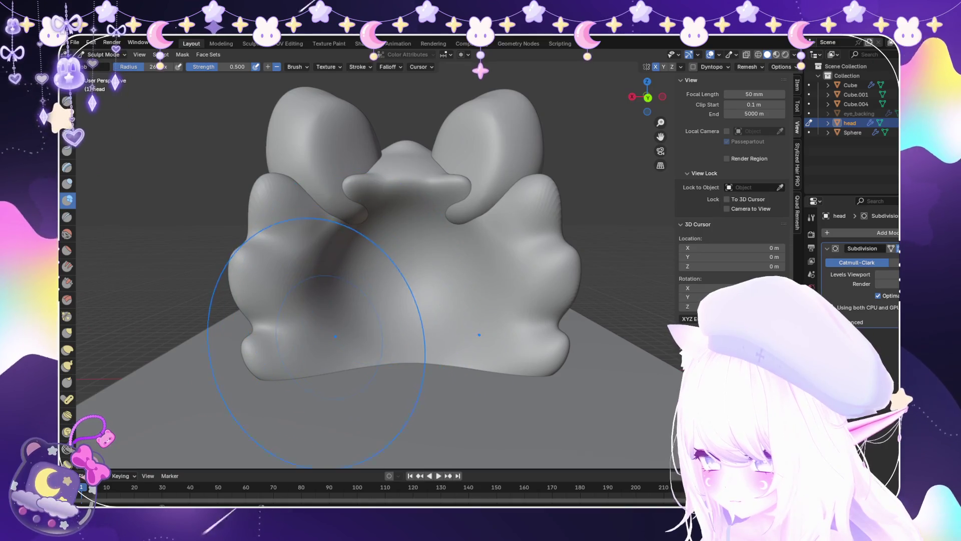
middle_drag(322, 354, 326, 338)
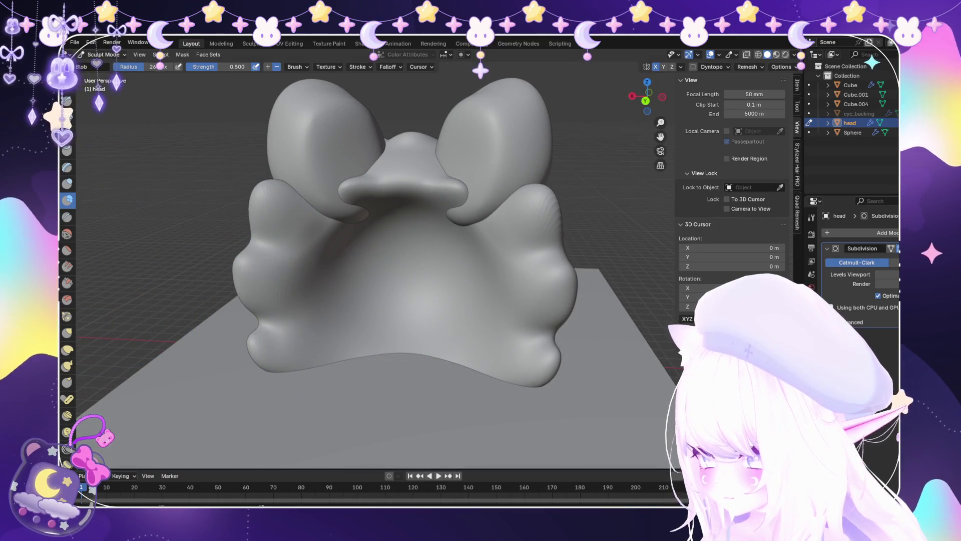
Leave Sculpt Mode and open the ears object Cube in Edit Mode.
key(ctrl+Tab)
click(320, 145)
key(Tab)
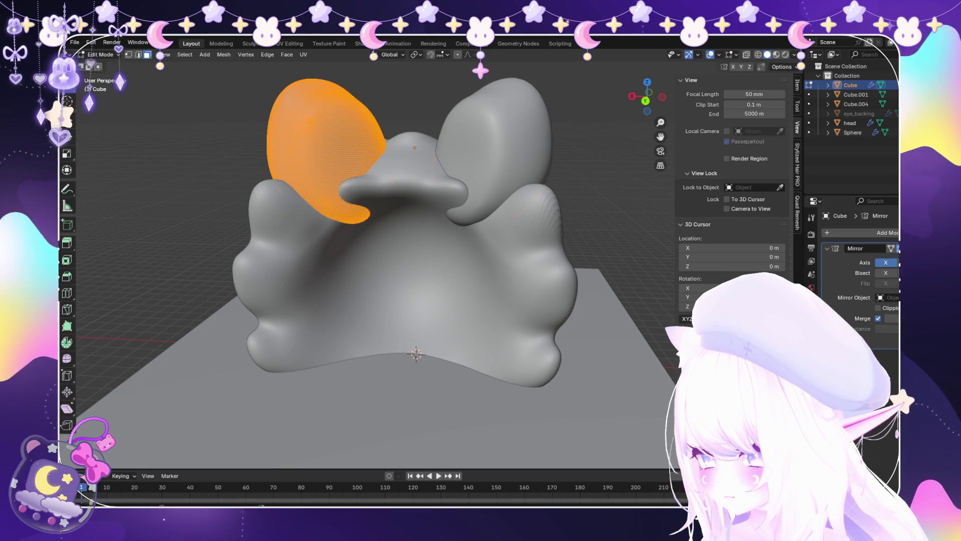
Put the ears object Cube into Sculpt Mode and close in on the left ear.
click(105, 86)
scroll(125, 336, up, 3)
middle_drag(251, 350, 329, 319)
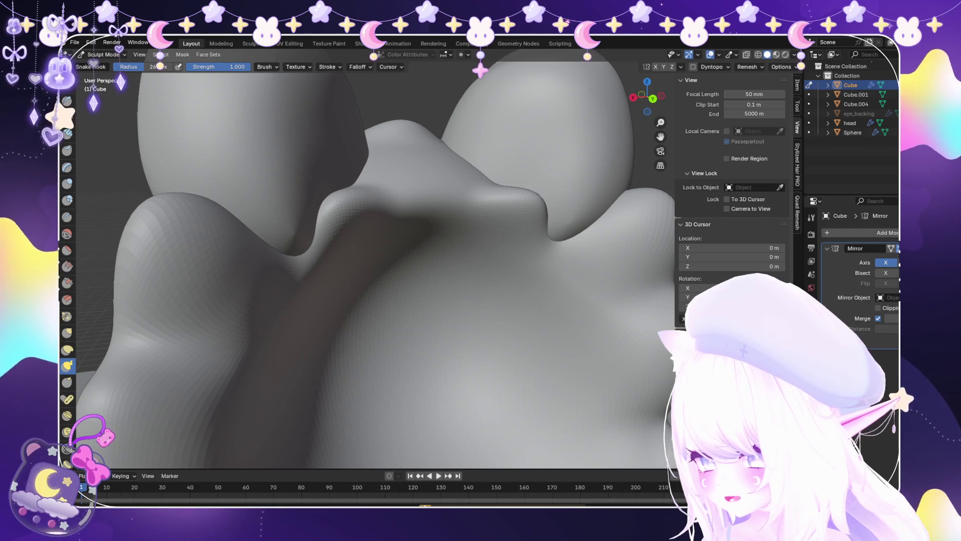
mouse_move(350, 240)
middle_down()
mouse_move(515, 240)
mouse_move(558, 264)
middle_up()
scroll(515, 240, down, 4)
scroll(558, 264, up, 3)
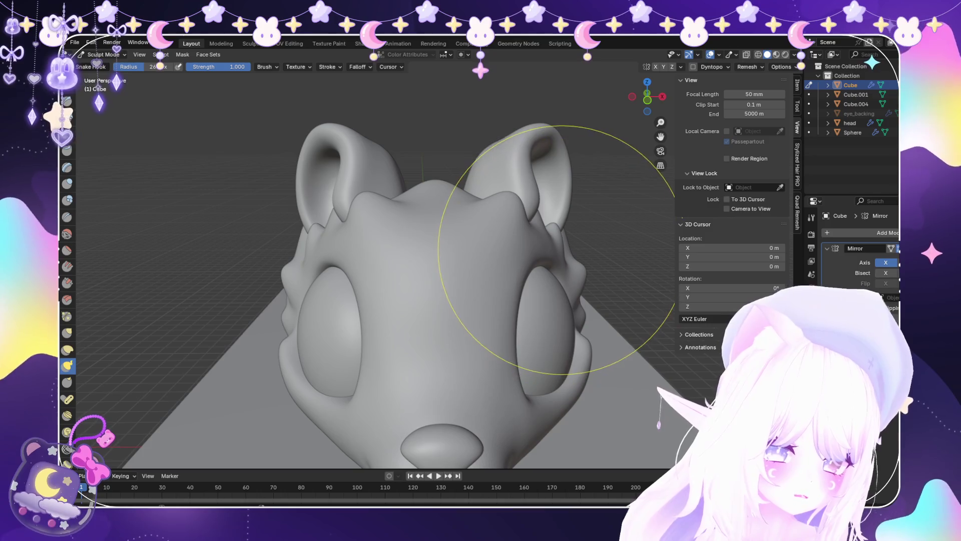
middle_drag(521, 151, 478, 128)
scroll(479, 127, up, 3)
middle_drag(495, 91, 481, 290)
scroll(493, 261, up, 2)
scroll(554, 279, up, 3)
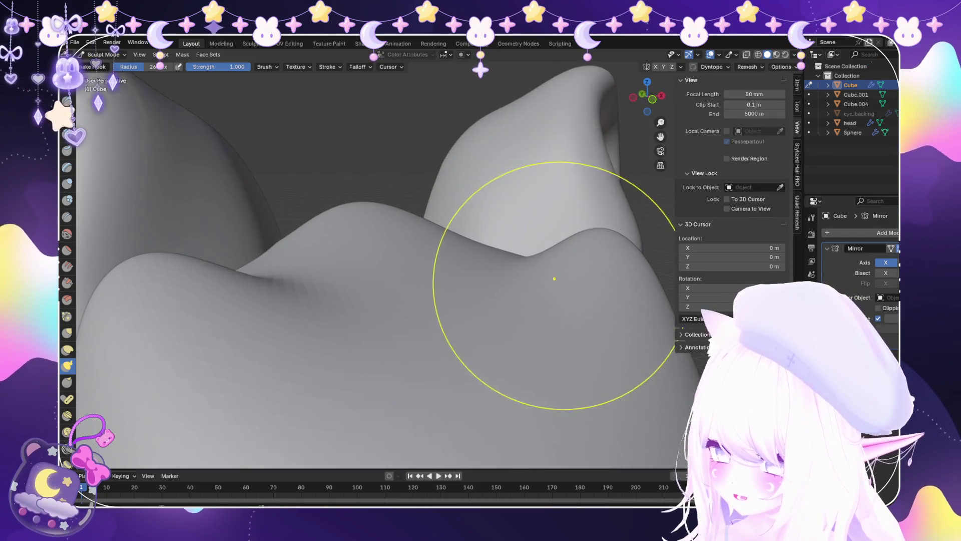
mouse_move(502, 229)
middle_down()
mouse_move(592, 276)
mouse_move(464, 219)
middle_up()
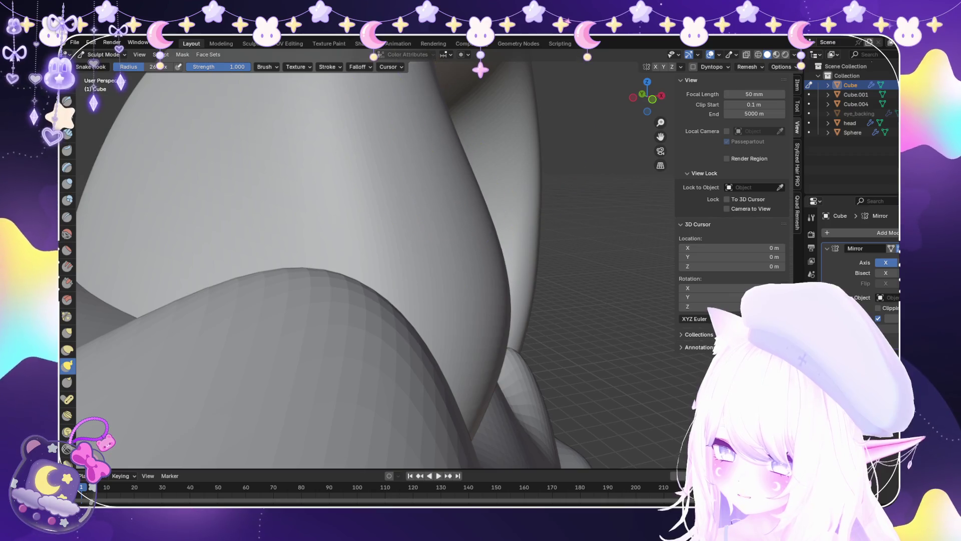
Pull out the surface near the ear gap with Snake Hook, checking from several angles.
drag(441, 80, 483, 124)
mouse_move(480, 240)
middle_down()
mouse_move(448, 301)
mouse_move(461, 291)
mouse_move(365, 247)
mouse_move(394, 229)
middle_up()
scroll(446, 311, down, 3)
scroll(462, 292, up, 3)
scroll(394, 230, up, 4)
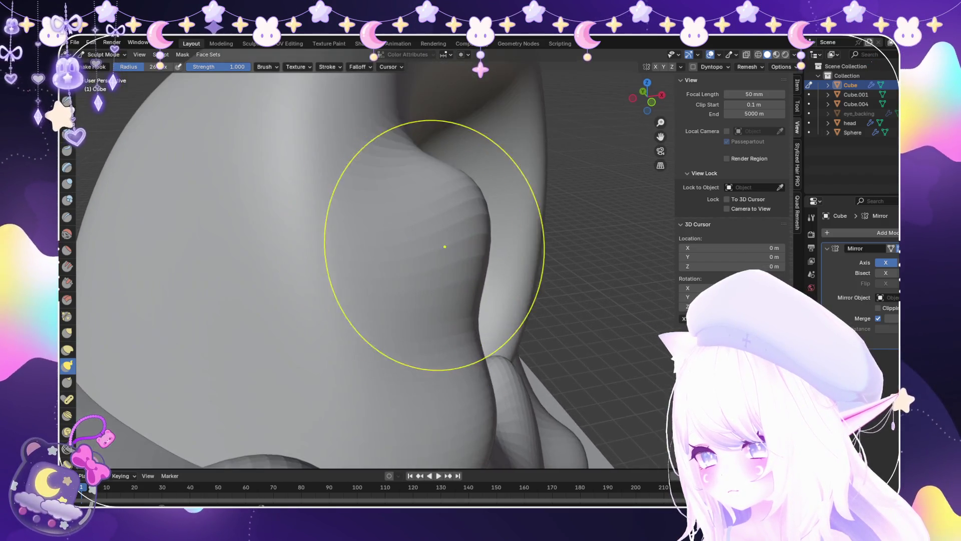
middle_drag(471, 220, 429, 256)
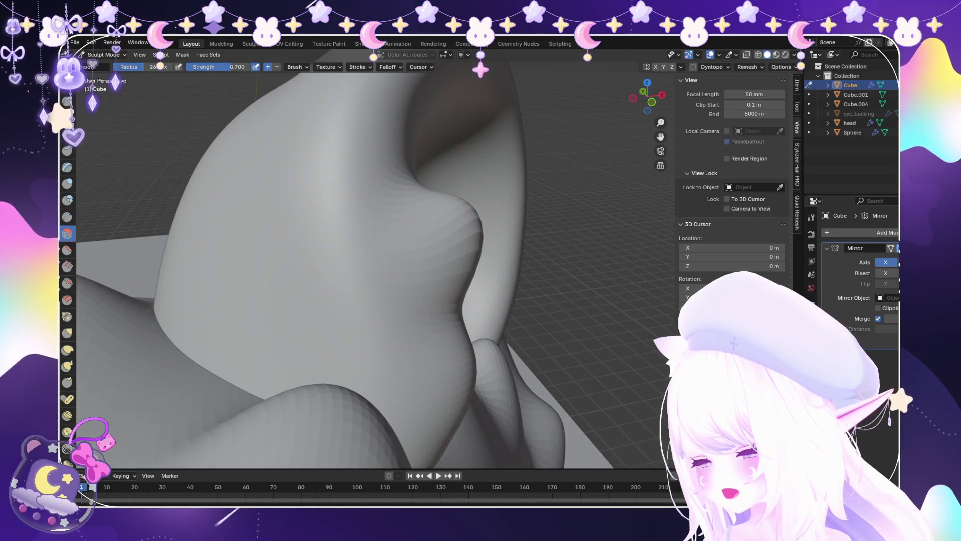
key(k)
mouse_move(429, 256)
middle_down()
mouse_move(408, 300)
mouse_move(414, 349)
mouse_move(401, 356)
mouse_move(410, 310)
middle_up()
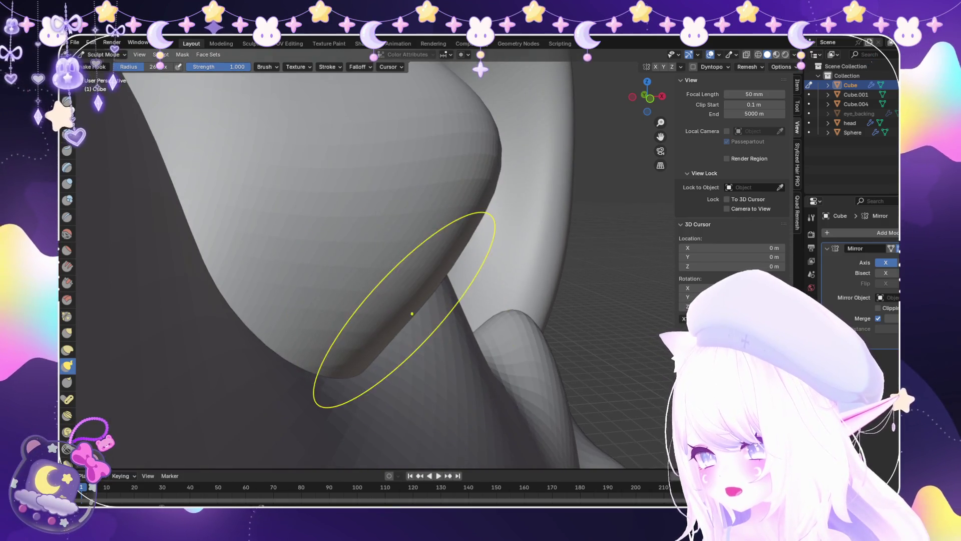
scroll(414, 315, down, 10)
mouse_move(414, 333)
middle_down()
mouse_move(215, 407)
mouse_move(386, 290)
mouse_move(91, 224)
middle_up()
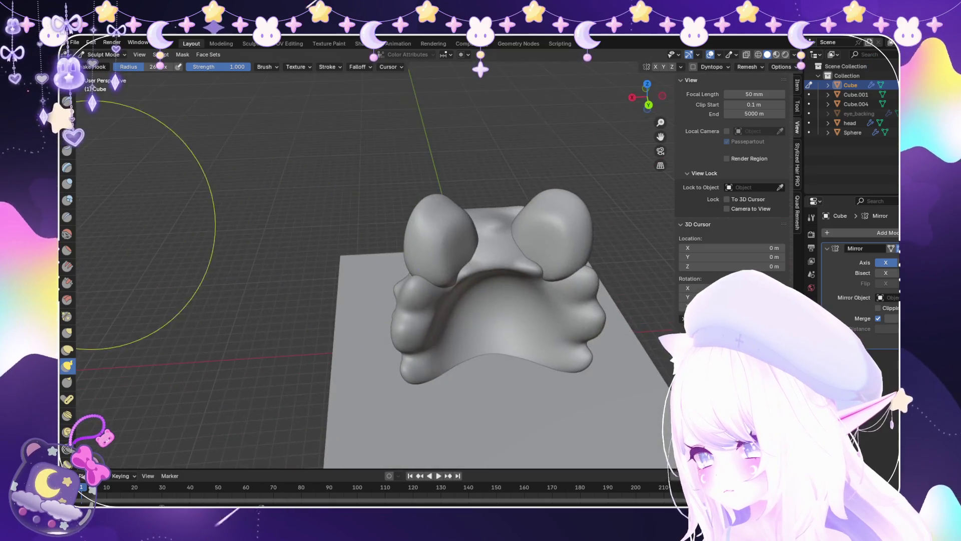
click(67, 250)
Flatten the ear surfaces with the Flatten/Contrast brush, turning each ear toward the view.
mouse_move(380, 280)
middle_down()
mouse_move(408, 300)
mouse_move(533, 257)
mouse_move(464, 285)
mouse_move(308, 290)
middle_up()
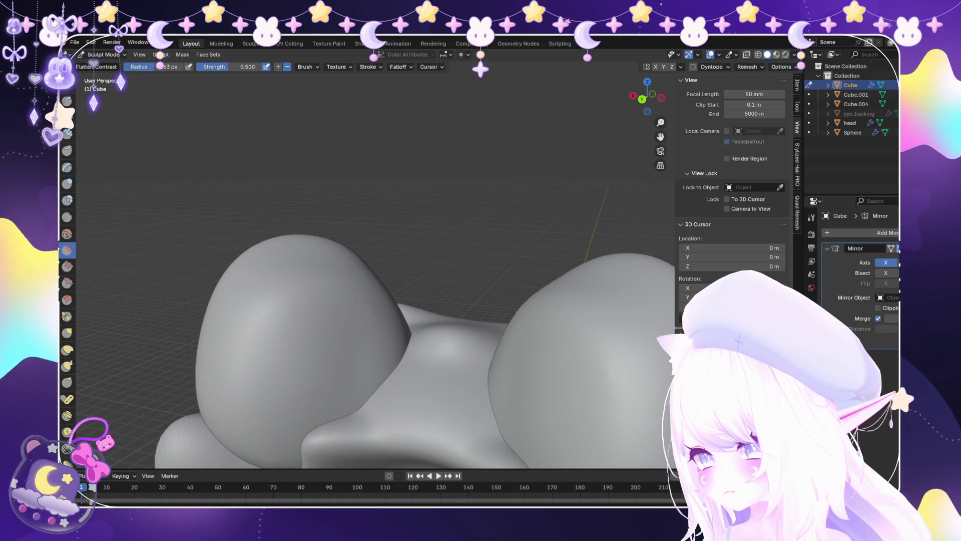
mouse_move(259, 333)
middle_down()
mouse_move(301, 344)
mouse_move(340, 391)
middle_up()
scroll(451, 343, down, 5)
middle_drag(430, 340, 466, 351)
scroll(451, 343, up, 6)
middle_drag(370, 336, 392, 337)
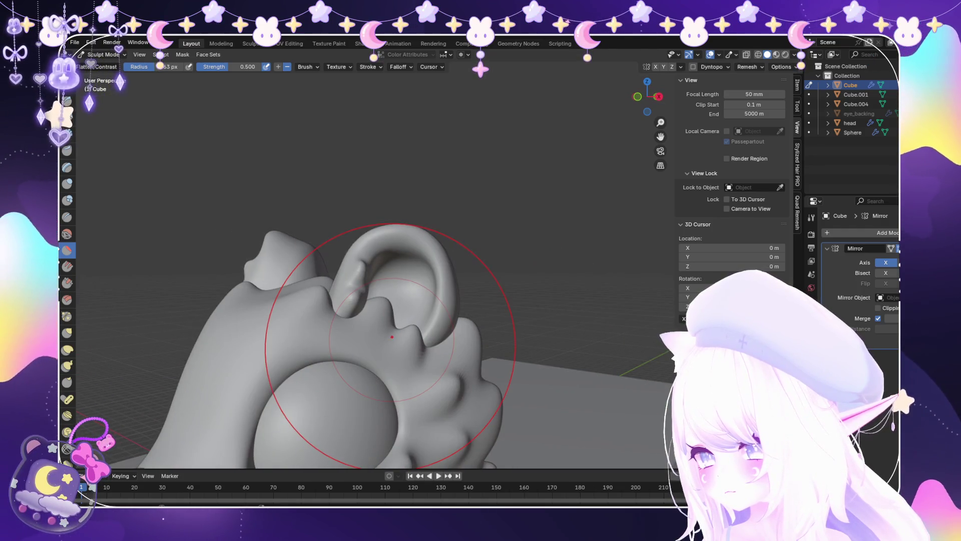
mouse_move(392, 336)
middle_down()
mouse_move(425, 325)
mouse_move(410, 310)
mouse_move(421, 300)
mouse_move(501, 306)
mouse_move(547, 332)
mouse_move(481, 316)
middle_up()
scroll(123, 317, up, 5)
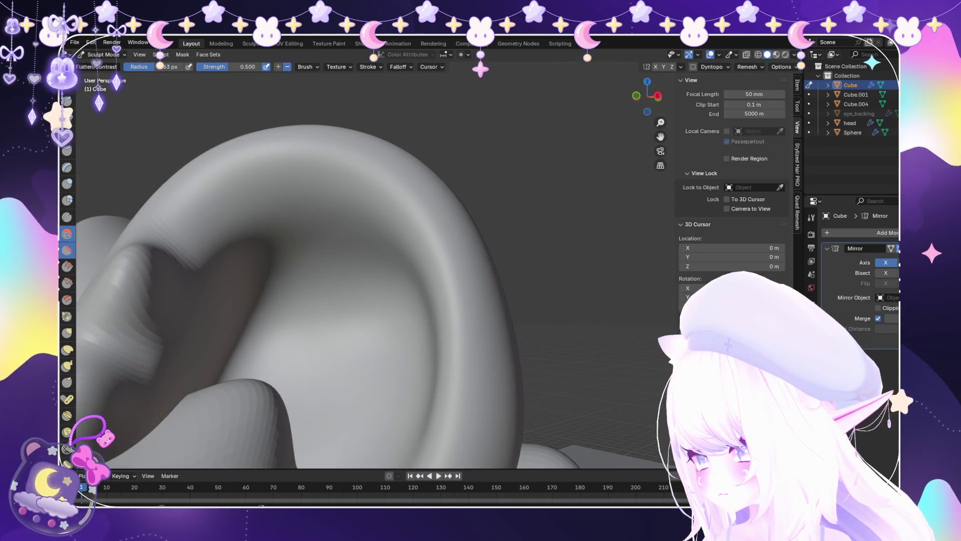
Smooth the ears, then return to Object Mode with the whole head in view.
click(66, 233)
scroll(386, 397, down, 5)
middle_drag(369, 386, 143, 95)
scroll(325, 316, down, 6)
click(106, 65)
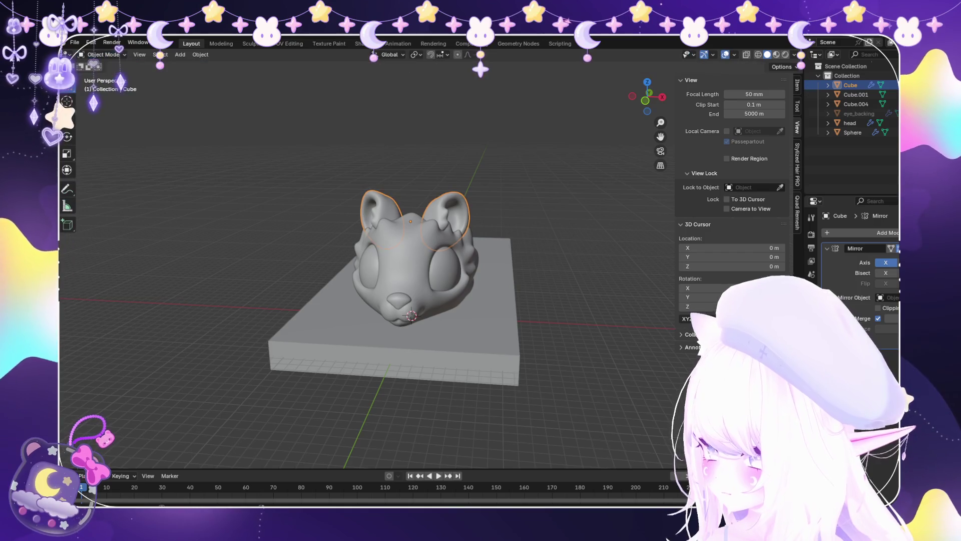
Select the base slab Cube.001 and scale it thicker along Z.
click(75, 42)
middle_drag(350, 301, 261, 260)
click(451, 330)
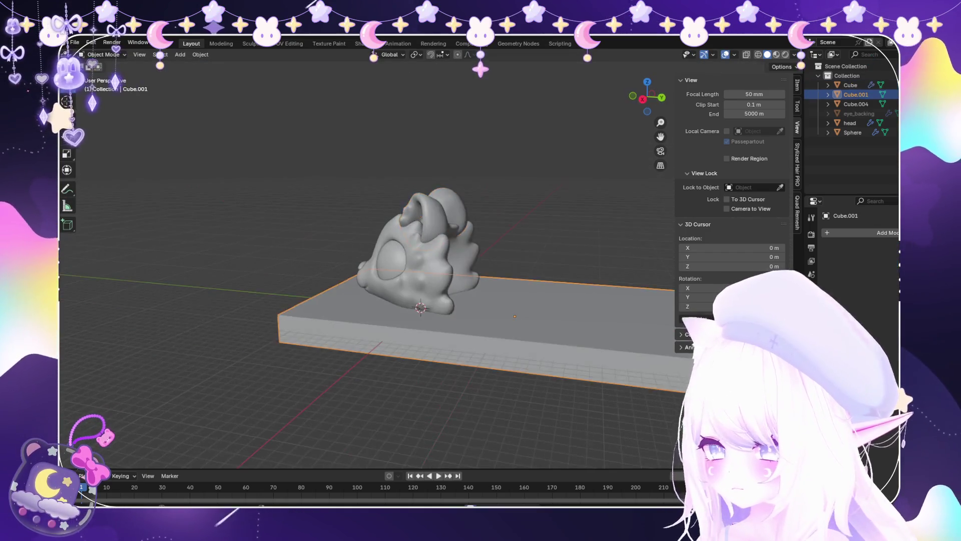
middle_drag(451, 331, 451, 231)
scroll(440, 301, up, 2)
middle_drag(470, 346, 431, 240)
key(z)
click(515, 365)
middle_drag(515, 365, 515, 345)
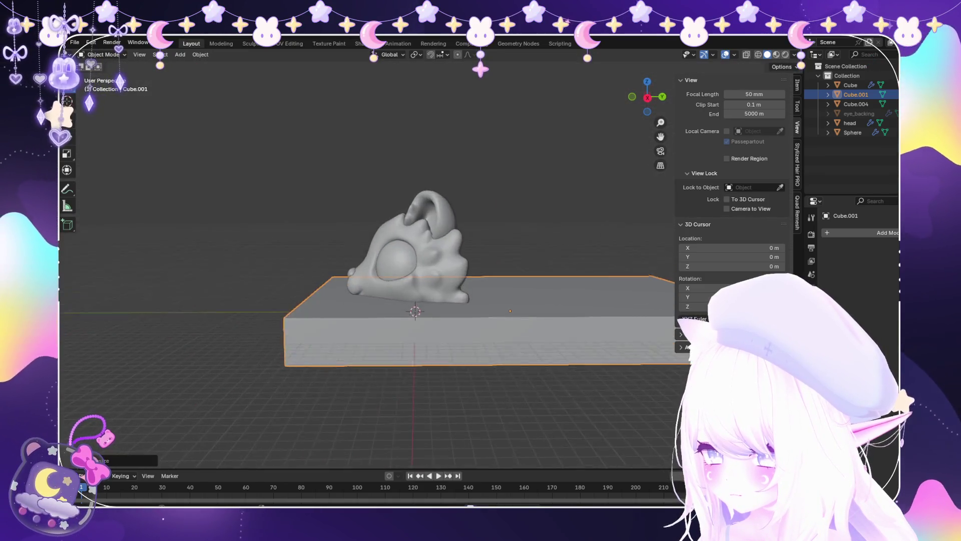
Slide the base along Y so it sits beneath the head, then select the head.
key(z)
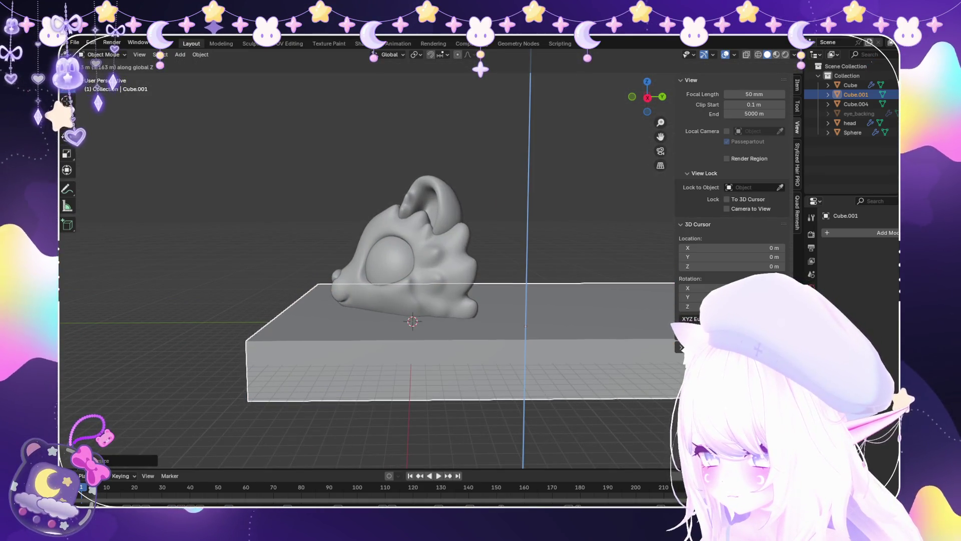
mouse_move(451, 300)
middle_down()
mouse_move(510, 296)
mouse_move(441, 280)
mouse_move(436, 270)
middle_up()
middle_drag(410, 300, 423, 245)
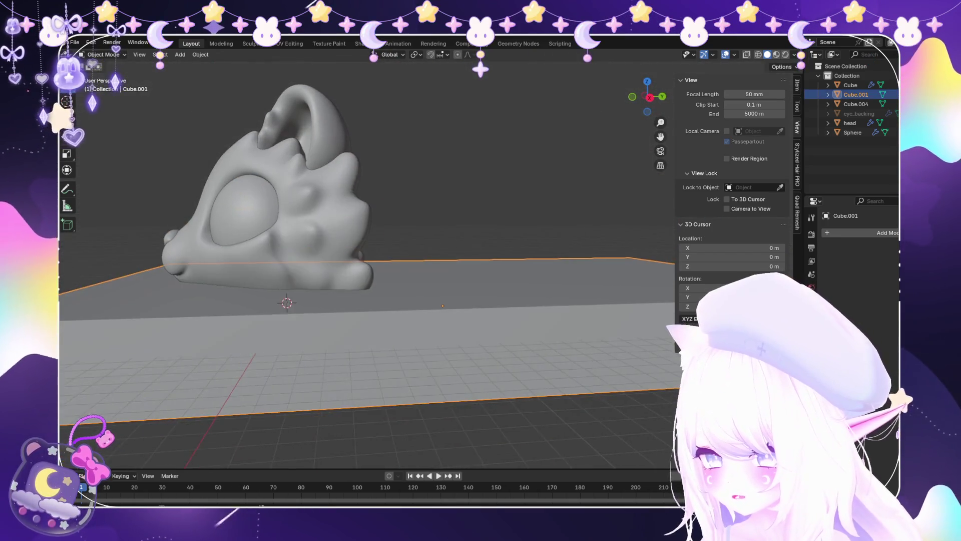
scroll(423, 246, up, 3)
mouse_move(410, 300)
middle_down()
mouse_move(415, 270)
mouse_move(426, 315)
middle_up()
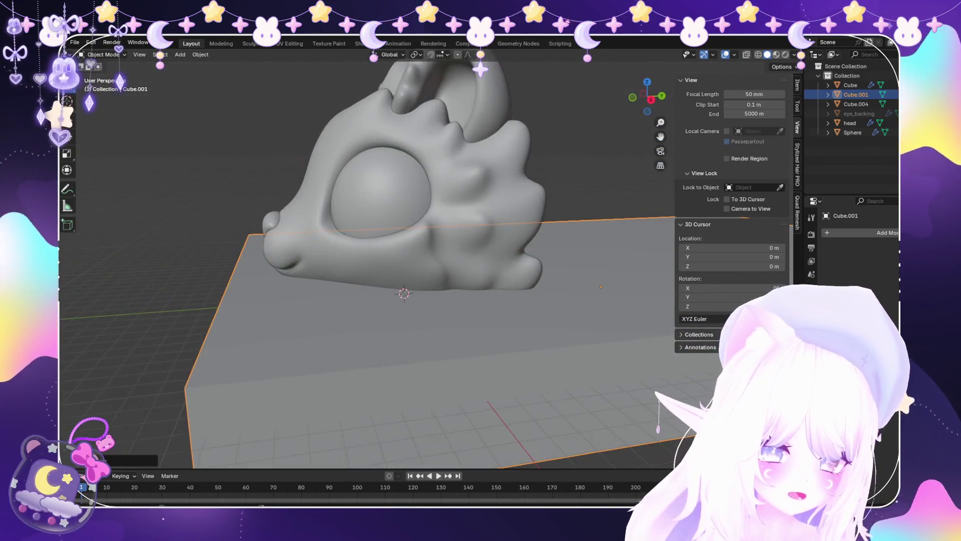
scroll(426, 316, up, 2)
scroll(425, 315, up, 2)
scroll(368, 257, down, 3)
middle_drag(368, 258, 415, 258)
scroll(396, 258, up, 3)
scroll(395, 258, down, 3)
scroll(416, 258, up, 3)
key(g)
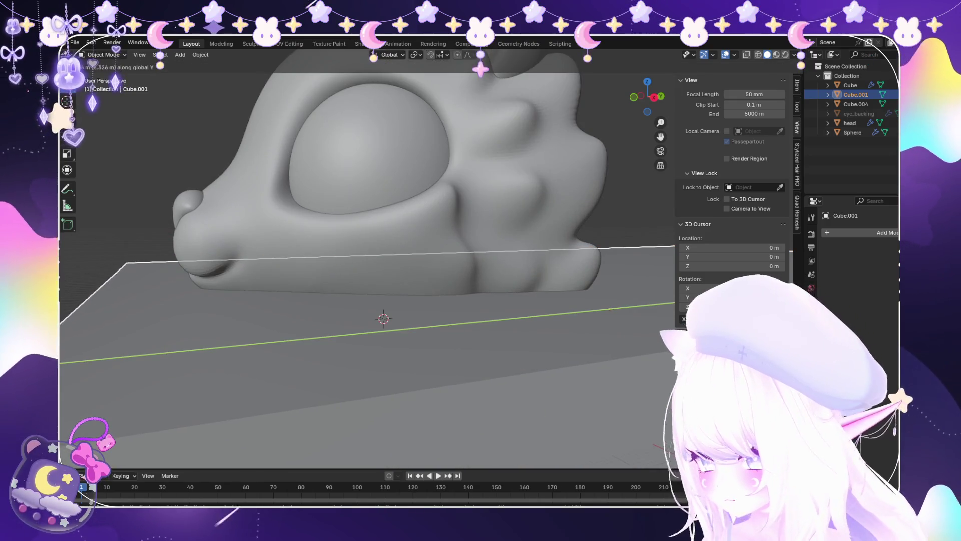
key(Return)
click(383, 226)
scroll(384, 225, up, 3)
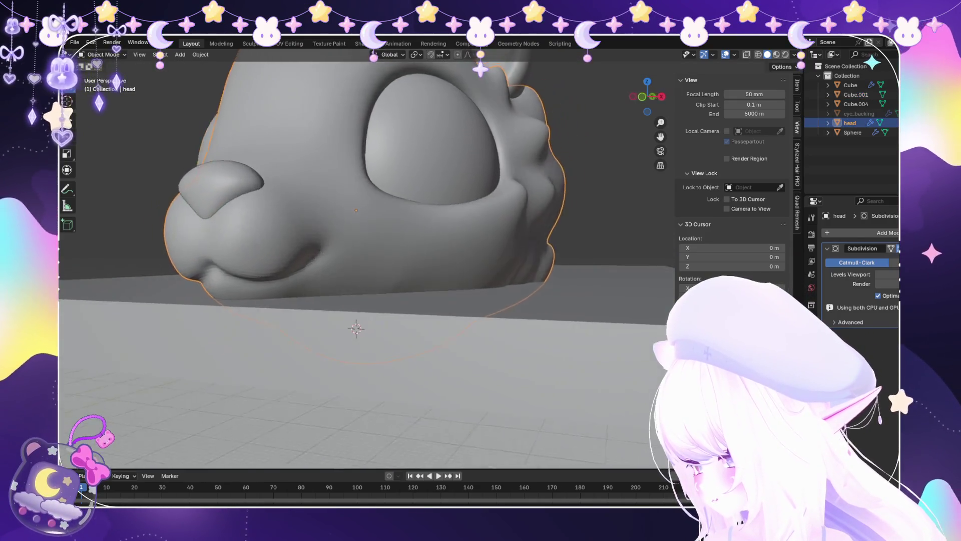
Put the head into Sculpt Mode and frame the whole head and base.
middle_drag(384, 226, 395, 225)
click(105, 86)
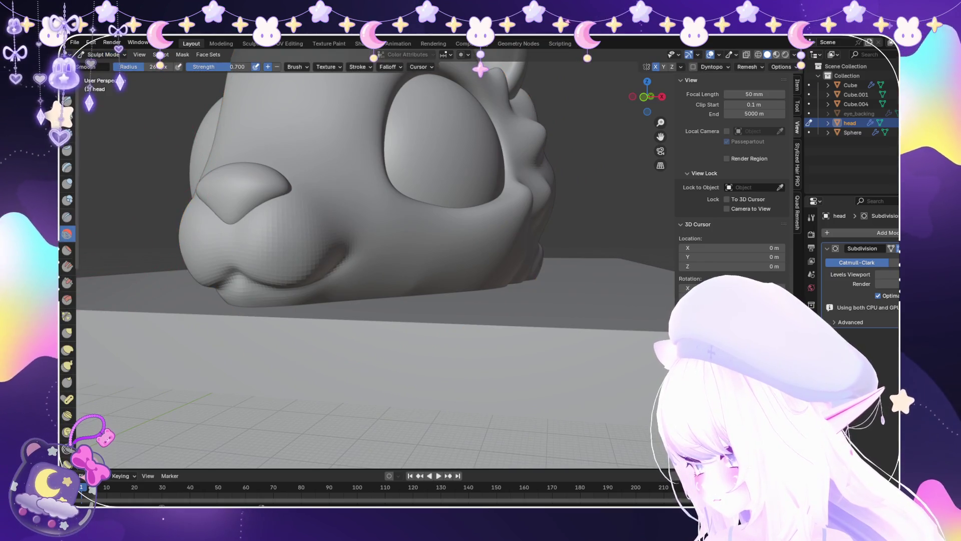
scroll(427, 286, up, 2)
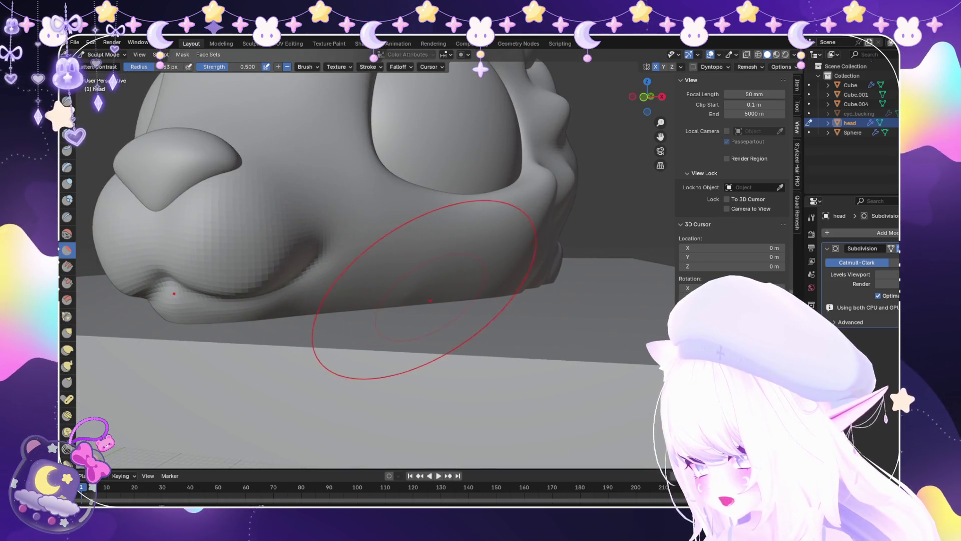
middle_drag(418, 291, 417, 297)
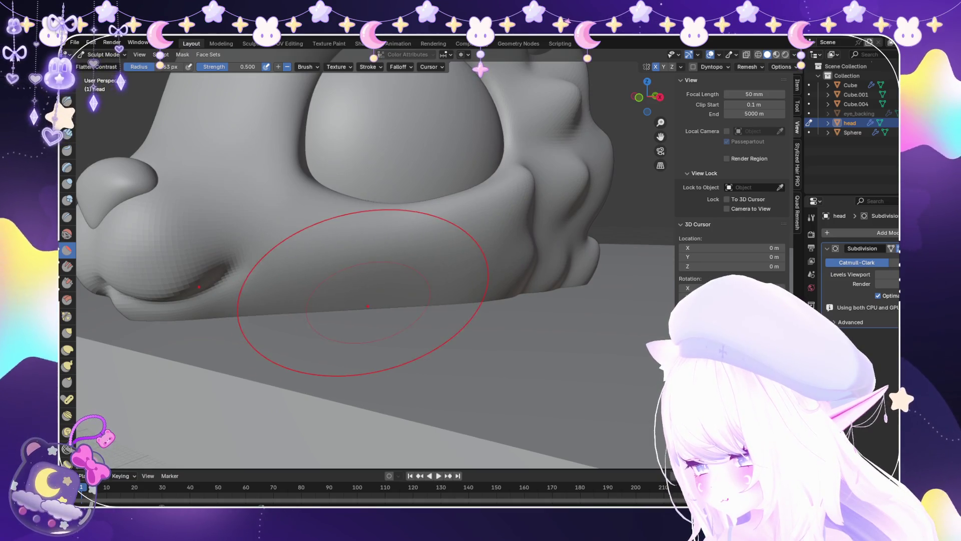
scroll(388, 315, down, 1)
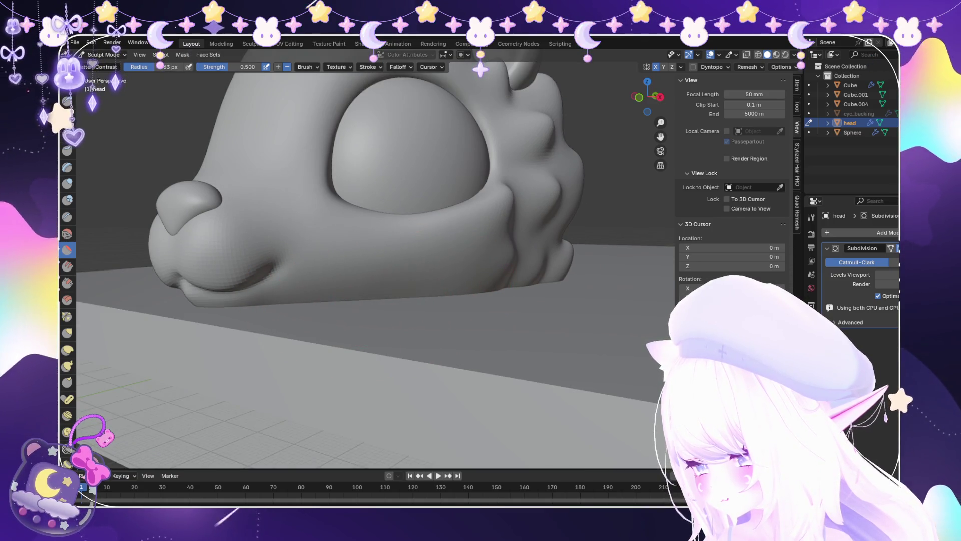
middle_drag(388, 332, 453, 330)
scroll(376, 250, down, 5)
mouse_move(376, 250)
middle_down()
mouse_move(410, 238)
mouse_move(360, 230)
middle_up()
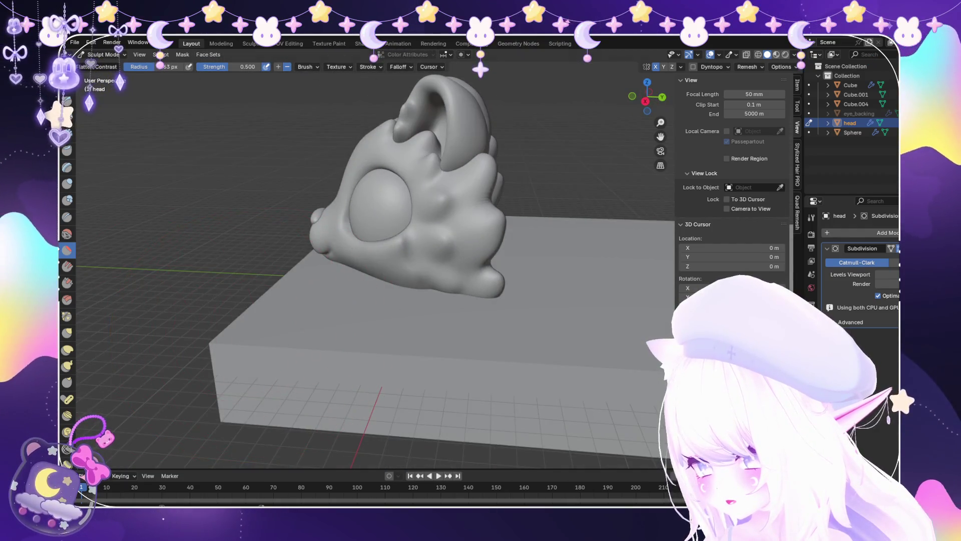
Rework the cheek tufts behind the eye with the Snake Hook brush, then return to Object Mode.
click(67, 366)
scroll(320, 325, up, 5)
scroll(414, 328, up, 2)
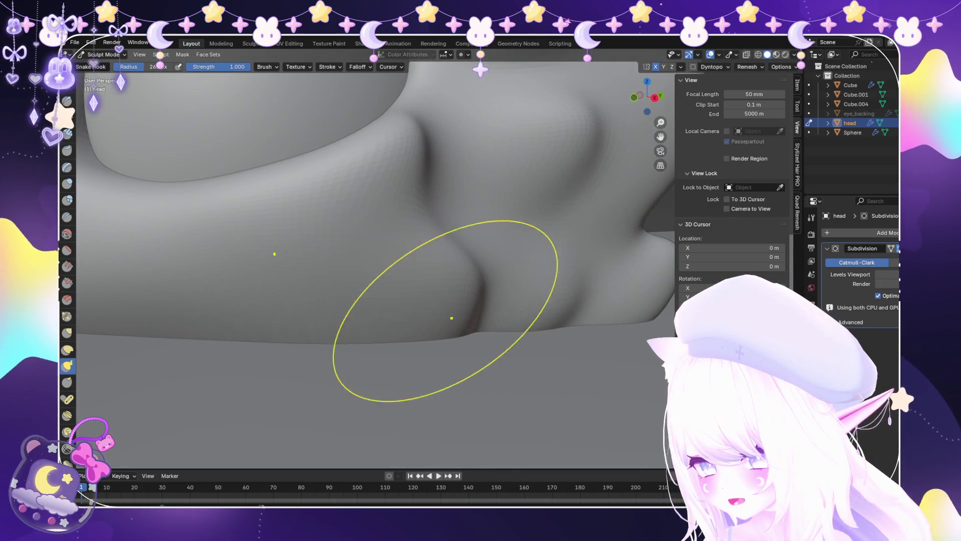
mouse_move(392, 157)
middle_down()
mouse_move(396, 235)
mouse_move(414, 262)
middle_up()
scroll(388, 217, down, 4)
middle_drag(429, 300, 425, 351)
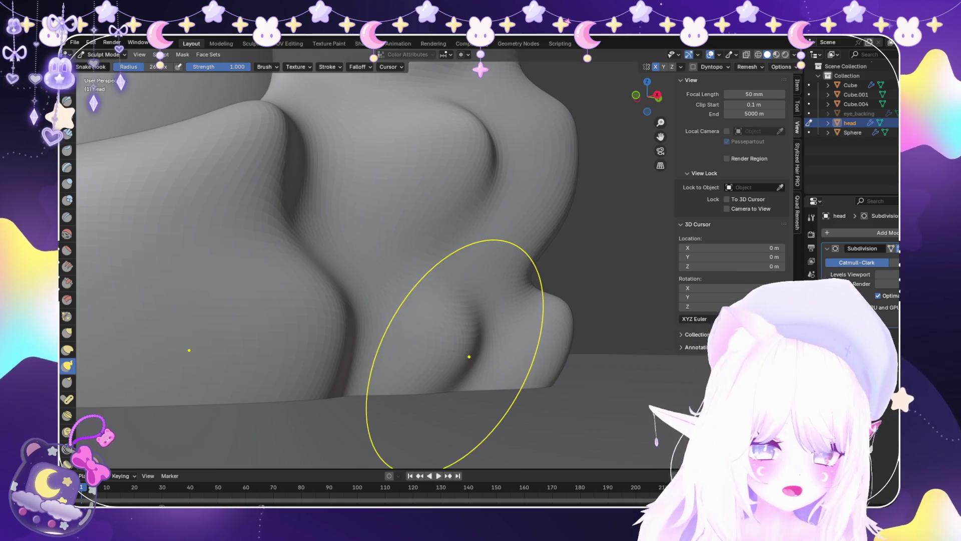
mouse_move(427, 335)
middle_down()
mouse_move(435, 350)
mouse_move(440, 240)
middle_up()
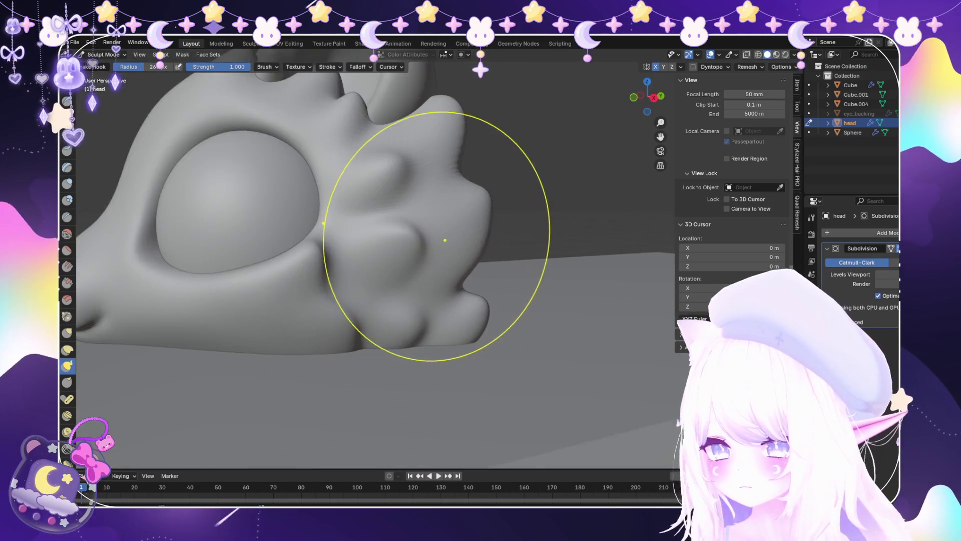
scroll(440, 240, up, 5)
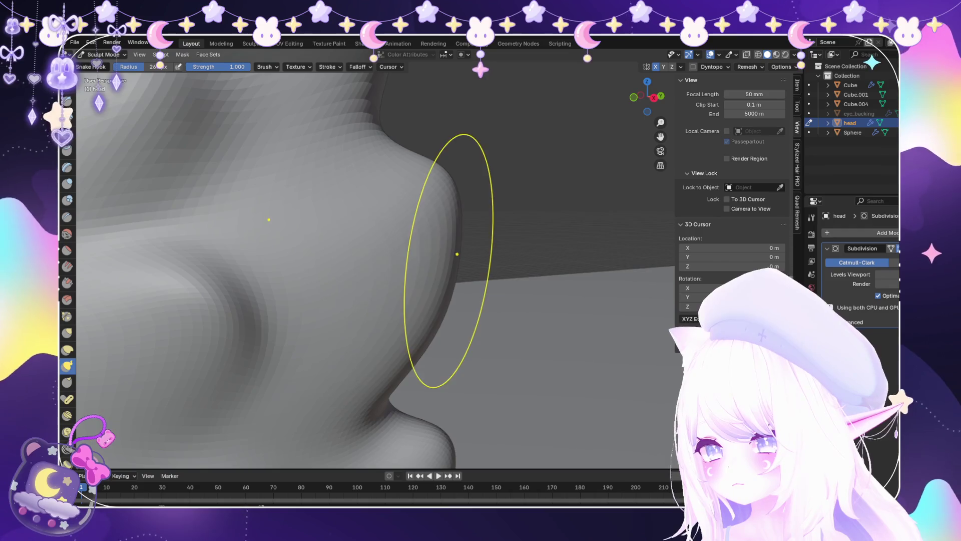
scroll(453, 252, down, 3)
scroll(412, 241, down, 8)
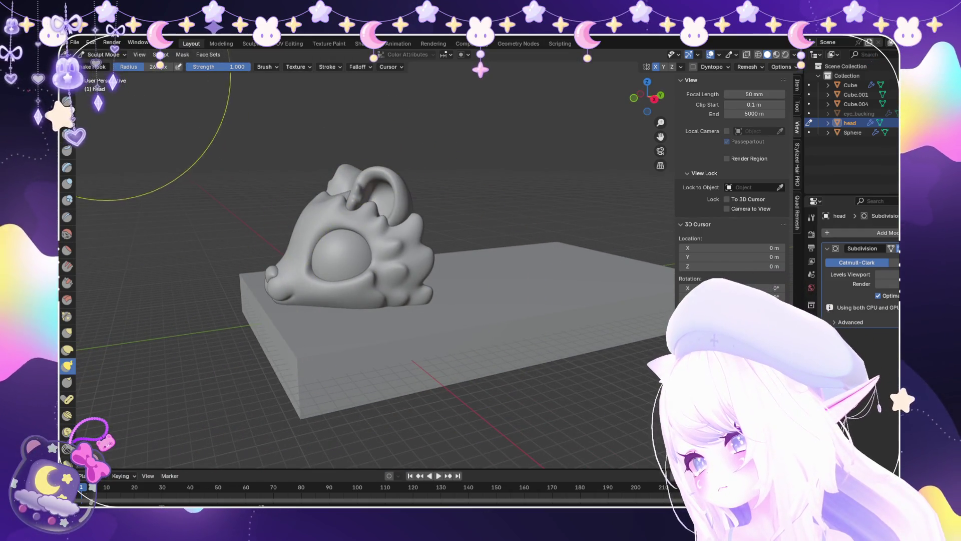
click(103, 54)
click(102, 65)
middle_drag(391, 250, 395, 210)
scroll(396, 290, down, 2)
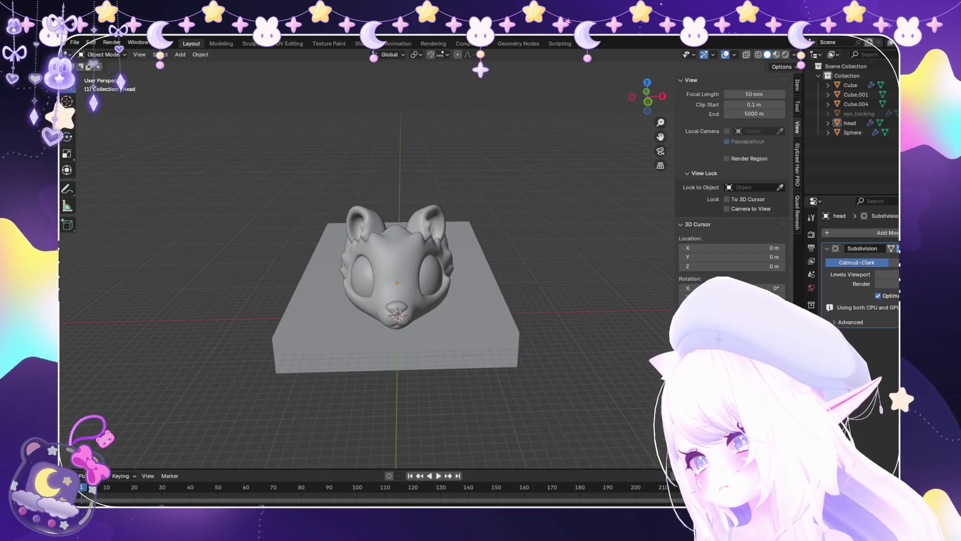
click(74, 42)
mouse_move(395, 250)
middle_down()
mouse_move(375, 240)
mouse_move(380, 230)
middle_up()
drag(465, 225, 604, 210)
scroll(370, 265, up, 2)
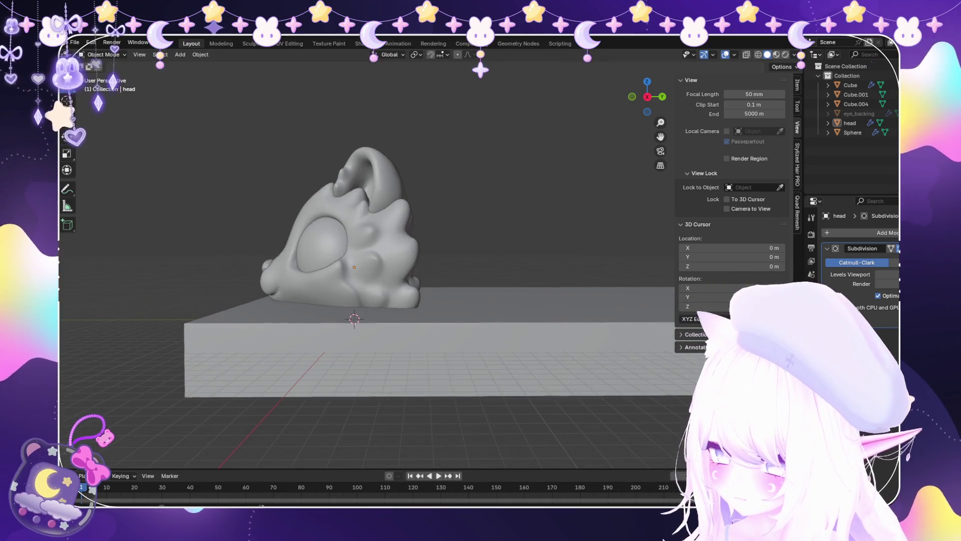
scroll(430, 260, up, 1)
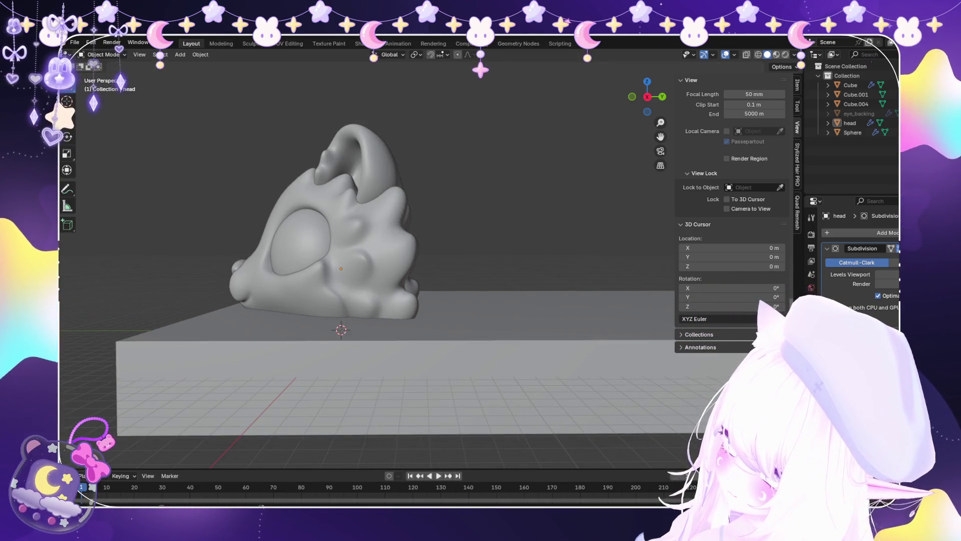
scroll(400, 262, up, 1)
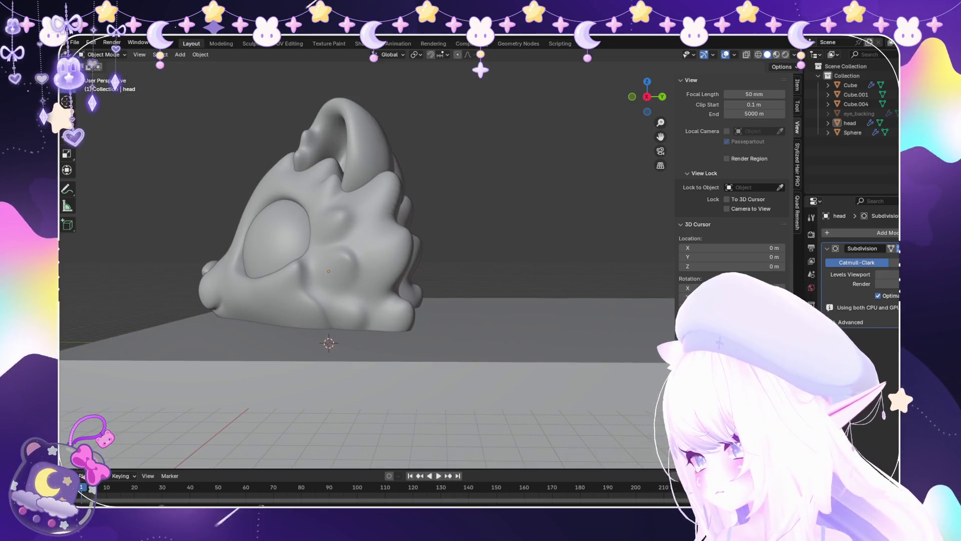
scroll(400, 262, up, 2)
click(406, 275)
scroll(405, 275, up, 2)
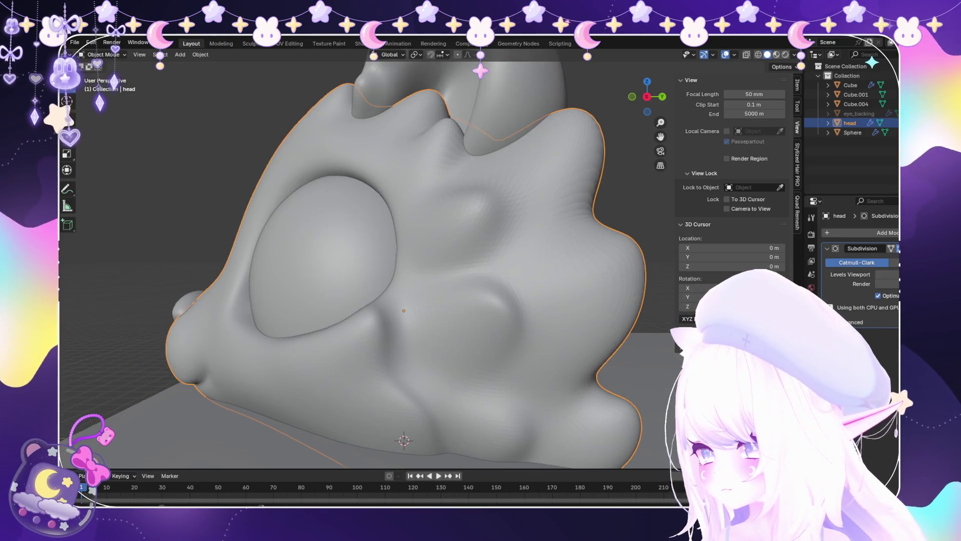
click(105, 87)
scroll(266, 311, up, 5)
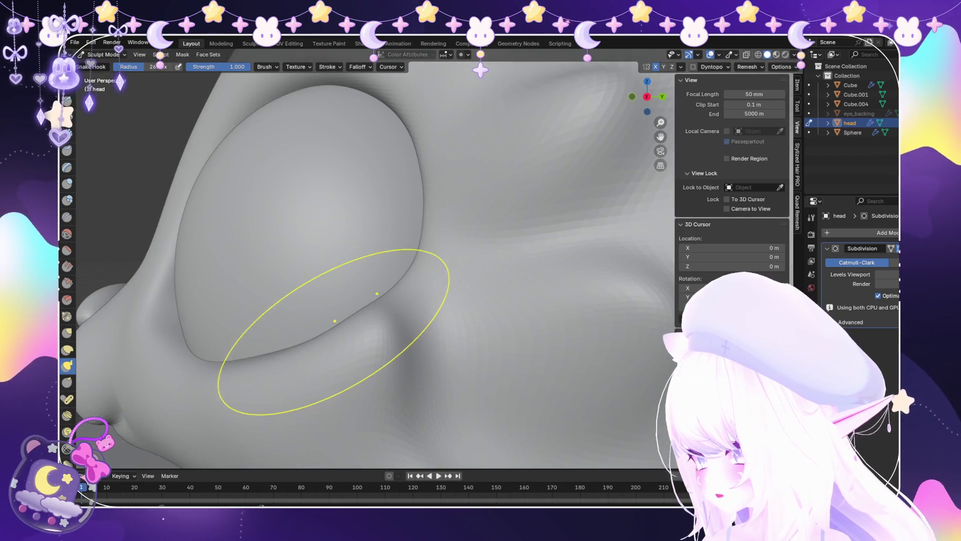
scroll(350, 311, up, 2)
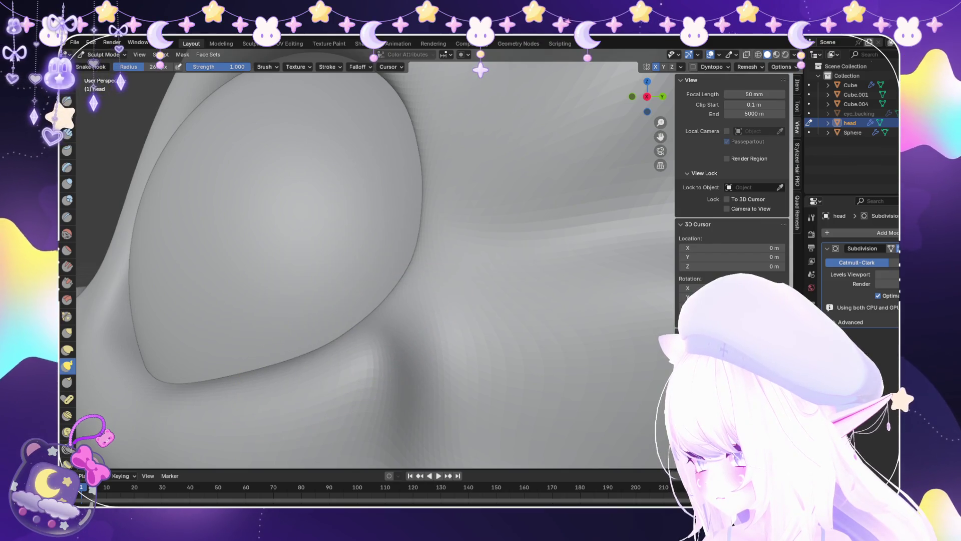
scroll(315, 310, down, 2)
middle_drag(315, 311, 301, 306)
middle_drag(253, 257, 236, 214)
mouse_move(333, 221)
middle_down()
mouse_move(320, 236)
mouse_move(457, 277)
mouse_move(270, 278)
middle_up()
scroll(320, 236, up, 3)
scroll(457, 277, down, 5)
scroll(453, 286, up, 2)
scroll(225, 214, down, 3)
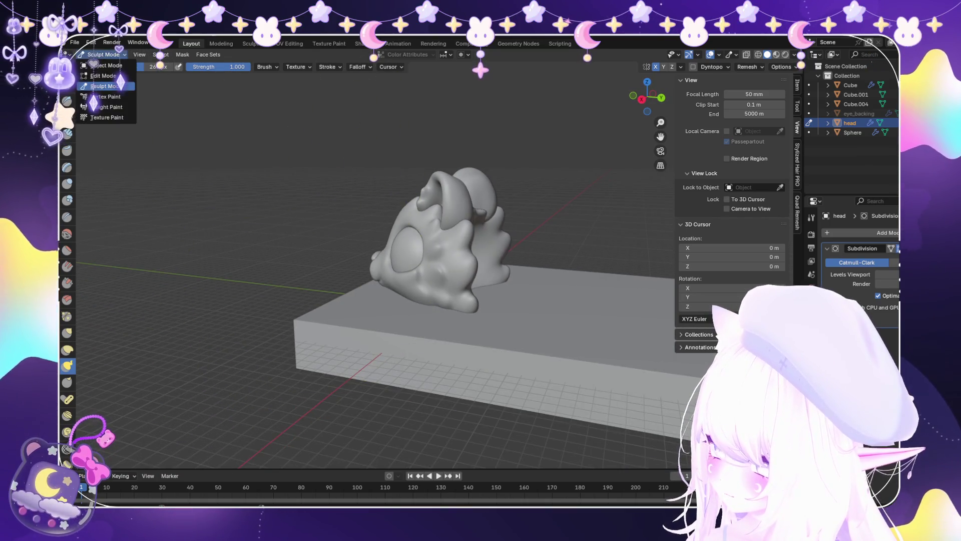
Return to Object Mode and select the base slab Cube.001.
click(103, 65)
middle_drag(351, 250, 451, 260)
scroll(391, 260, down, 1)
click(74, 42)
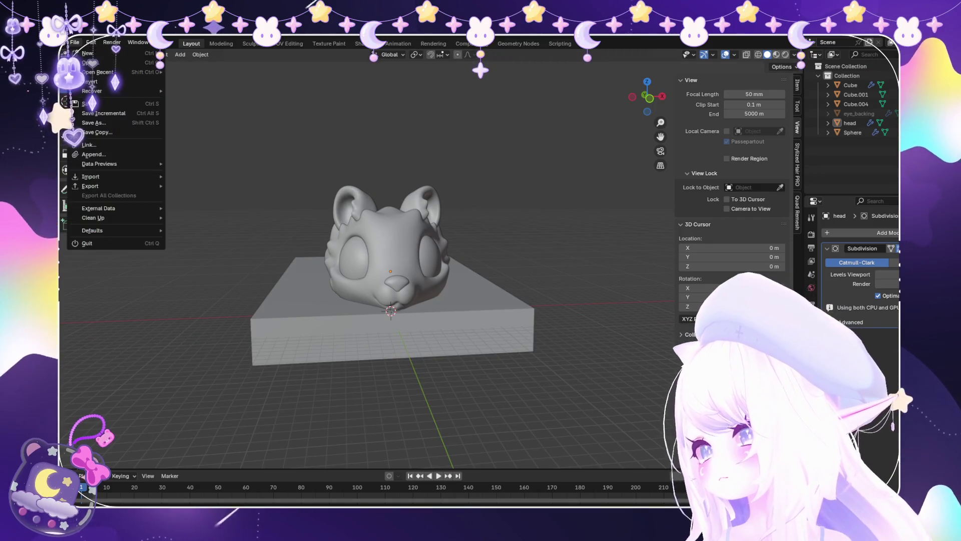
mouse_move(390, 260)
middle_down()
mouse_move(400, 210)
mouse_move(431, 216)
mouse_move(411, 280)
mouse_move(370, 321)
middle_up()
scroll(390, 261, up, 2)
click(401, 341)
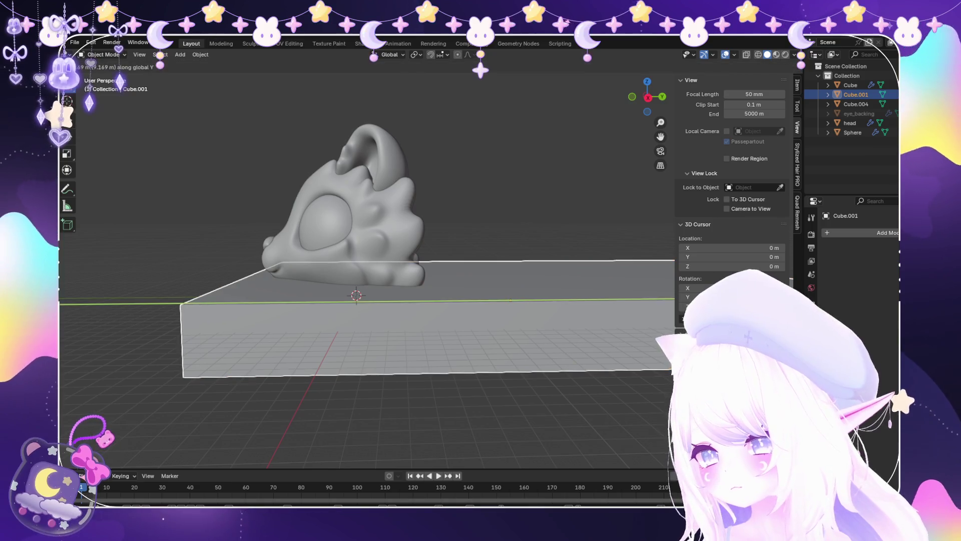
key(alt+a)
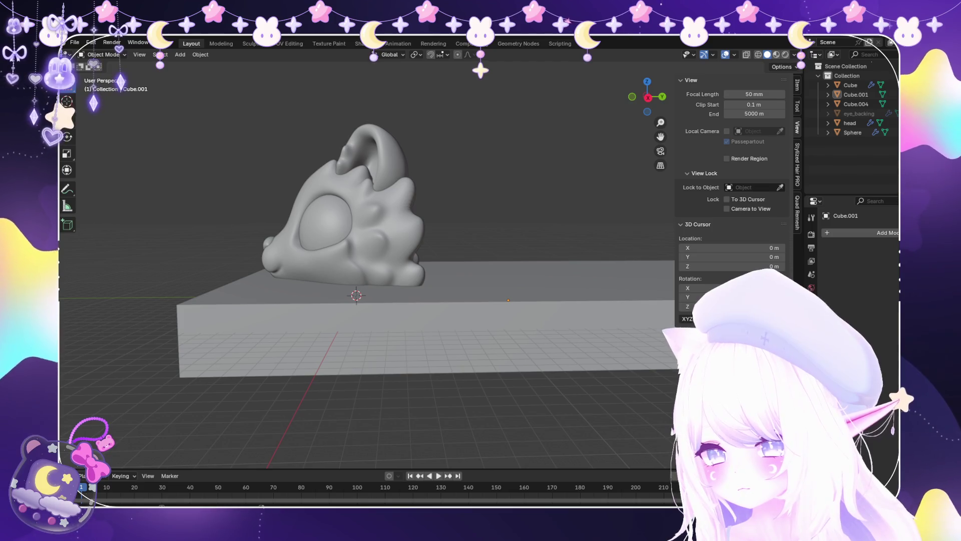
key(ctrl+z)
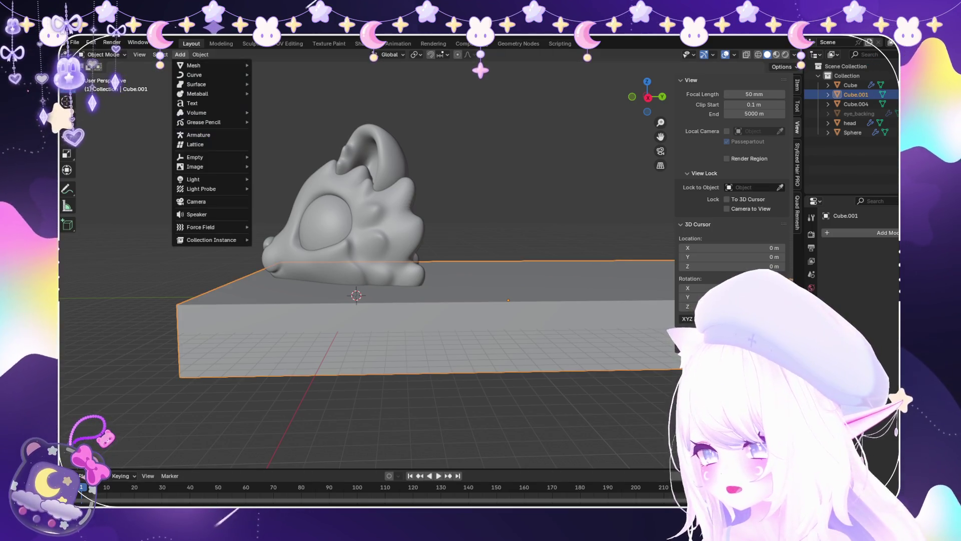
Add a mesh cube, scale it up and place it raised above the slab behind the head.
key(shift+a)
mouse_move(220, 65)
click(290, 74)
scroll(385, 281, down, 3)
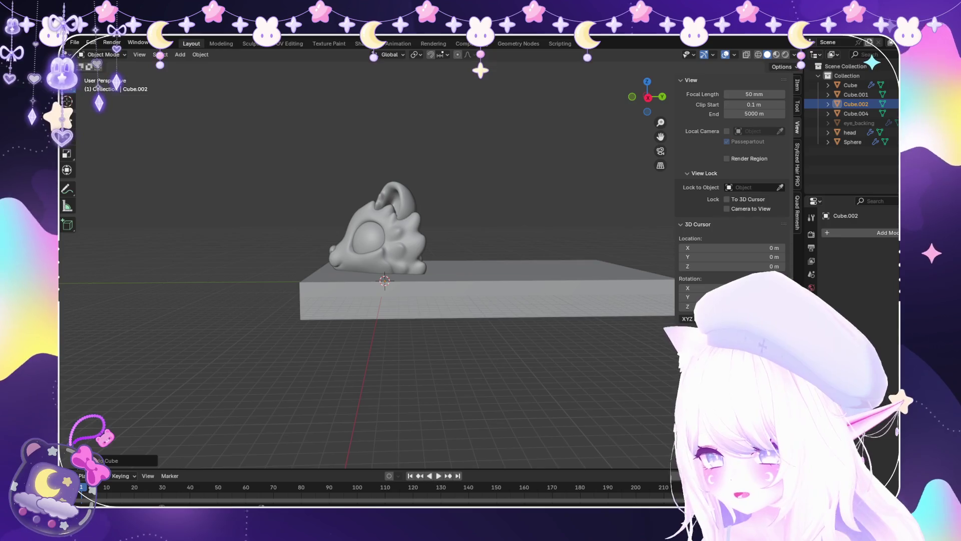
key(s)
click(505, 333)
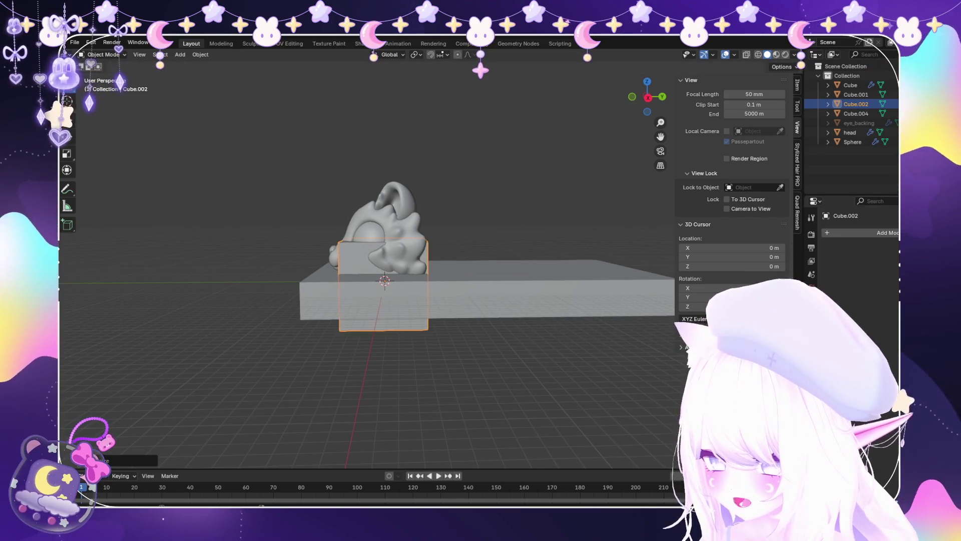
key(g)
key(Return)
key(g)
key(z)
key(Return)
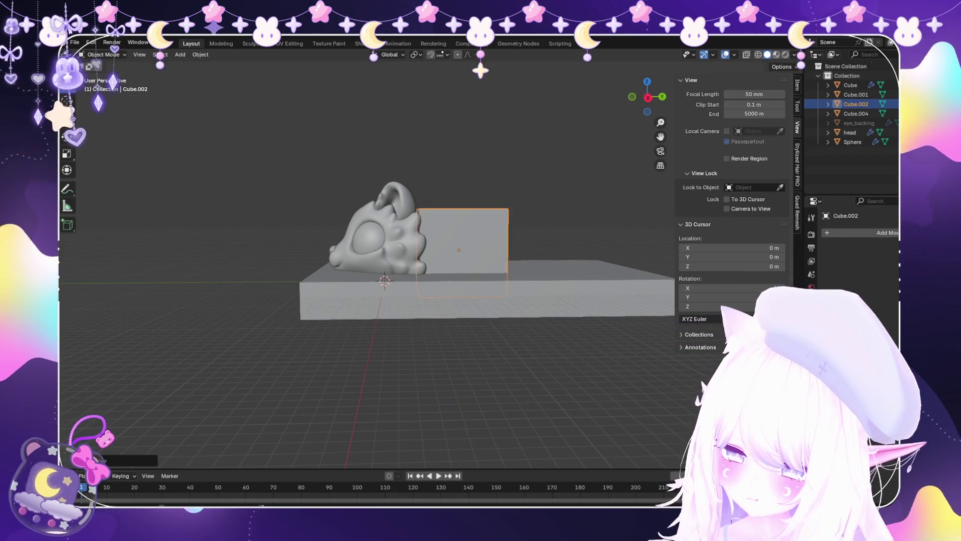
scroll(384, 281, up, 3)
key(s)
key(Return)
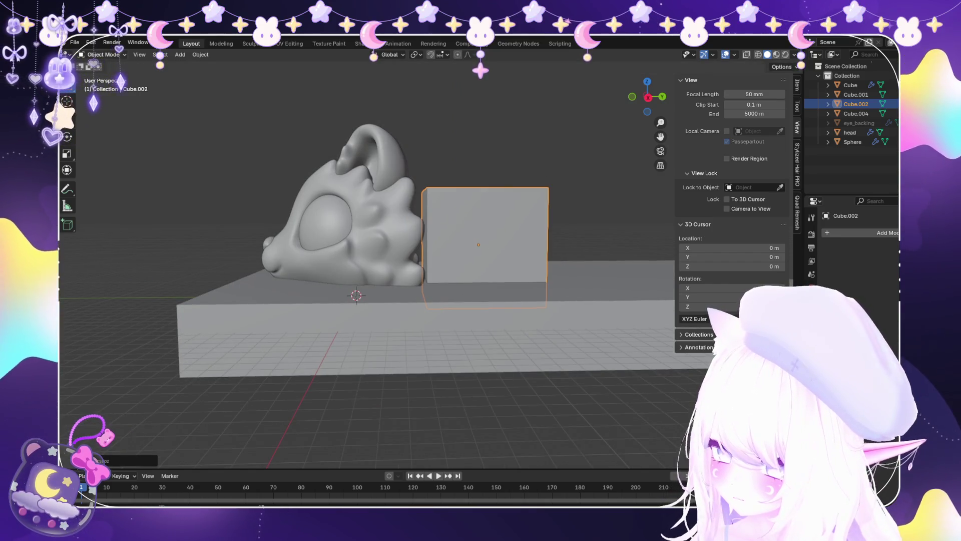
In Edit Mode, stretch the cube along Y and raise a centred loop cut into a ridge.
key(Tab)
middle_drag(381, 240, 480, 235)
key(alt+a)
mouse_move(380, 240)
middle_down()
mouse_move(350, 235)
mouse_move(381, 231)
mouse_move(365, 235)
middle_up()
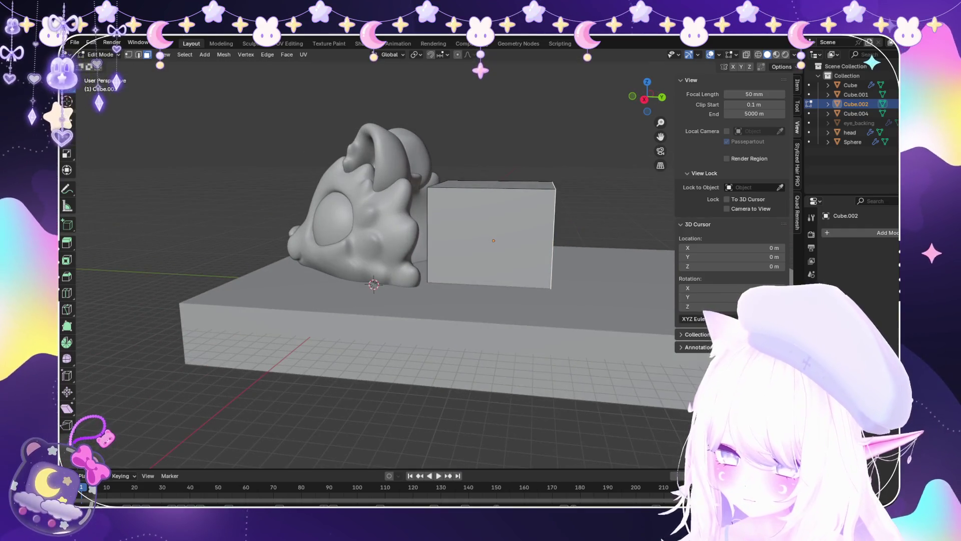
key(g)
key(y)
key(Return)
key(ctrl+r)
key(Return)
key(Return)
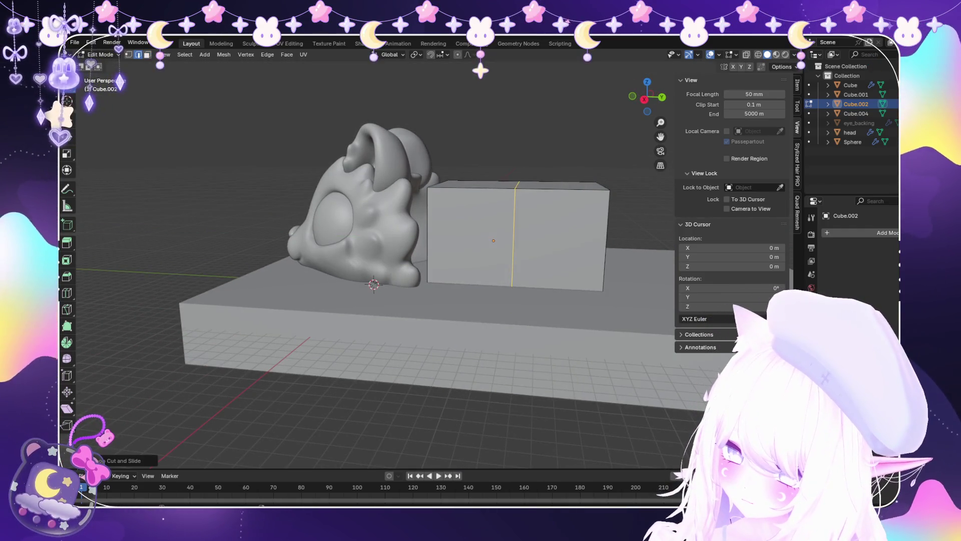
key(g)
key(z)
key(Return)
Rotate the whole cube mesh in the top-down view plane.
mouse_move(380, 240)
middle_down()
mouse_move(350, 300)
mouse_move(350, 290)
middle_up()
scroll(441, 280, down, 2)
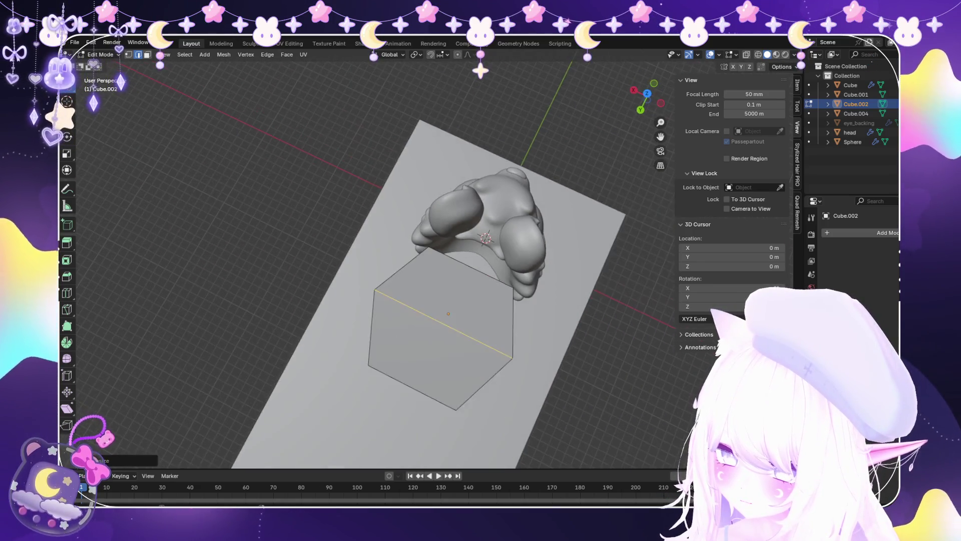
key(a)
key(r)
click(535, 387)
mouse_move(401, 310)
middle_down()
mouse_move(400, 236)
mouse_move(350, 240)
mouse_move(380, 235)
middle_up()
click(881, 233)
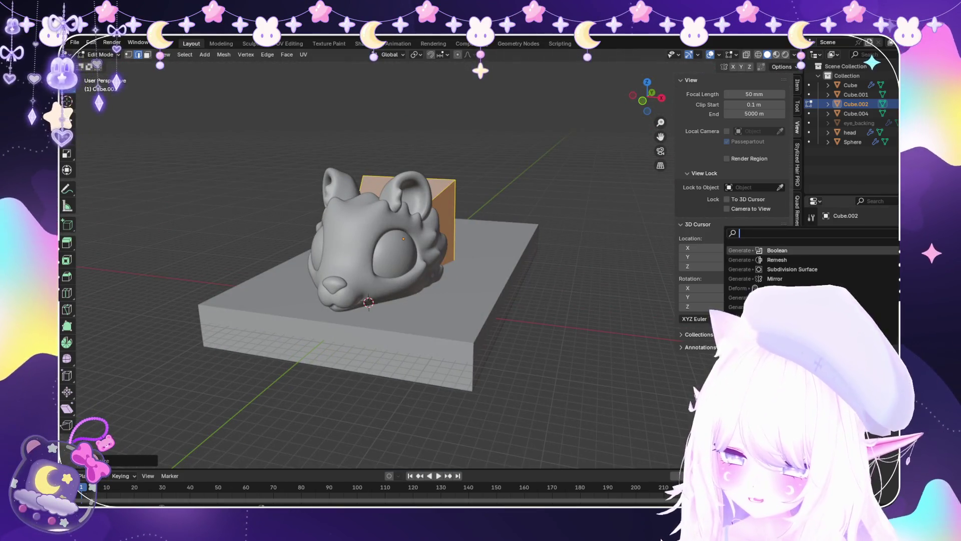
Add a Subdivision Surface modifier to Cube.002, scale it up and flatten it along Z.
click(792, 269)
middle_drag(450, 250, 401, 240)
scroll(400, 241, up, 2)
key(s)
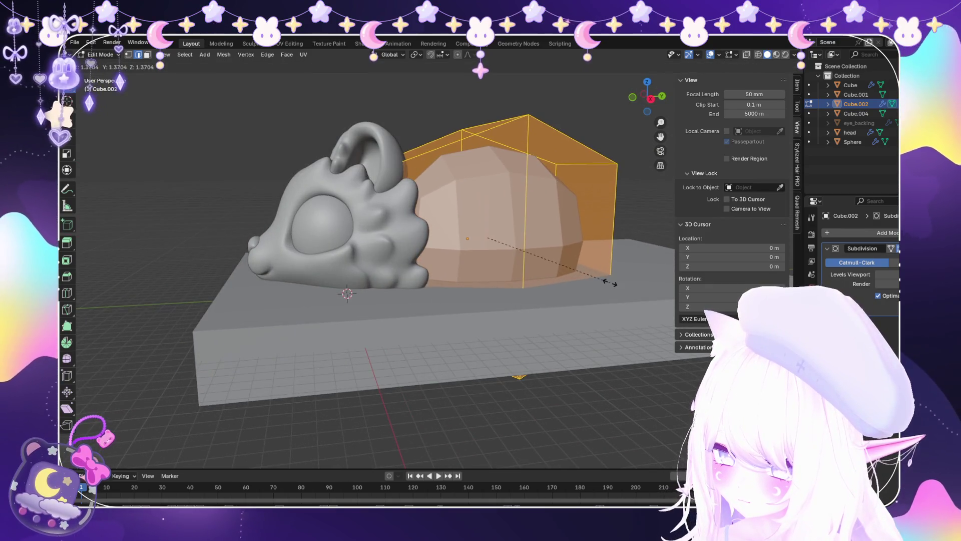
click(610, 282)
mouse_move(609, 283)
middle_down()
mouse_move(601, 220)
mouse_move(595, 236)
middle_up()
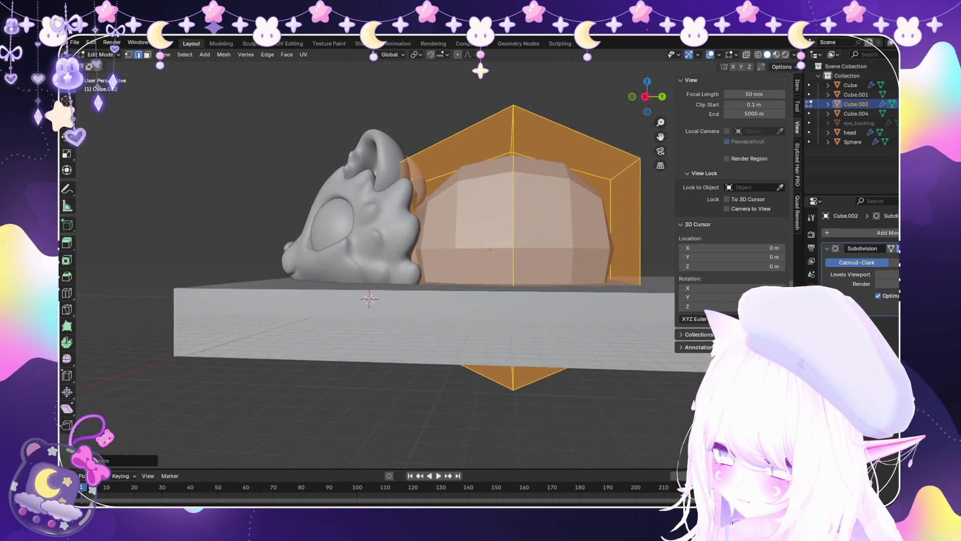
key(s)
key(z)
key(Return)
Check the body's vertical position in X-ray view, then turn X-ray back off.
mouse_move(481, 225)
middle_down()
mouse_move(480, 281)
mouse_move(480, 220)
mouse_move(481, 276)
mouse_move(451, 261)
middle_up()
key(alt+a)
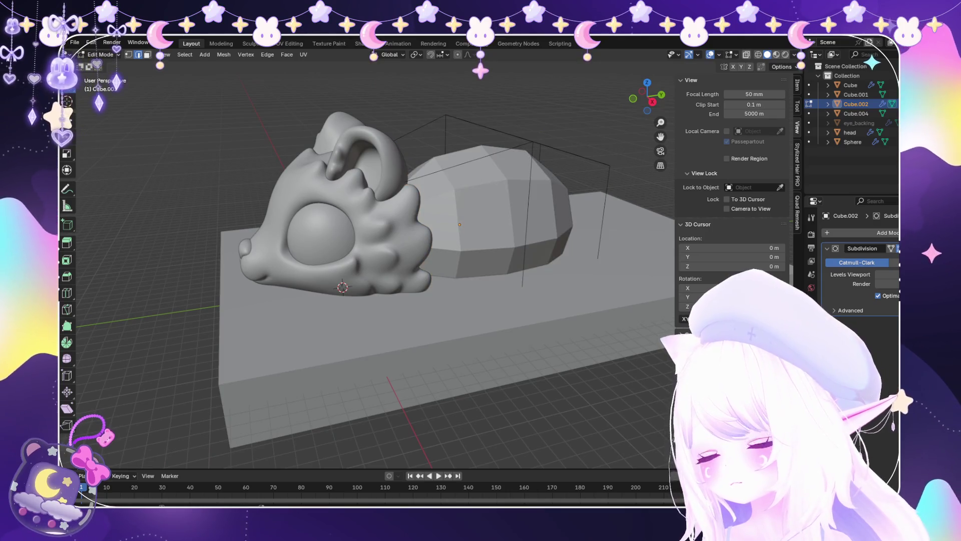
key(alt+z)
key(g)
key(z)
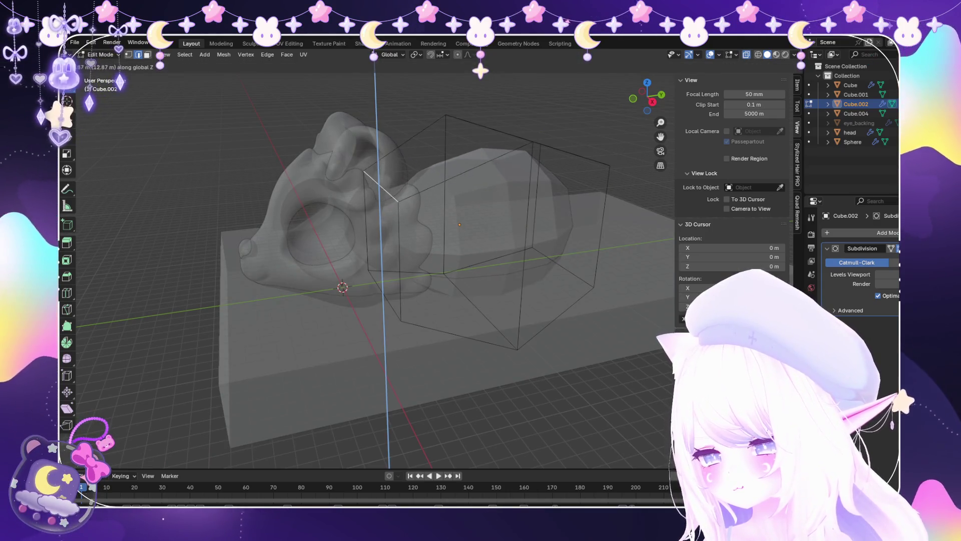
key(Escape)
key(alt+z)
middle_drag(481, 270, 480, 220)
scroll(381, 266, down, 3)
middle_drag(381, 265, 380, 211)
scroll(381, 266, up, 3)
mouse_move(380, 265)
middle_down()
mouse_move(438, 328)
mouse_move(442, 347)
mouse_move(701, 300)
mouse_move(726, 321)
mouse_move(676, 260)
mouse_move(585, 271)
middle_up()
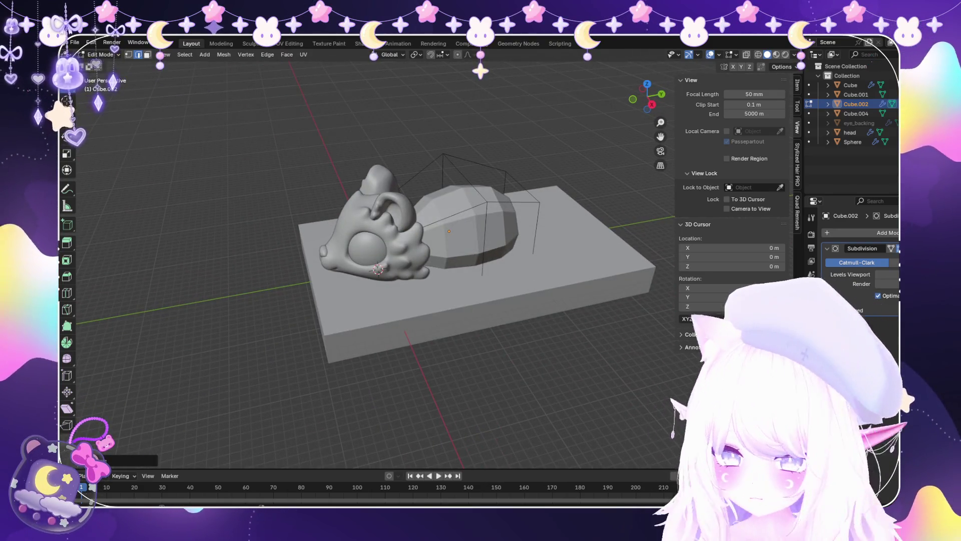
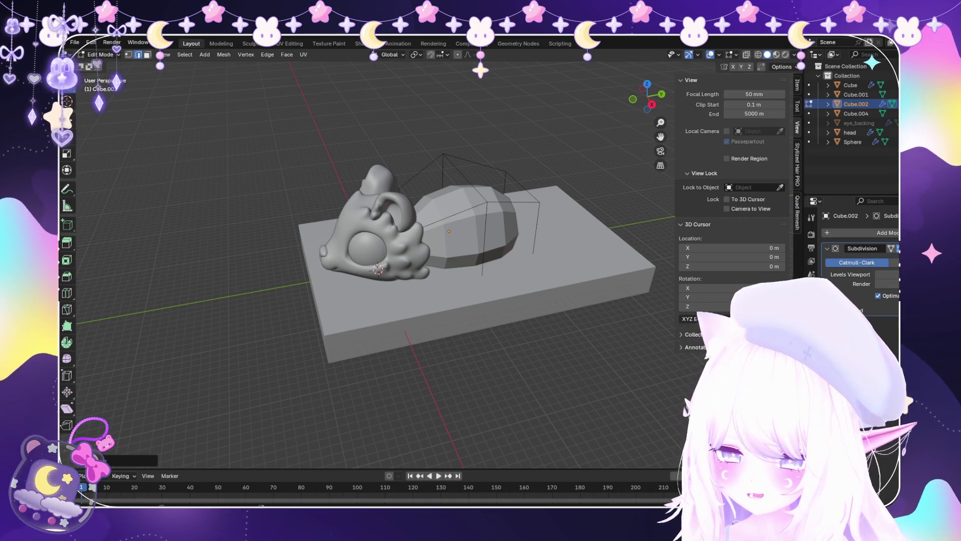
Leave mesh editing, select the creature's head and put it into Sculpt Mode.
middle_drag(381, 251, 451, 240)
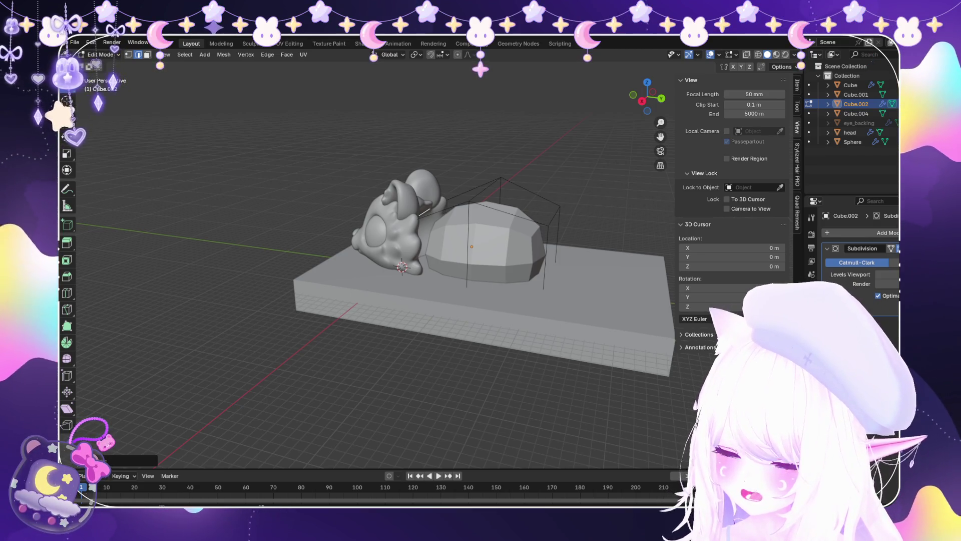
scroll(381, 250, up, 3)
middle_drag(380, 250, 351, 250)
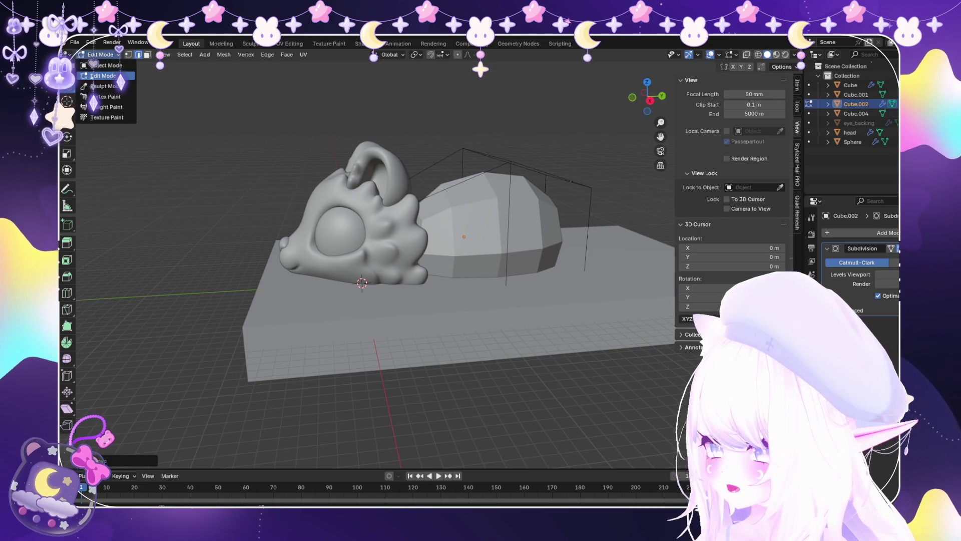
click(106, 65)
click(345, 235)
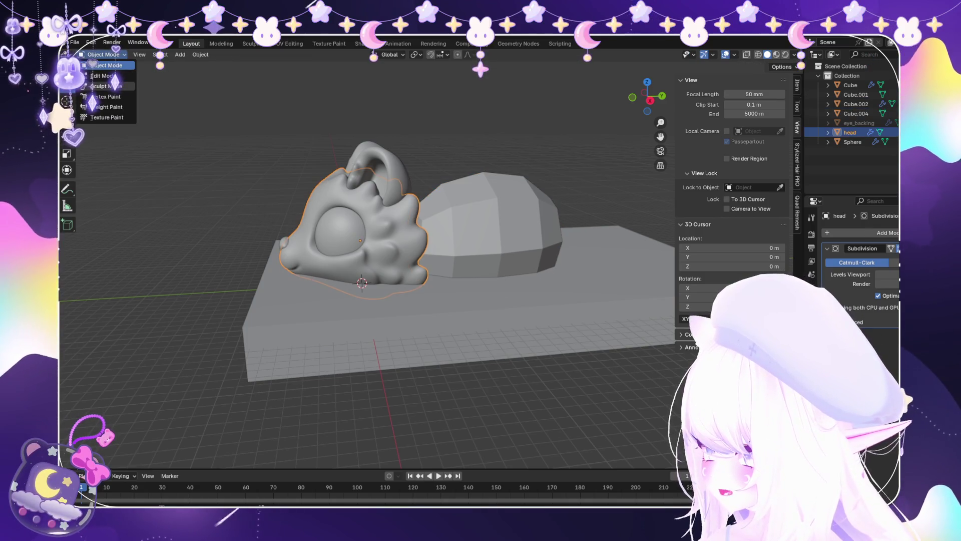
click(105, 86)
Orbit and zoom around the head to inspect its face from low side, nose and front views.
scroll(314, 316, up, 6)
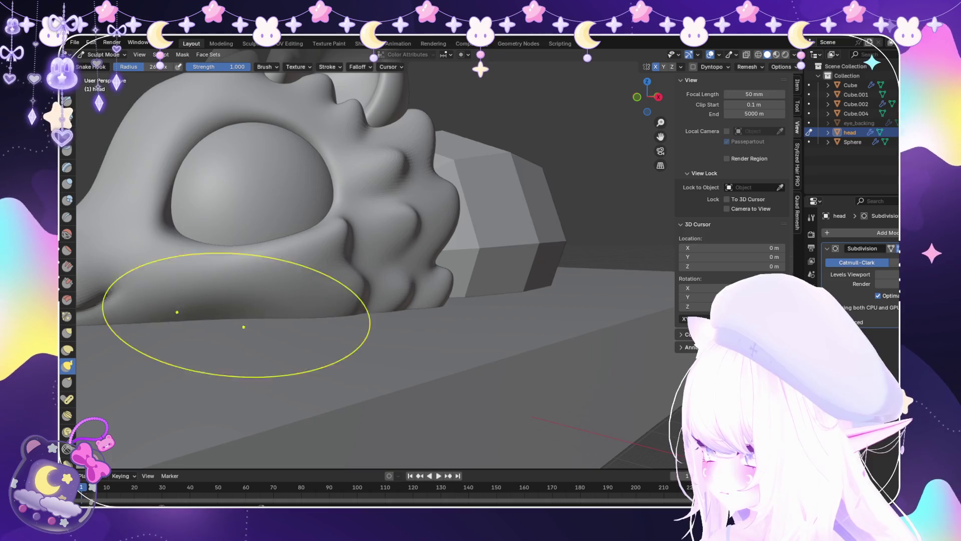
scroll(278, 395, down, 5)
scroll(322, 407, down, 2)
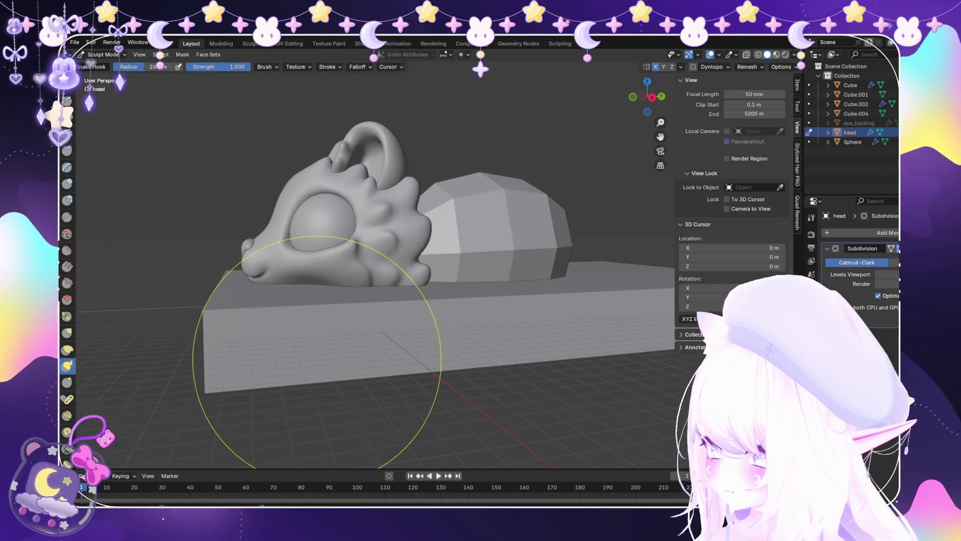
scroll(325, 319, up, 3)
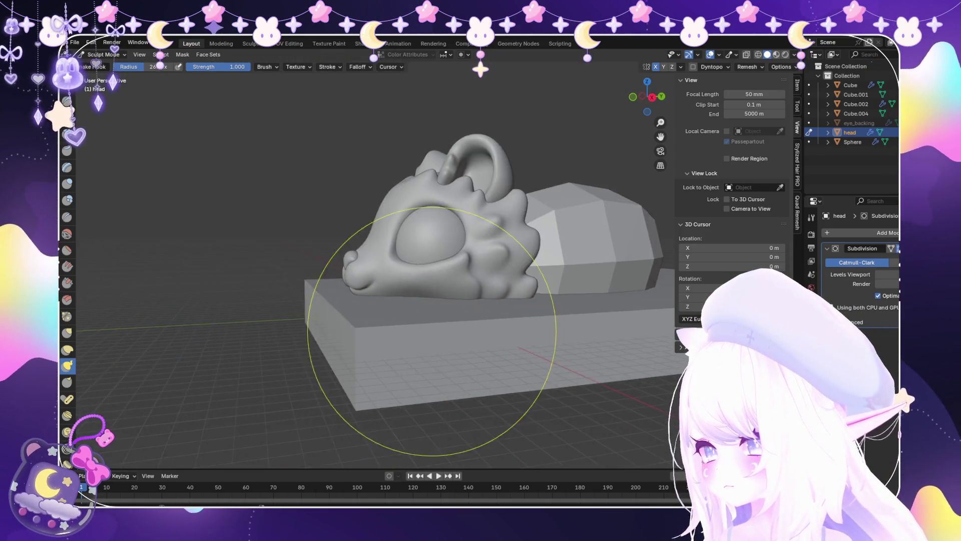
scroll(416, 325, up, 3)
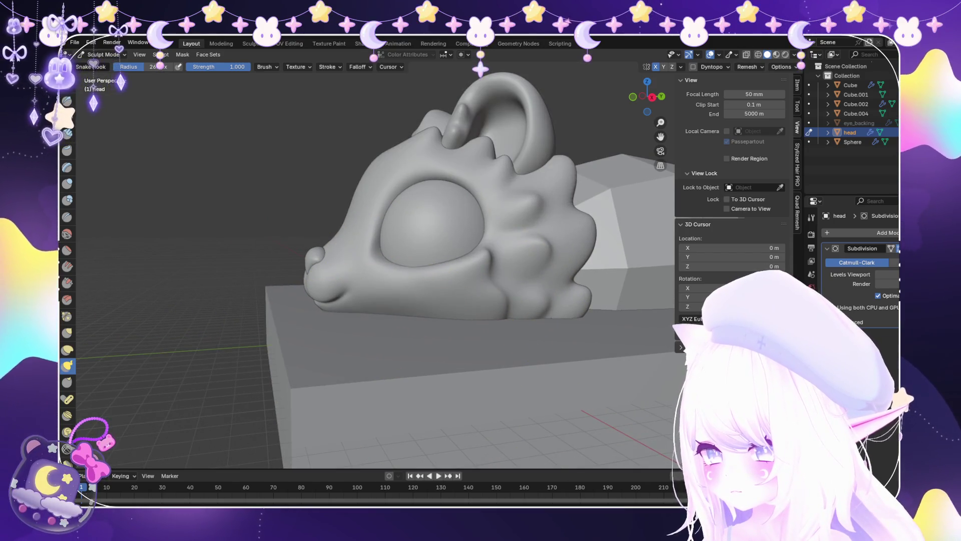
scroll(386, 344, up, 1)
scroll(419, 354, down, 4)
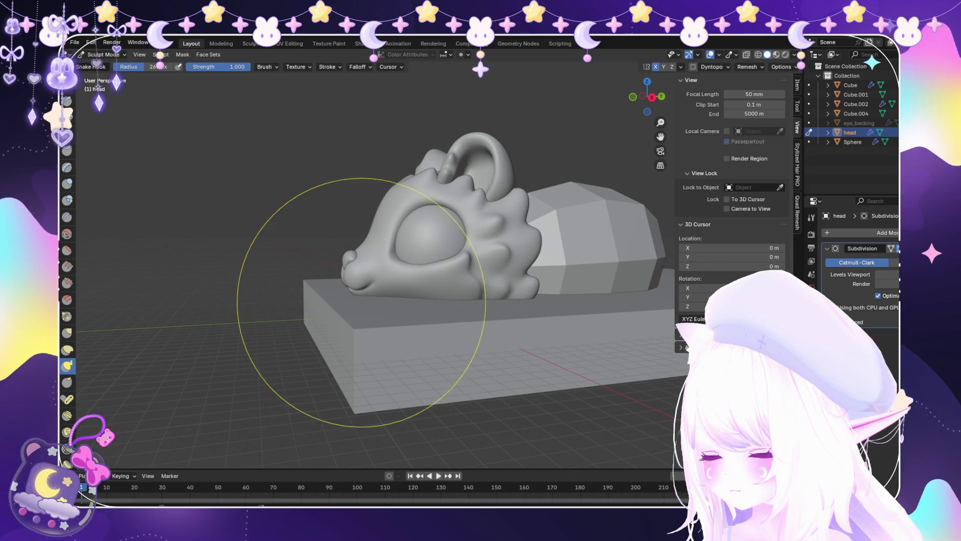
scroll(367, 284, up, 4)
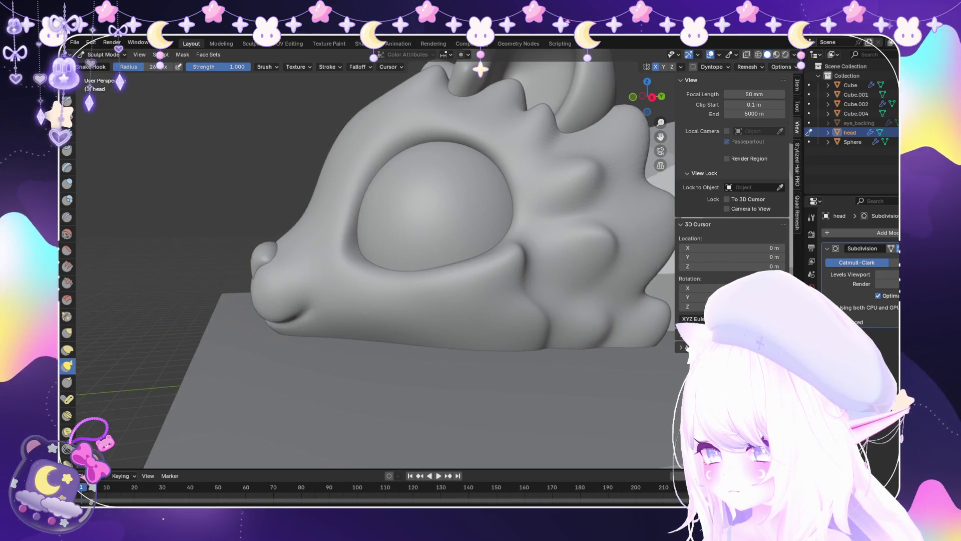
scroll(300, 257, down, 3)
scroll(375, 256, up, 6)
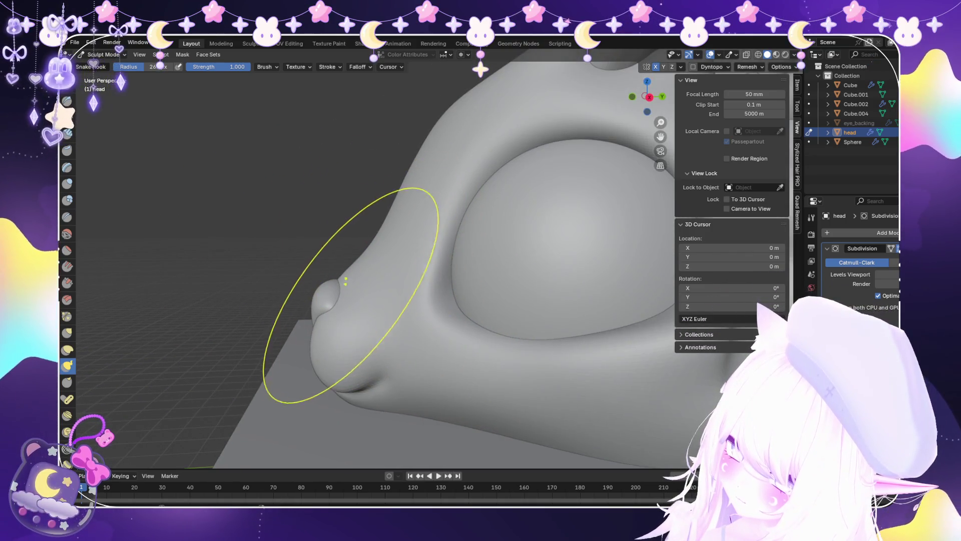
scroll(326, 306, down, 6)
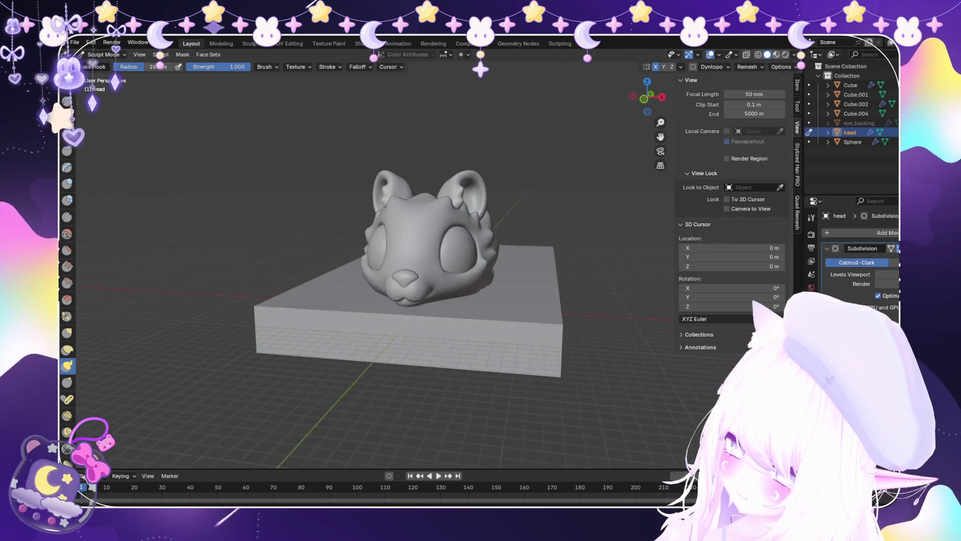
mouse_move(325, 306)
middle_down()
mouse_move(300, 320)
mouse_move(380, 360)
middle_up()
scroll(386, 365, up, 5)
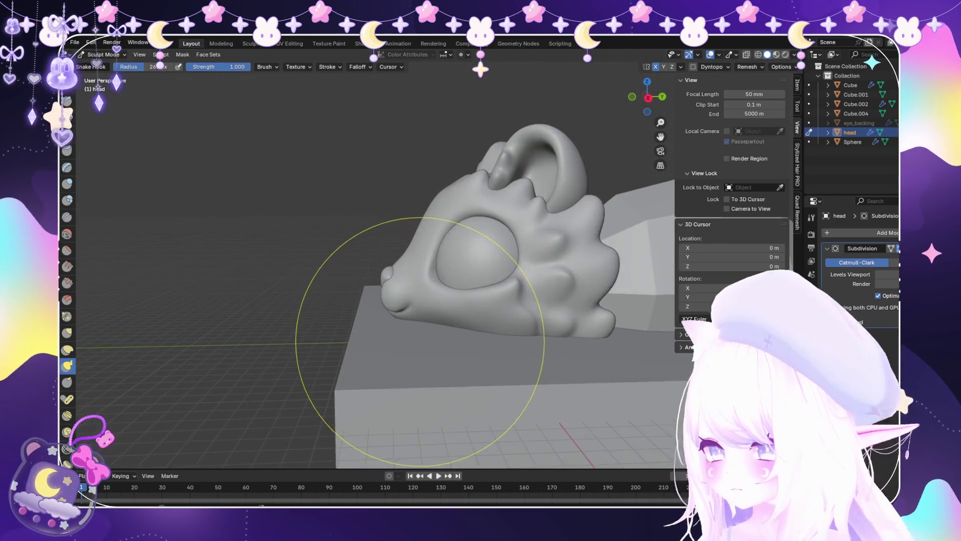
scroll(411, 321, up, 6)
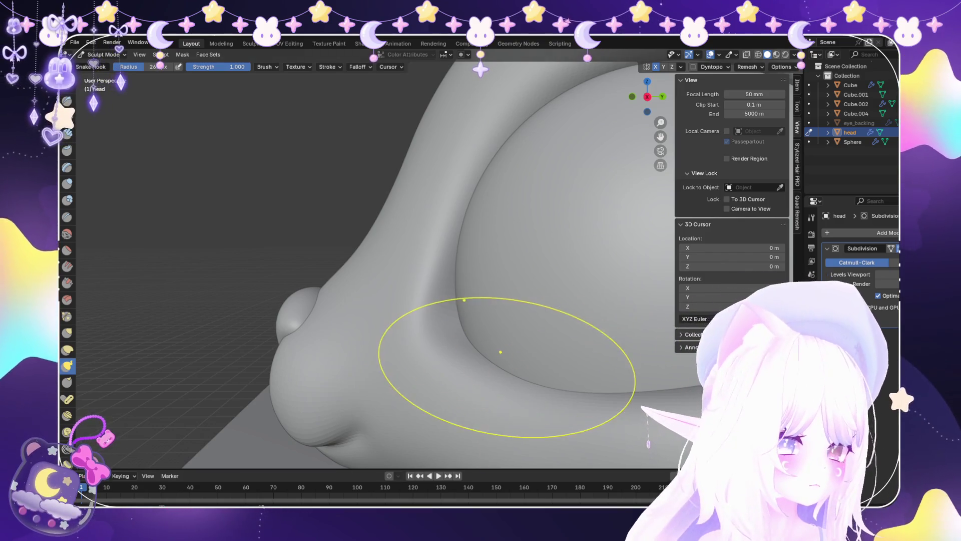
mouse_move(258, 344)
middle_down()
mouse_move(282, 366)
mouse_move(330, 373)
mouse_move(381, 423)
mouse_move(418, 301)
middle_up()
scroll(160, 215, down, 3)
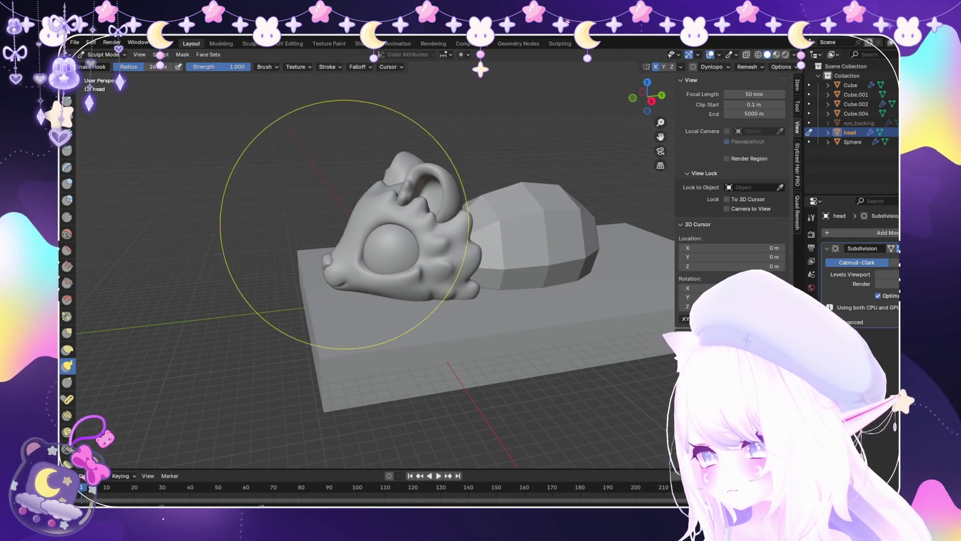
scroll(236, 322, up, 3)
scroll(441, 221, up, 3)
mouse_move(440, 221)
middle_down()
mouse_move(407, 215)
mouse_move(476, 216)
mouse_move(481, 281)
mouse_move(226, 236)
mouse_move(150, 200)
middle_up()
scroll(407, 215, down, 3)
Check the head's wireframe in Edit Mode, then return to Object Mode.
click(100, 54)
click(98, 75)
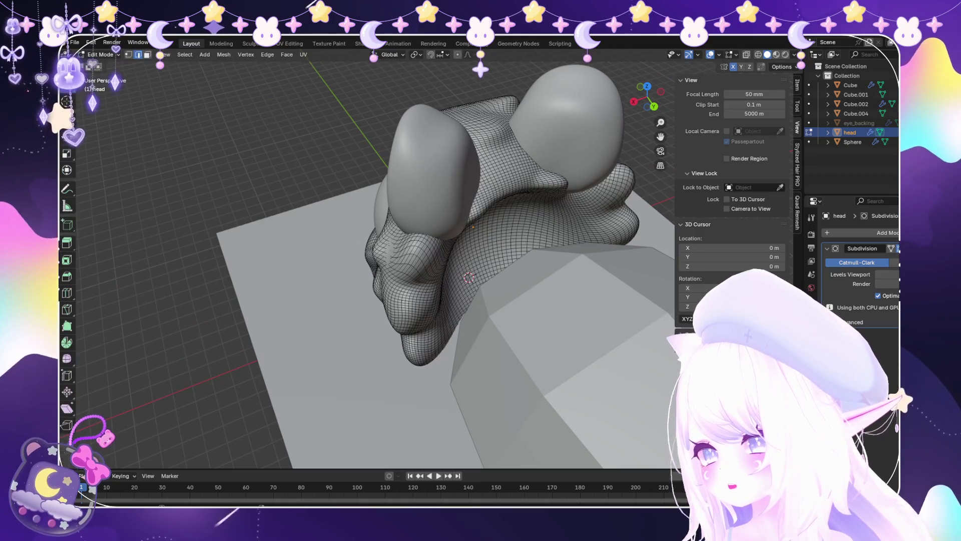
key(Tab)
mouse_move(400, 250)
middle_down()
mouse_move(416, 252)
mouse_move(351, 240)
middle_up()
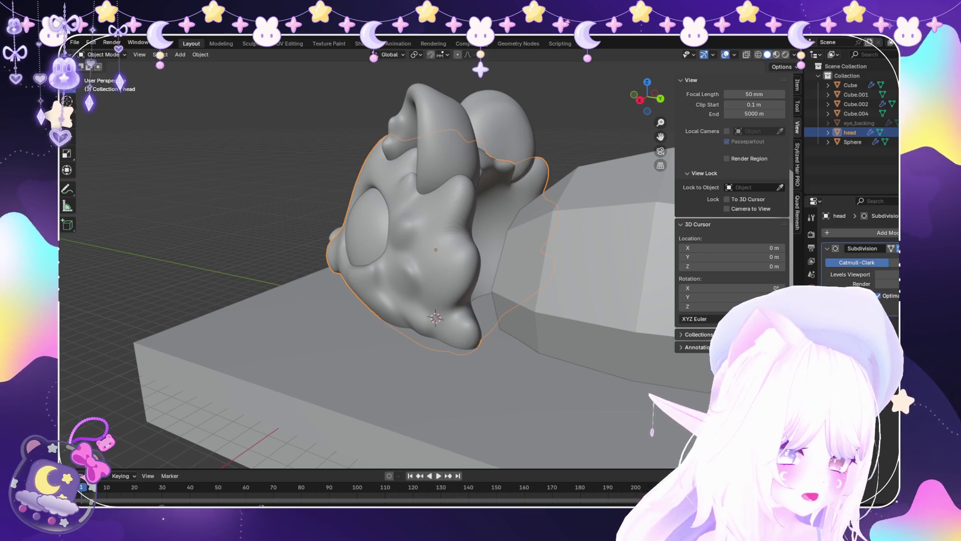
Select Cube.002, frame it, adjust its Subdivision viewport levels and apply the modifier.
click(856, 104)
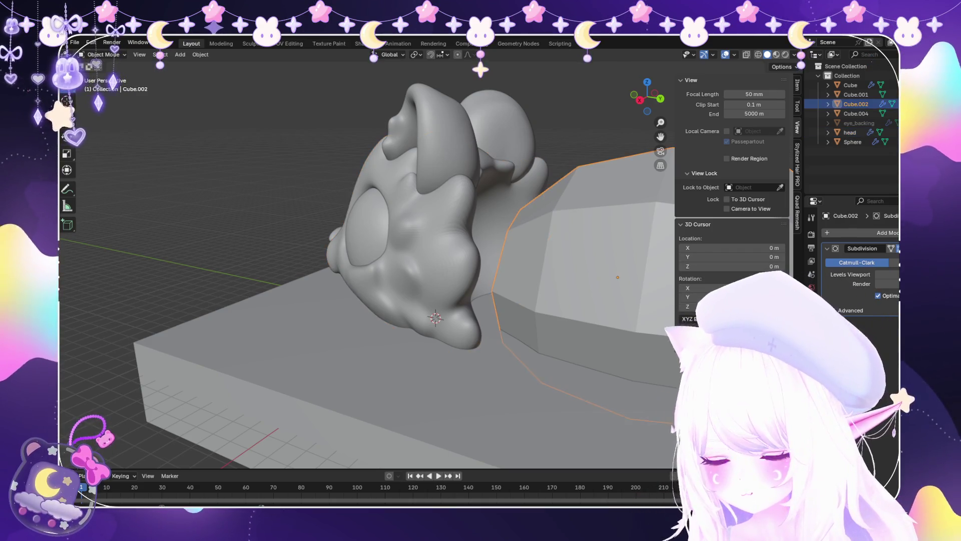
key(KP_Decimal)
key(ctrl+2)
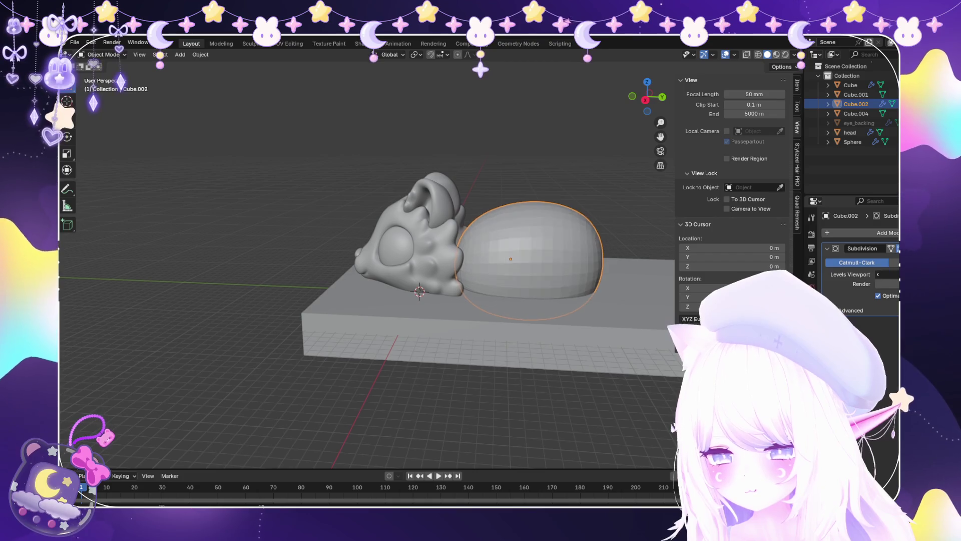
scroll(425, 271, up, 3)
scroll(456, 269, up, 2)
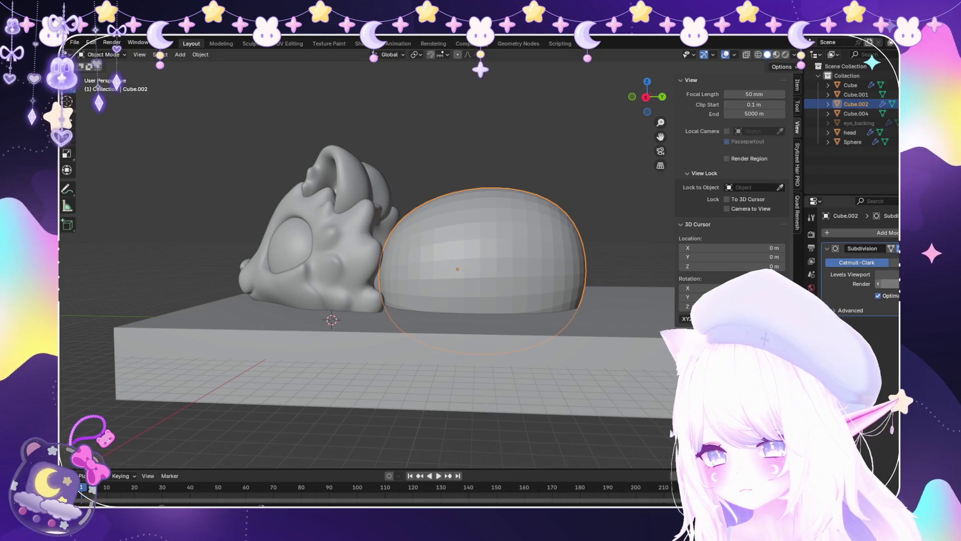
click(896, 274)
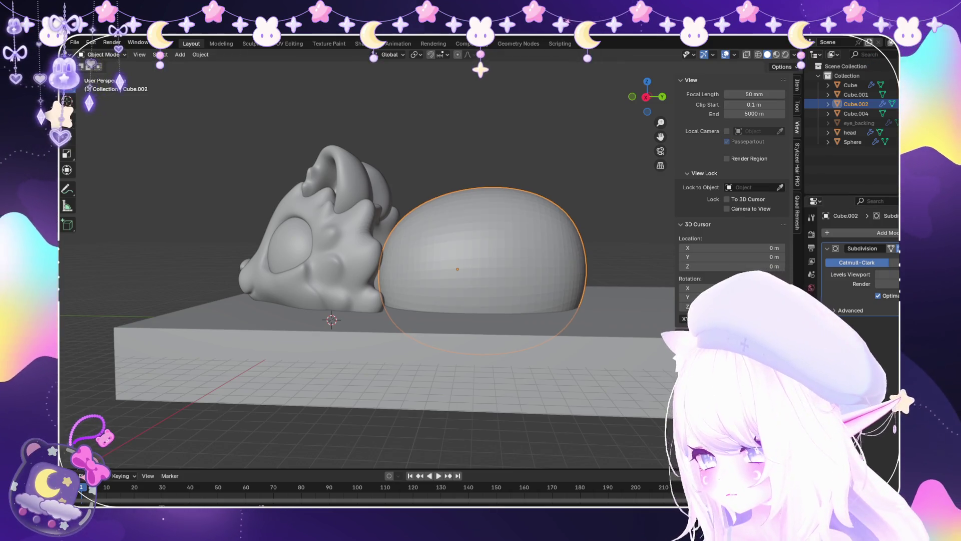
click(878, 274)
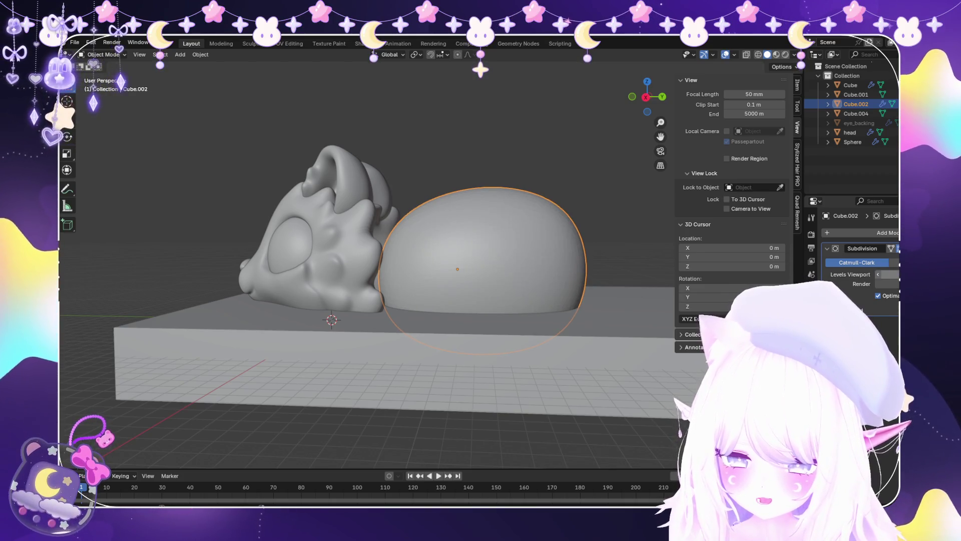
click(899, 249)
click(885, 260)
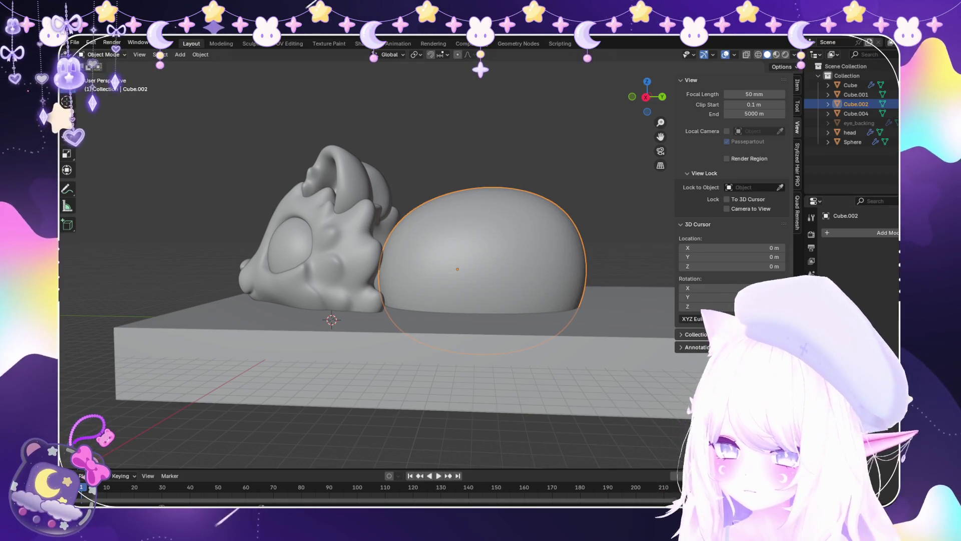
Inspect the dense body mesh in Edit Mode, then switch Cube.002 to Sculpt Mode.
key(Tab)
middle_drag(380, 251, 301, 270)
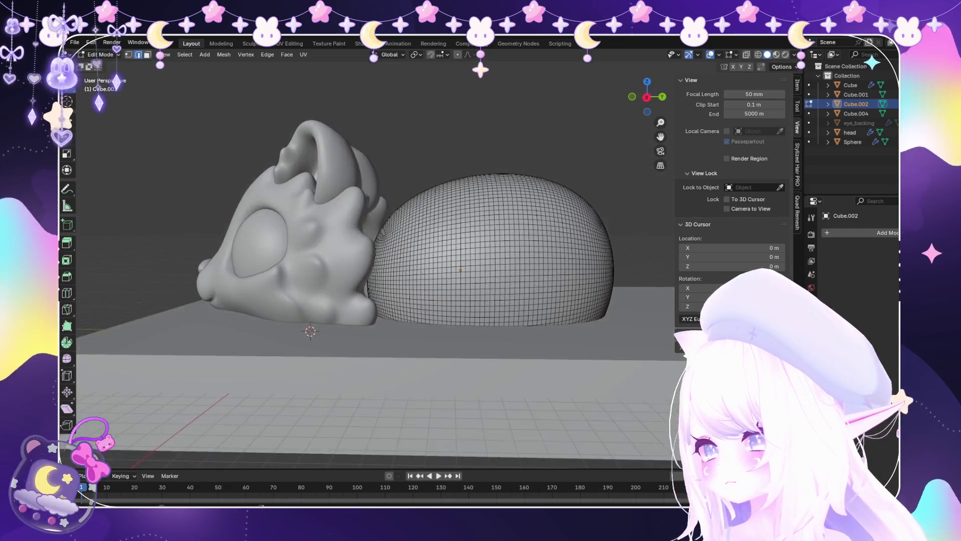
key(Tab)
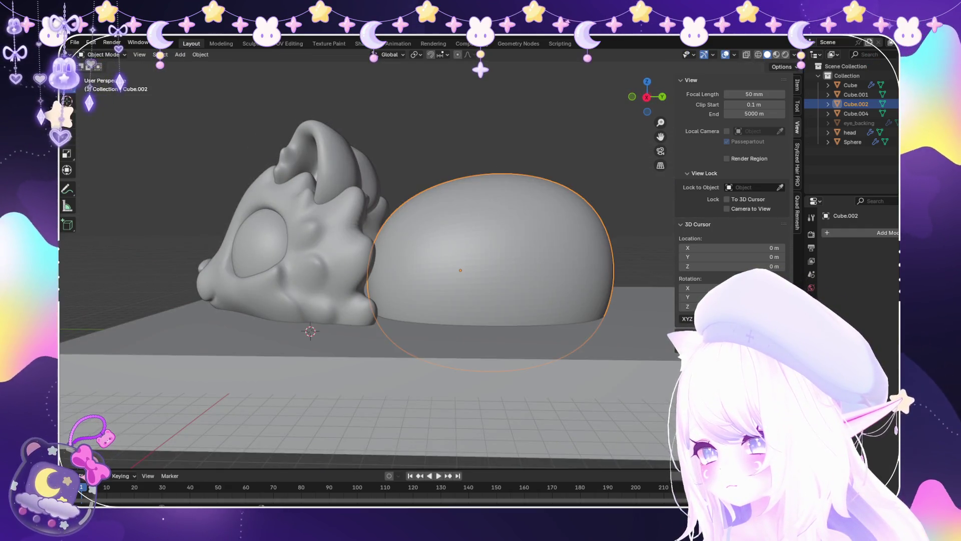
click(103, 55)
click(102, 86)
mouse_move(350, 181)
middle_down()
mouse_move(376, 222)
mouse_move(371, 206)
mouse_move(322, 343)
mouse_move(539, 262)
mouse_move(451, 236)
mouse_move(510, 256)
mouse_move(491, 236)
mouse_move(525, 216)
mouse_move(548, 333)
mouse_move(451, 254)
mouse_move(450, 262)
mouse_move(461, 280)
mouse_move(493, 212)
middle_up()
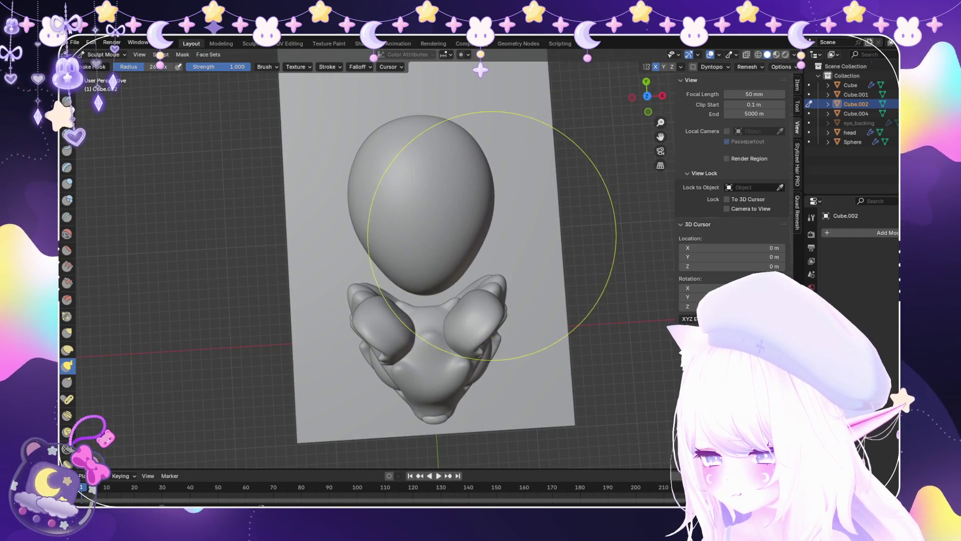
Orbit around the egg-shaped body to inspect the sculpted bump from several sides.
mouse_move(485, 244)
middle_down()
mouse_move(240, 182)
mouse_move(536, 236)
mouse_move(469, 264)
middle_up()
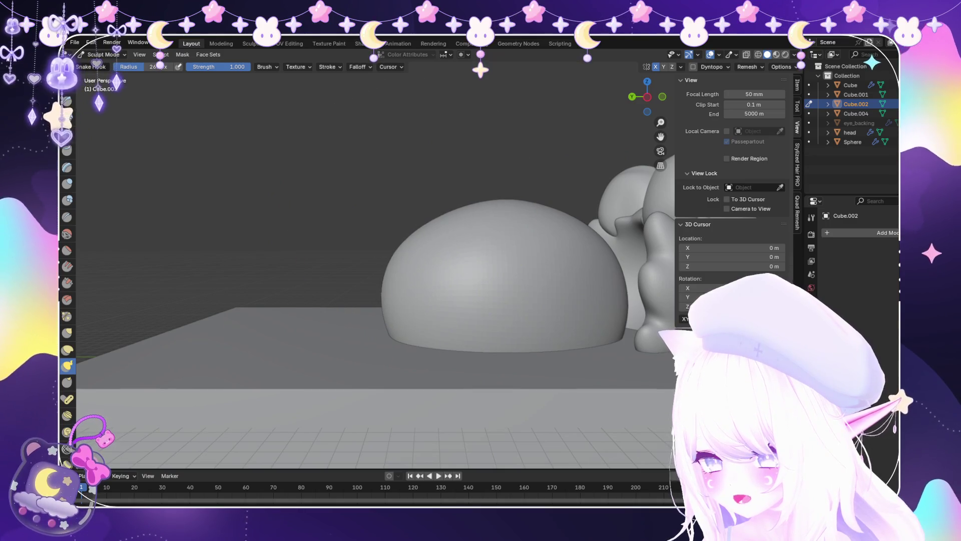
middle_drag(390, 225, 408, 232)
scroll(408, 232, down, 5)
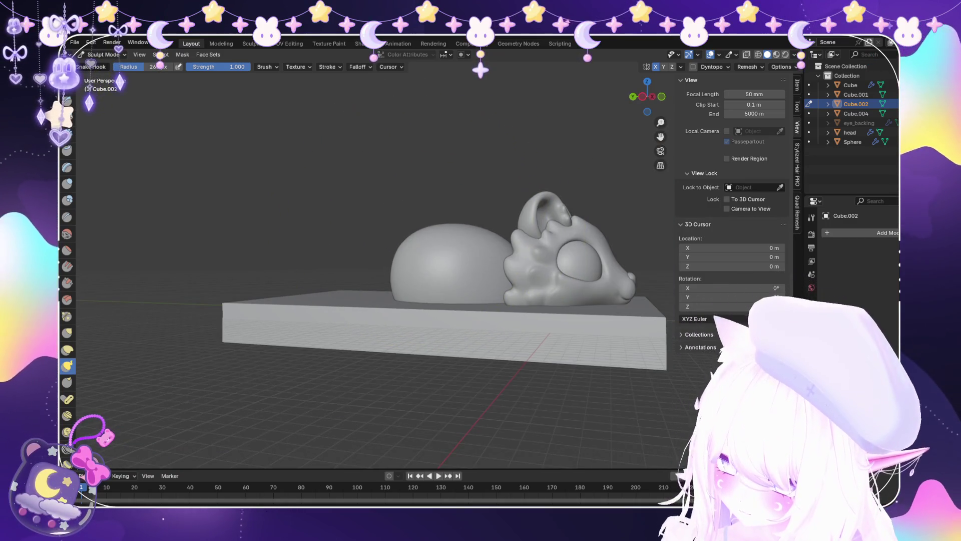
scroll(429, 279, up, 5)
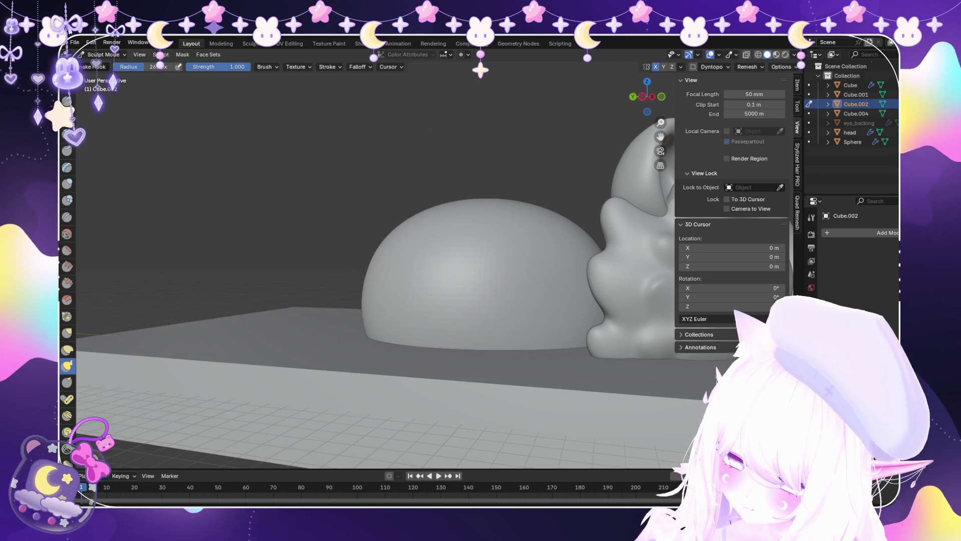
mouse_move(500, 211)
middle_down()
mouse_move(506, 281)
mouse_move(541, 310)
middle_up()
scroll(301, 365, down, 4)
middle_drag(301, 365, 337, 253)
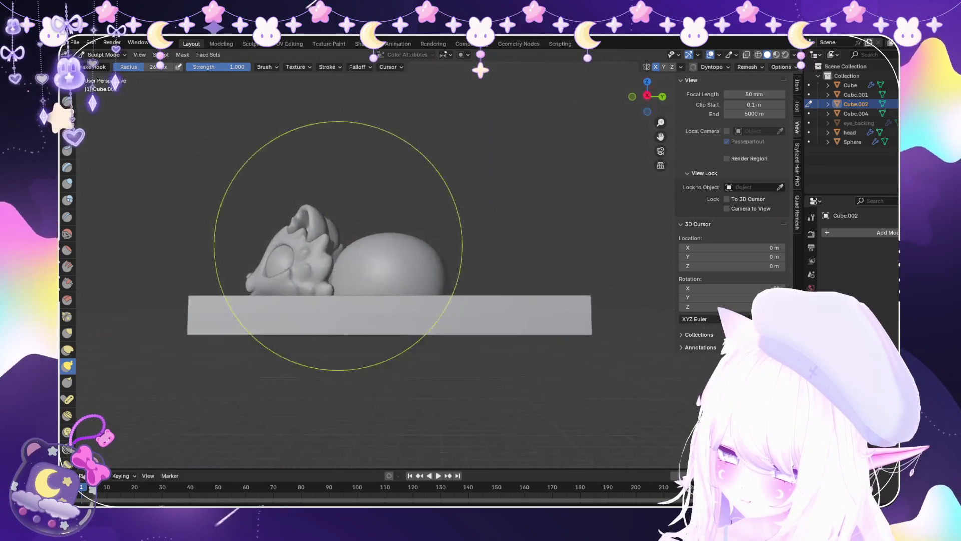
scroll(491, 311, up, 5)
middle_drag(491, 311, 408, 310)
scroll(408, 310, up, 4)
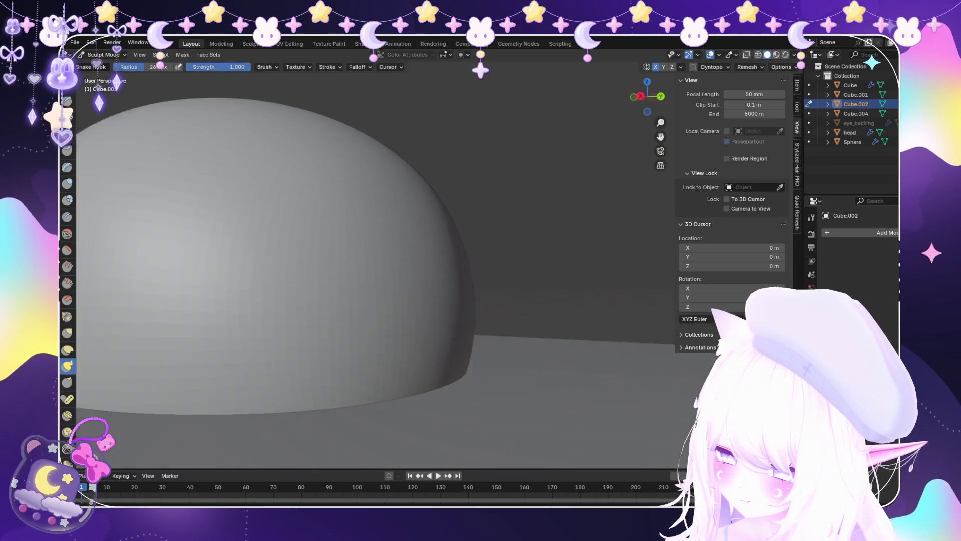
middle_drag(431, 386, 390, 386)
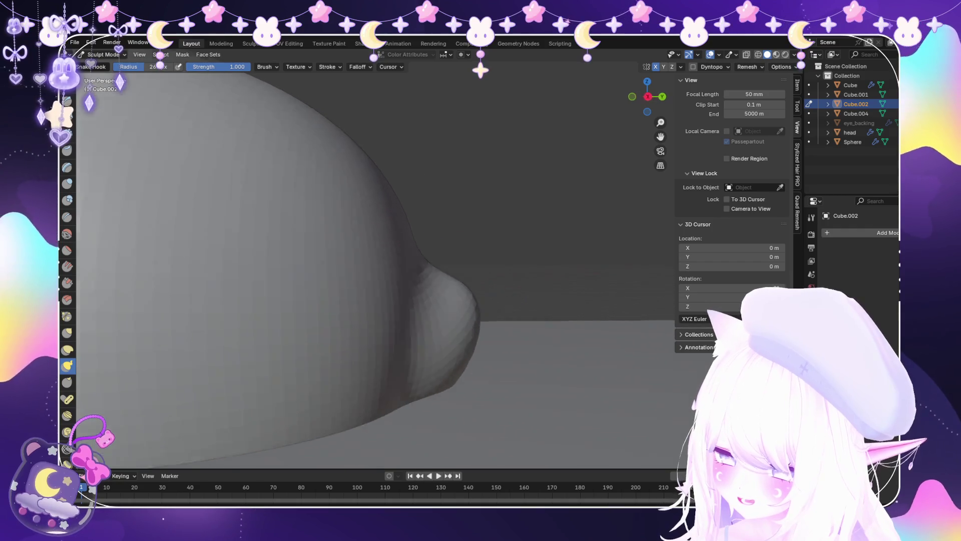
mouse_move(429, 354)
middle_down()
mouse_move(453, 354)
mouse_move(272, 365)
middle_up()
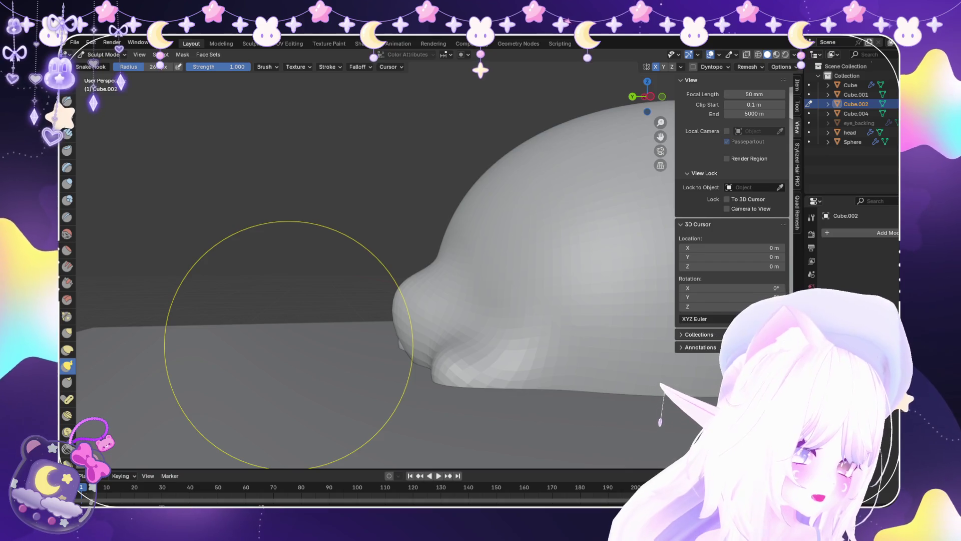
Undo the bump and pull a new bulge from the body's lower side with Snake Hook.
key(ctrl+z)
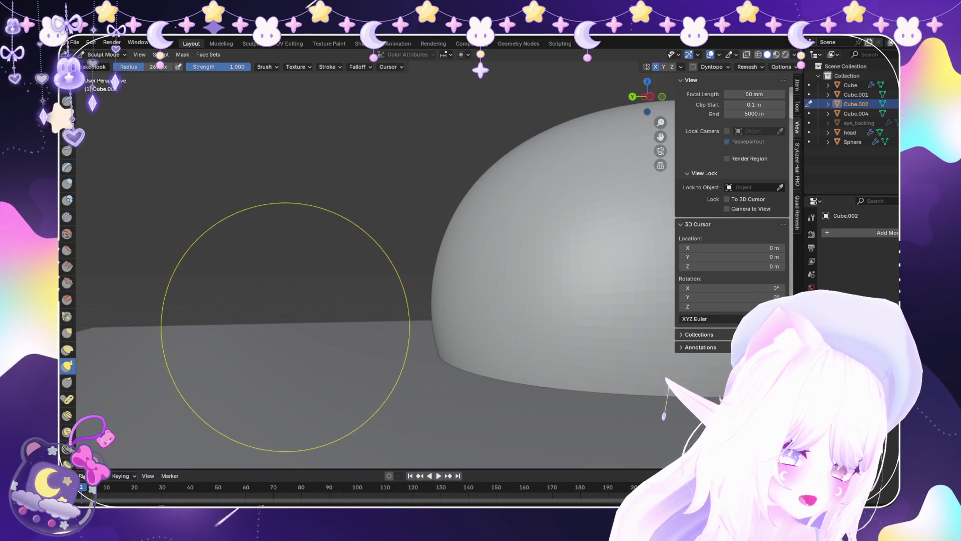
mouse_move(318, 256)
middle_down()
mouse_move(440, 289)
mouse_move(431, 335)
mouse_move(440, 343)
mouse_move(358, 412)
mouse_move(397, 399)
mouse_move(422, 368)
middle_up()
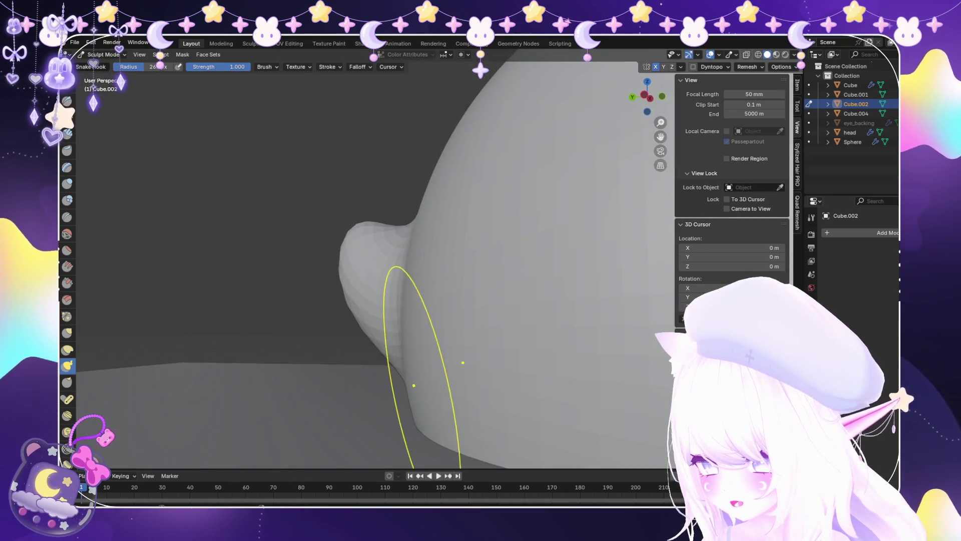
drag(422, 368, 376, 400)
mouse_move(345, 358)
middle_down()
mouse_move(463, 347)
mouse_move(419, 407)
middle_up()
scroll(463, 349, down, 3)
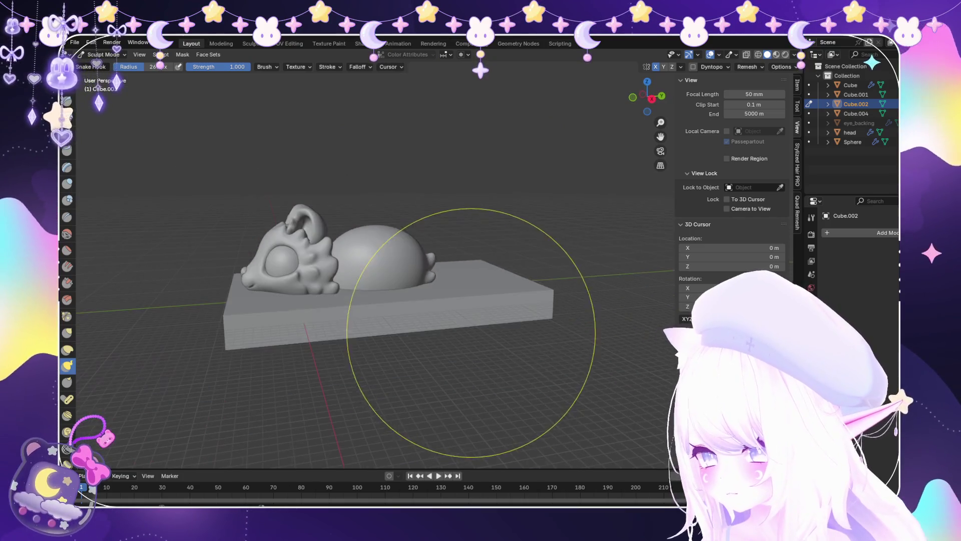
Switch to the Blob brush and orbit around to the creature's back.
click(68, 200)
scroll(376, 311, up, 5)
middle_drag(376, 310, 433, 298)
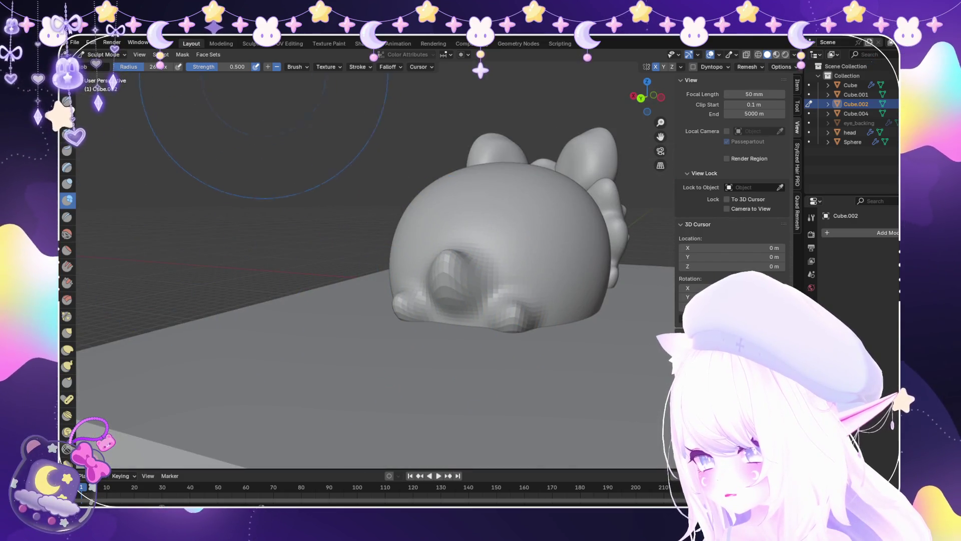
Smooth the sculpted foot bulges with the Smooth brush.
scroll(419, 343, up, 3)
scroll(408, 300, up, 2)
mouse_move(400, 281)
middle_down()
mouse_move(390, 295)
mouse_move(403, 314)
middle_up()
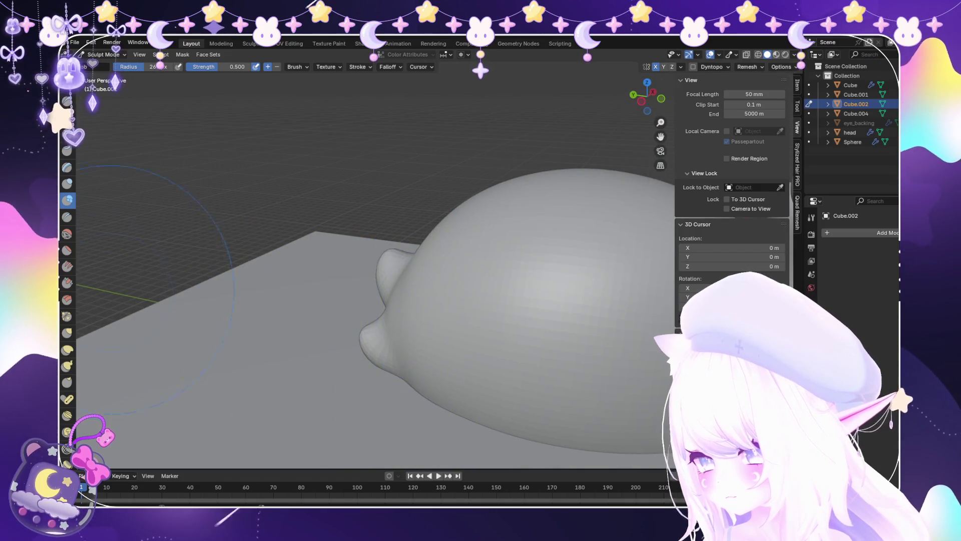
key(shift+s)
middle_drag(381, 280, 397, 376)
mouse_move(510, 257)
middle_down()
mouse_move(473, 373)
mouse_move(453, 368)
mouse_move(440, 410)
mouse_move(401, 451)
middle_up()
scroll(483, 341, down, 4)
scroll(473, 373, up, 2)
Pull the body's lower underside further down with the Snake Hook brush.
key(k)
scroll(401, 450, up, 2)
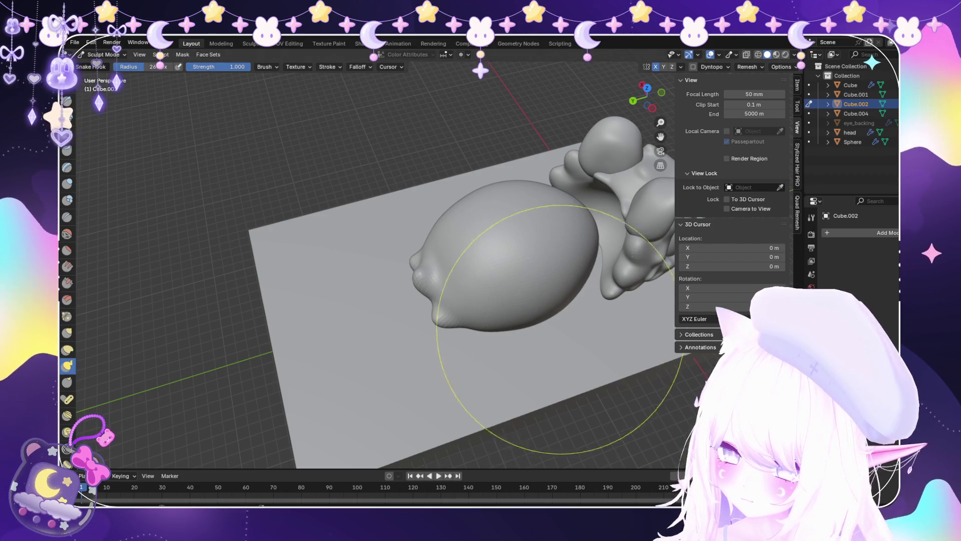
scroll(561, 329, up, 5)
middle_drag(509, 322, 508, 305)
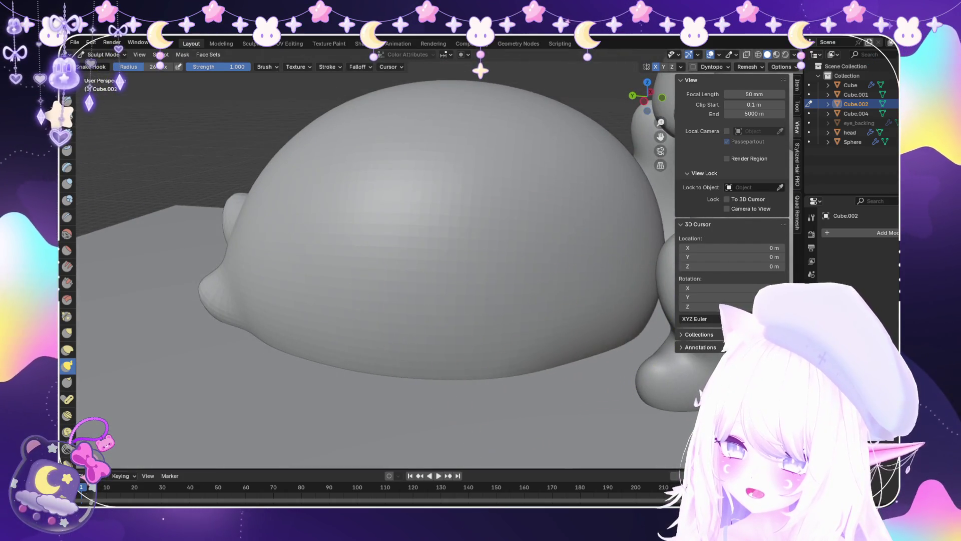
middle_drag(580, 395, 494, 397)
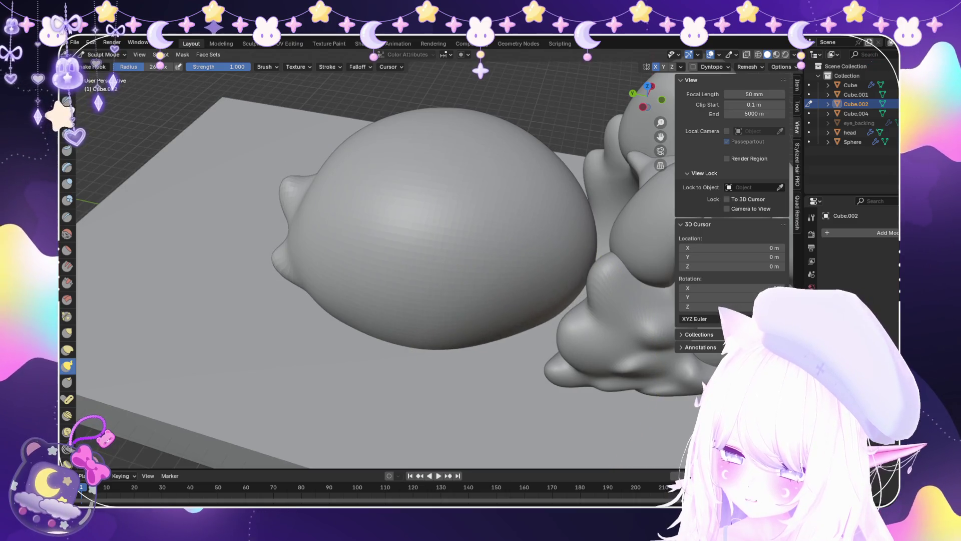
drag(560, 348, 546, 330)
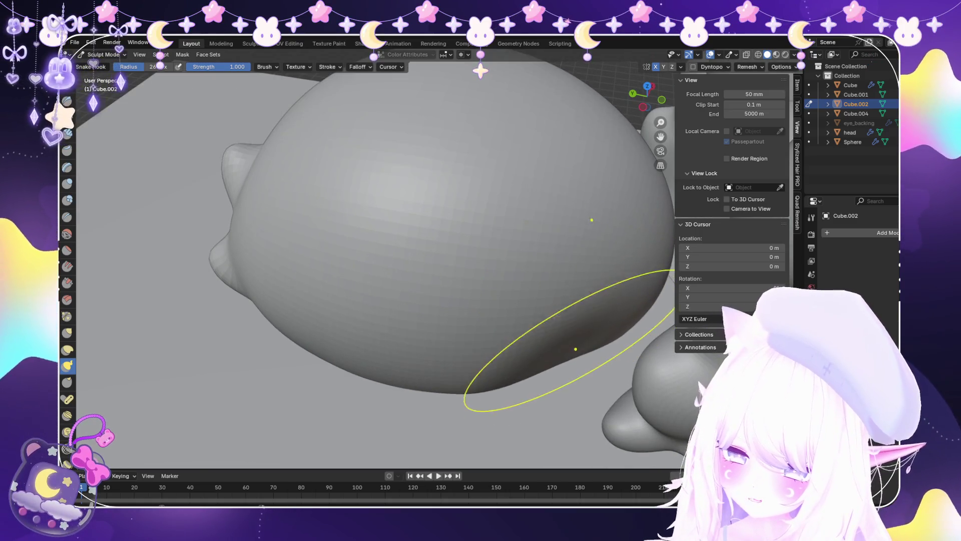
Turn on X-ray so the model becomes see-through.
mouse_move(511, 280)
middle_down()
mouse_move(483, 290)
mouse_move(481, 225)
middle_up()
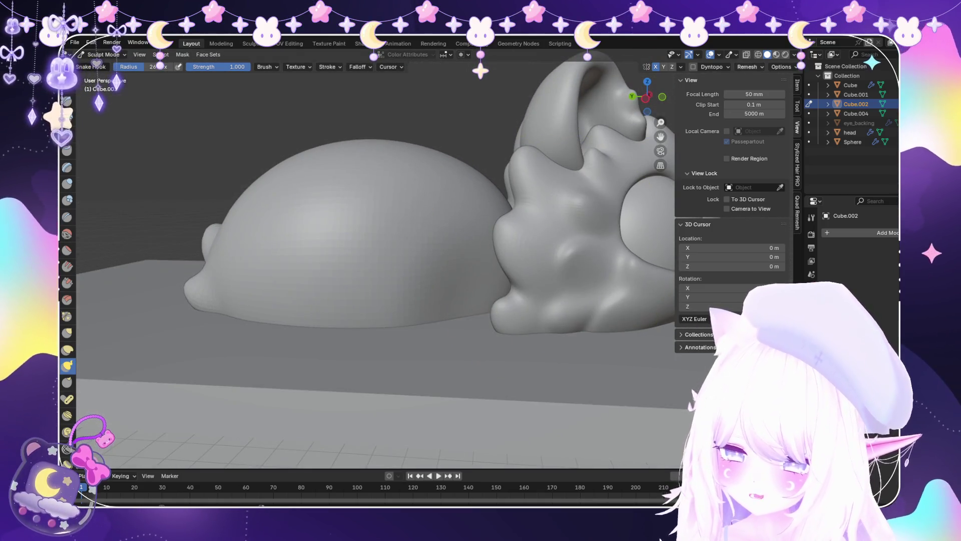
key(alt+z)
middle_drag(567, 208, 545, 210)
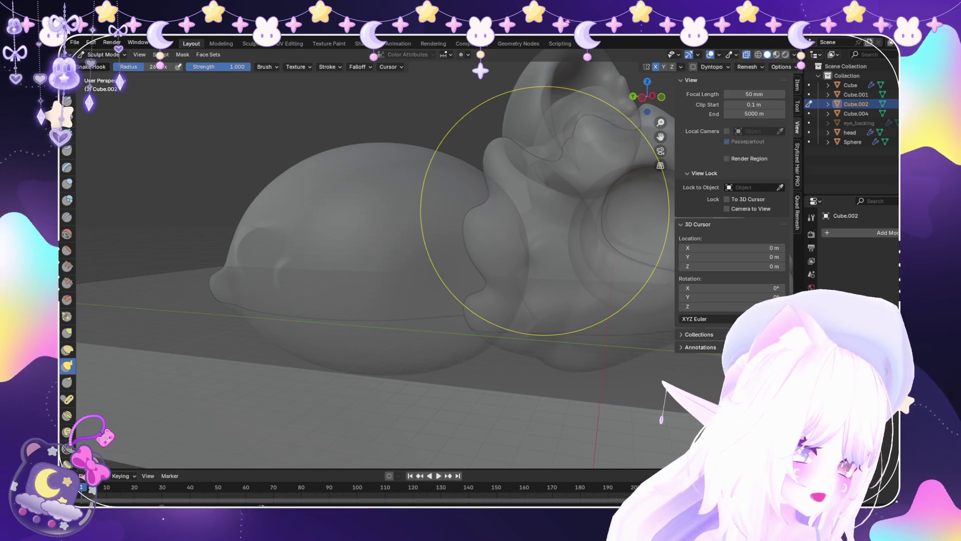
Snap to Right Orthographic view to see how the body tucks behind the head.
key(KP_3)
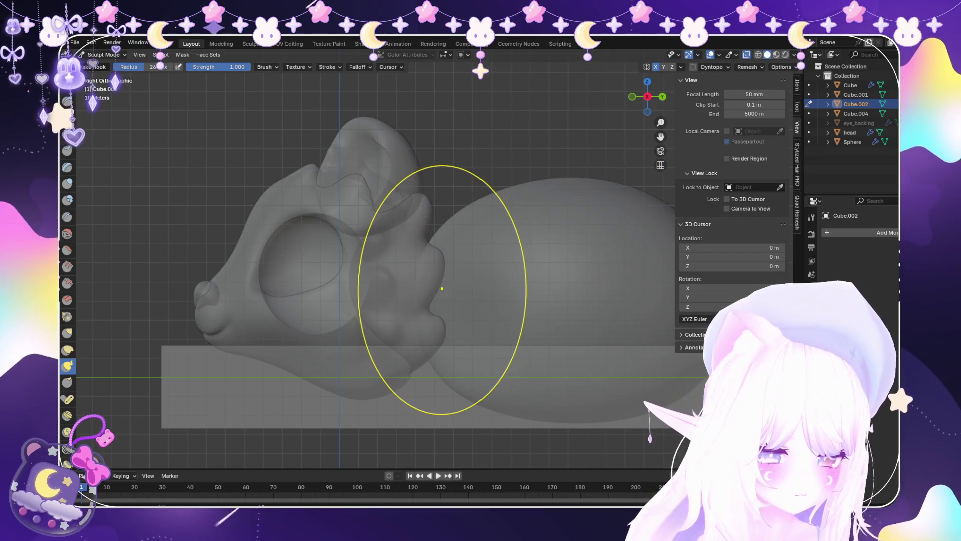
scroll(426, 283, down, 2)
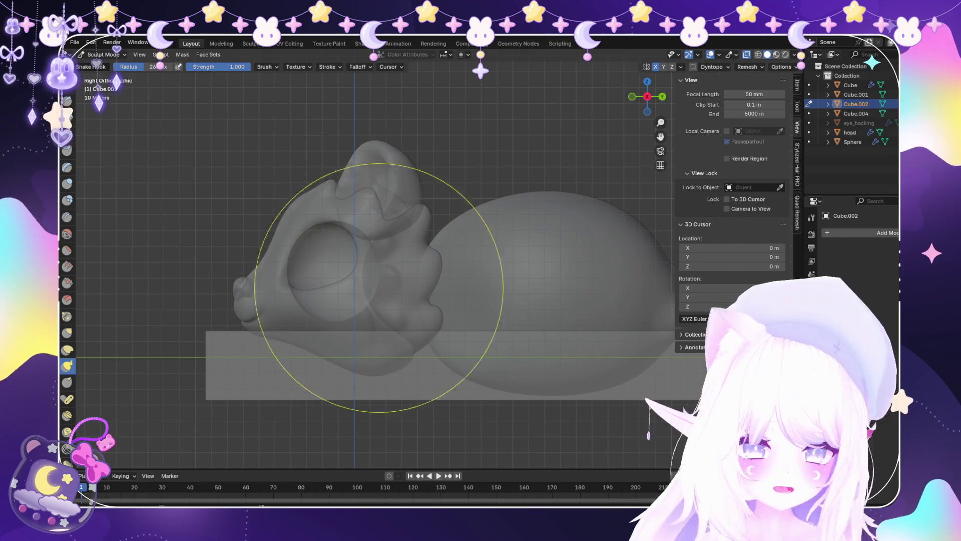
scroll(420, 290, up, 3)
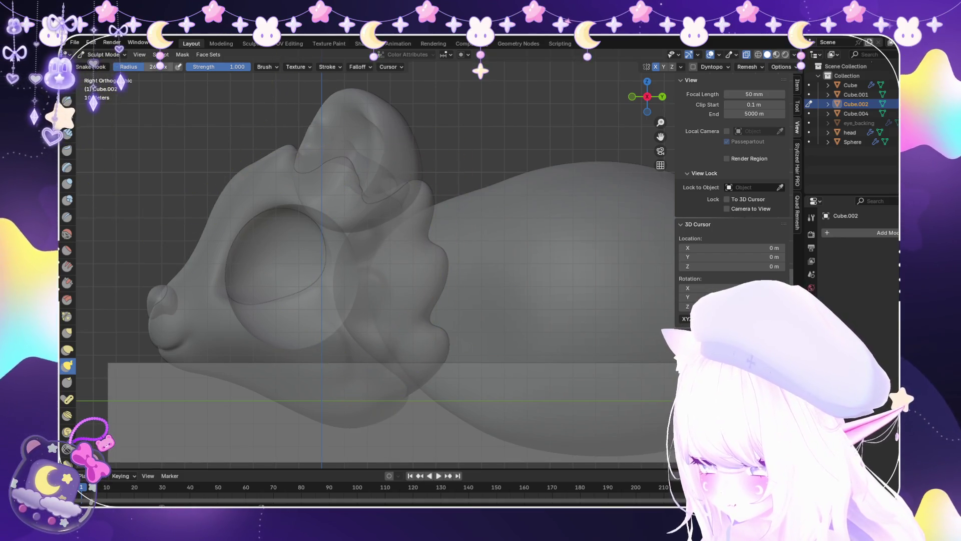
Select the head in Object Mode and sculpt it, orbiting to a front three-quarter view.
click(106, 65)
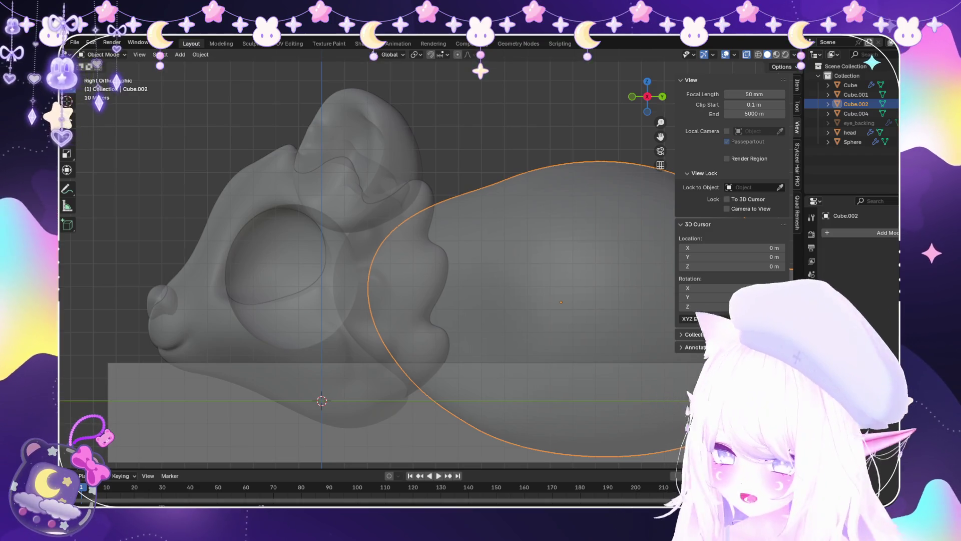
click(850, 132)
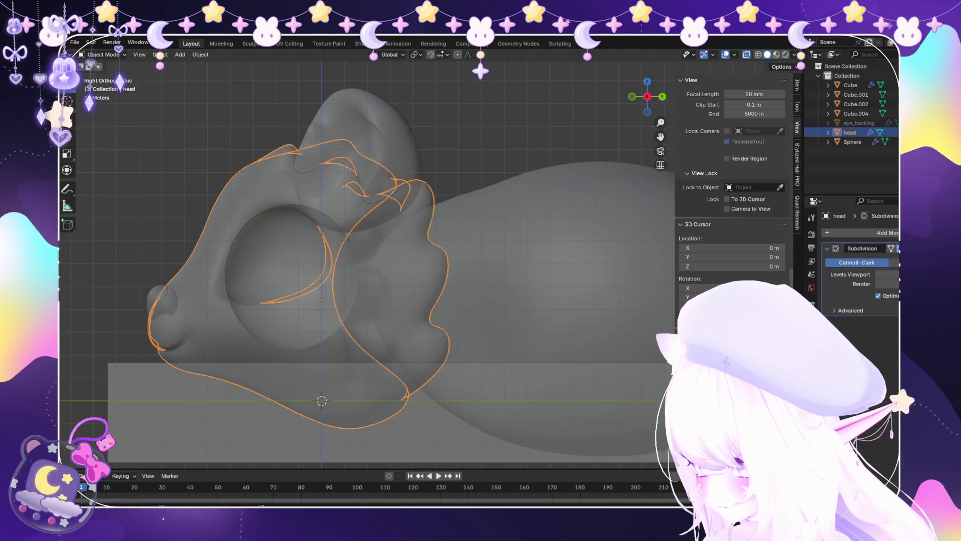
key(ctrl+Tab)
middle_drag(472, 310, 401, 325)
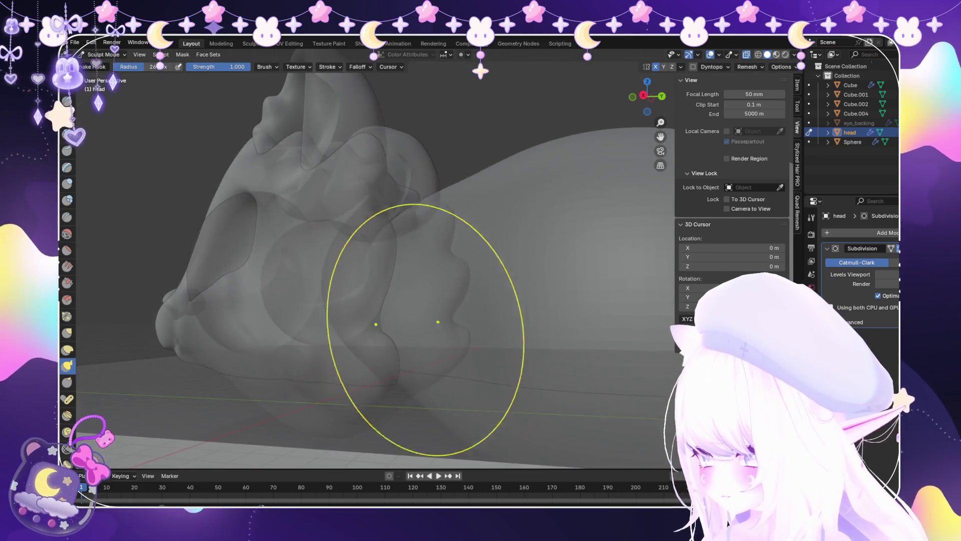
mouse_move(382, 361)
middle_down()
mouse_move(378, 316)
mouse_move(307, 284)
mouse_move(379, 343)
mouse_move(347, 282)
mouse_move(365, 310)
mouse_move(316, 326)
mouse_move(358, 301)
mouse_move(408, 322)
middle_up()
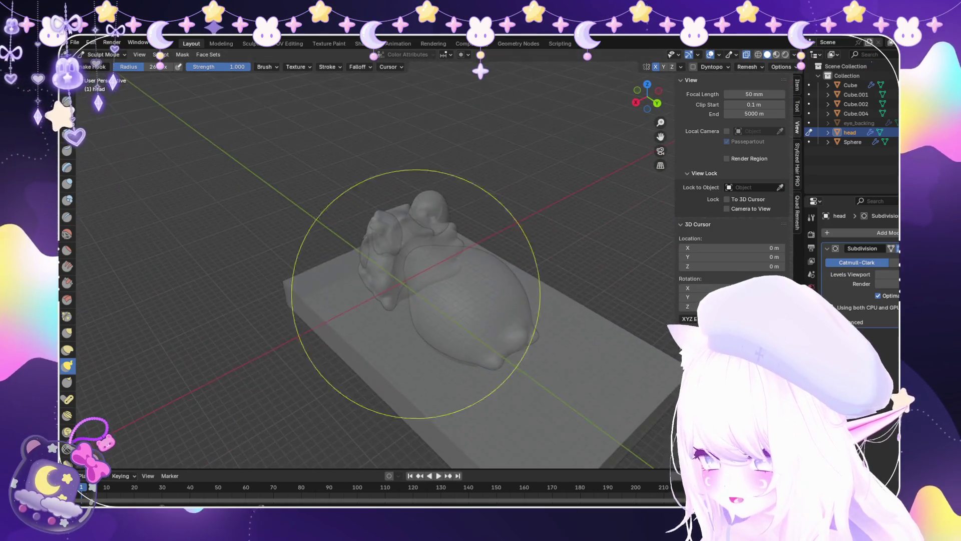
scroll(401, 295, up, 4)
mouse_move(395, 272)
middle_down()
mouse_move(390, 243)
mouse_move(351, 240)
mouse_move(346, 291)
mouse_move(360, 301)
mouse_move(416, 280)
mouse_move(395, 270)
mouse_move(366, 320)
mouse_move(370, 240)
mouse_move(388, 234)
middle_up()
Select Cube.002, view it from the right in X-ray, resume sculpting, then turn X-ray off.
click(100, 54)
click(102, 65)
scroll(351, 280, up, 4)
click(326, 280)
key(KP_3)
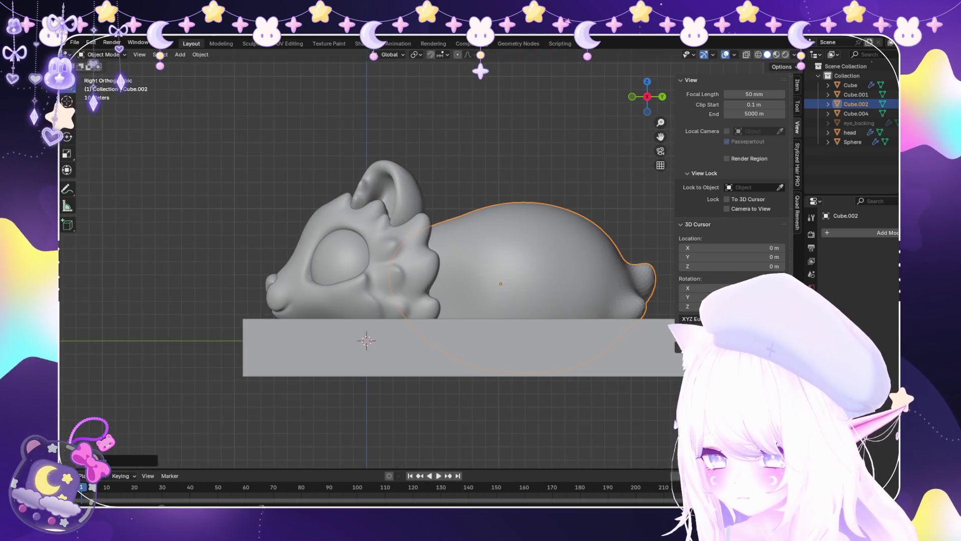
key(alt+z)
scroll(425, 261, up, 2)
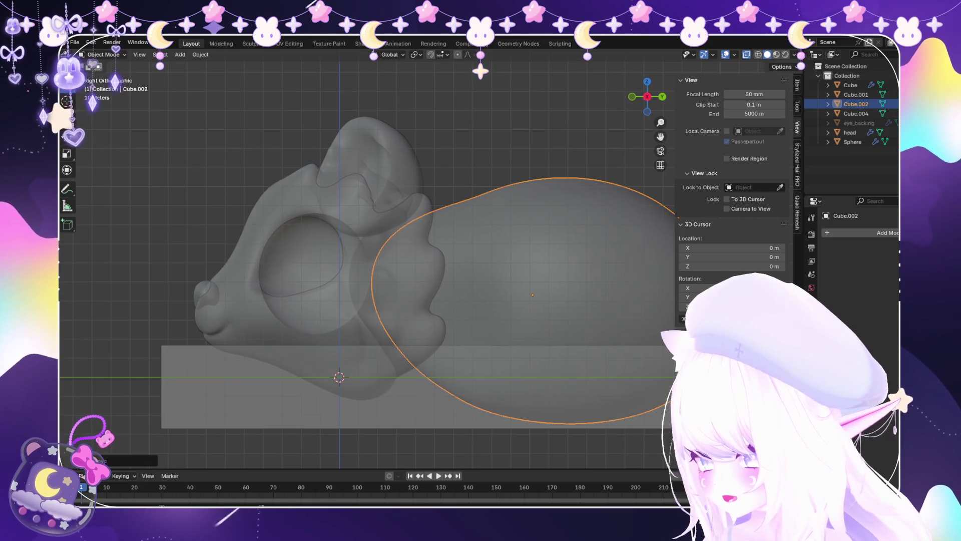
click(106, 86)
scroll(386, 279, up, 1)
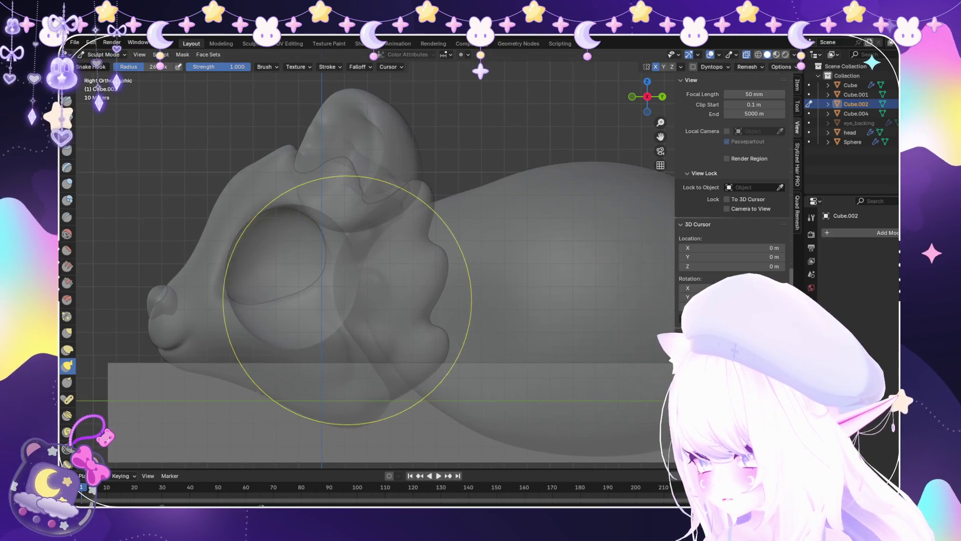
key(alt+z)
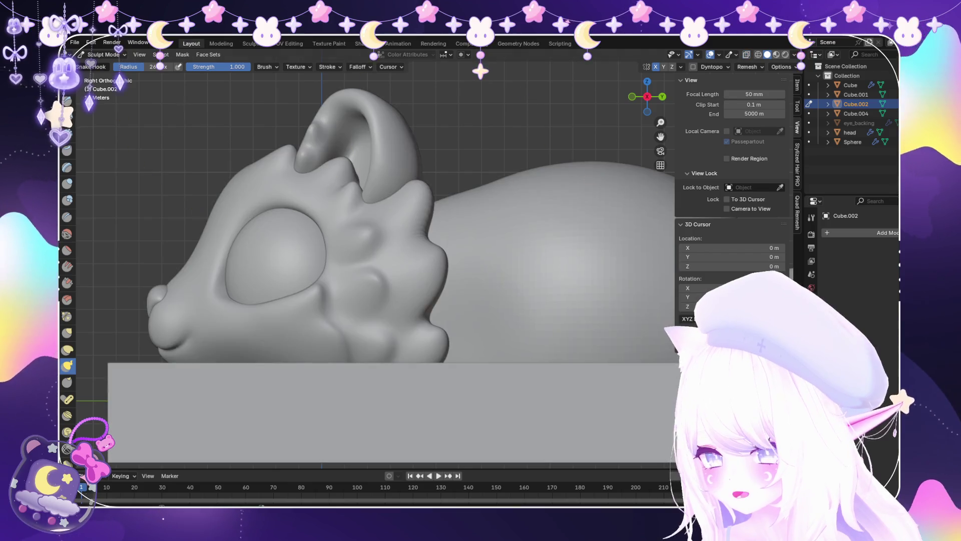
Move sculpting from the body to the head via Object Mode.
click(107, 86)
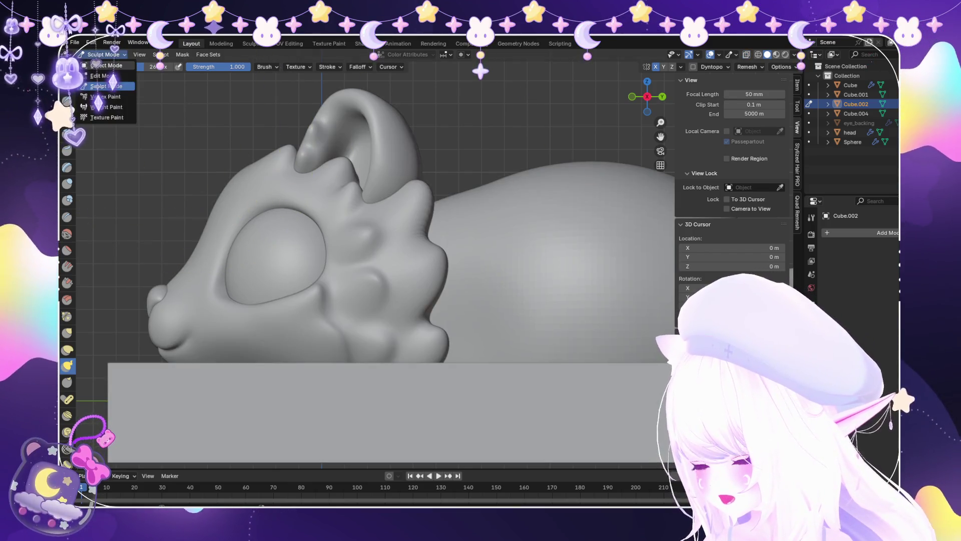
click(105, 66)
scroll(148, 312, up, 2)
click(150, 311)
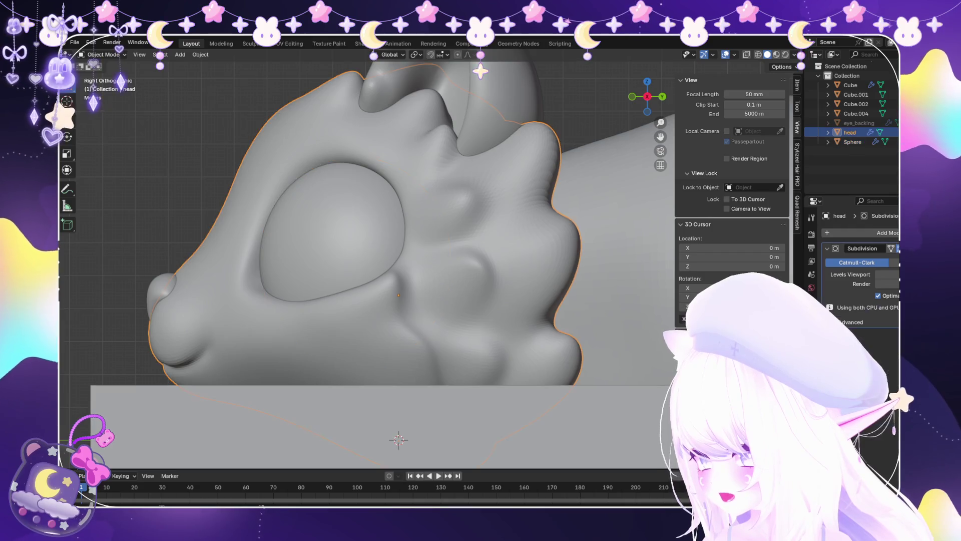
click(105, 86)
scroll(189, 254, up, 2)
Orbit and zoom around the head's eye, snout and base block from several angles.
mouse_move(189, 253)
middle_down()
mouse_move(391, 264)
mouse_move(367, 273)
mouse_move(380, 280)
mouse_move(318, 275)
middle_up()
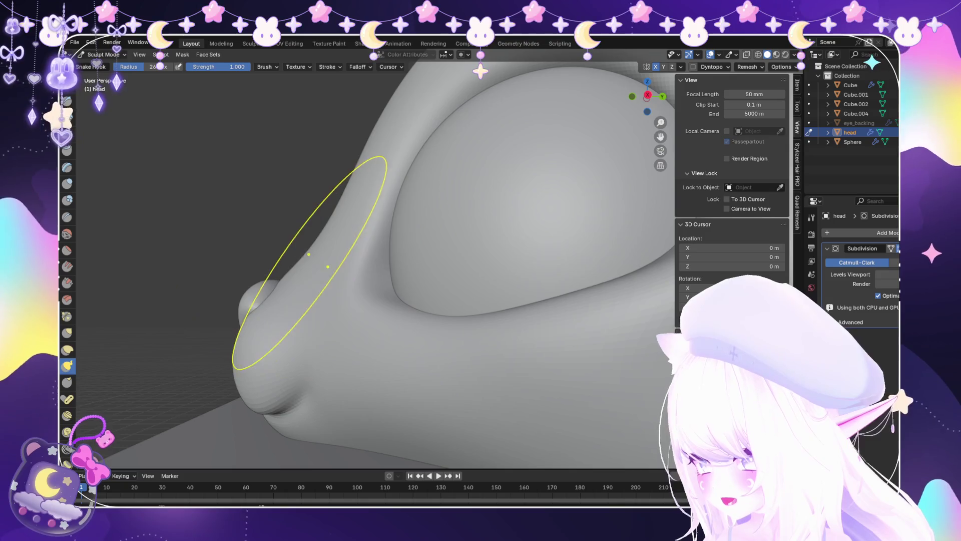
middle_drag(270, 340, 360, 315)
scroll(360, 316, up, 5)
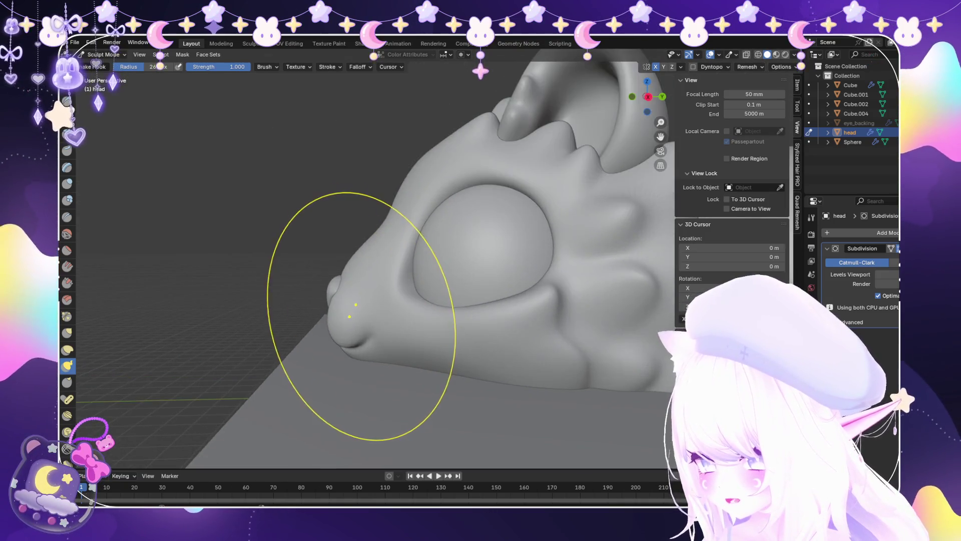
scroll(307, 344, down, 5)
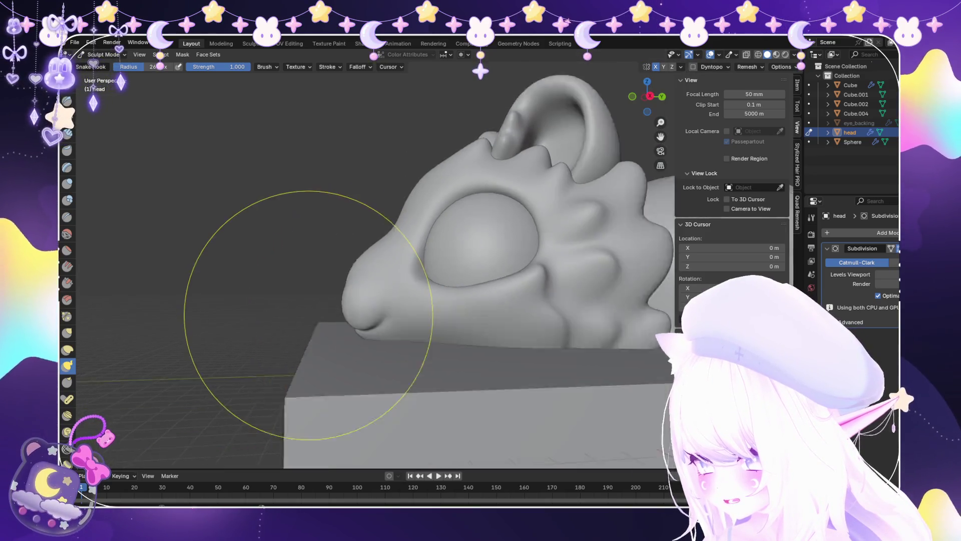
mouse_move(307, 322)
middle_down()
mouse_move(510, 329)
mouse_move(468, 365)
middle_up()
scroll(510, 330, up, 2)
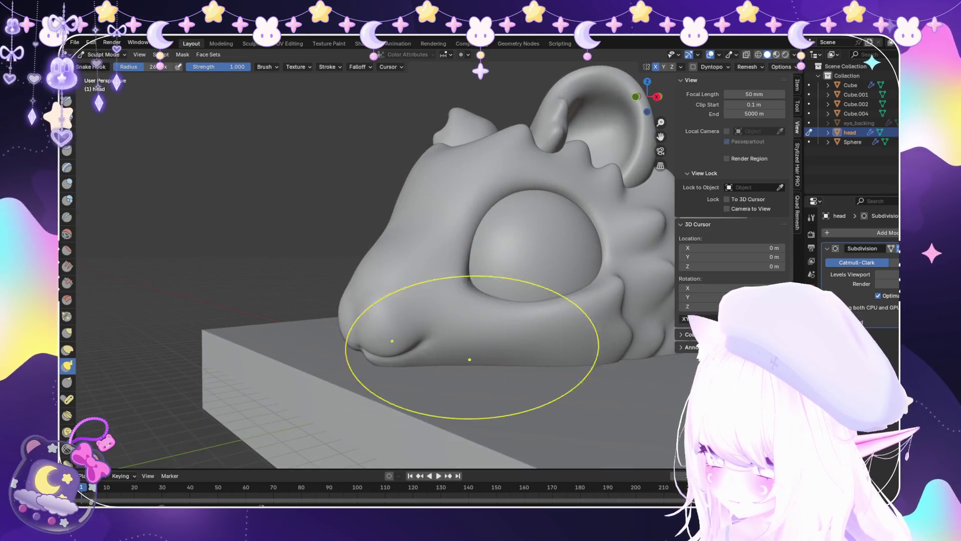
scroll(415, 356, up, 2)
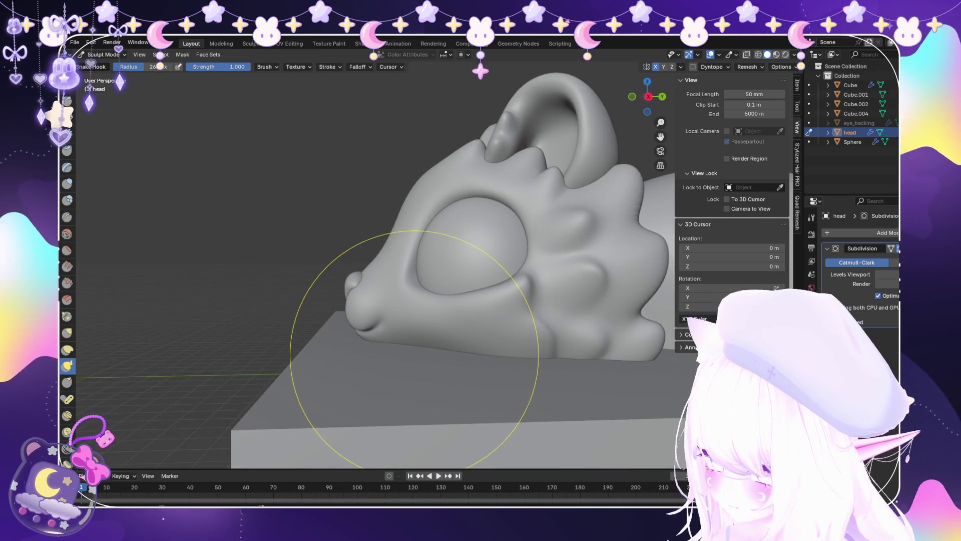
scroll(318, 332, up, 4)
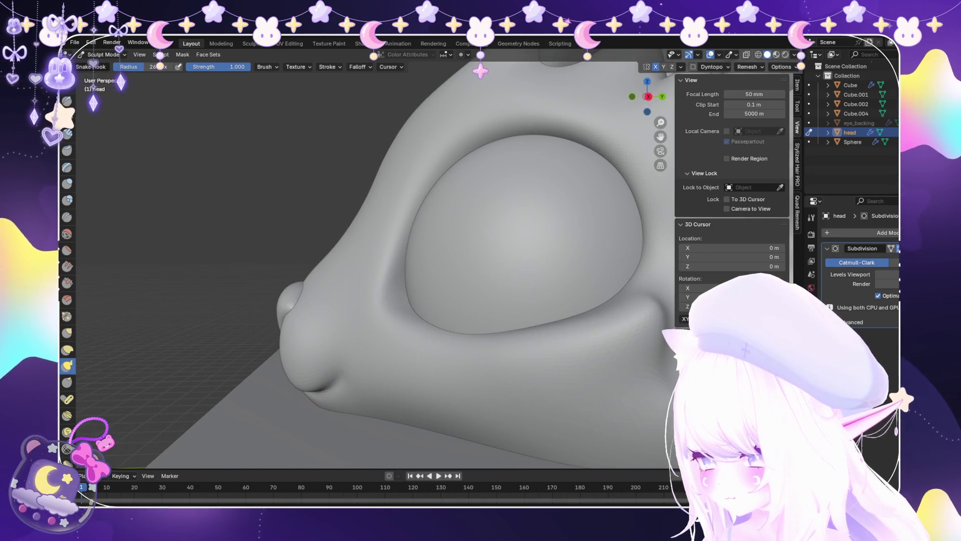
scroll(303, 378, down, 10)
mouse_move(304, 378)
middle_down()
mouse_move(360, 370)
mouse_move(310, 386)
mouse_move(506, 336)
middle_up()
scroll(506, 336, up, 6)
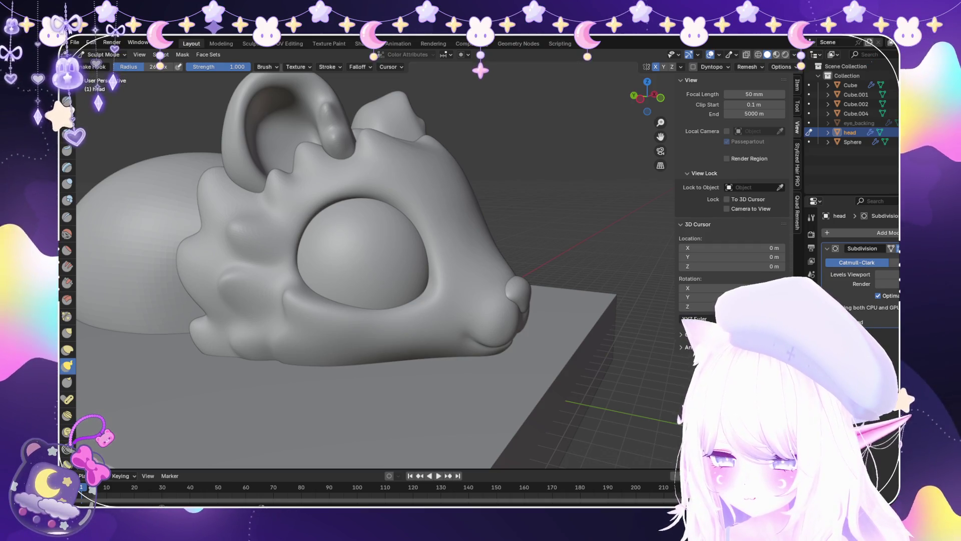
mouse_move(477, 306)
middle_down()
mouse_move(317, 322)
mouse_move(440, 320)
mouse_move(396, 361)
mouse_move(386, 426)
middle_up()
scroll(318, 322, down, 3)
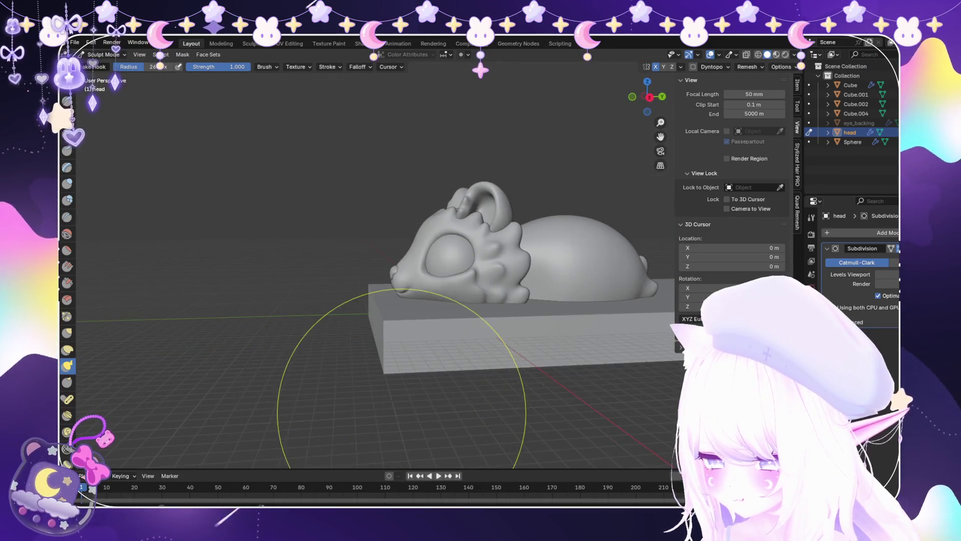
scroll(498, 287, up, 6)
mouse_move(491, 275)
middle_down()
mouse_move(344, 246)
mouse_move(317, 252)
mouse_move(395, 208)
middle_up()
scroll(419, 279, down, 5)
mouse_move(419, 279)
middle_down()
mouse_move(515, 323)
mouse_move(385, 245)
middle_up()
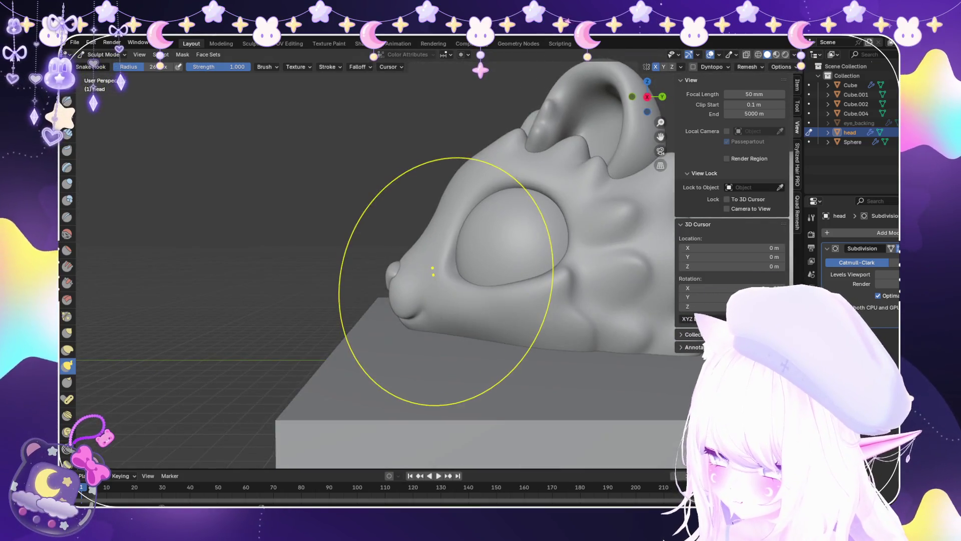
scroll(386, 245, up, 4)
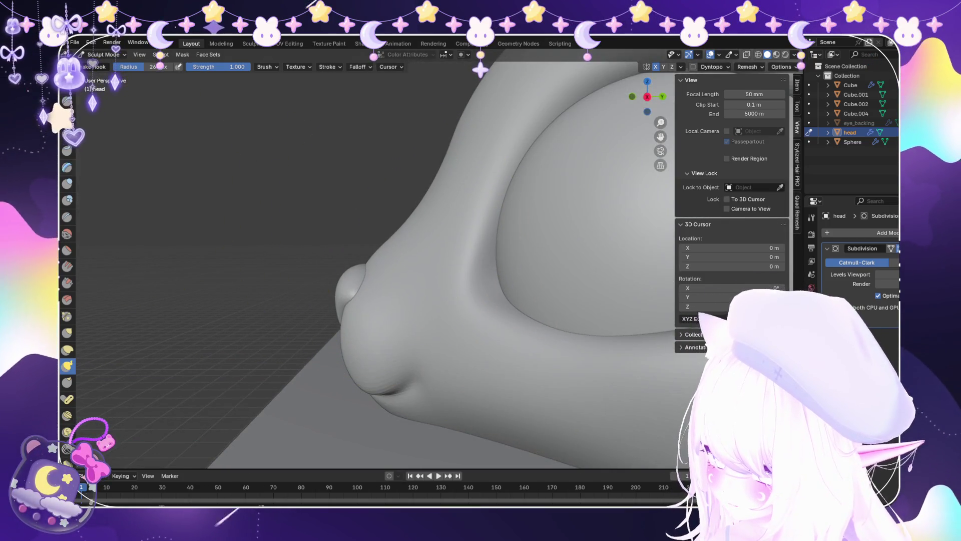
Switch to the Draw Sharp brush at 0.500 strength and undo the stray crease on the cheek.
click(67, 117)
mouse_move(350, 280)
middle_down()
mouse_move(408, 300)
mouse_move(548, 311)
middle_up()
mouse_move(450, 247)
middle_down()
mouse_move(362, 286)
mouse_move(430, 274)
mouse_move(423, 344)
mouse_move(434, 325)
middle_up()
key(ctrl+z)
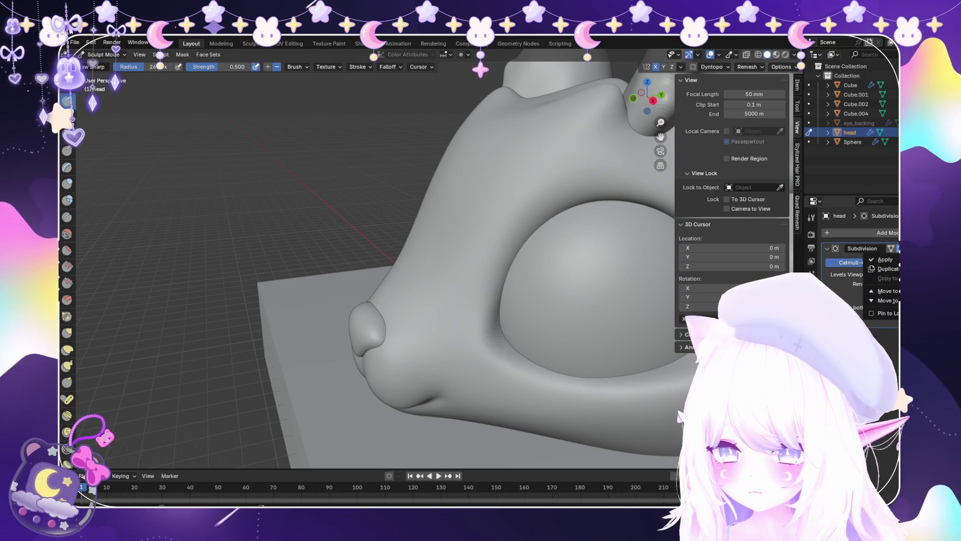
Apply the head's Subdivision modifier, then try a mirrored dent above the nose and undo it.
click(886, 259)
scroll(414, 256, up, 5)
middle_drag(414, 257, 513, 300)
mouse_move(518, 299)
mouse_down()
mouse_move(381, 270)
mouse_move(521, 305)
mouse_up()
key(ctrl+z)
key(ctrl+z)
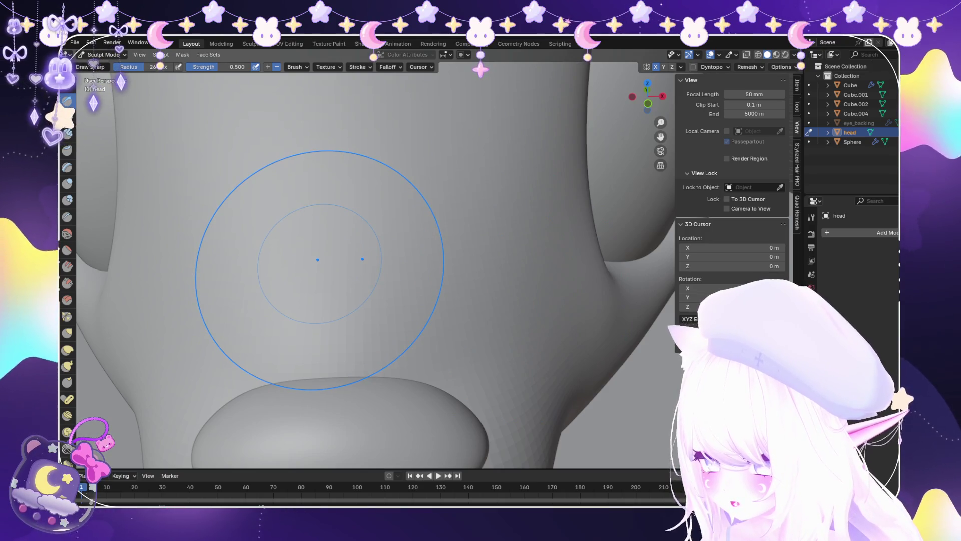
Sculpt a mirrored brow ridge with extra ridges across the head above the nose.
mouse_move(180, 272)
mouse_down()
mouse_move(225, 245)
mouse_move(340, 226)
mouse_up()
mouse_move(251, 225)
mouse_down()
mouse_move(396, 211)
mouse_move(500, 286)
mouse_up()
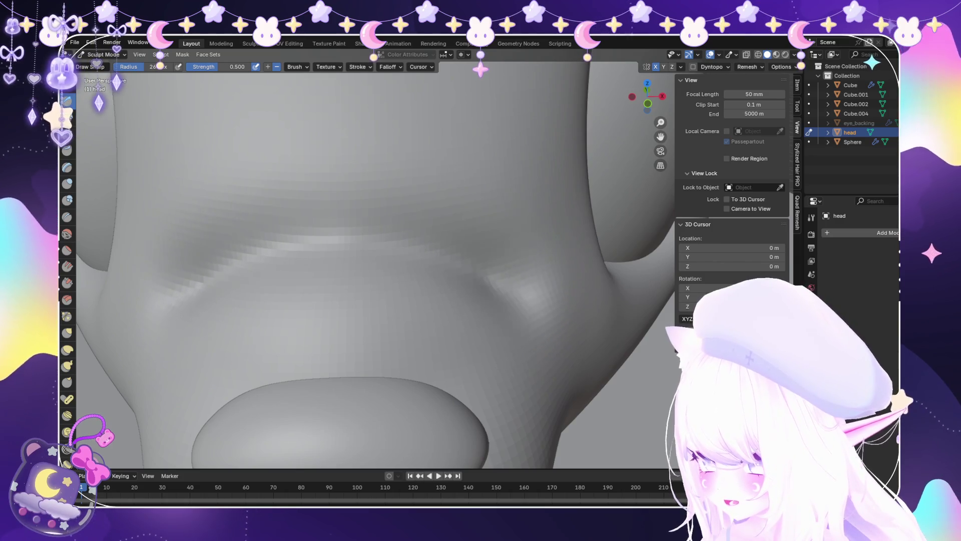
drag(420, 242, 315, 208)
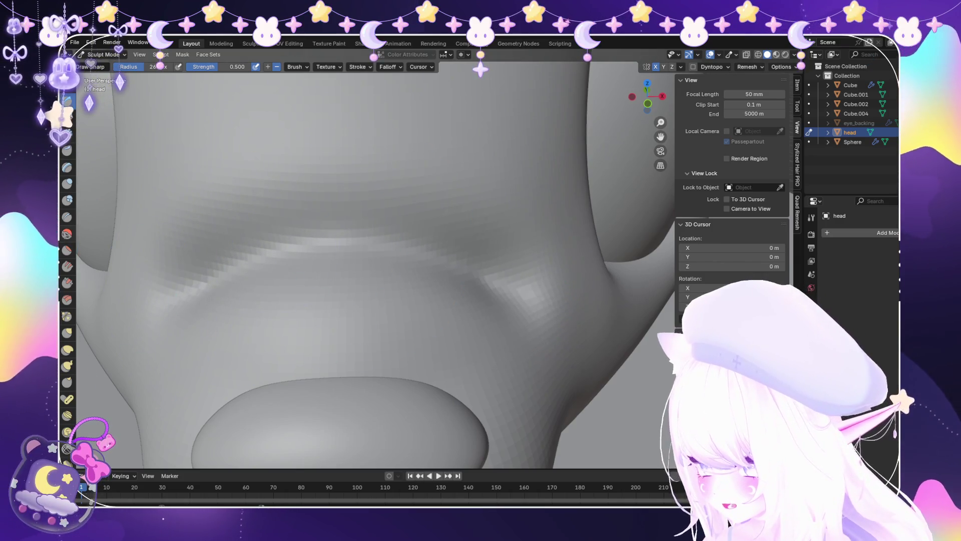
mouse_move(401, 280)
middle_down()
mouse_move(457, 316)
mouse_move(480, 310)
middle_up()
middle_drag(370, 227, 451, 320)
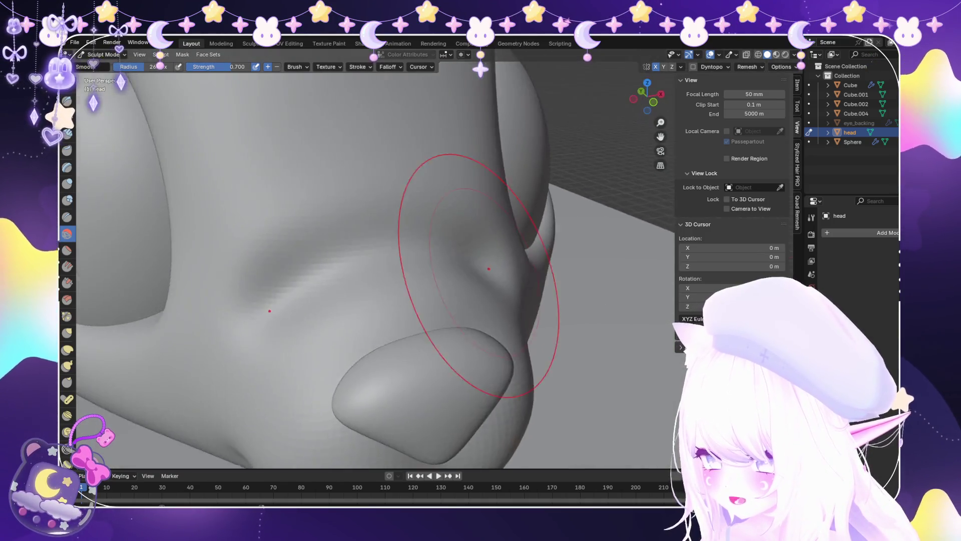
scroll(450, 320, down, 5)
scroll(450, 320, up, 3)
scroll(451, 321, down, 2)
scroll(407, 279, down, 3)
middle_drag(407, 278, 509, 338)
scroll(510, 338, up, 3)
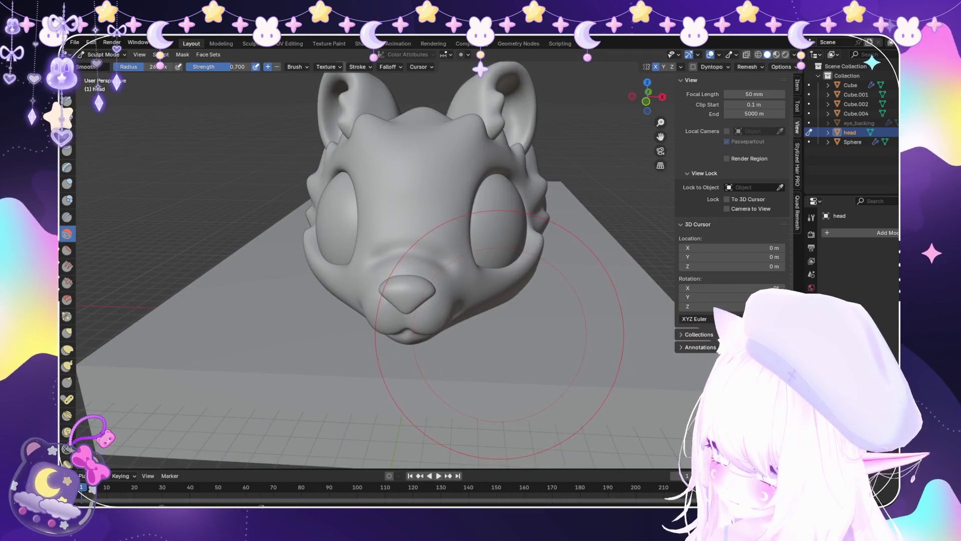
scroll(408, 301, up, 3)
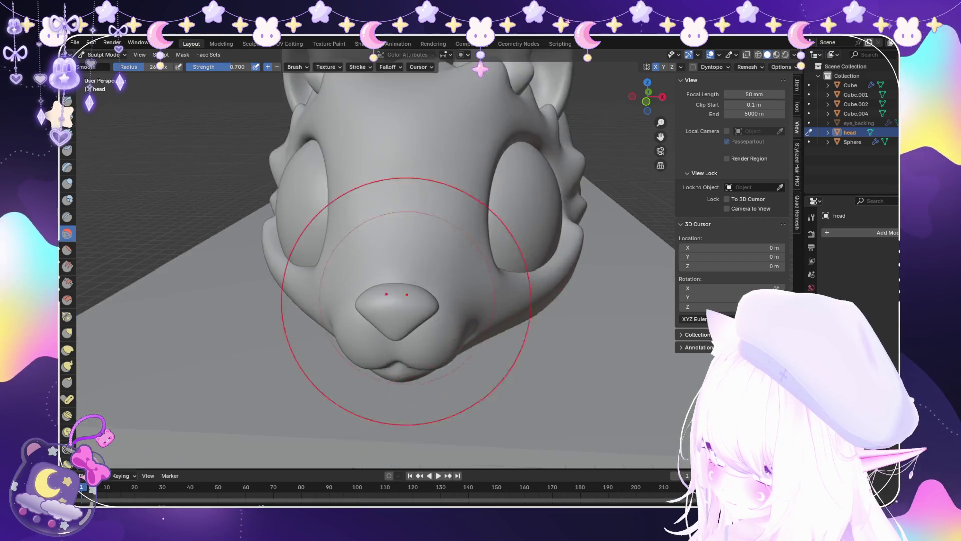
scroll(433, 257, up, 3)
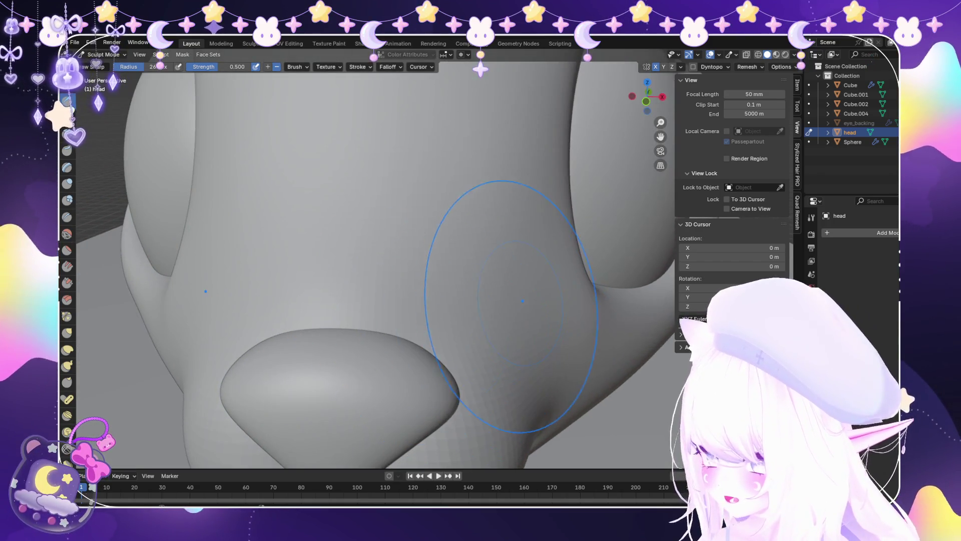
Carve a groove across the cheek above the nose and soften the dimple.
drag(481, 253, 320, 248)
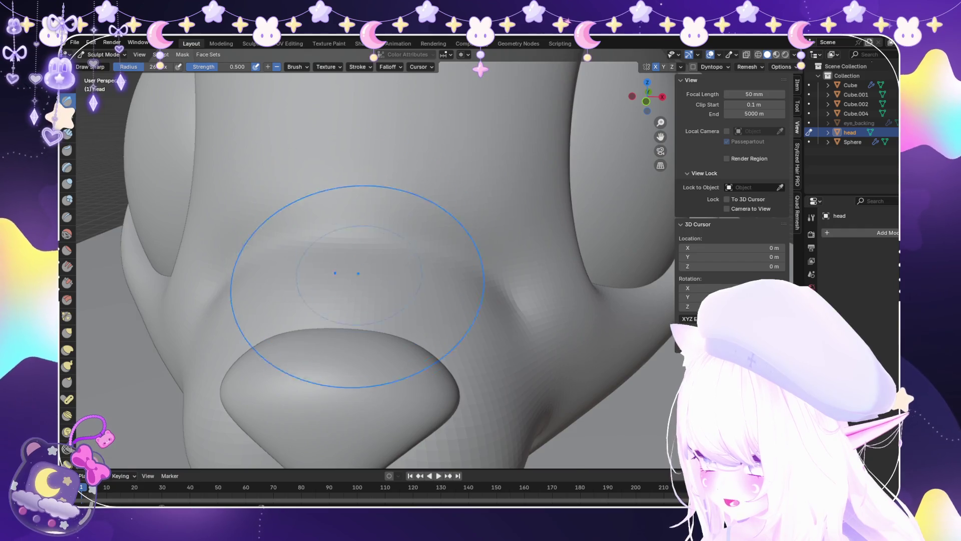
scroll(357, 286, up, 2)
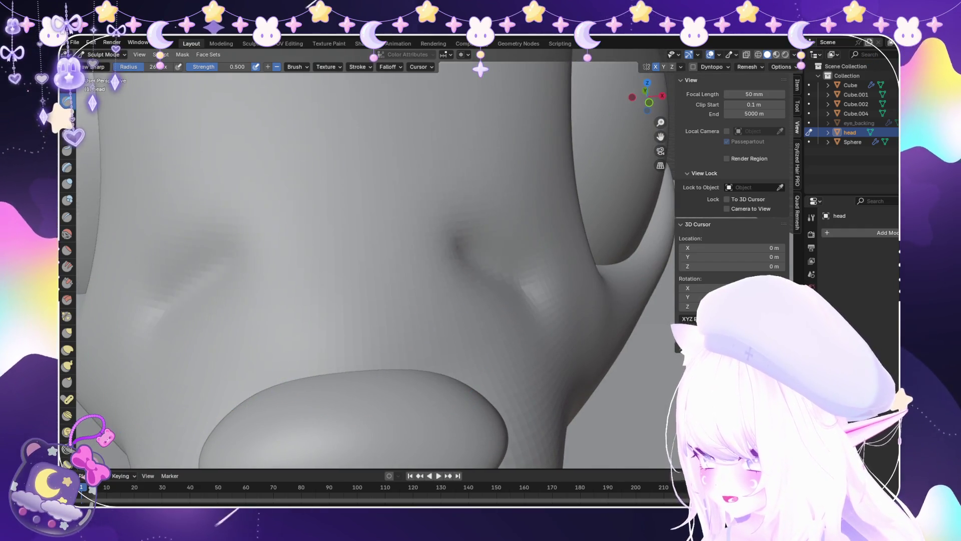
drag(240, 228, 430, 236)
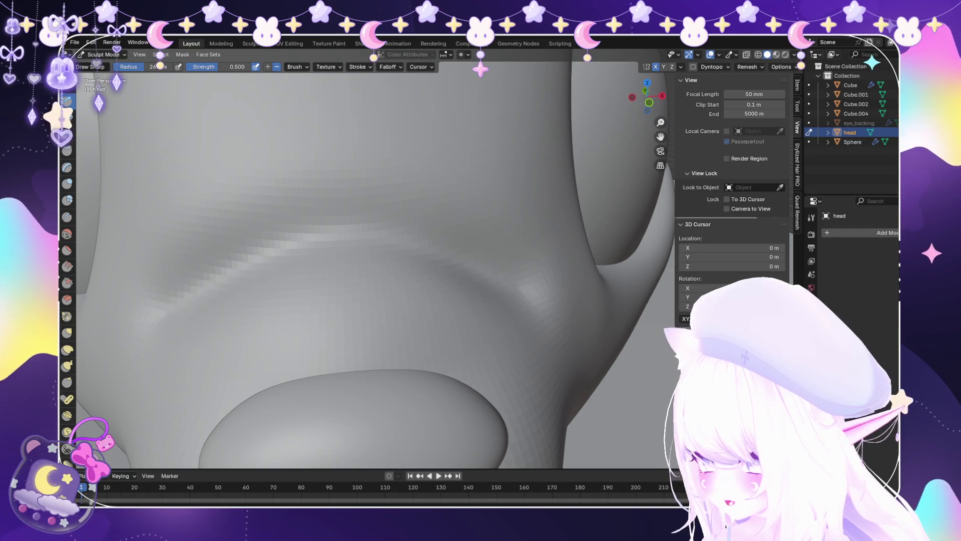
scroll(521, 236, down, 5)
middle_drag(521, 235, 350, 240)
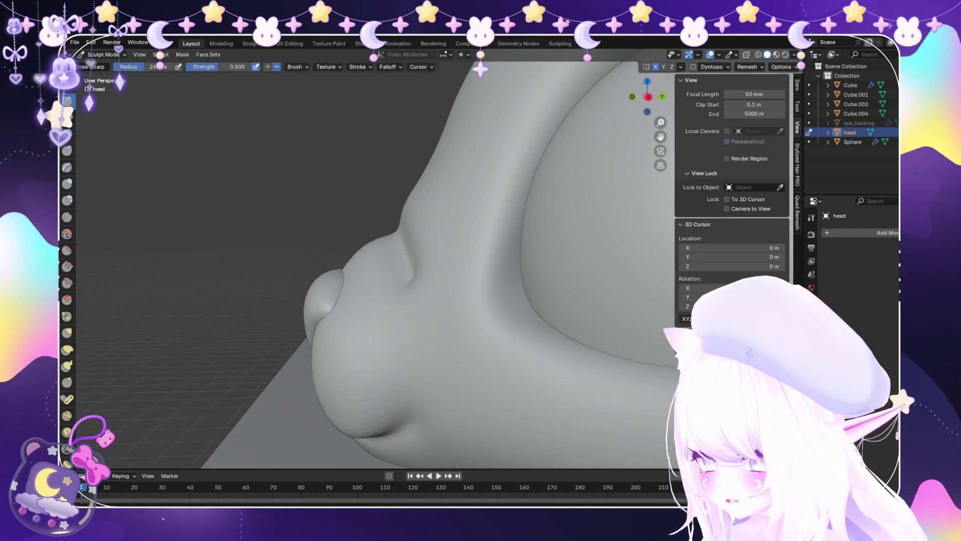
scroll(410, 289, down, 6)
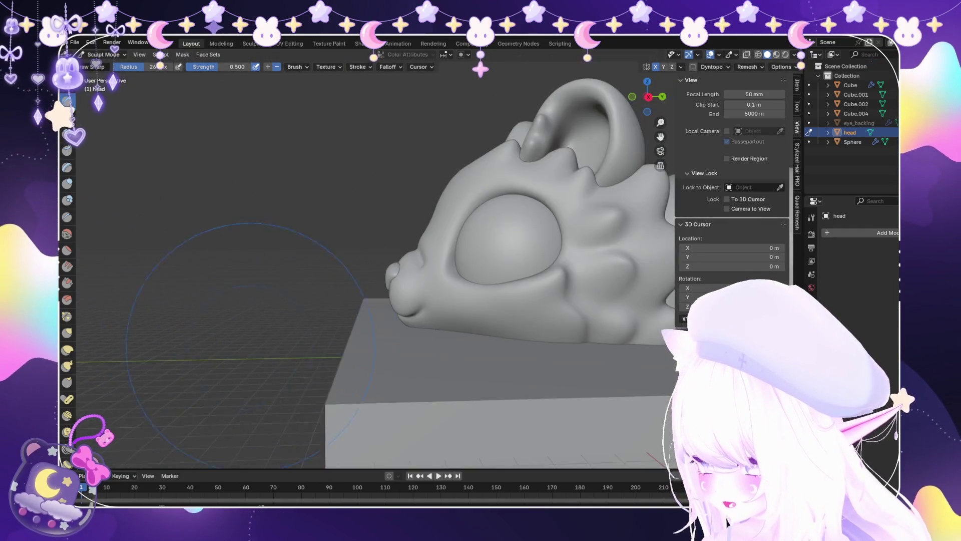
middle_drag(410, 289, 385, 321)
scroll(385, 329, up, 6)
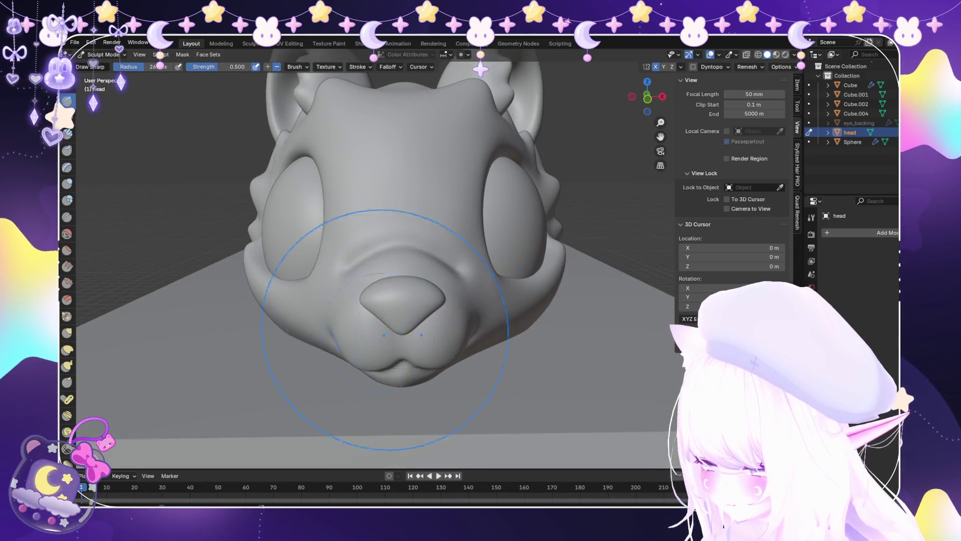
Smooth the brow and cheek creases beside the nose with the Smooth brush.
key(s)
middle_drag(476, 290, 408, 343)
scroll(450, 301, up, 8)
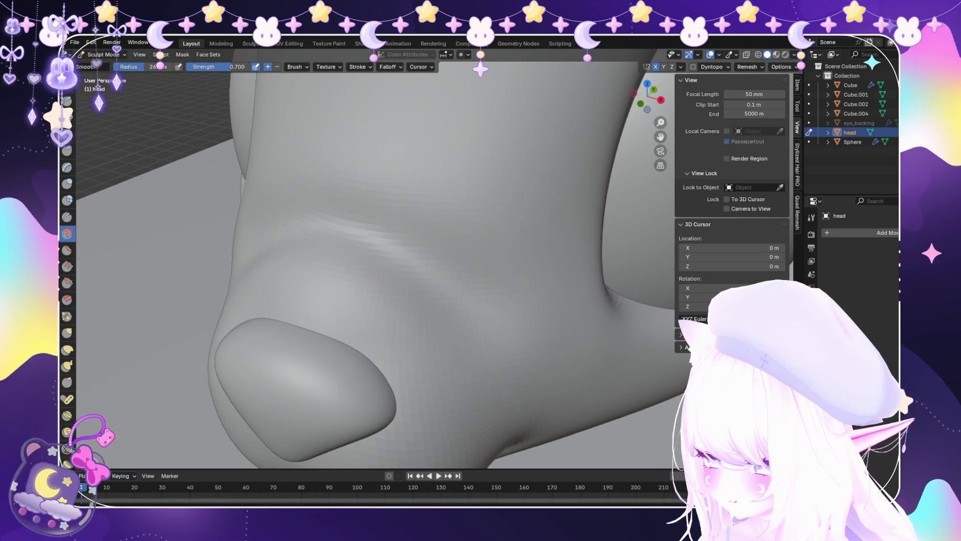
scroll(380, 250, down, 3)
mouse_move(369, 278)
middle_down()
mouse_move(353, 281)
mouse_move(506, 330)
mouse_move(440, 316)
middle_up()
scroll(353, 281, down, 5)
scroll(429, 311, up, 4)
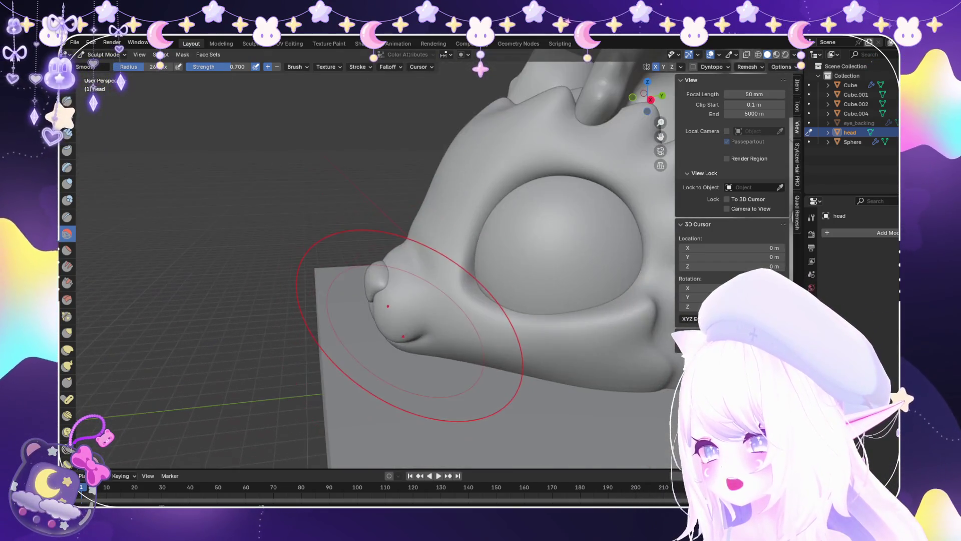
key(k)
scroll(363, 351, up, 2)
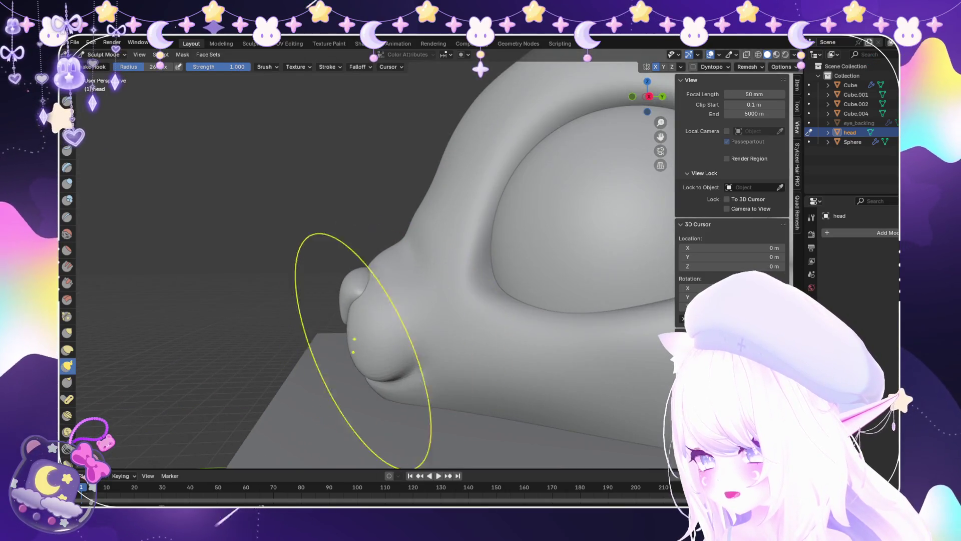
middle_drag(373, 380, 366, 314)
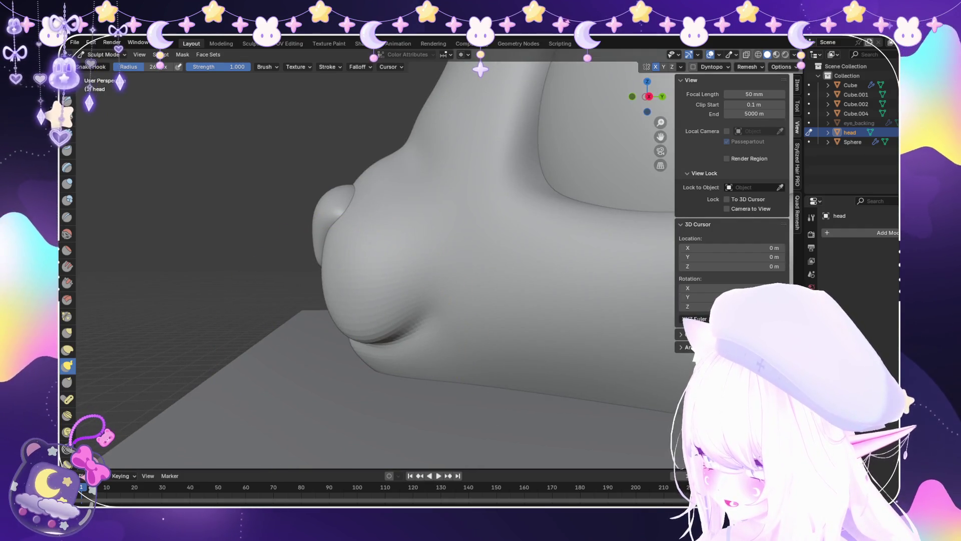
mouse_move(343, 407)
middle_down()
mouse_move(505, 269)
mouse_move(365, 301)
mouse_move(334, 287)
mouse_move(351, 280)
mouse_move(330, 252)
mouse_move(345, 271)
mouse_move(325, 282)
middle_up()
mouse_move(247, 317)
middle_down()
mouse_move(315, 282)
mouse_move(183, 343)
mouse_move(210, 325)
mouse_move(268, 397)
mouse_move(450, 312)
mouse_move(225, 268)
mouse_move(382, 269)
middle_up()
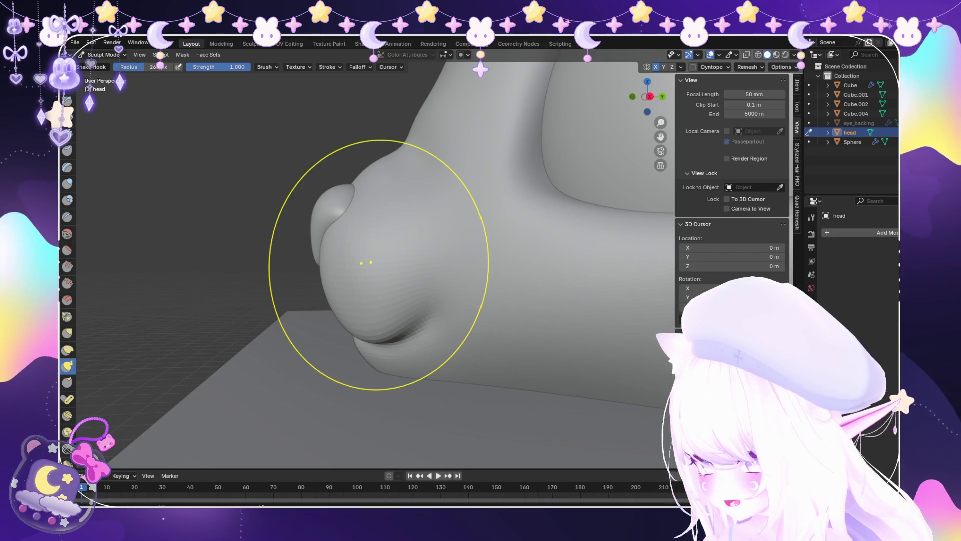
mouse_move(253, 300)
middle_down()
mouse_move(493, 300)
mouse_move(601, 281)
mouse_move(504, 321)
middle_up()
scroll(504, 321, down, 4)
scroll(299, 246, up, 4)
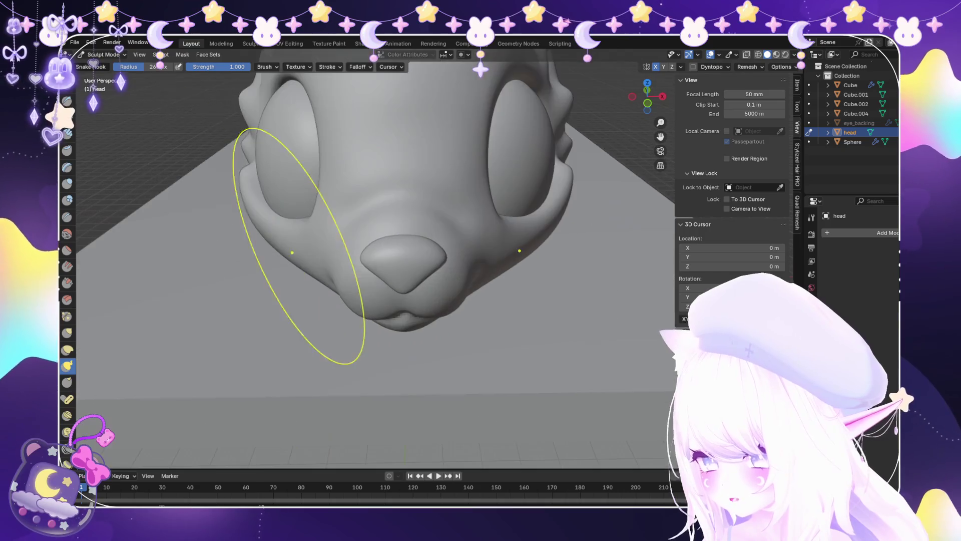
click(105, 65)
scroll(350, 250, down, 3)
mouse_move(351, 250)
middle_down()
mouse_move(501, 225)
mouse_move(376, 260)
middle_up()
scroll(375, 260, down, 3)
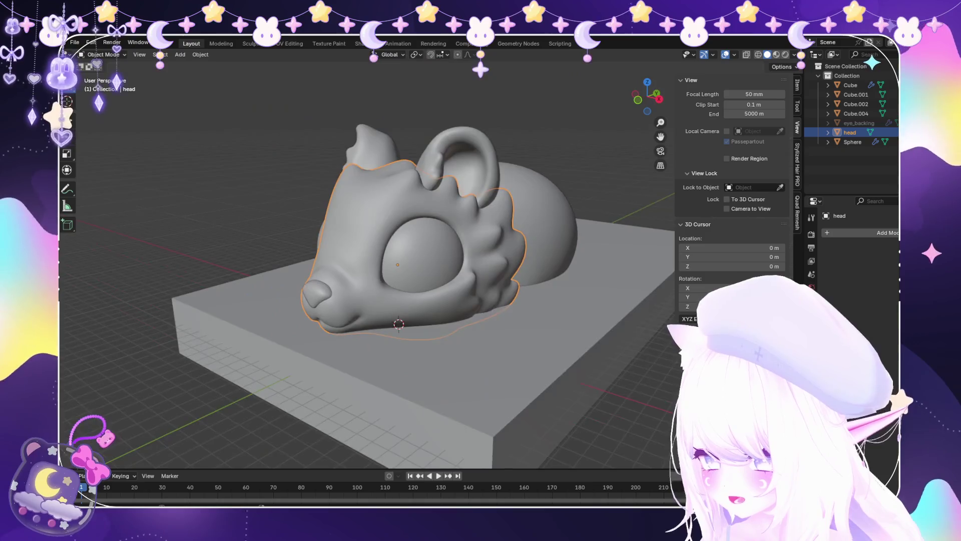
scroll(370, 270, up, 4)
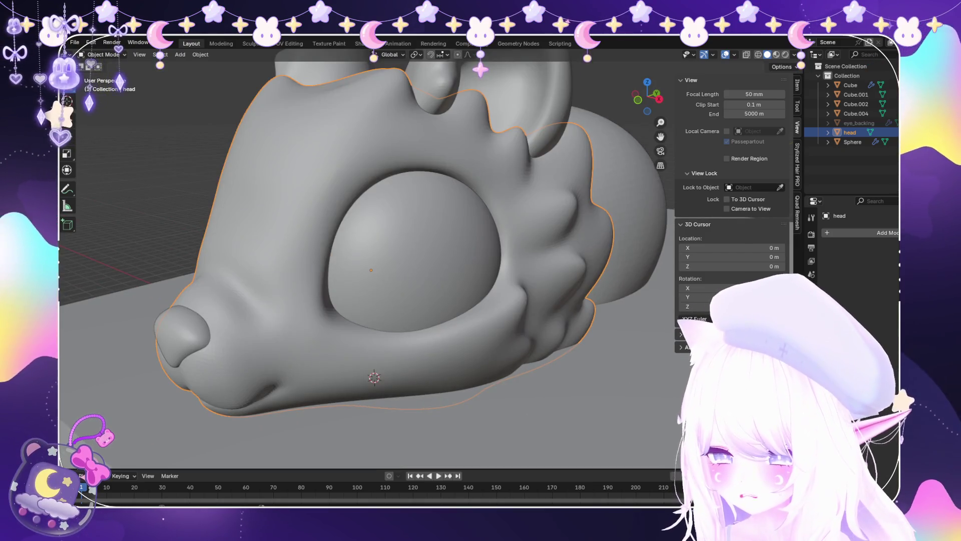
scroll(371, 270, down, 3)
scroll(371, 270, up, 3)
middle_drag(371, 270, 403, 272)
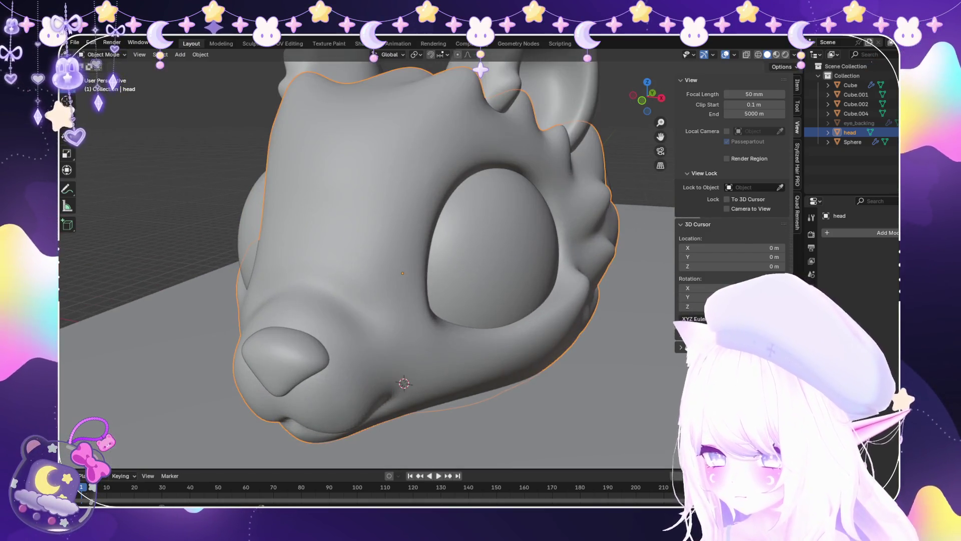
click(106, 86)
middle_drag(344, 311, 241, 288)
Smooth the cheek around the eye and nose with the Smooth brush.
key(s)
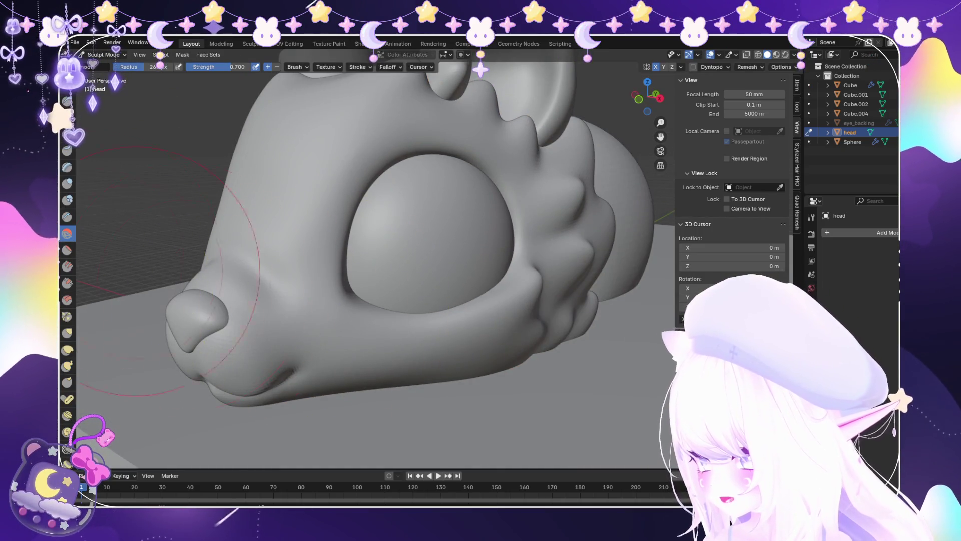
scroll(245, 390, up, 3)
middle_drag(254, 396, 351, 300)
scroll(380, 295, up, 3)
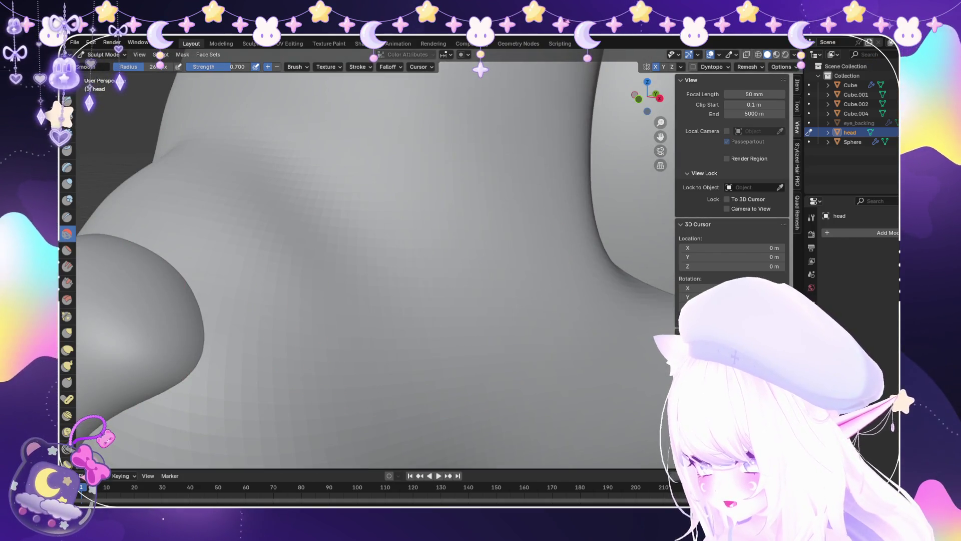
scroll(426, 327, down, 4)
middle_drag(425, 326, 350, 280)
scroll(315, 261, up, 4)
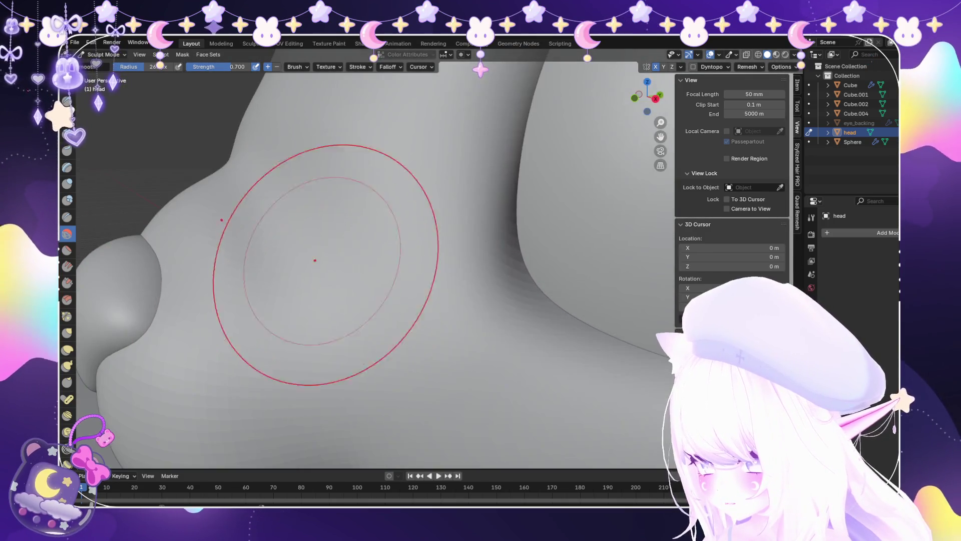
scroll(351, 215, down, 5)
middle_drag(351, 215, 395, 246)
scroll(301, 268, up, 6)
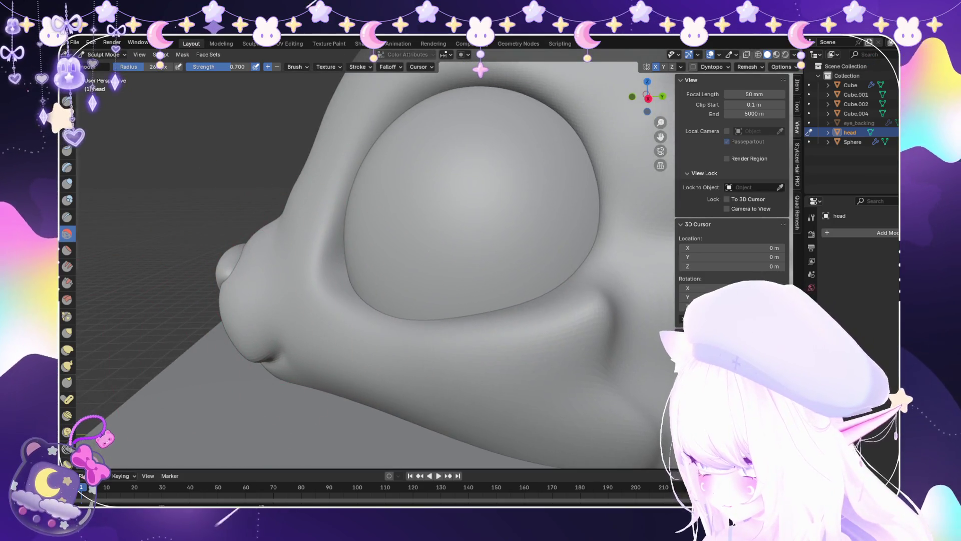
scroll(272, 306, up, 2)
scroll(225, 275, up, 2)
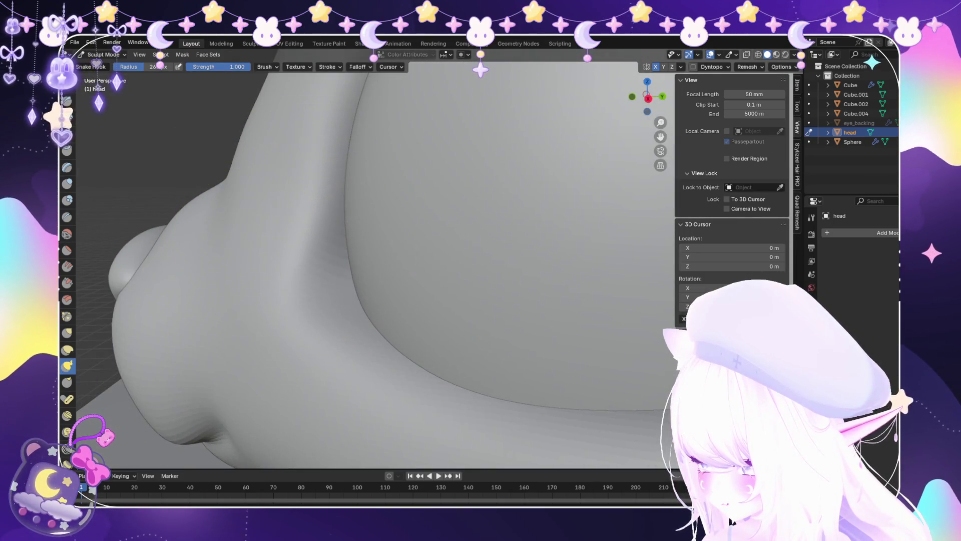
scroll(411, 239, down, 4)
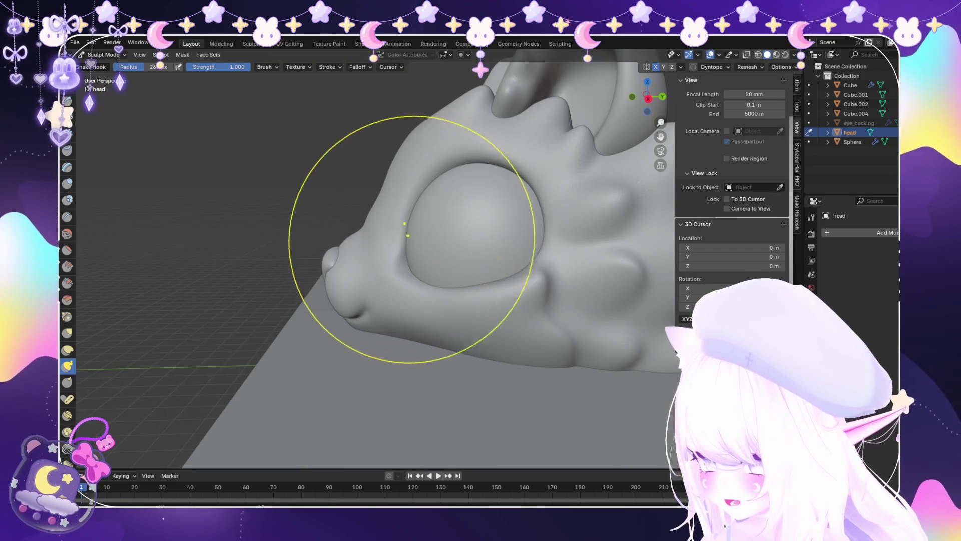
scroll(476, 301, up, 3)
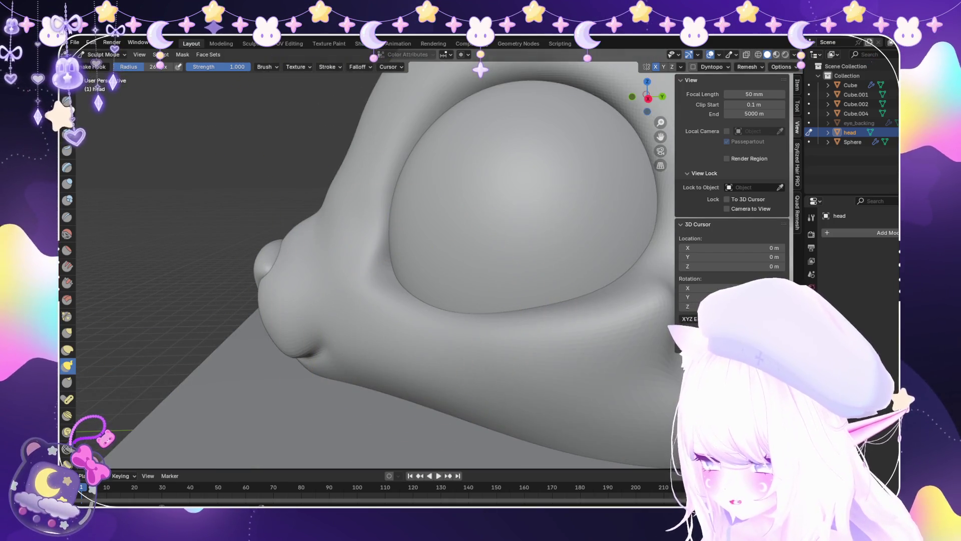
Build up the cheek below the eye with the Blob brush.
click(67, 199)
scroll(369, 321, up, 5)
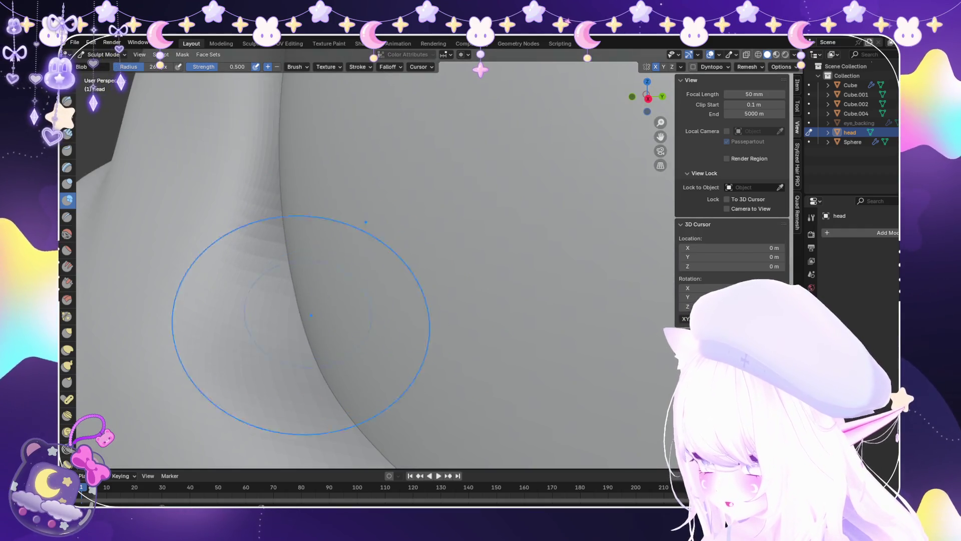
scroll(351, 322, down, 8)
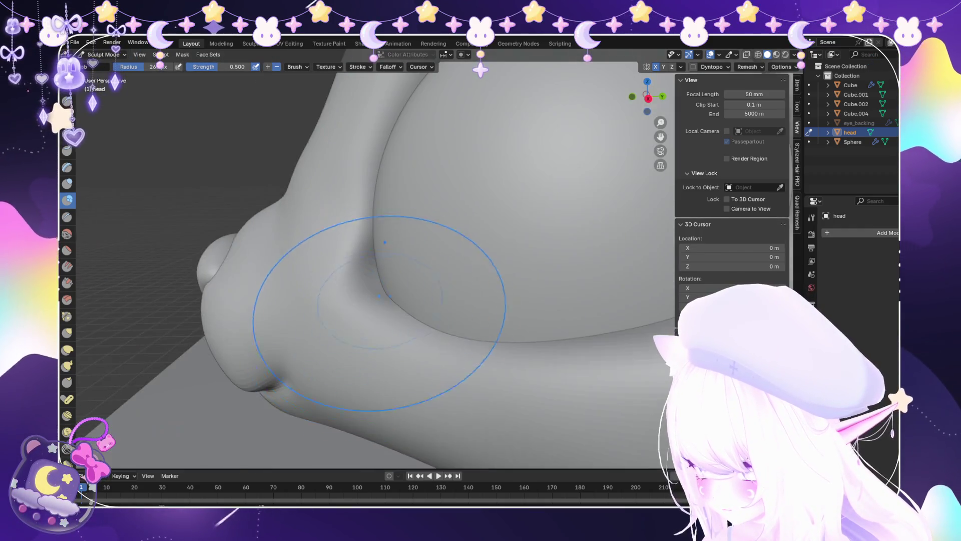
middle_drag(350, 322, 404, 306)
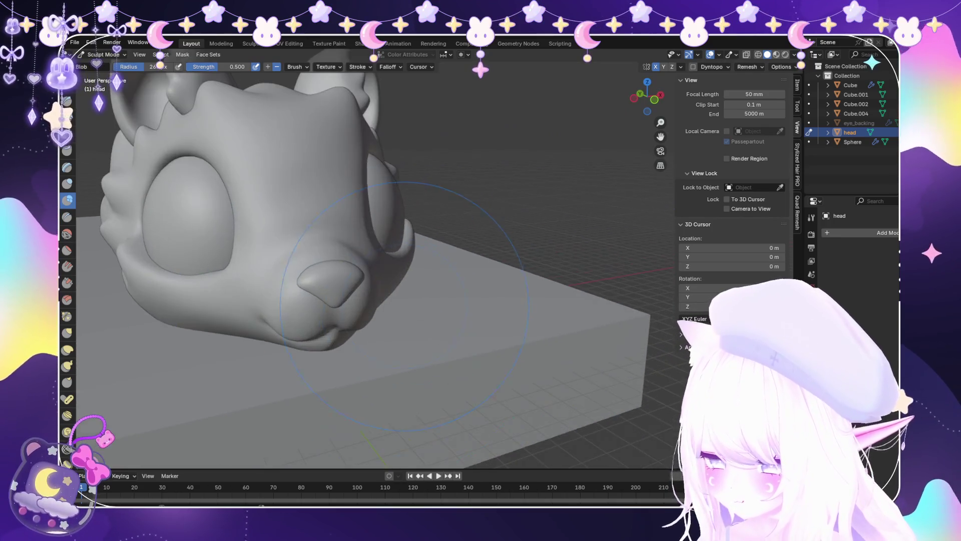
scroll(385, 284, up, 6)
Re-smooth the cheek and eye socket into rounded rims, then flatten them.
key(shift+s)
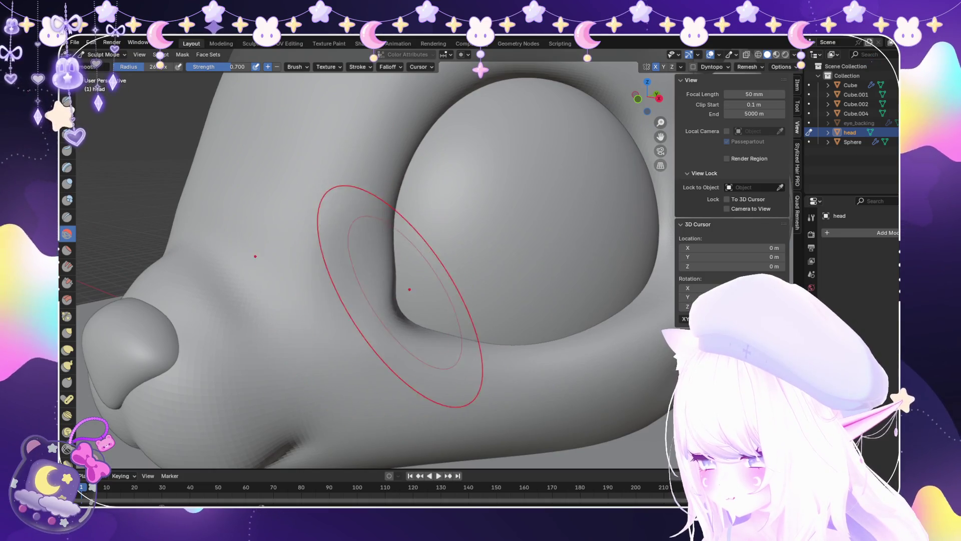
middle_drag(350, 210, 390, 215)
scroll(204, 322, down, 10)
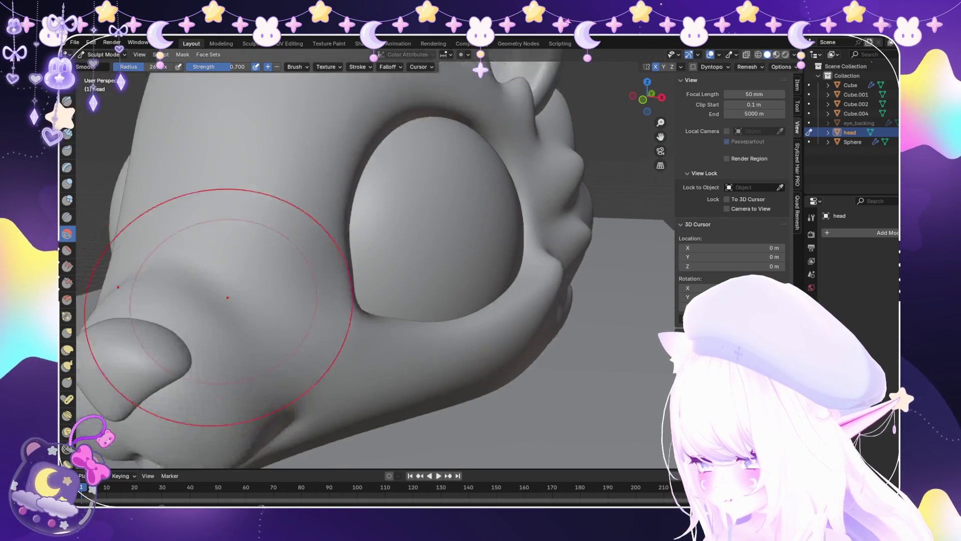
mouse_move(343, 343)
middle_down()
mouse_move(476, 335)
mouse_move(450, 301)
mouse_move(479, 220)
middle_up()
scroll(504, 333, up, 5)
scroll(439, 334, up, 3)
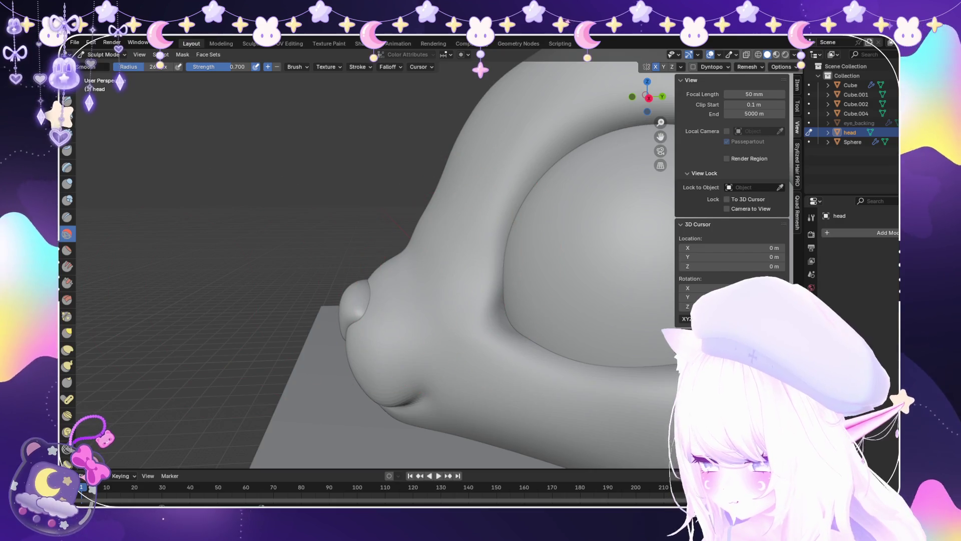
middle_drag(374, 345, 476, 268)
middle_drag(481, 232, 456, 260)
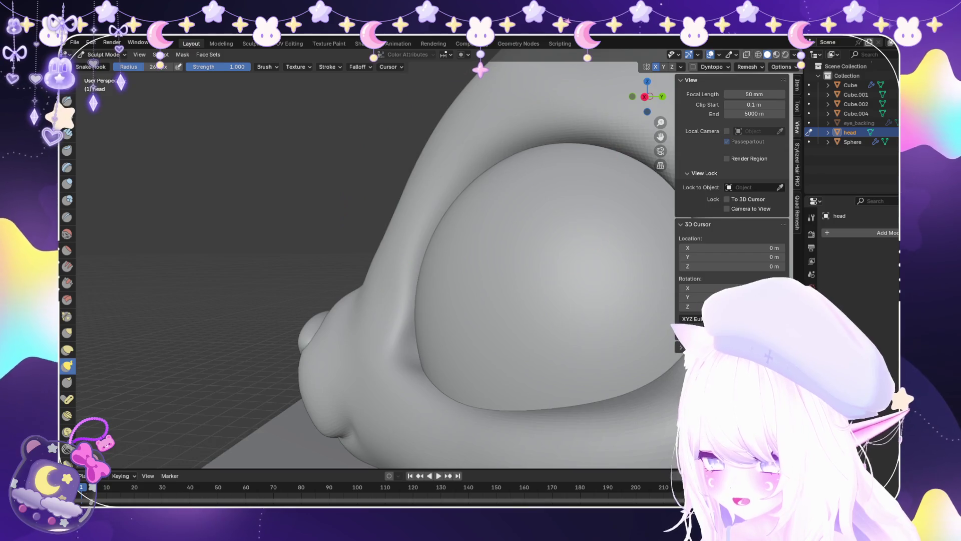
scroll(500, 227, down, 5)
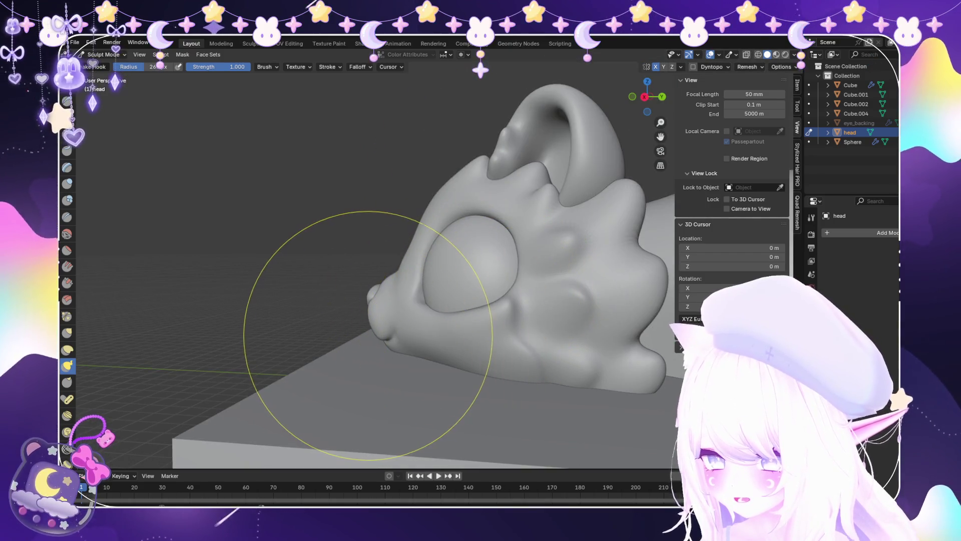
middle_drag(343, 343, 468, 408)
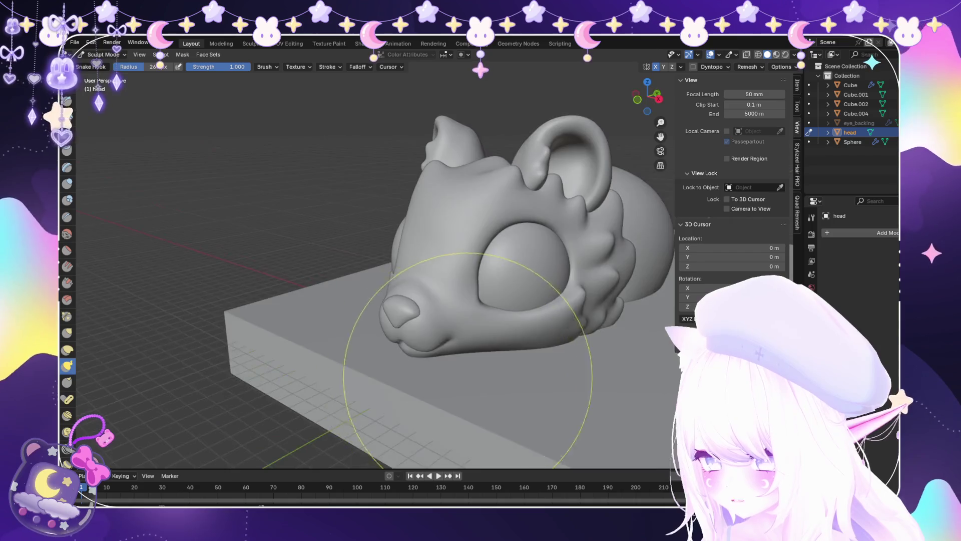
scroll(459, 326, up, 5)
mouse_move(459, 326)
middle_down()
mouse_move(346, 293)
mouse_move(481, 300)
mouse_move(407, 333)
mouse_move(330, 315)
mouse_move(150, 335)
middle_up()
key(shift+t)
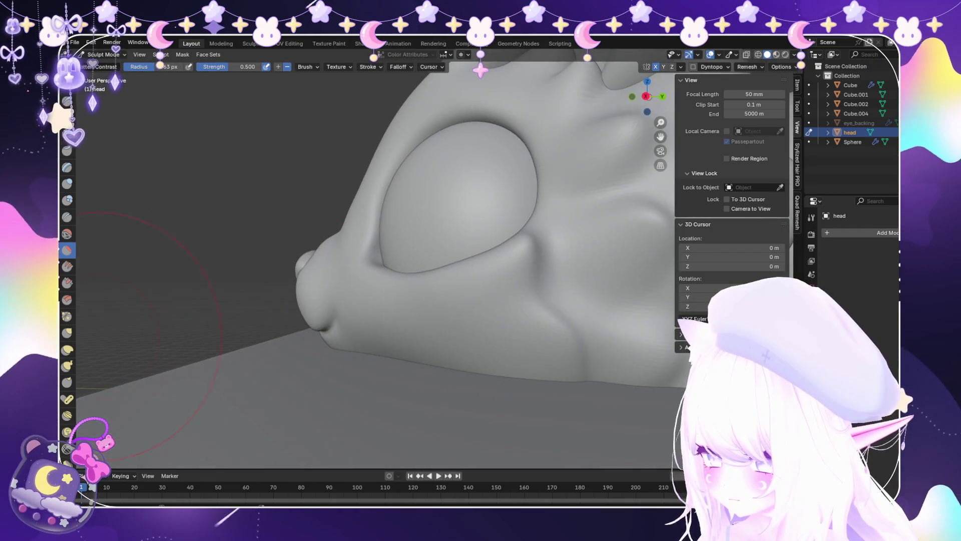
mouse_move(350, 321)
middle_down()
mouse_move(450, 304)
mouse_move(472, 283)
mouse_move(545, 327)
middle_up()
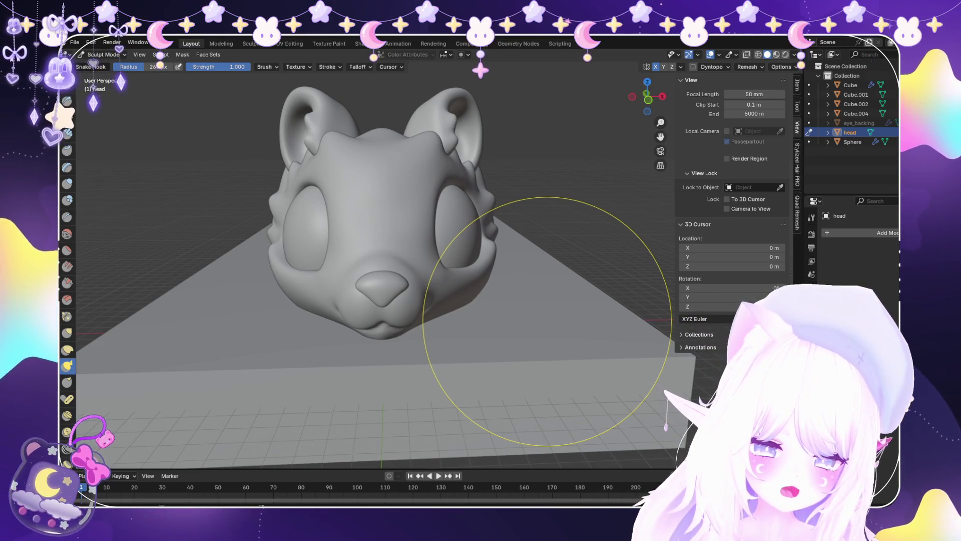
Orbit and zoom around the sculpted head to inspect the eye and cheek.
middle_drag(482, 300, 371, 306)
scroll(360, 308, up, 5)
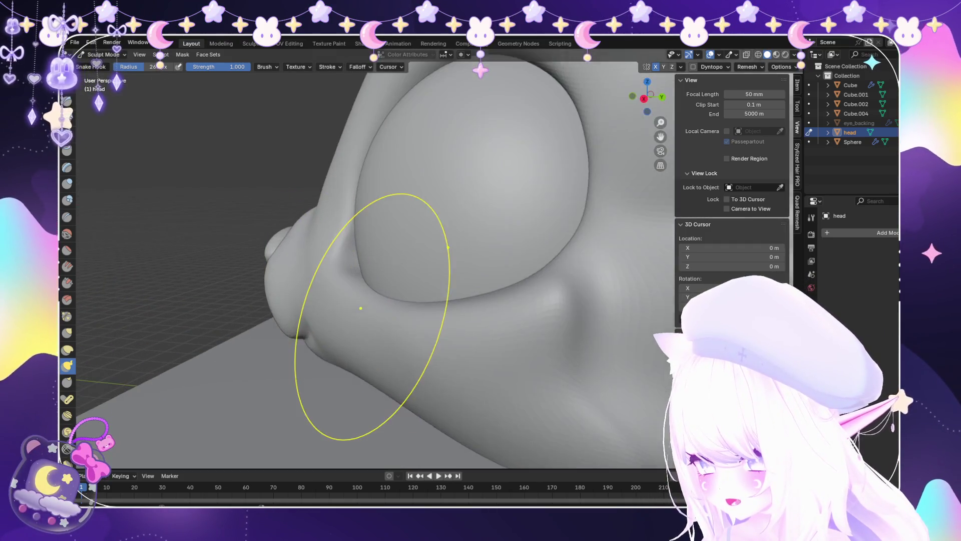
scroll(361, 307, up, 2)
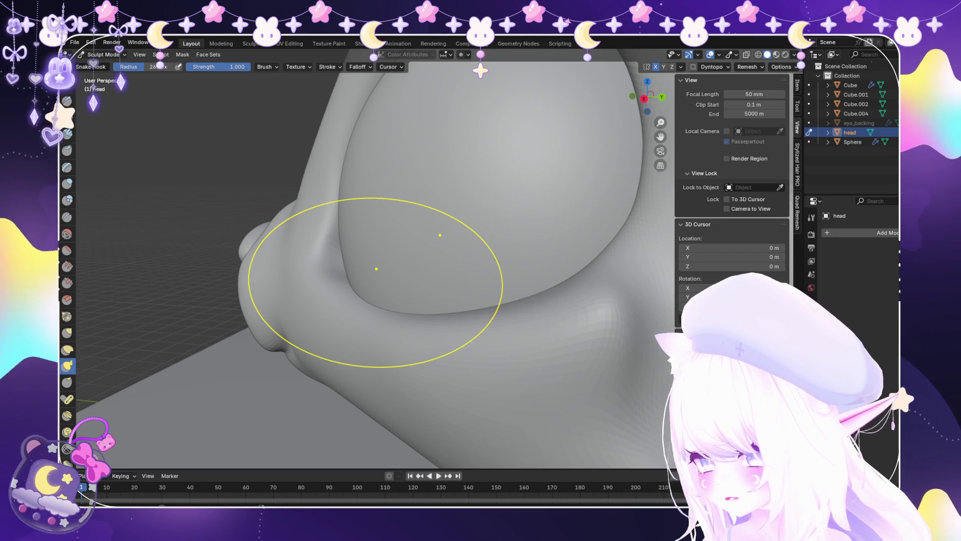
mouse_move(365, 251)
middle_down()
mouse_move(310, 256)
mouse_move(461, 301)
mouse_move(440, 280)
middle_up()
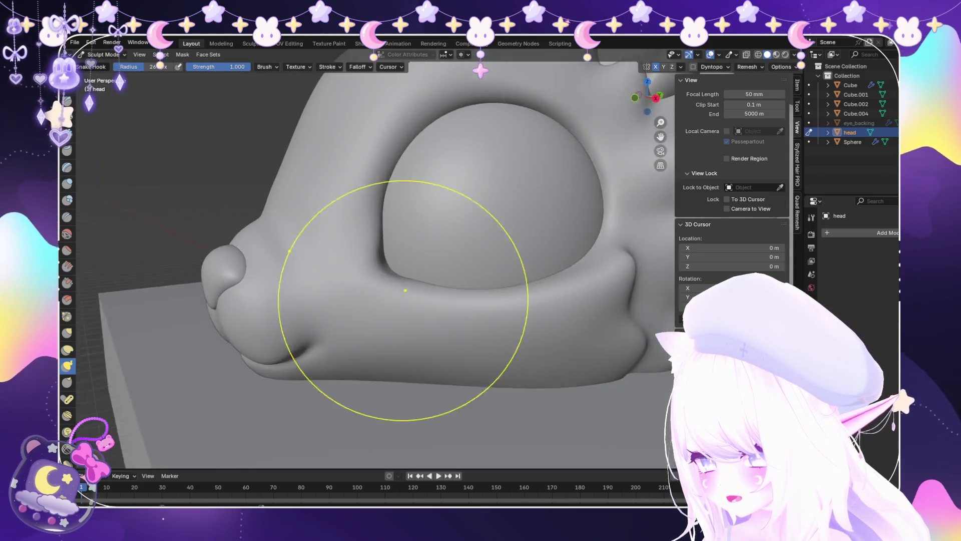
scroll(440, 281, up, 5)
scroll(322, 318, up, 2)
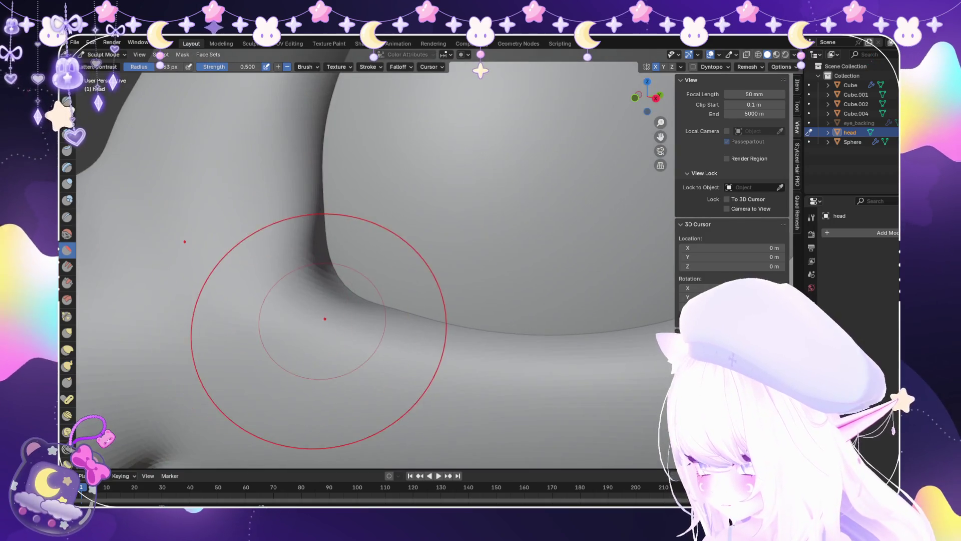
scroll(358, 298, down, 3)
mouse_move(444, 332)
middle_down()
mouse_move(450, 321)
mouse_move(441, 312)
mouse_move(408, 344)
middle_up()
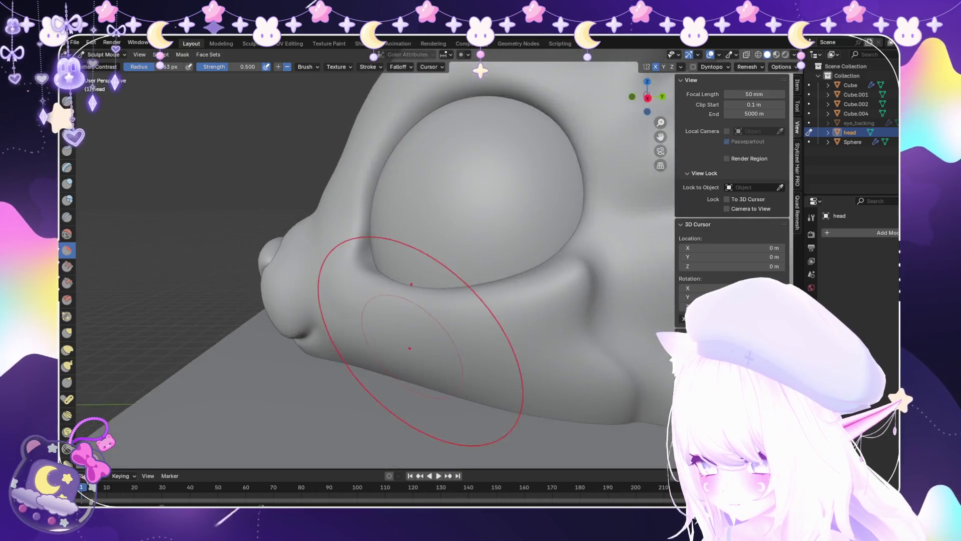
scroll(407, 343, down, 3)
scroll(413, 332, up, 3)
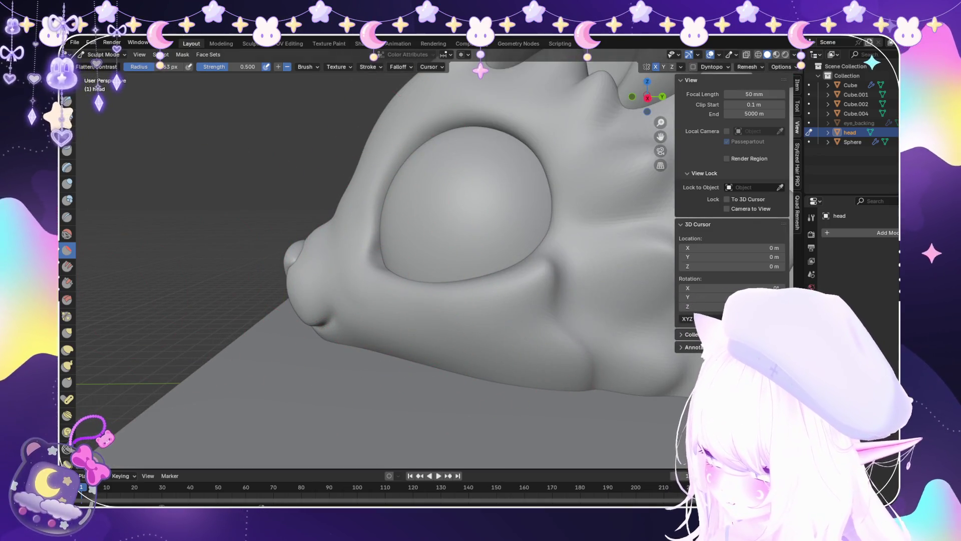
Pick the Snake Hook brush and review the head from low and front angles.
click(67, 365)
scroll(332, 214, up, 5)
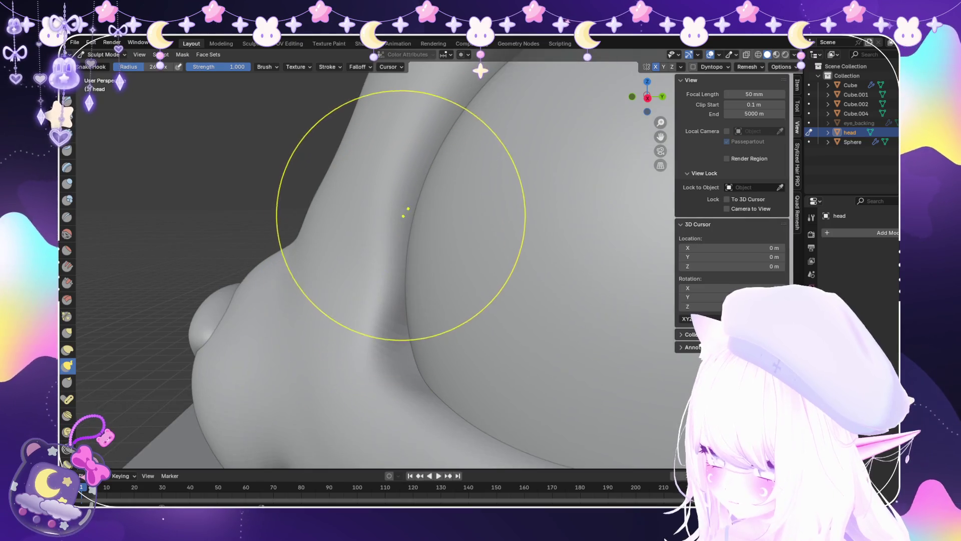
scroll(420, 275, down, 6)
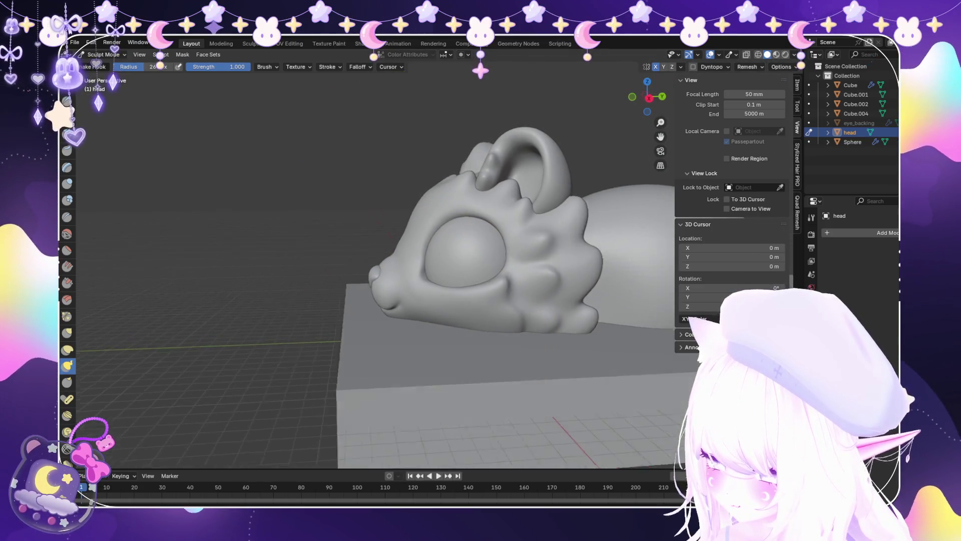
scroll(461, 268, up, 5)
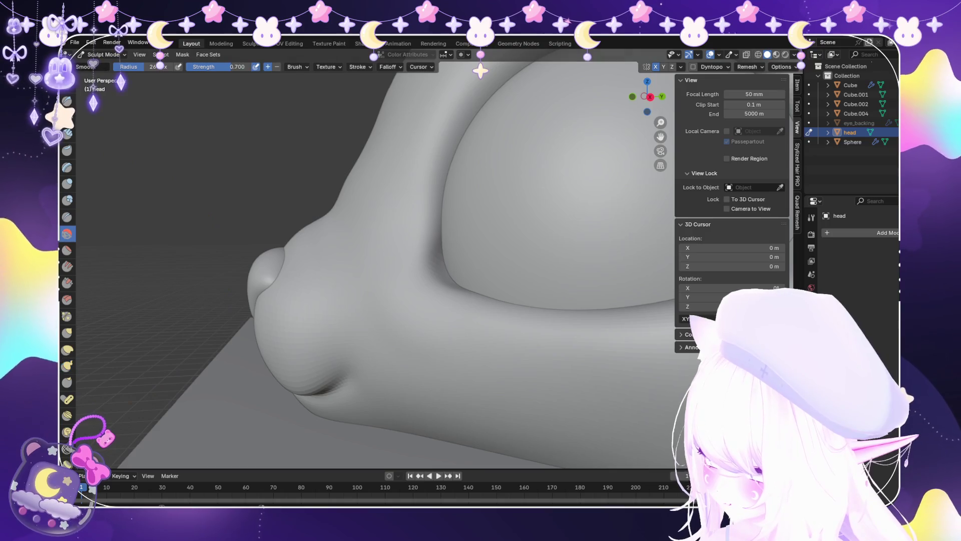
scroll(353, 320, up, 1)
scroll(563, 405, down, 6)
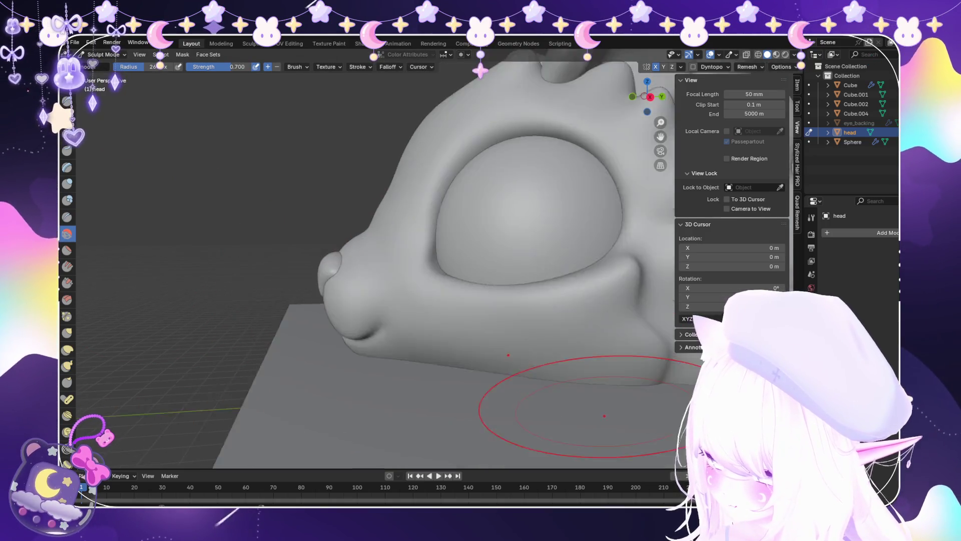
mouse_move(380, 300)
middle_down()
mouse_move(350, 280)
mouse_move(421, 320)
middle_up()
middle_drag(524, 321, 440, 326)
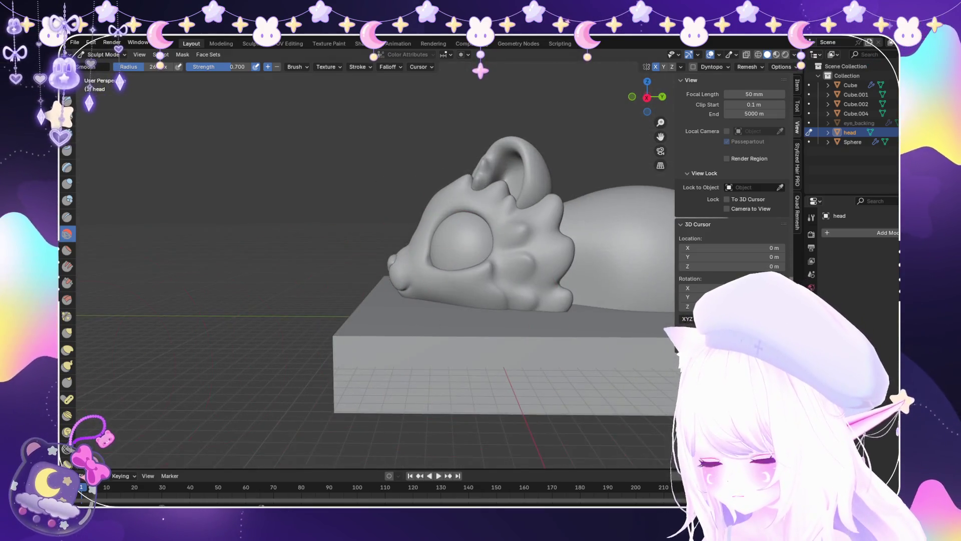
key(k)
mouse_move(397, 171)
middle_down()
mouse_move(422, 343)
mouse_move(400, 326)
mouse_move(385, 280)
middle_up()
scroll(423, 344, up, 5)
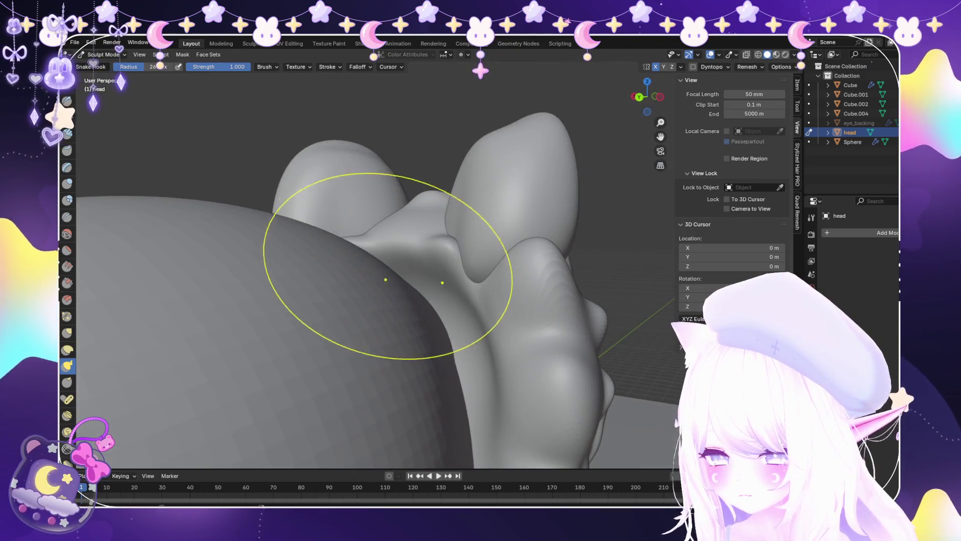
scroll(364, 236, down, 5)
middle_drag(365, 236, 449, 248)
scroll(449, 247, up, 5)
scroll(449, 248, up, 4)
scroll(471, 197, down, 2)
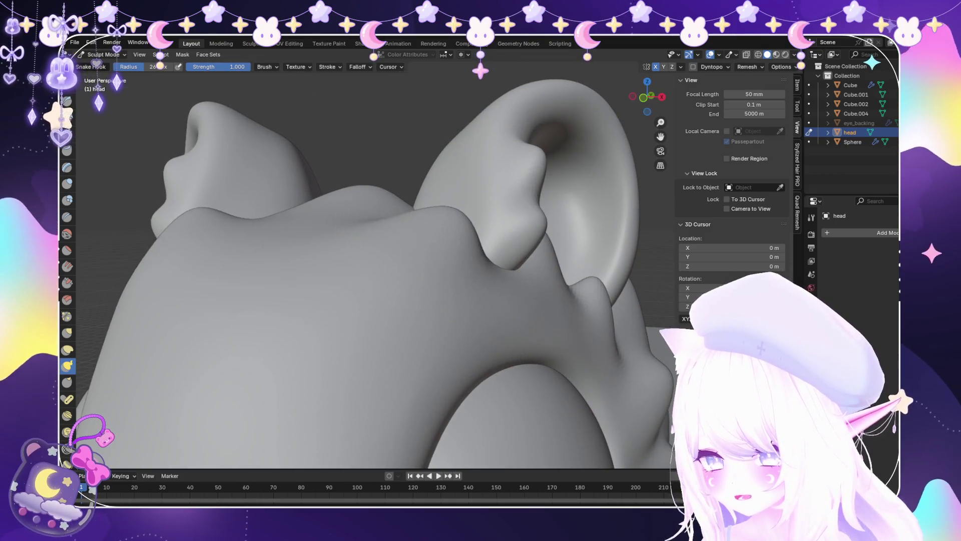
scroll(453, 233, down, 6)
Review the whole creature on its base, then return to Object Mode.
mouse_move(562, 333)
middle_down()
mouse_move(476, 250)
mouse_move(421, 264)
middle_up()
scroll(475, 250, down, 3)
scroll(498, 301, down, 2)
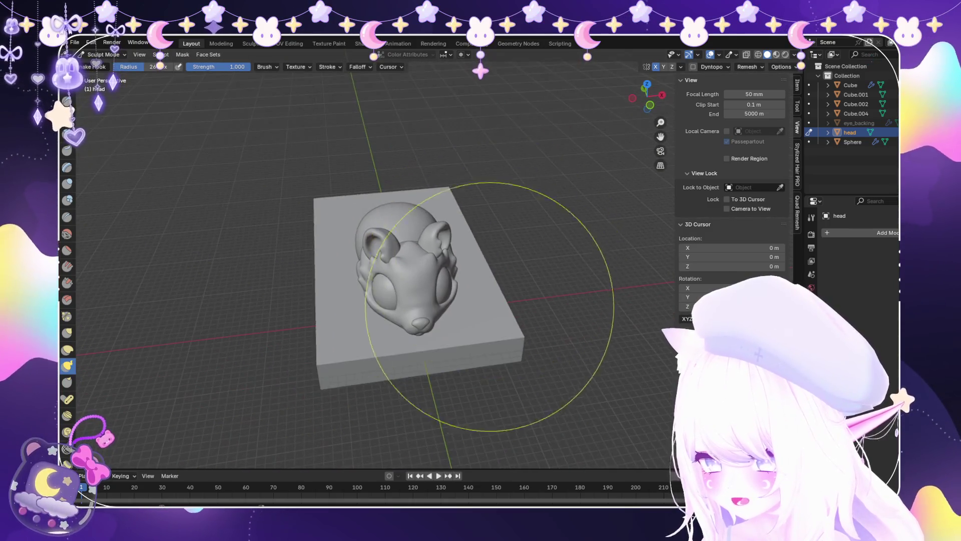
middle_drag(498, 301, 344, 305)
scroll(345, 304, up, 3)
scroll(407, 347, up, 3)
middle_drag(401, 279, 509, 281)
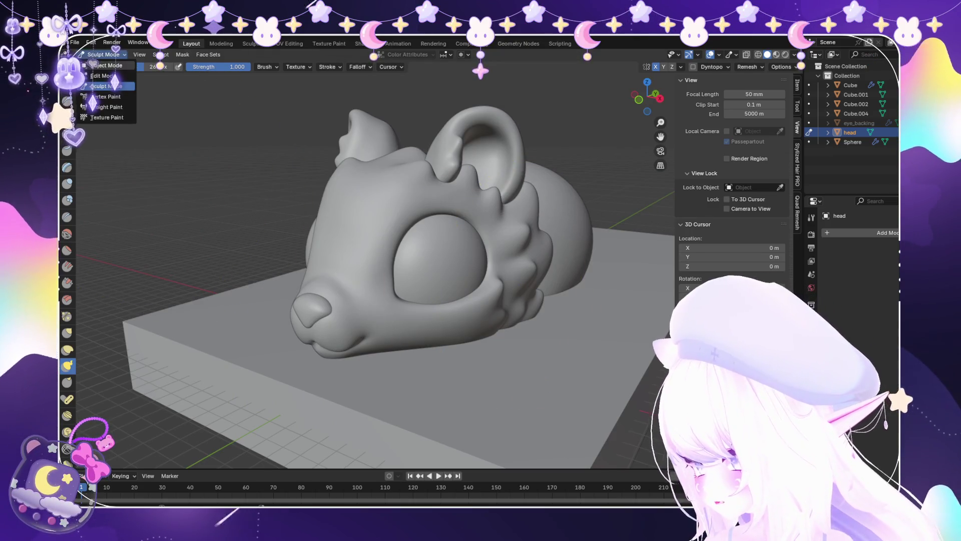
click(107, 65)
scroll(425, 260, down, 4)
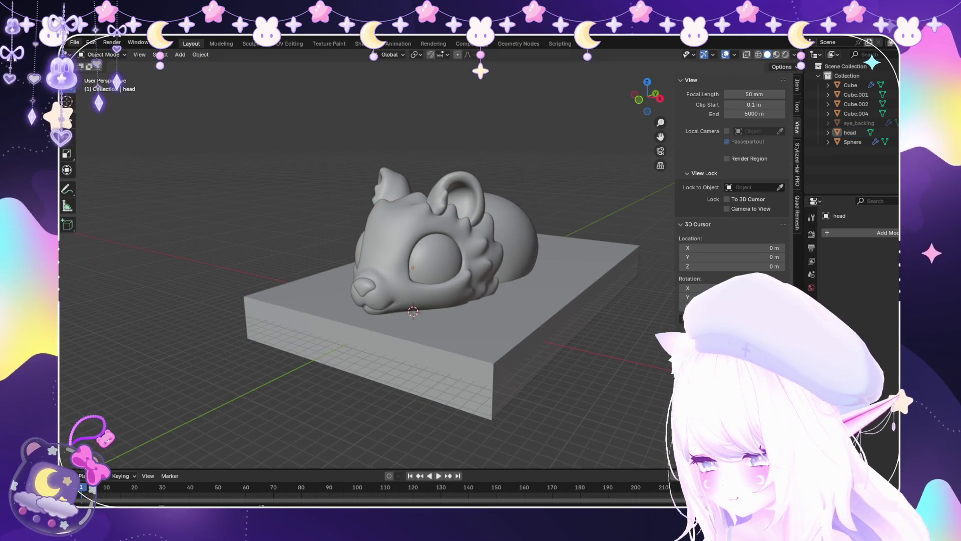
click(74, 42)
key(Escape)
mouse_move(450, 275)
middle_down()
mouse_move(350, 280)
mouse_move(425, 321)
mouse_move(365, 283)
mouse_move(370, 250)
middle_up()
scroll(350, 281, up, 2)
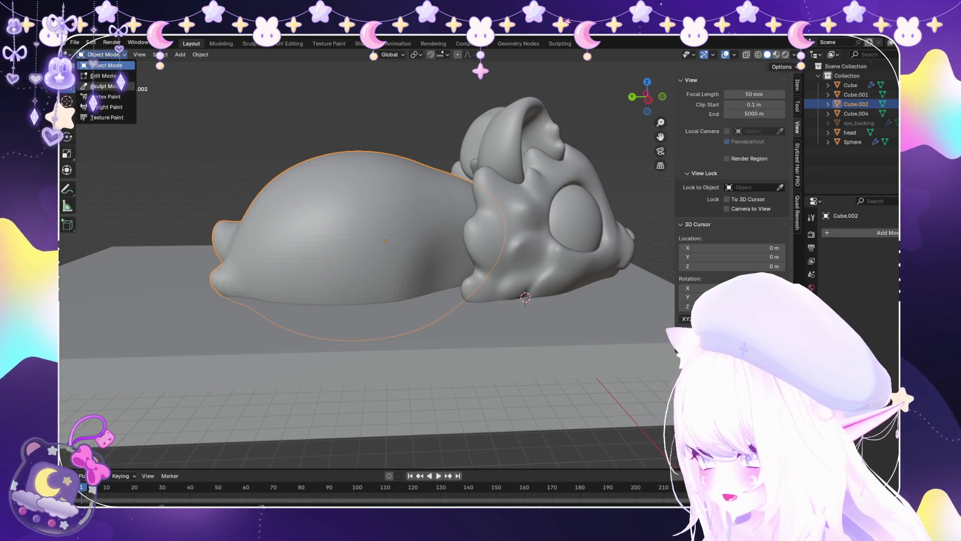
click(102, 86)
scroll(408, 321, up, 4)
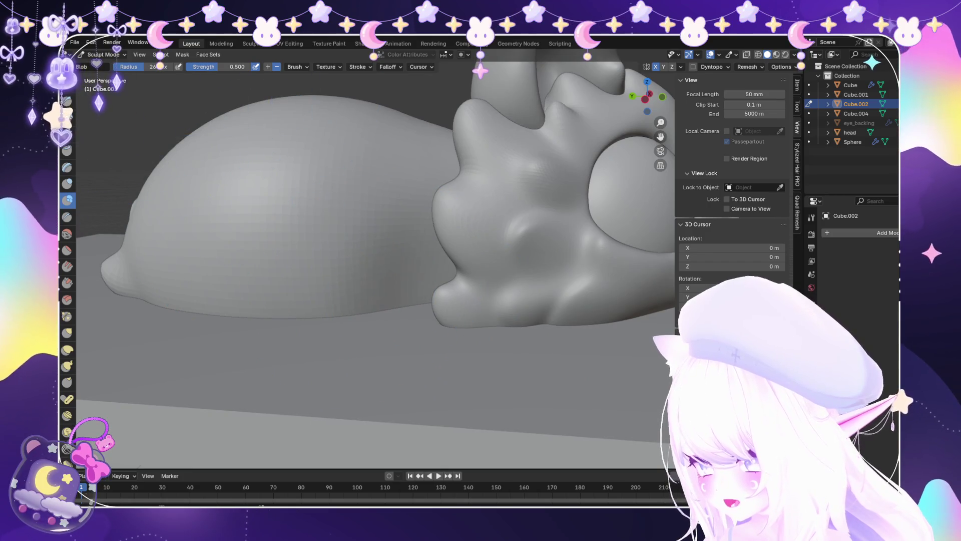
scroll(377, 307, down, 2)
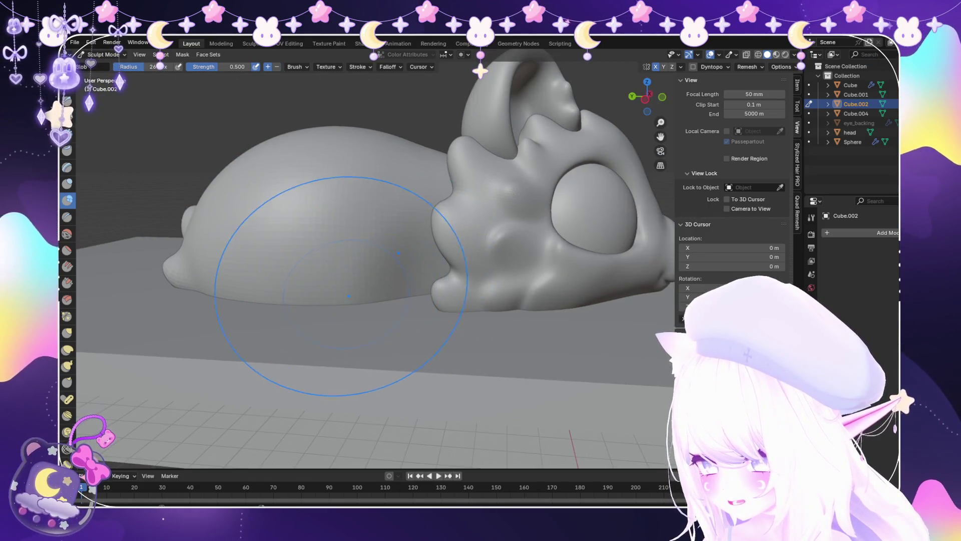
scroll(348, 296, down, 2)
middle_drag(394, 271, 384, 292)
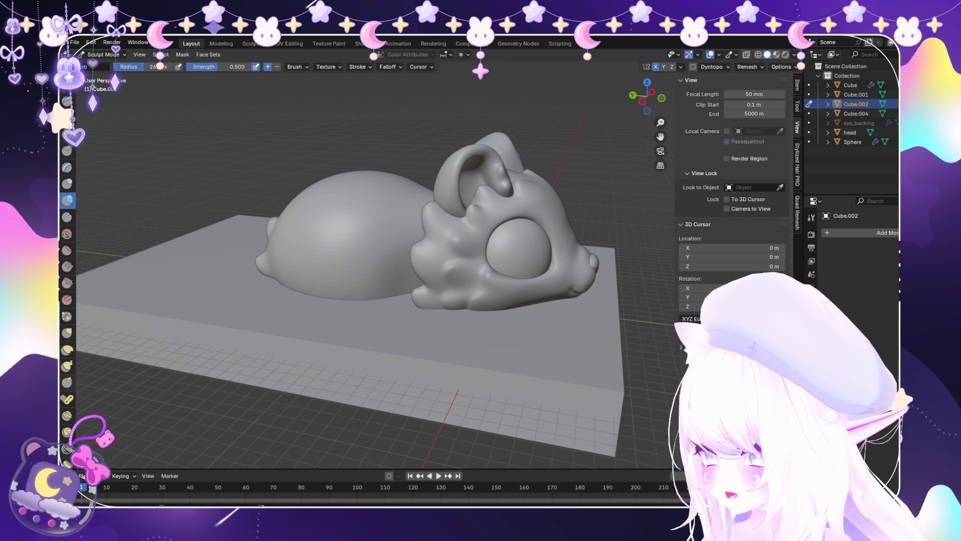
scroll(273, 317, up, 2)
mouse_move(386, 289)
middle_down()
mouse_move(476, 350)
mouse_move(466, 373)
middle_up()
scroll(451, 340, up, 2)
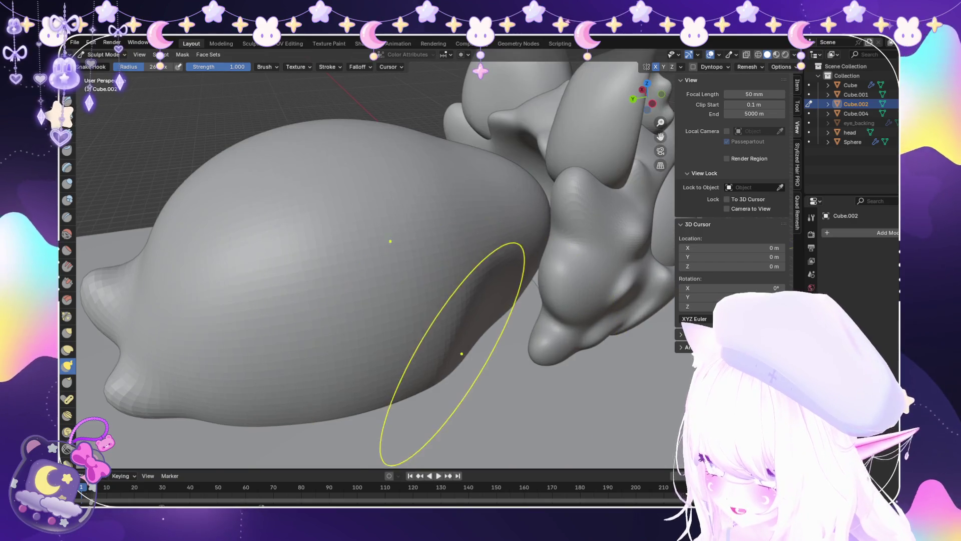
scroll(440, 397, down, 2)
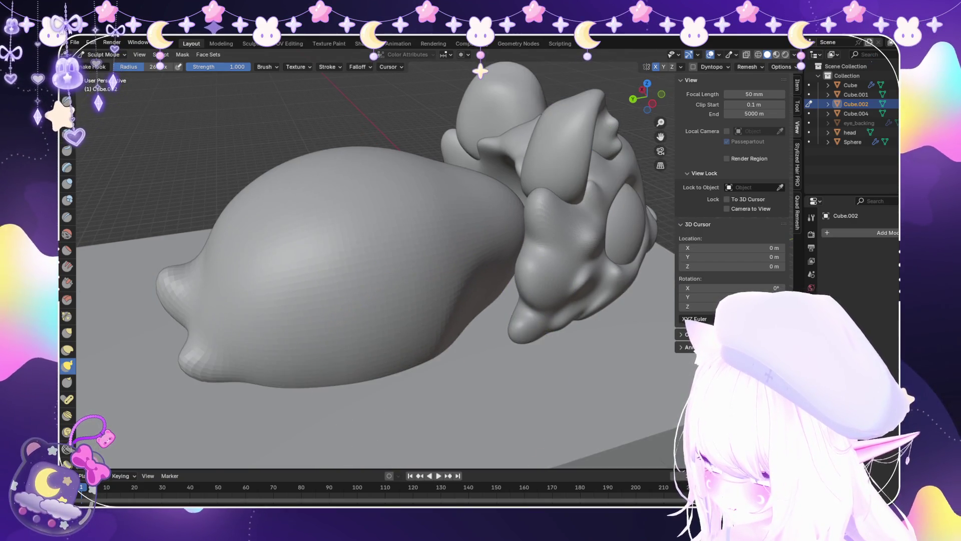
click(68, 234)
middle_drag(350, 310, 360, 211)
mouse_move(390, 270)
middle_down()
mouse_move(386, 419)
mouse_move(422, 354)
mouse_move(431, 401)
mouse_move(420, 251)
middle_up()
scroll(420, 250, up, 4)
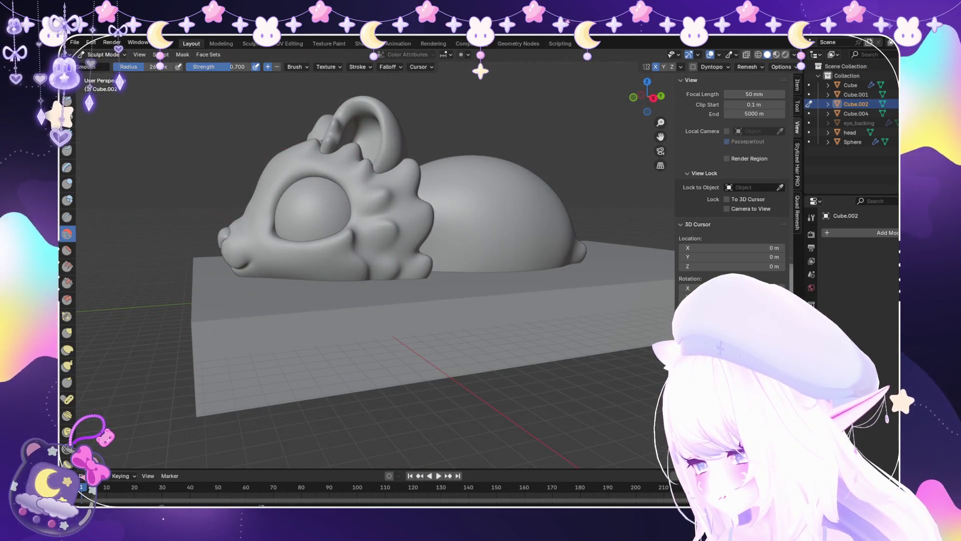
click(102, 54)
click(103, 66)
middle_drag(351, 250, 380, 241)
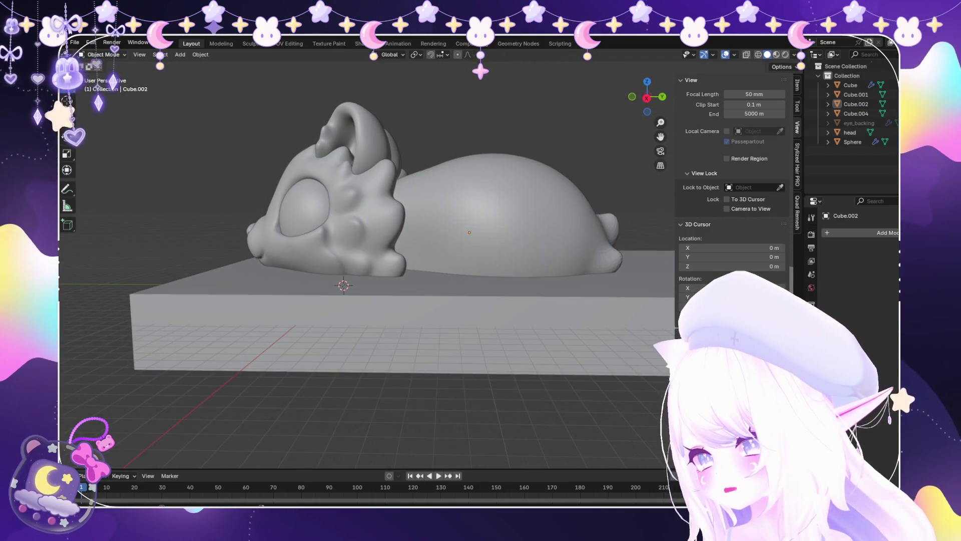
Add a cube mesh to the scene via Add > Mesh > Cube.
click(75, 43)
middle_drag(300, 225, 381, 215)
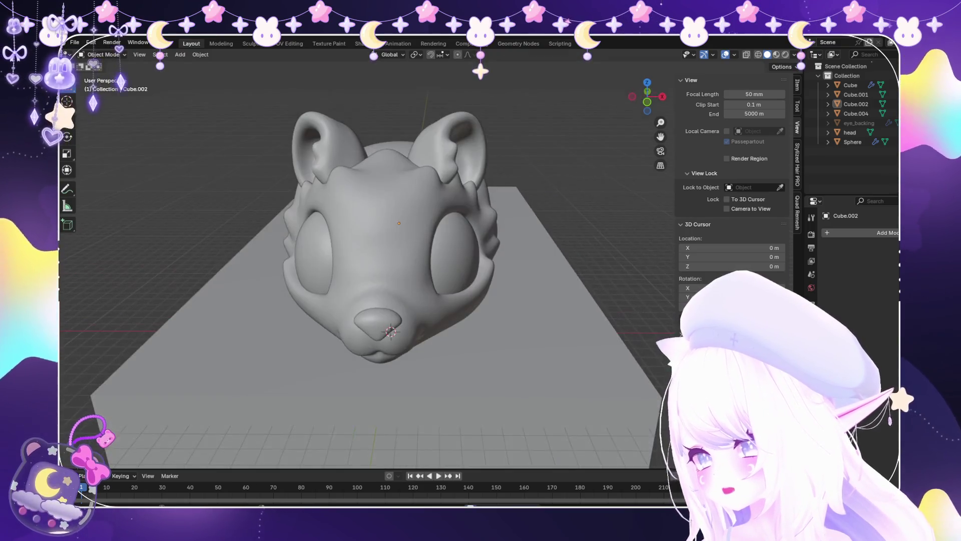
click(180, 54)
mouse_move(193, 65)
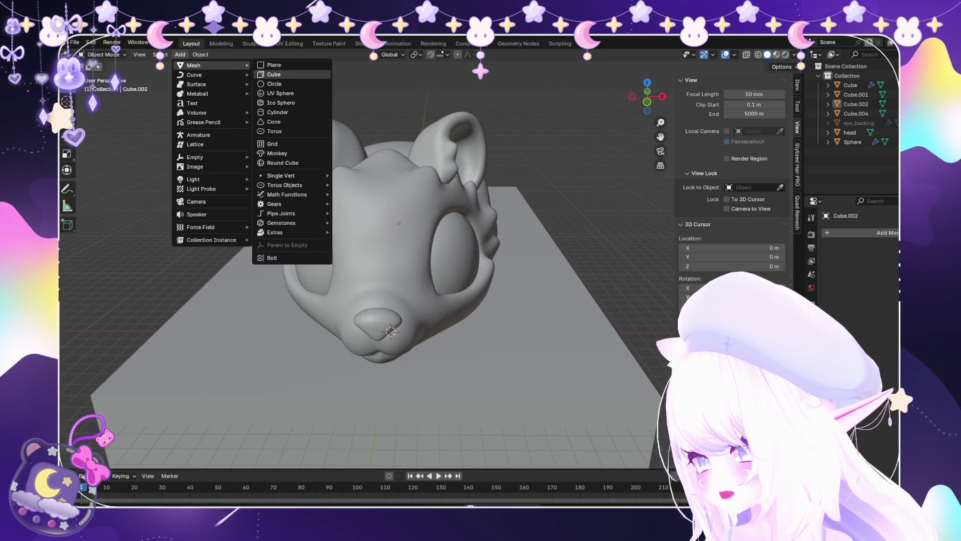
click(271, 75)
scroll(366, 260, down, 4)
scroll(388, 299, up, 2)
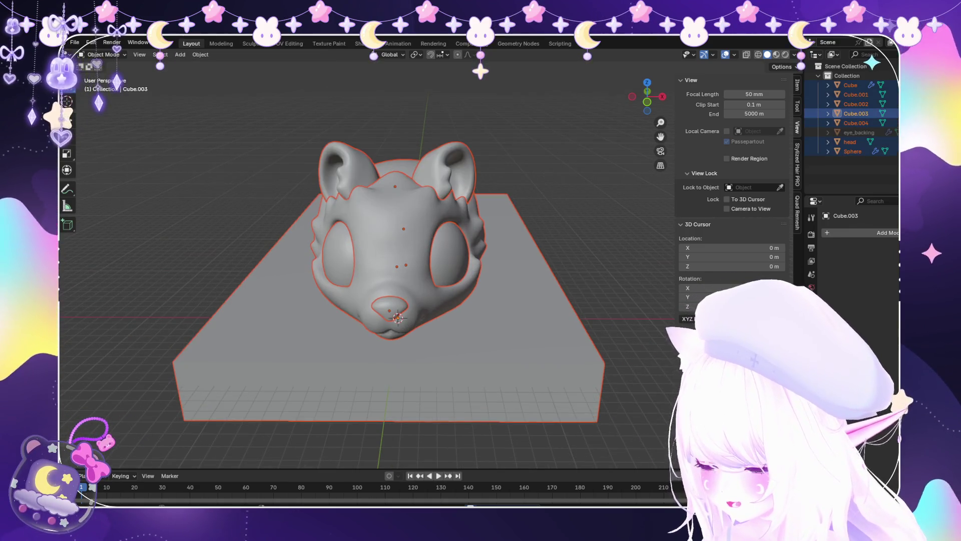
Turn on X-ray, centre on the body blob and view it from the Right (numpad 3).
middle_drag(400, 250, 305, 243)
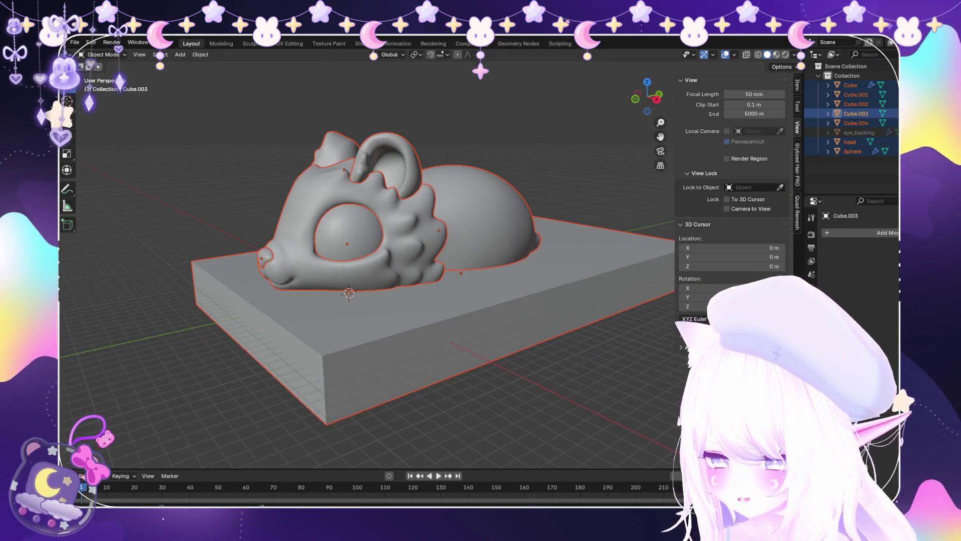
key(alt+z)
click(856, 94)
middle_drag(366, 260, 325, 261)
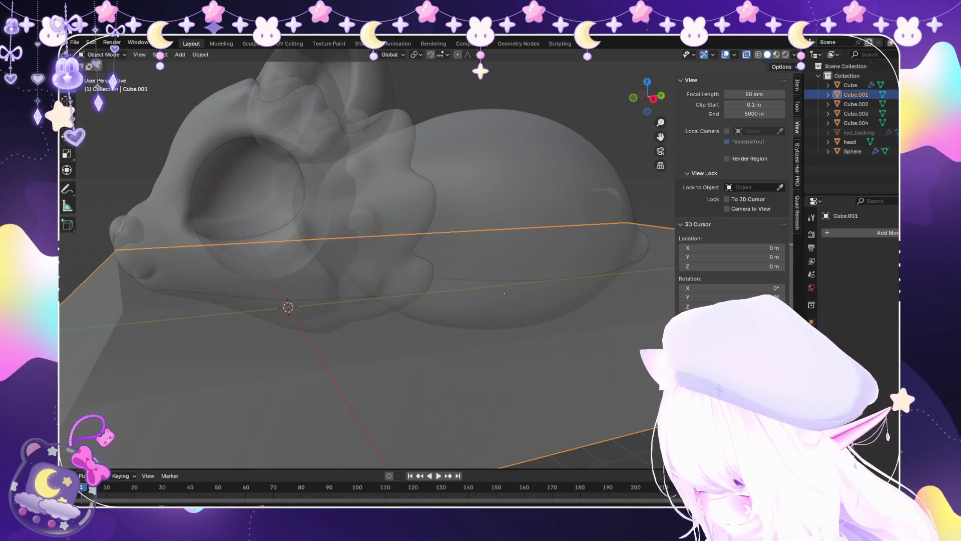
click(856, 104)
scroll(367, 258, up, 2)
click(856, 95)
click(856, 104)
key(KP_Decimal)
key(KP_3)
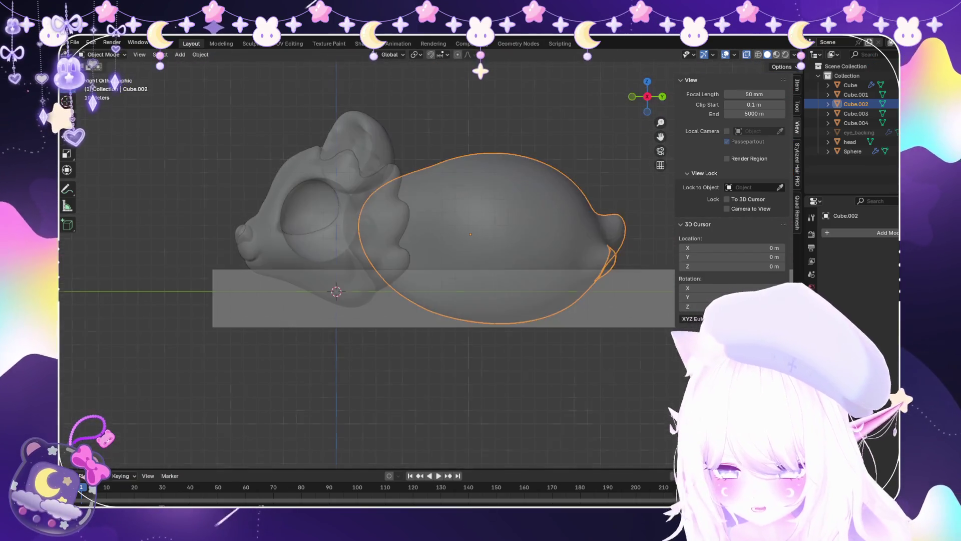
scroll(430, 257, up, 3)
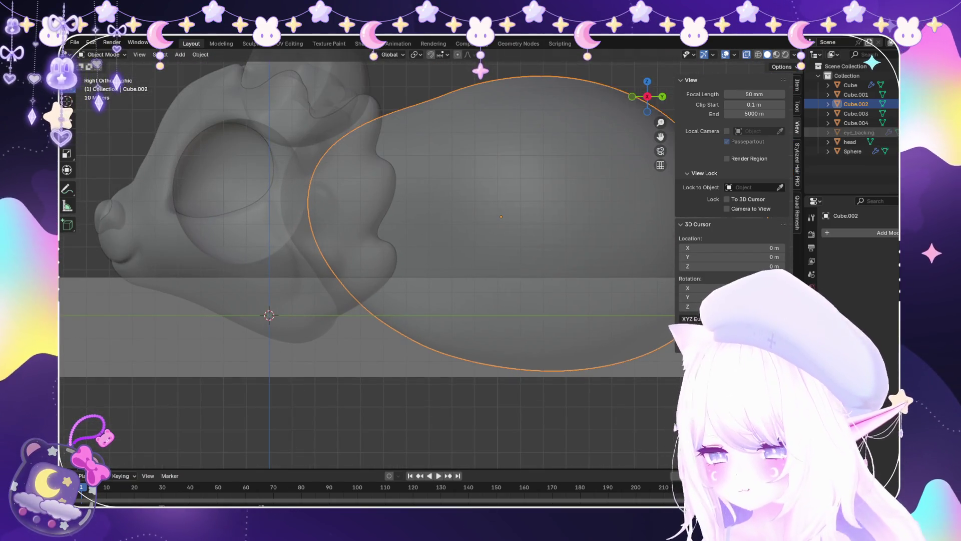
Select the nose piece and add another cube, Cube.005, at the 3D cursor.
click(856, 122)
scroll(430, 257, down, 4)
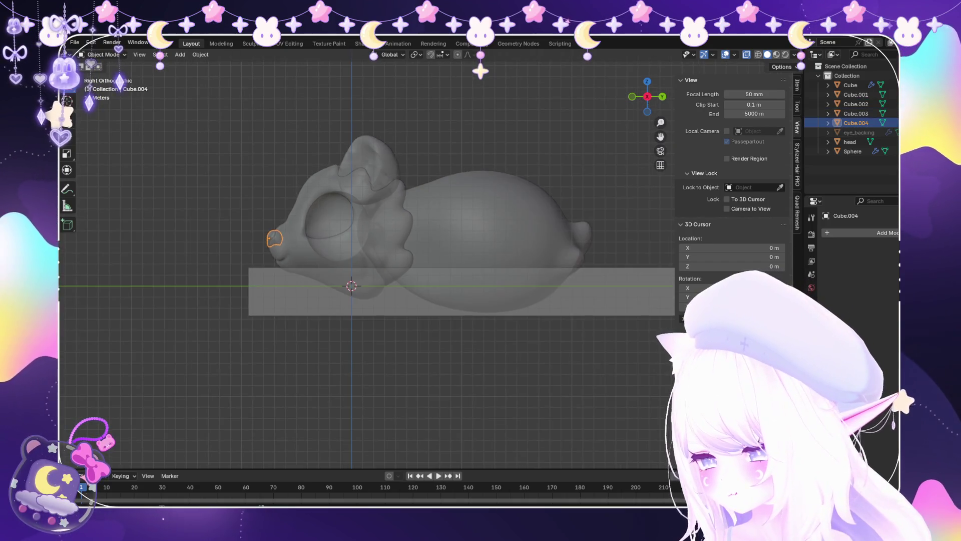
key(shift+a)
mouse_move(186, 64)
click(273, 74)
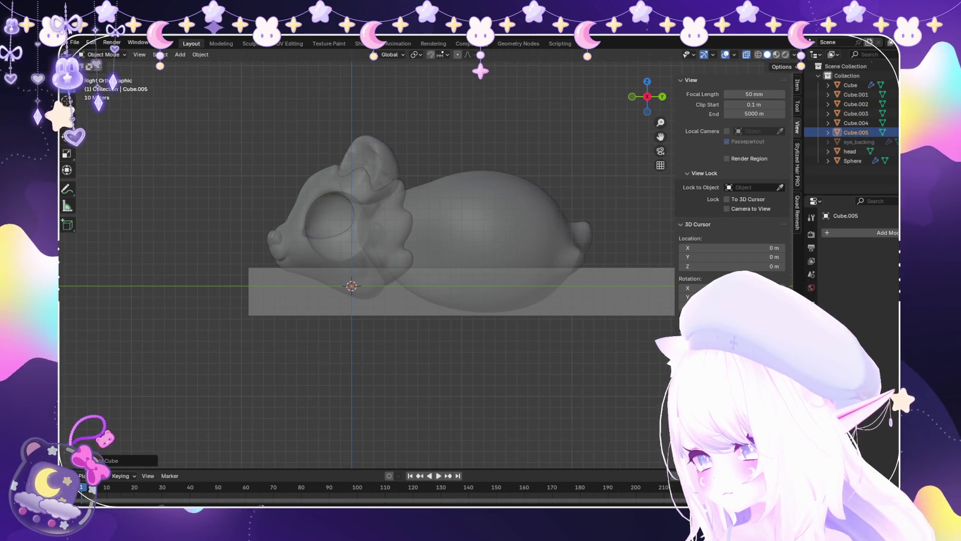
Enlarge the new cube to about double size and raise it along Z in front view.
click(461, 258)
key(KP_1)
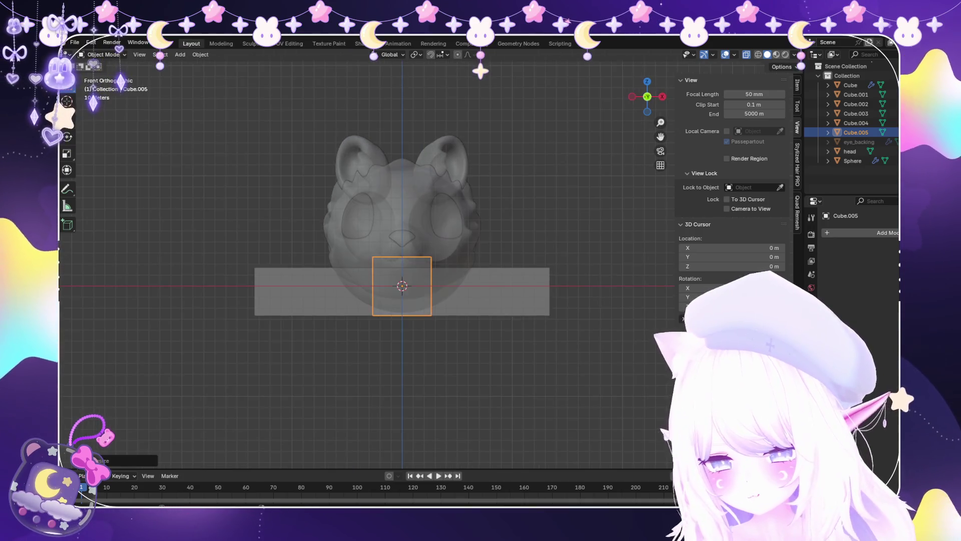
scroll(428, 259, up, 3)
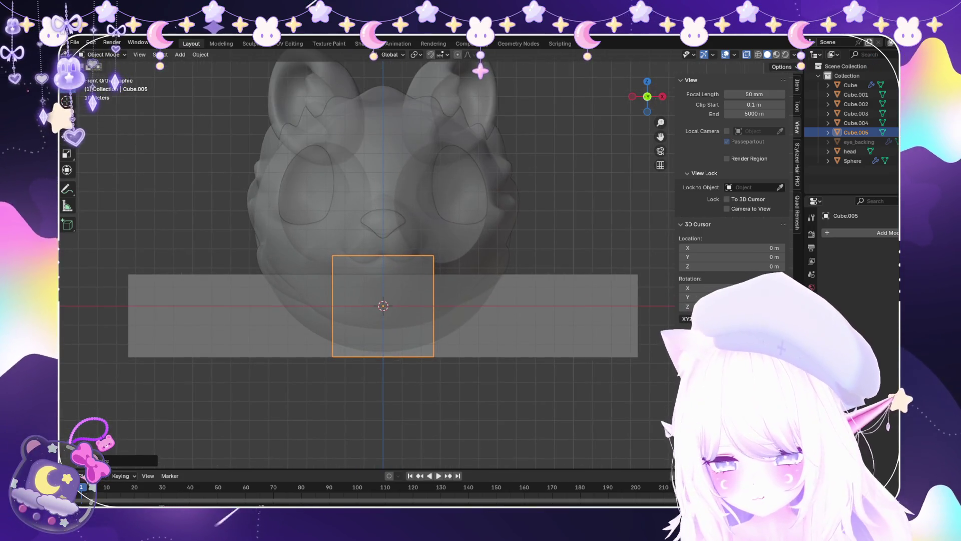
key(g)
key(x)
key(g)
key(z)
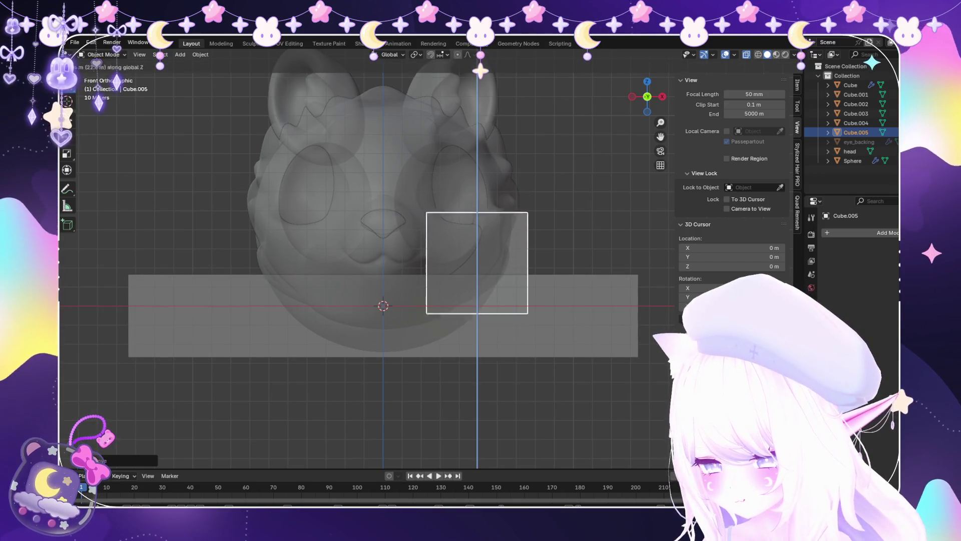
key(Return)
middle_drag(381, 251, 325, 200)
Slide the cube along Y beside the body and rotate it into place.
key(h)
key(alt+h)
key(g)
key(y)
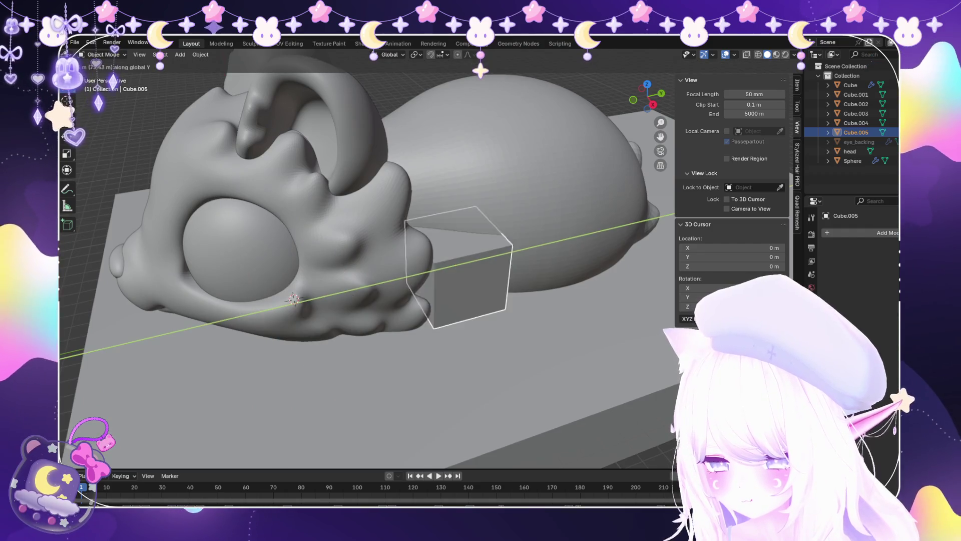
key(Return)
middle_drag(380, 251, 370, 210)
key(r)
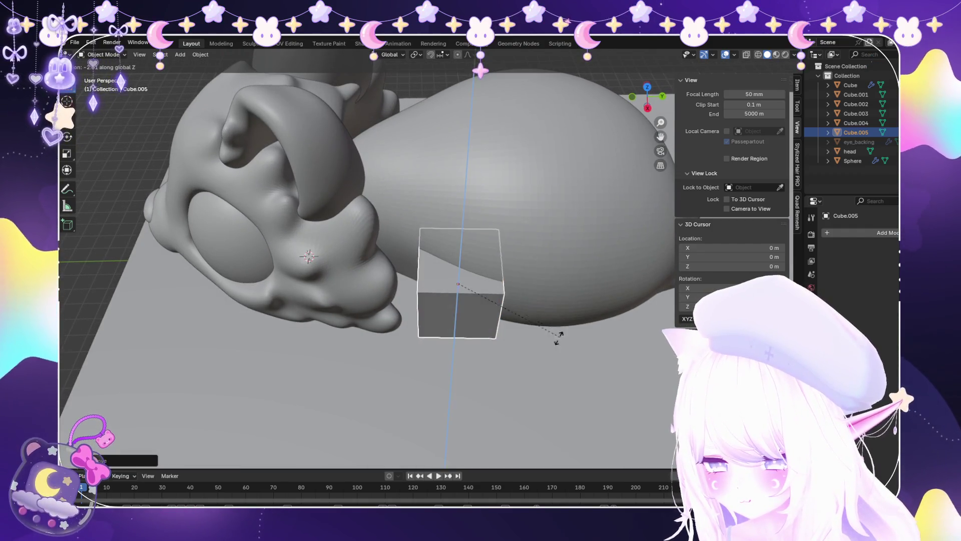
click(521, 347)
mouse_move(521, 347)
middle_down()
mouse_move(501, 280)
mouse_move(451, 225)
middle_up()
Select the creature's head and switch it to Sculpt Mode, viewing it from several angles.
click(441, 115)
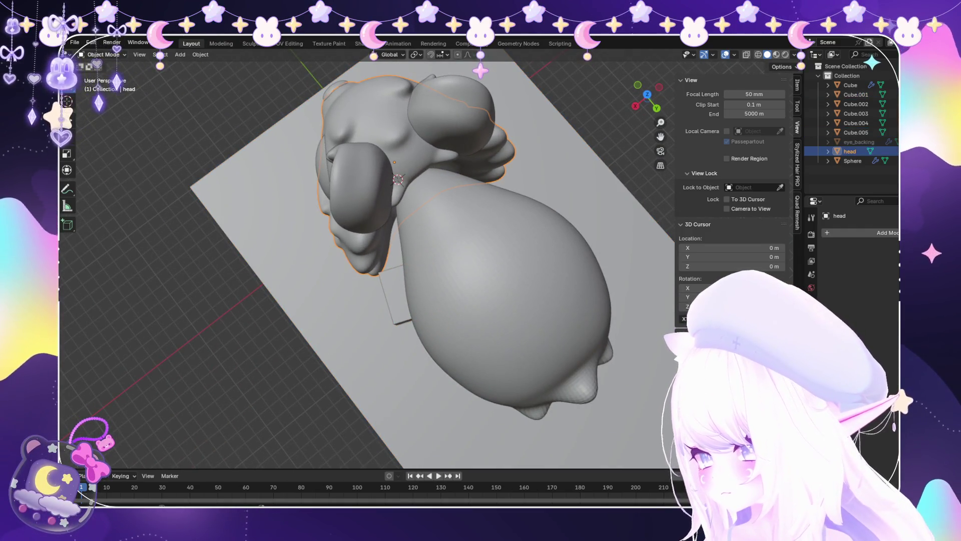
click(103, 86)
middle_drag(215, 301, 240, 201)
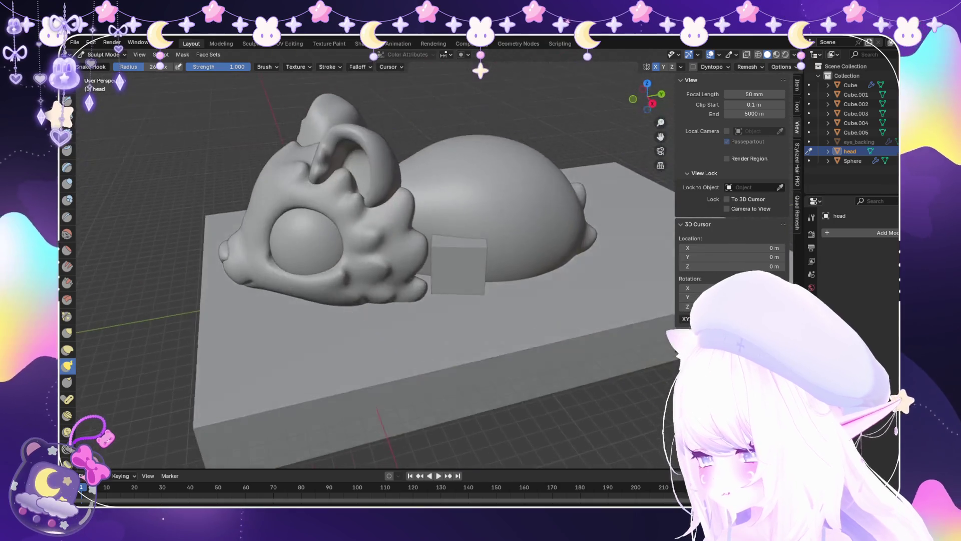
scroll(441, 301, up, 2)
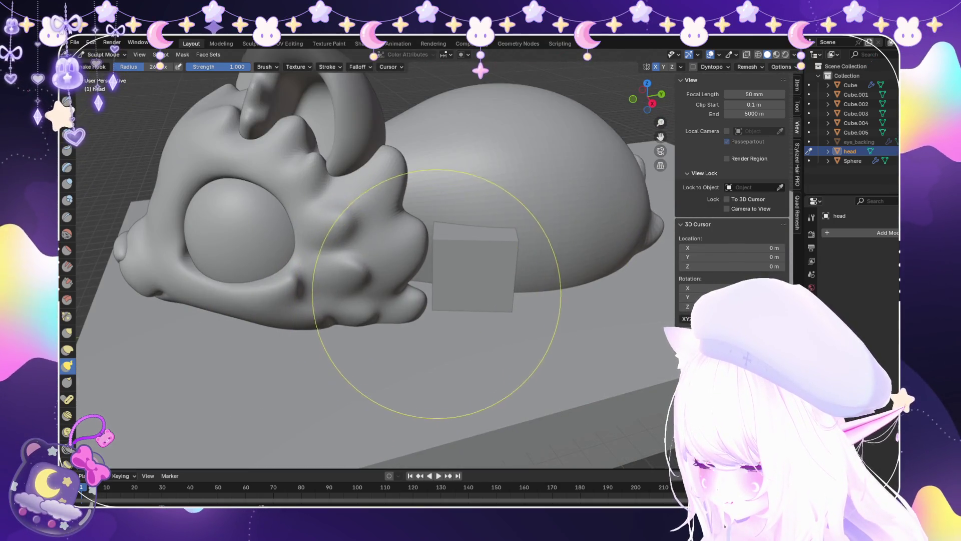
middle_drag(386, 226, 376, 245)
scroll(429, 268, down, 4)
middle_drag(429, 268, 418, 300)
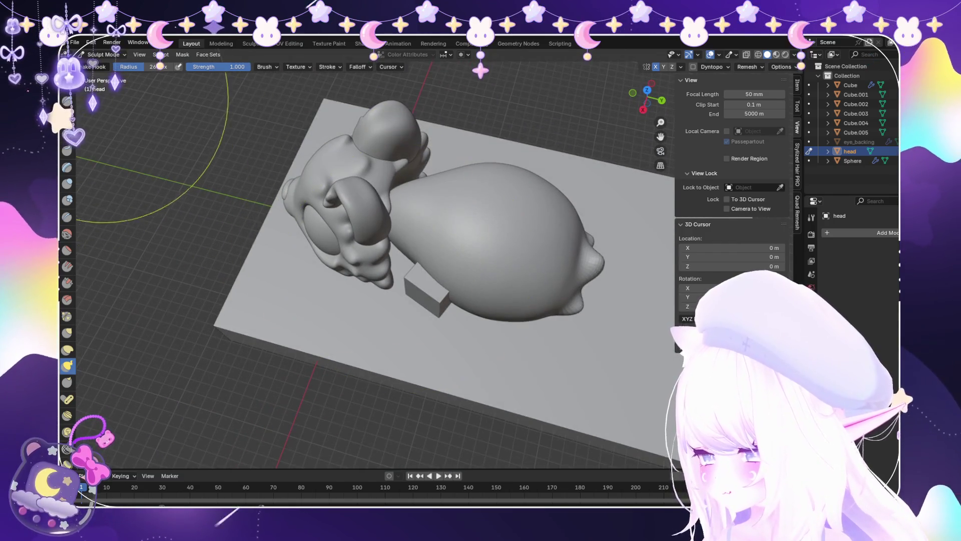
Return to Object Mode and move the small box along Y up against the head.
click(103, 54)
click(105, 65)
scroll(426, 300, up, 2)
click(425, 315)
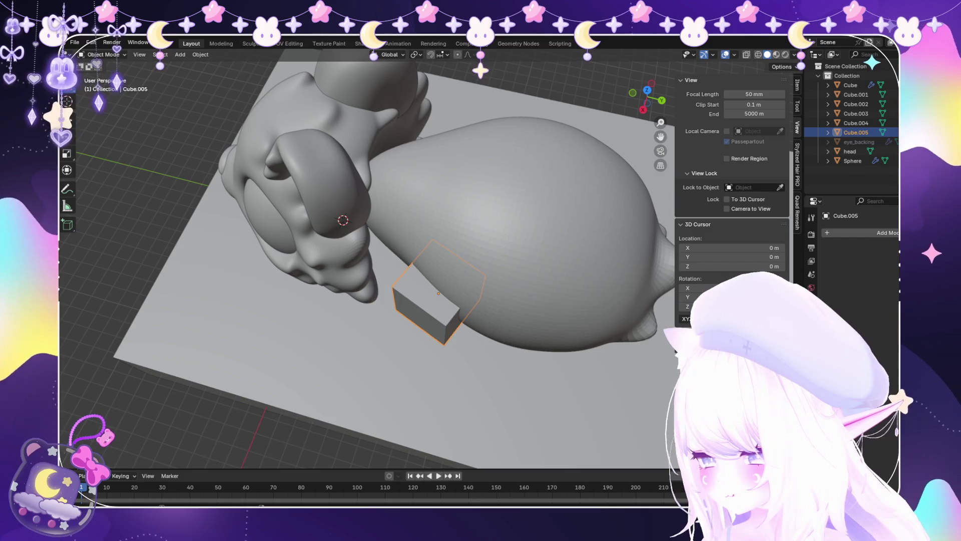
key(g)
key(y)
key(Return)
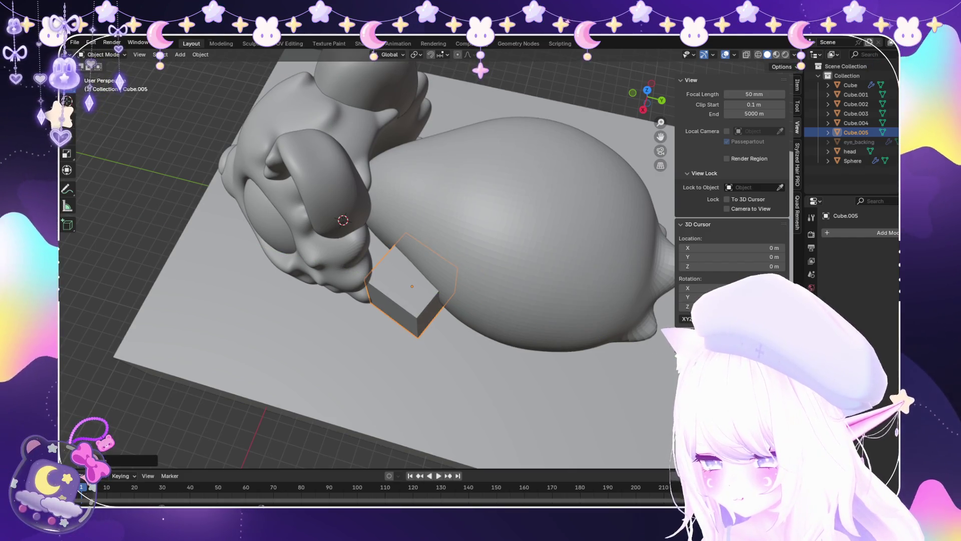
key(g)
key(Escape)
key(g)
key(y)
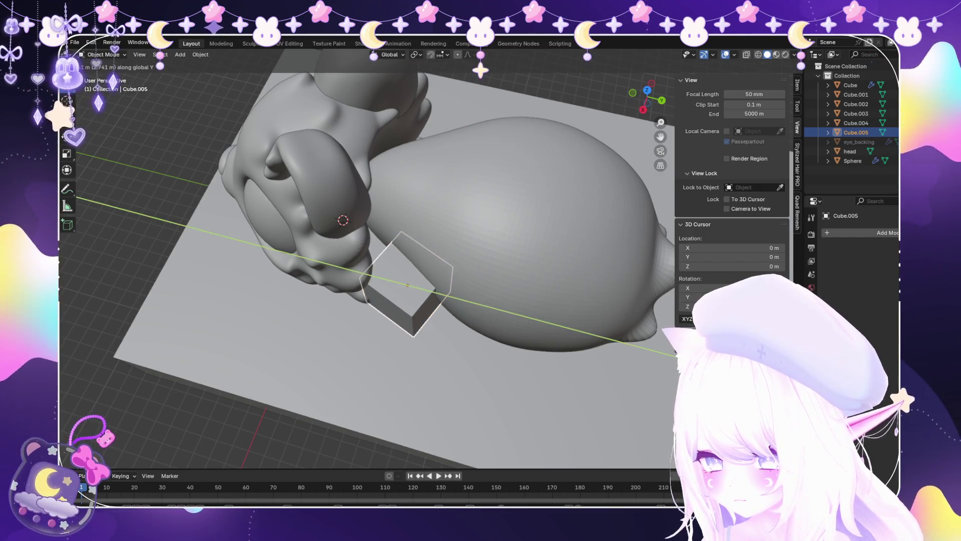
key(Return)
Apply the box's transforms and give it a Mirror modifier.
key(ctrl+a)
click(416, 316)
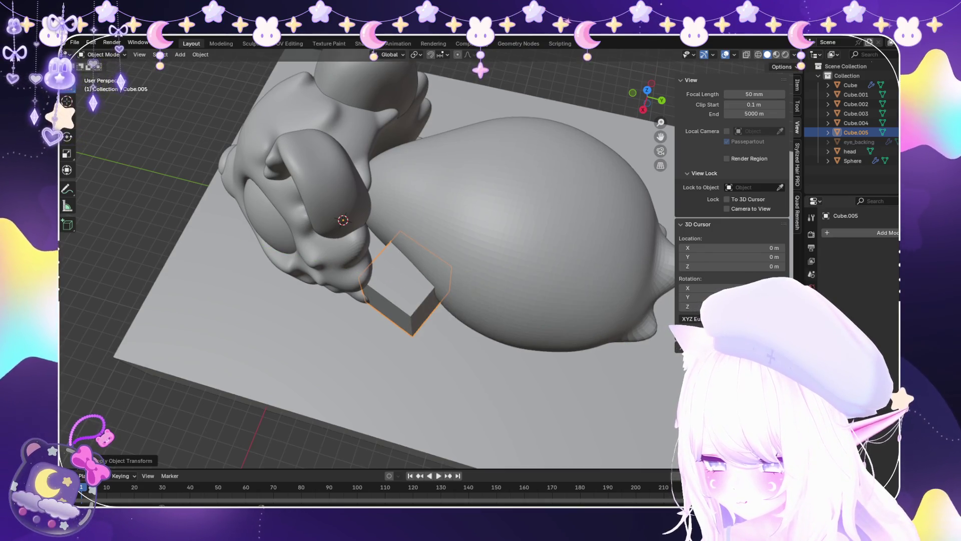
click(887, 232)
mouse_move(851, 250)
click(751, 281)
mouse_move(351, 251)
middle_down()
mouse_move(476, 231)
mouse_move(531, 205)
middle_up()
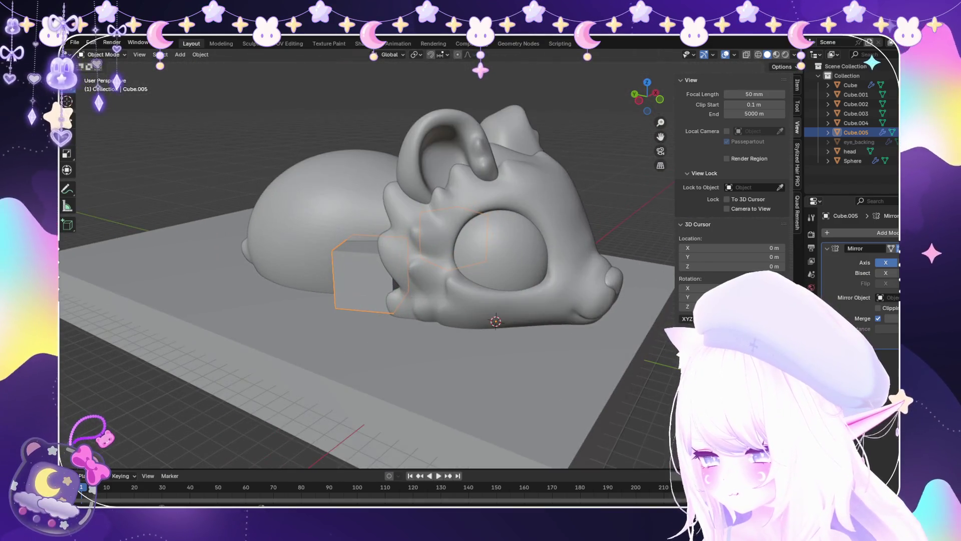
click(102, 75)
Extrude the box's front face and raise the new end face along Z.
middle_drag(351, 250, 550, 236)
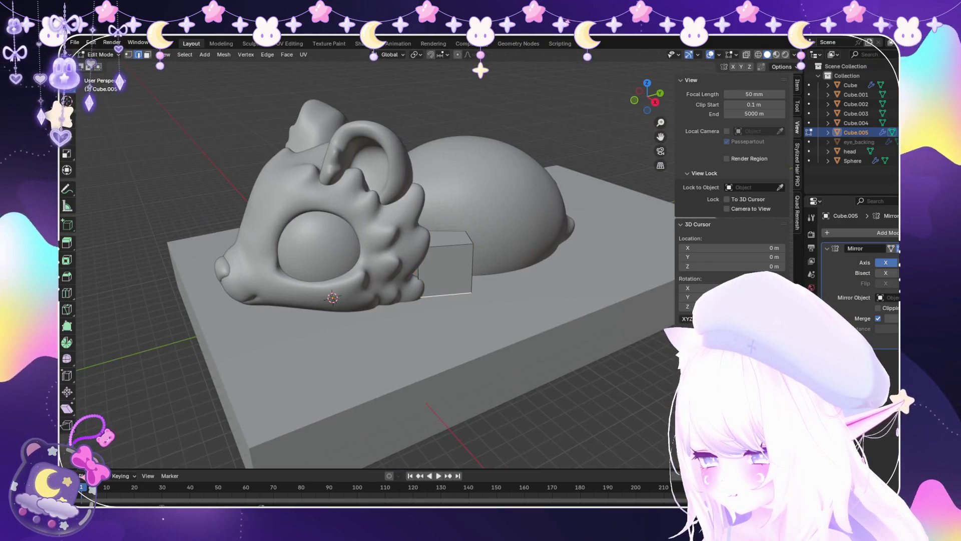
middle_drag(350, 250, 380, 241)
click(440, 274)
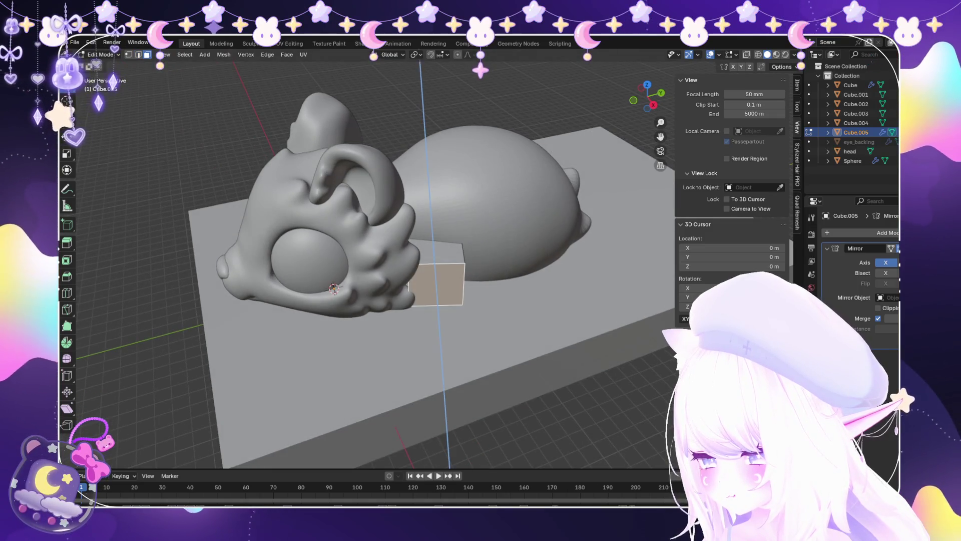
key(e)
click(493, 333)
middle_drag(493, 333, 430, 316)
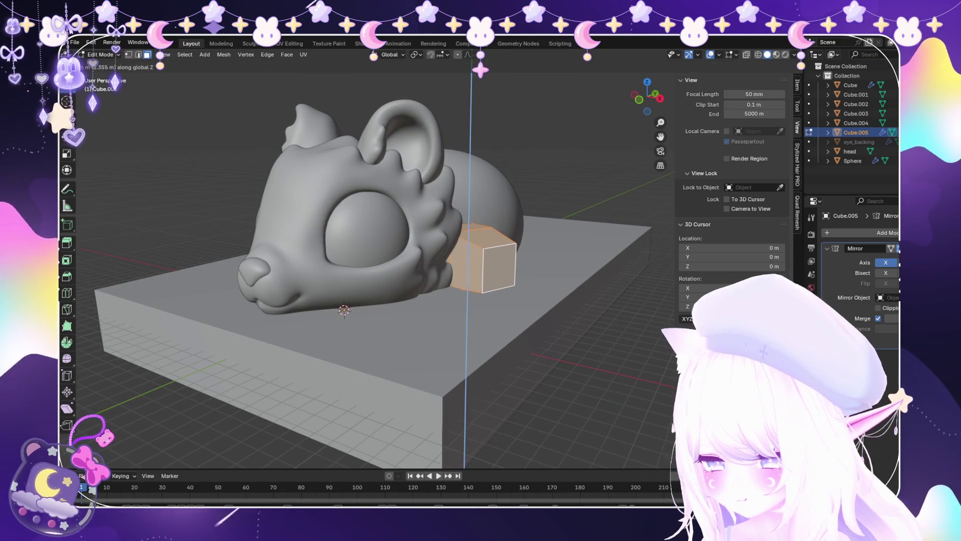
middle_drag(380, 250, 340, 306)
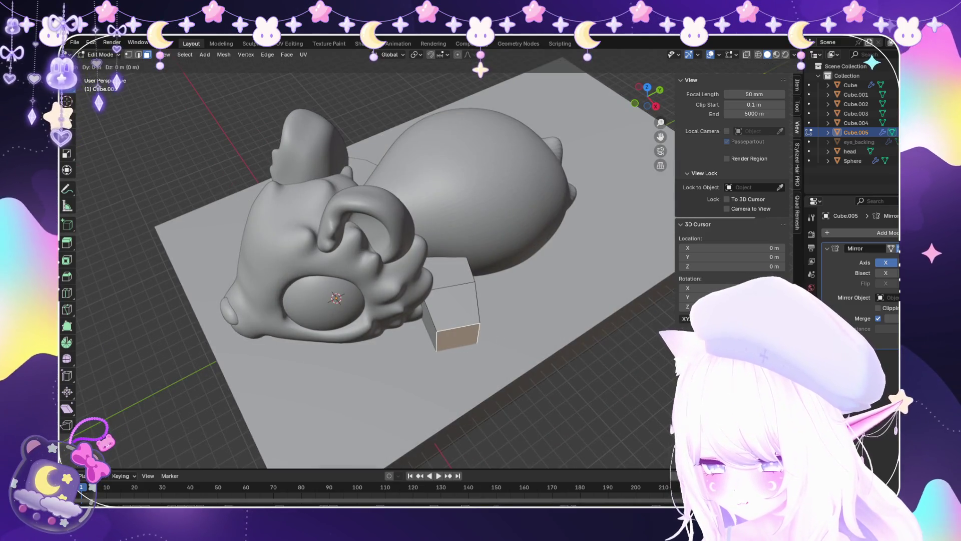
key(g)
key(z)
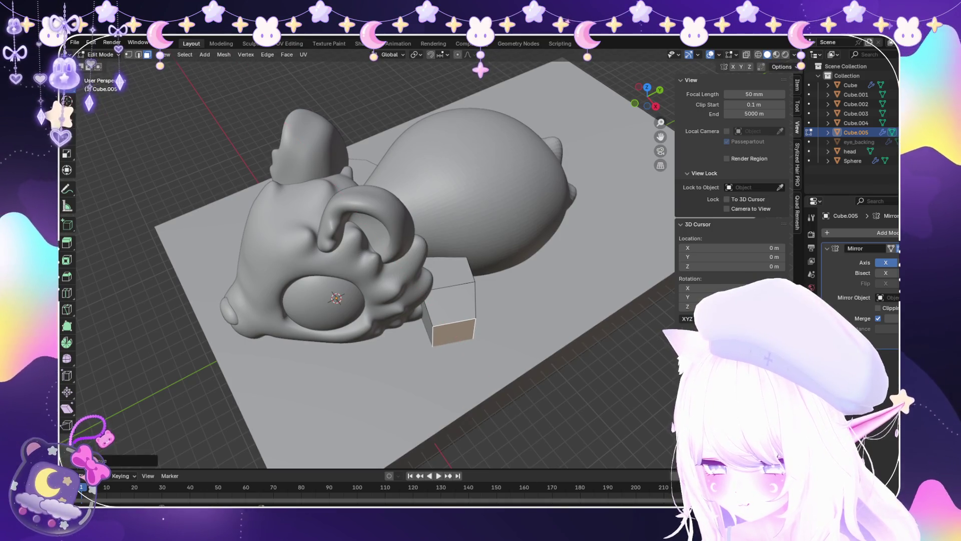
click(490, 357)
middle_drag(490, 357, 450, 280)
mouse_move(370, 198)
middle_down()
mouse_move(363, 260)
mouse_move(504, 275)
mouse_move(501, 351)
middle_up()
Add level-1 subdivision to round the box and scale the whole mesh along Z.
key(ctrl+1)
key(a)
scroll(429, 353, up, 4)
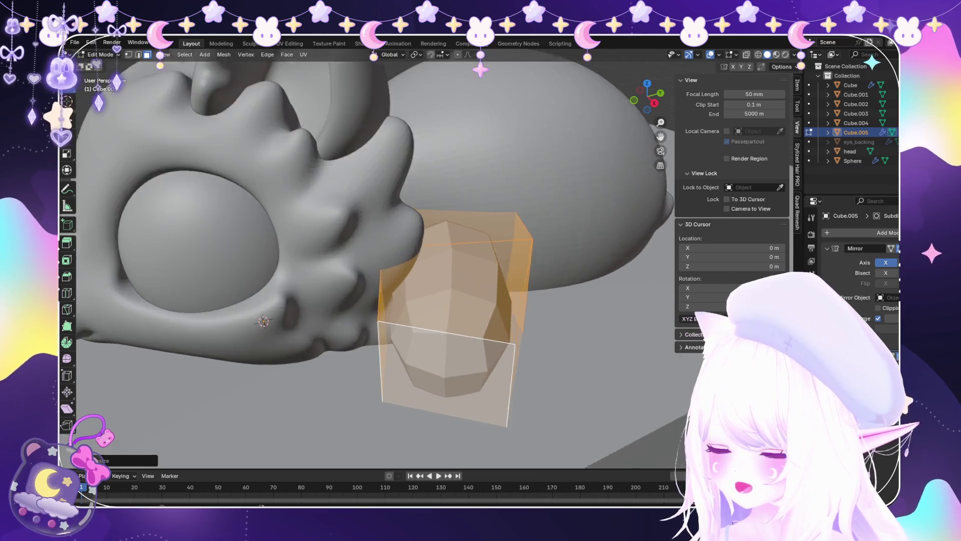
middle_drag(429, 390, 429, 353)
middle_drag(396, 300, 396, 315)
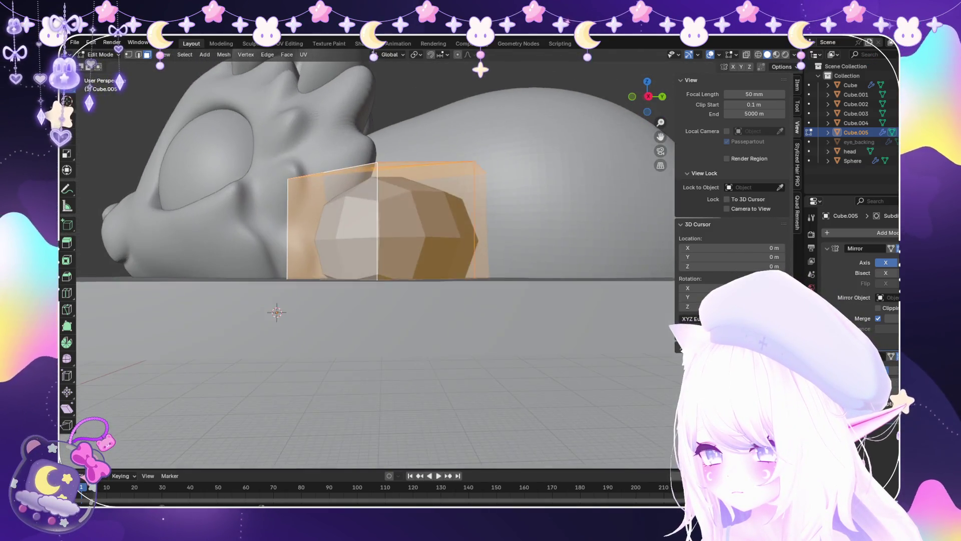
scroll(396, 315, up, 2)
key(s)
key(z)
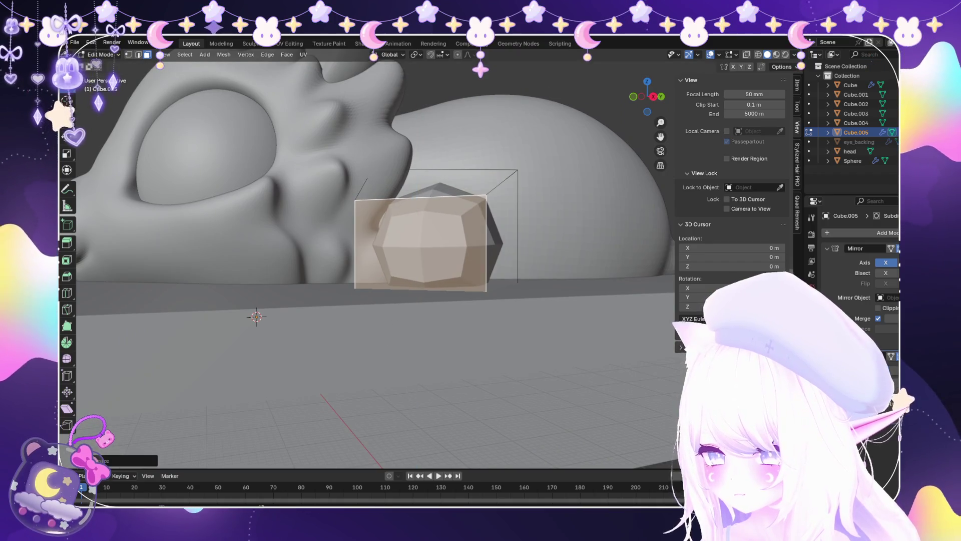
drag(396, 316, 396, 315)
key(Return)
middle_drag(396, 316, 396, 351)
scroll(371, 261, down, 6)
In X-ray view, rescale the selected face along Z and shift it along Y.
mouse_move(371, 260)
middle_down()
mouse_move(330, 235)
mouse_move(311, 250)
mouse_move(340, 235)
mouse_move(275, 241)
mouse_move(311, 231)
middle_up()
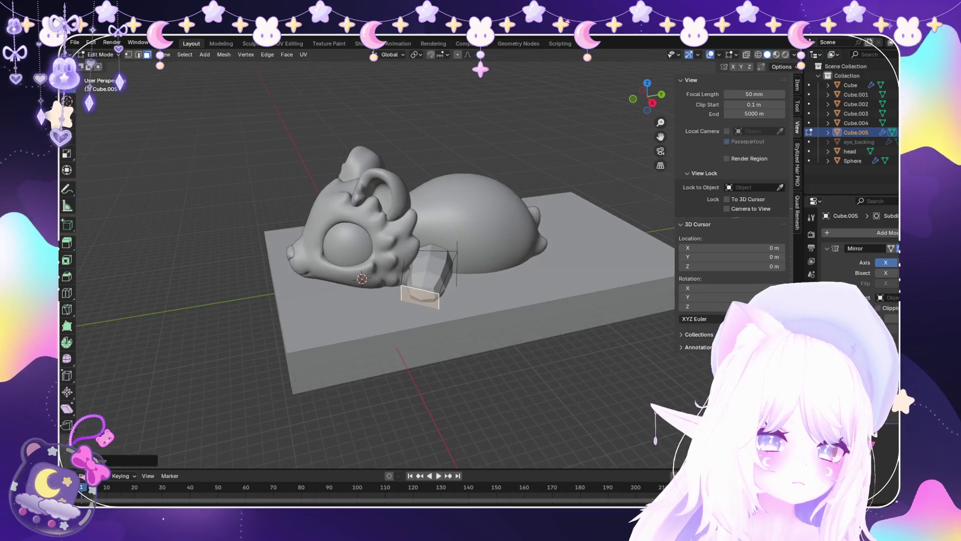
scroll(350, 261, up, 3)
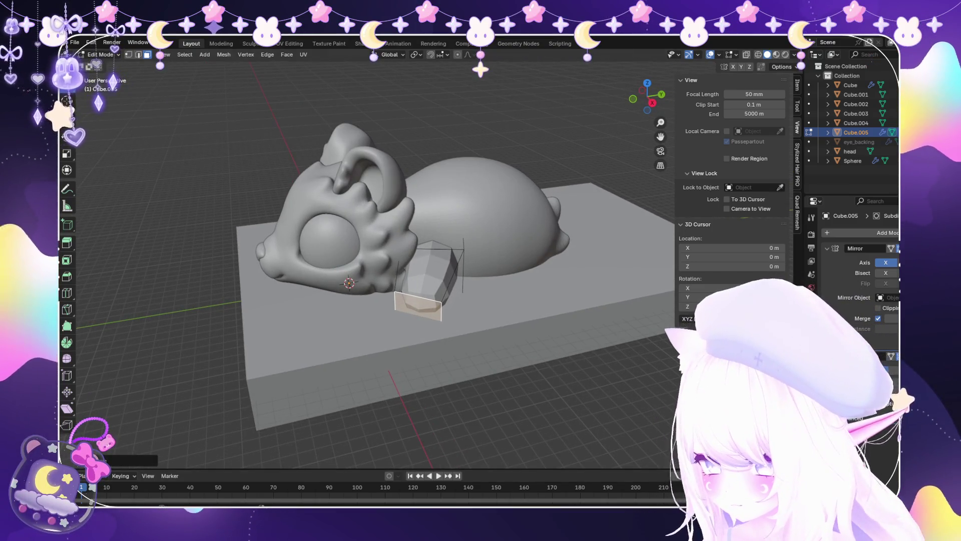
middle_drag(350, 260, 358, 240)
scroll(351, 260, up, 3)
key(alt+z)
mouse_move(350, 275)
middle_down()
mouse_move(451, 280)
mouse_move(450, 251)
mouse_move(481, 271)
mouse_move(501, 260)
mouse_move(450, 271)
mouse_move(450, 330)
mouse_move(450, 260)
mouse_move(466, 250)
mouse_move(431, 280)
middle_up()
key(s)
key(z)
key(Return)
key(alt+z)
key(alt+z)
key(g)
key(y)
click(485, 250)
key(alt+z)
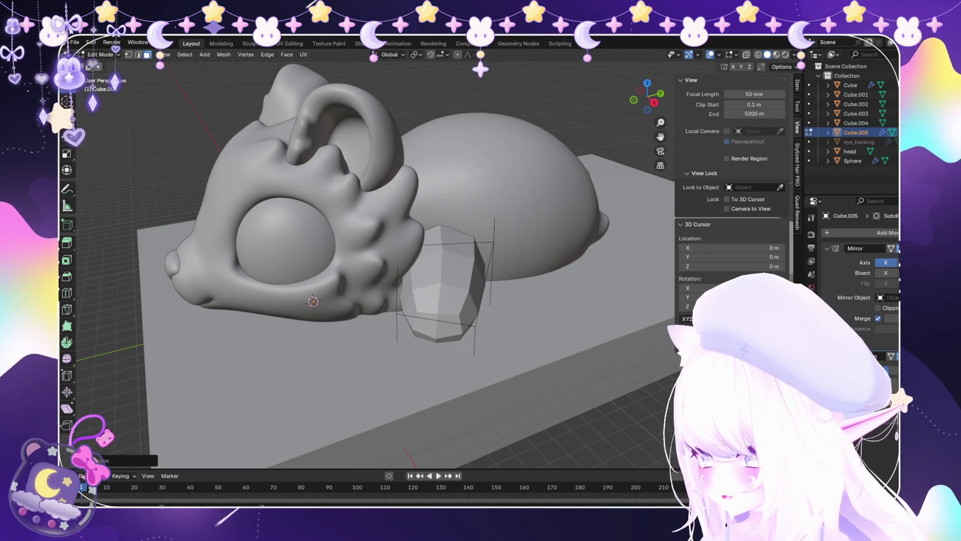
Edge-slide the box's bottom face along the box.
click(436, 328)
mouse_move(511, 347)
middle_down()
mouse_move(350, 301)
mouse_move(215, 293)
middle_up()
key(g)
key(g)
click(329, 303)
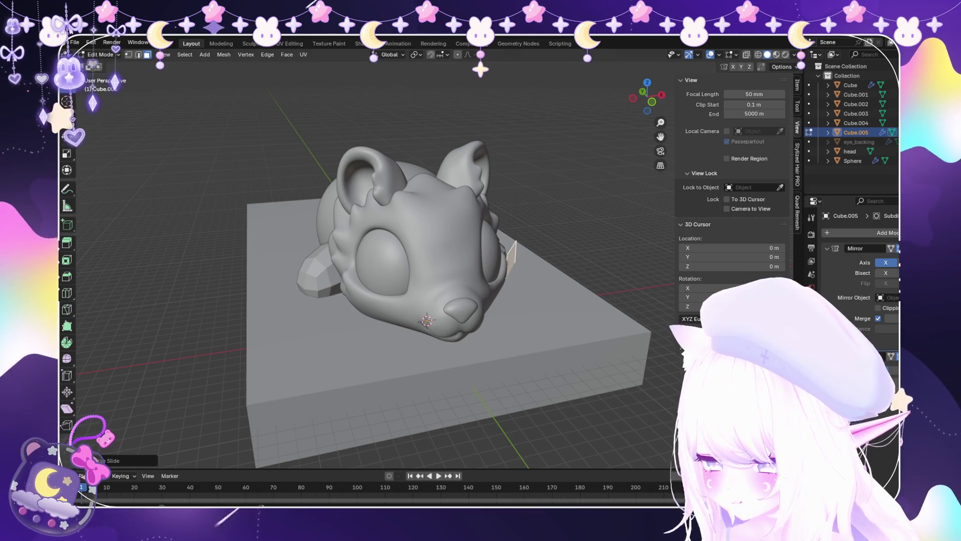
Frame the box and shift the selection along X to sit beside the head.
middle_drag(376, 276, 301, 280)
key(KP_Decimal)
middle_drag(380, 260, 340, 270)
key(g)
key(Escape)
scroll(376, 265, down, 2)
middle_drag(440, 350, 473, 388)
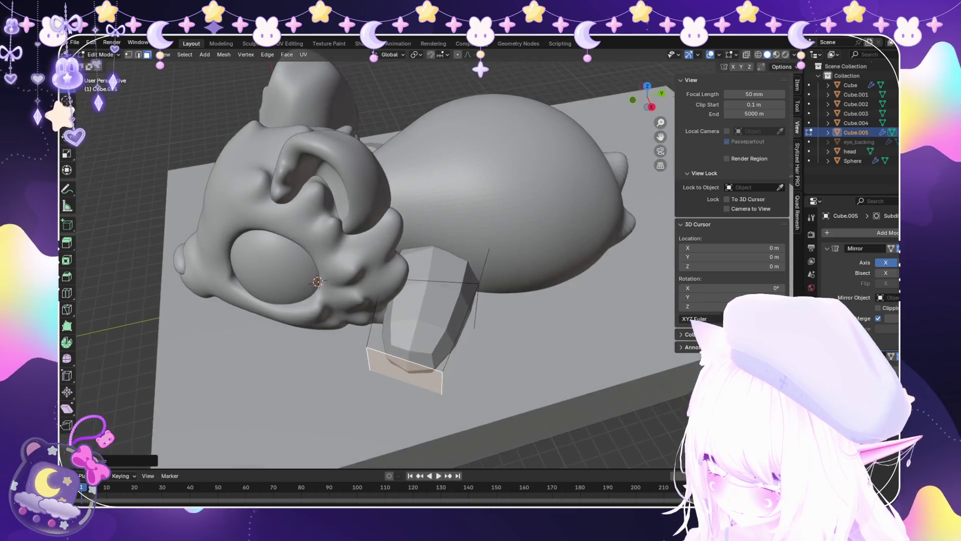
key(g)
key(z)
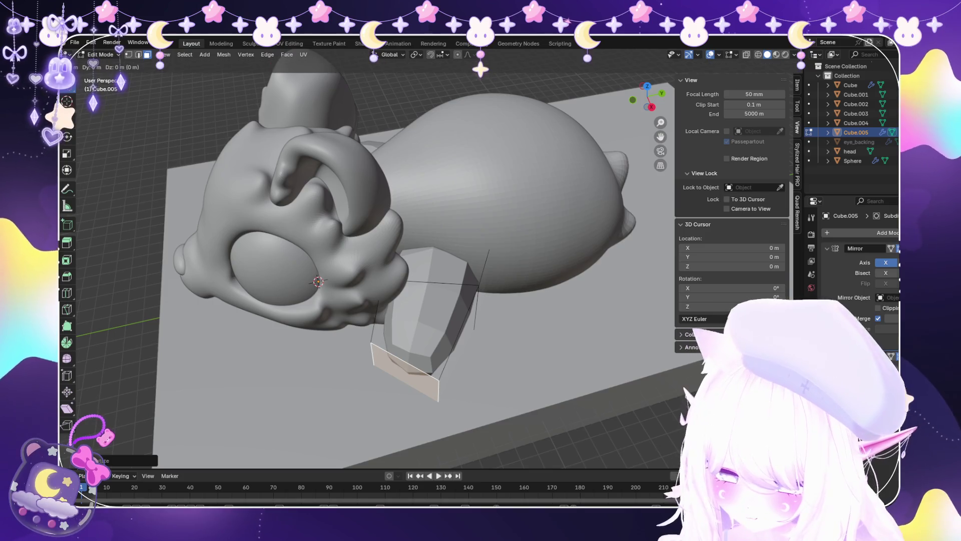
key(x)
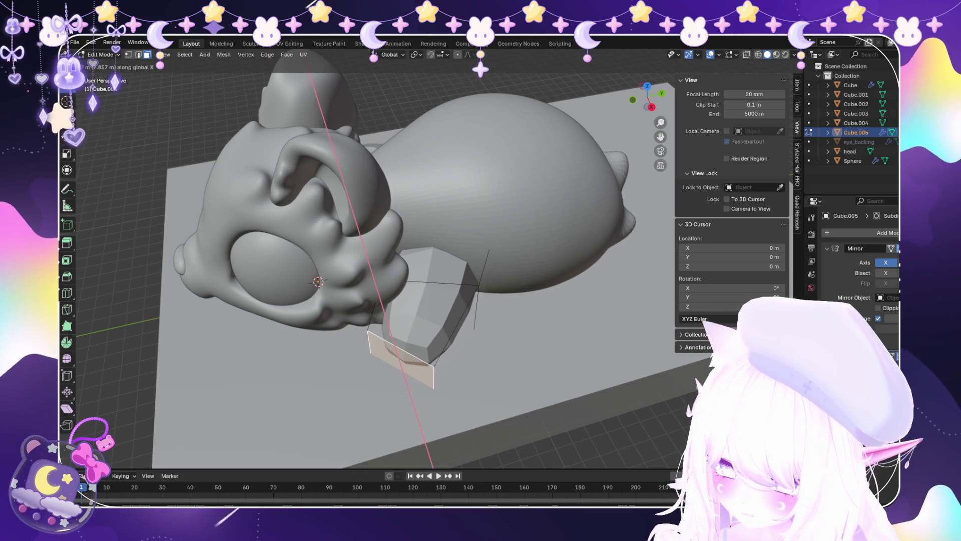
key(Return)
Add a Mirror modifier to the foot block.
mouse_move(380, 271)
middle_down()
mouse_move(380, 241)
mouse_move(360, 250)
mouse_move(370, 250)
mouse_move(350, 245)
middle_up()
scroll(381, 250, down, 5)
scroll(350, 245, up, 3)
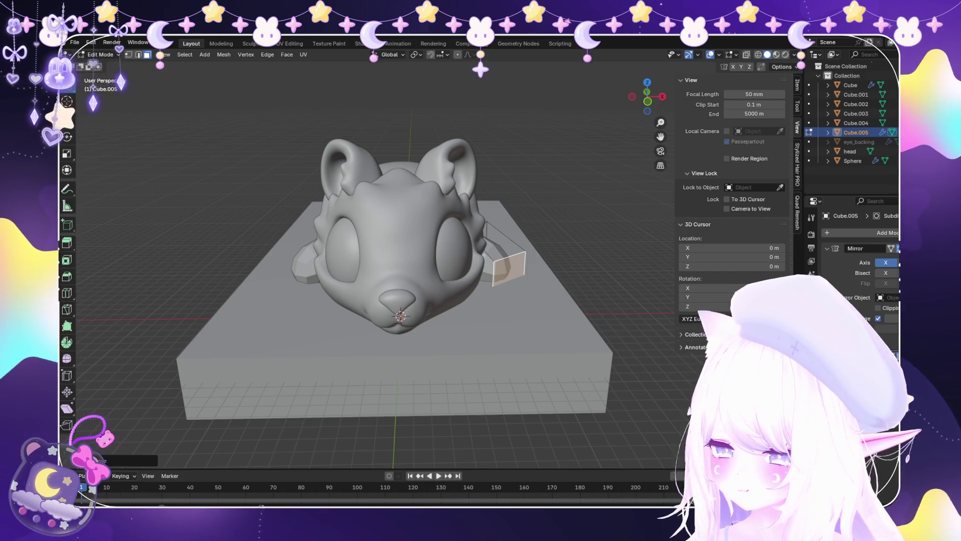
mouse_move(401, 250)
middle_down()
mouse_move(521, 223)
mouse_move(444, 247)
mouse_move(476, 241)
middle_up()
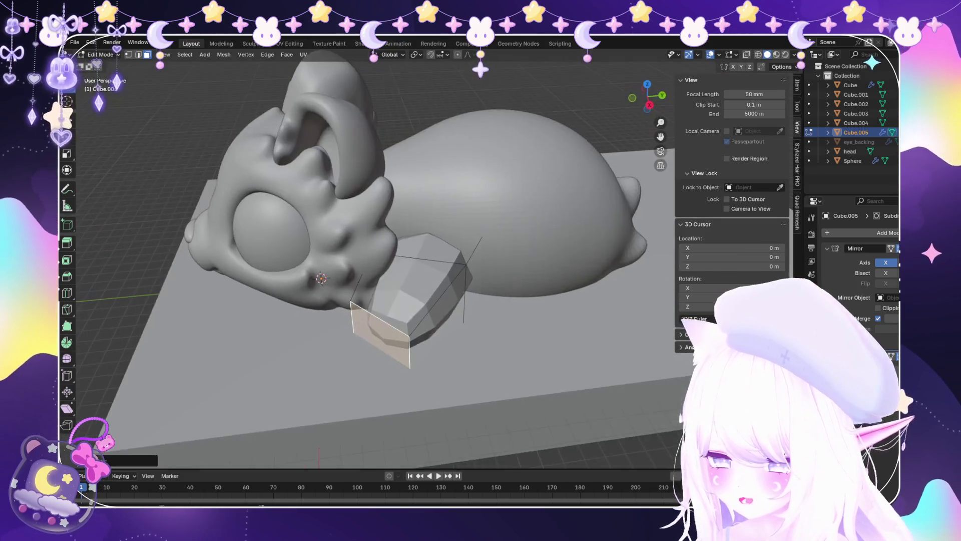
click(881, 233)
click(775, 263)
mouse_move(375, 251)
middle_down()
mouse_move(325, 260)
mouse_move(350, 240)
middle_up()
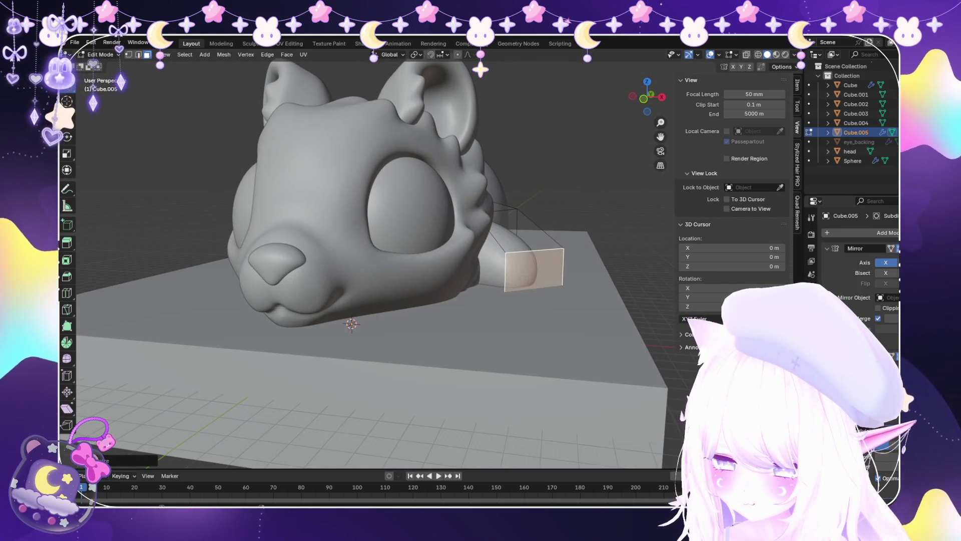
click(106, 65)
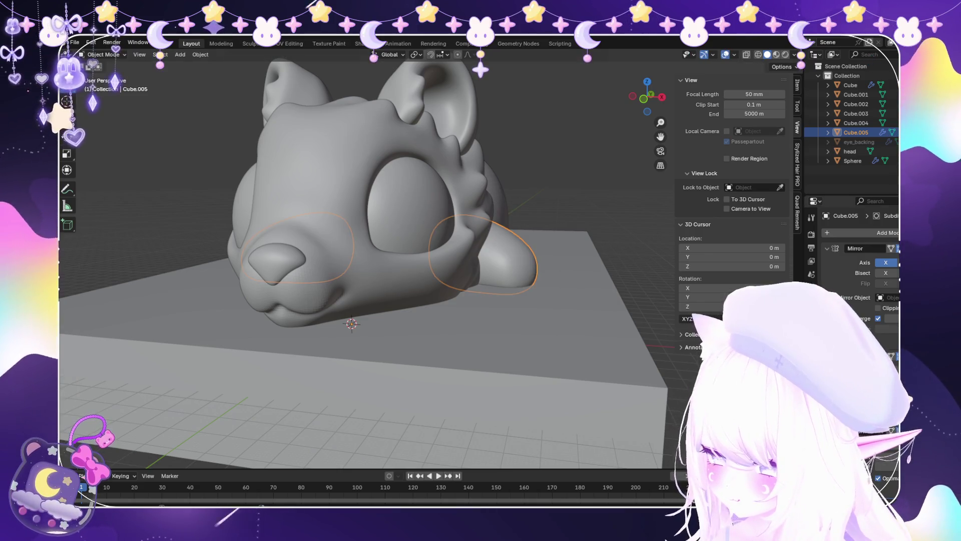
key(s)
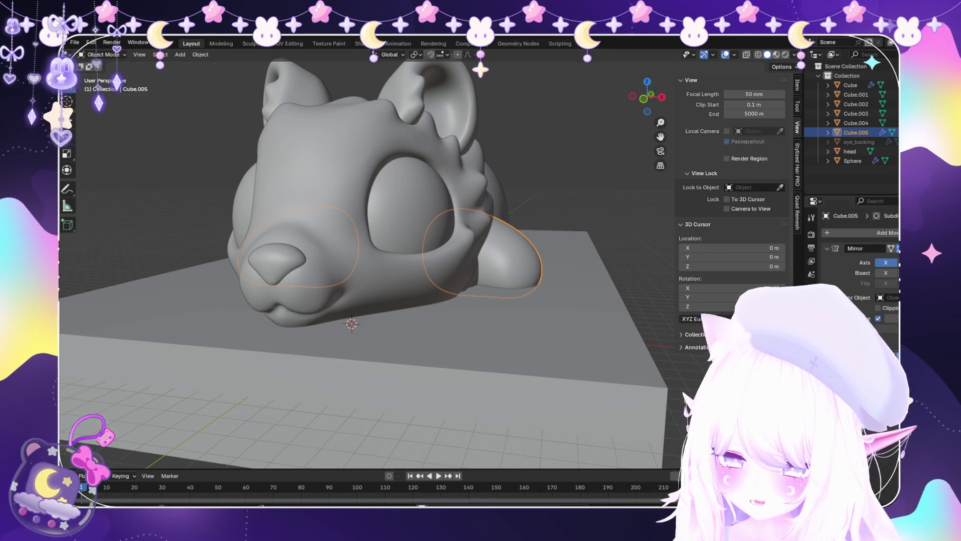
middle_drag(351, 250, 411, 246)
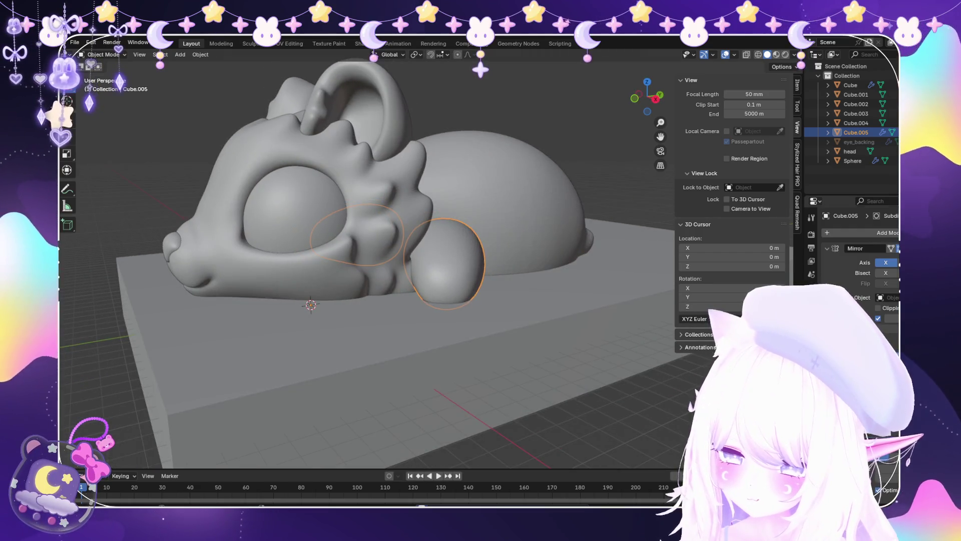
key(ctrl+a)
click(884, 260)
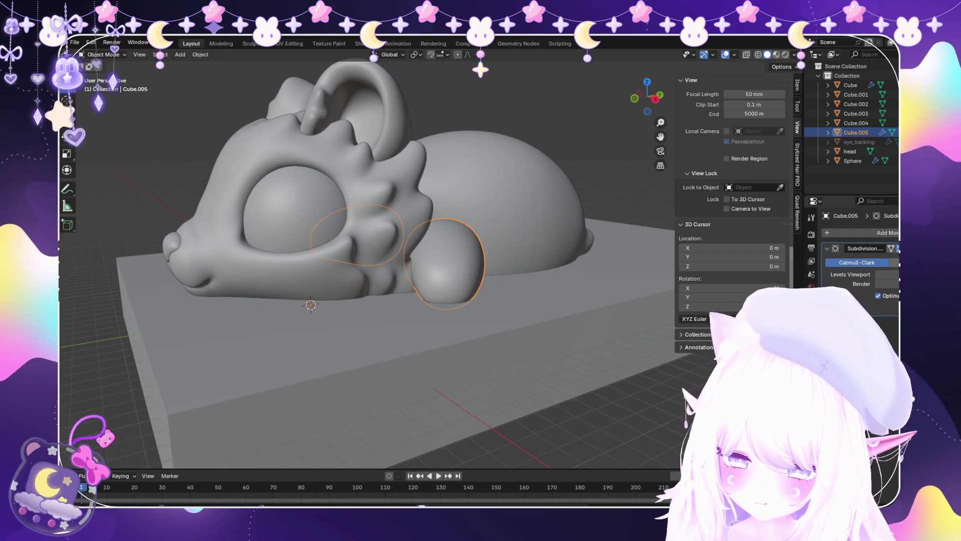
click(884, 259)
mouse_move(401, 251)
middle_down()
mouse_move(440, 321)
mouse_move(490, 310)
mouse_move(526, 280)
mouse_move(401, 280)
middle_up()
scroll(400, 280, up, 5)
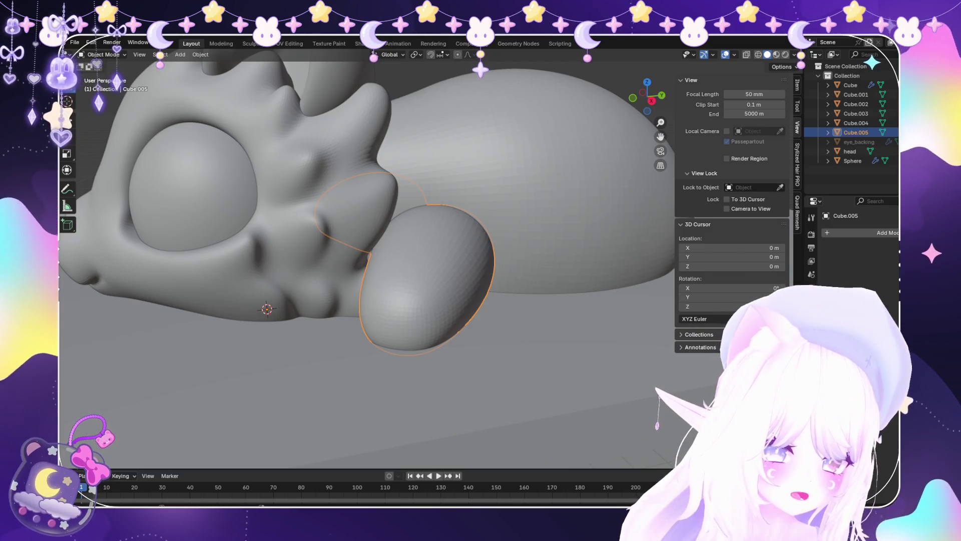
mouse_move(401, 280)
middle_down()
mouse_move(300, 235)
mouse_move(251, 230)
middle_up()
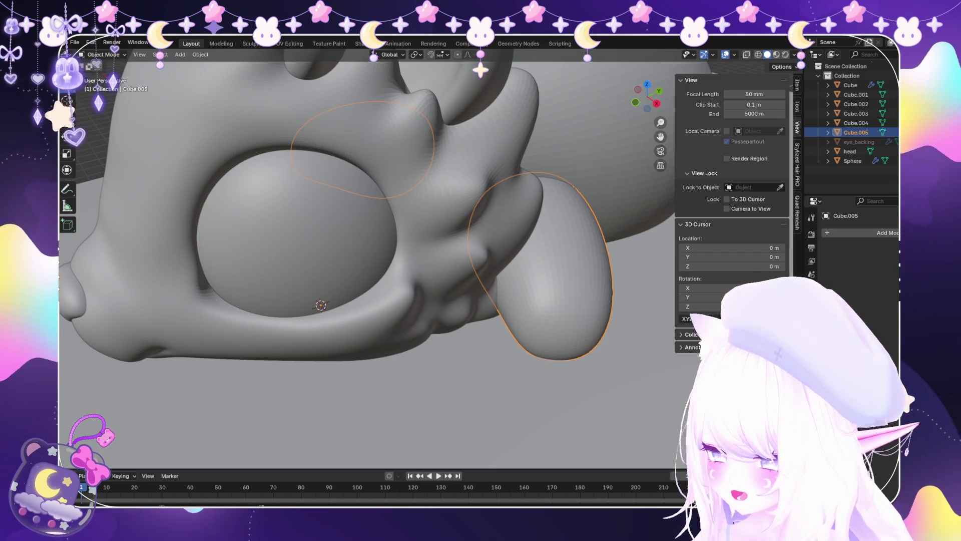
middle_drag(381, 250, 353, 243)
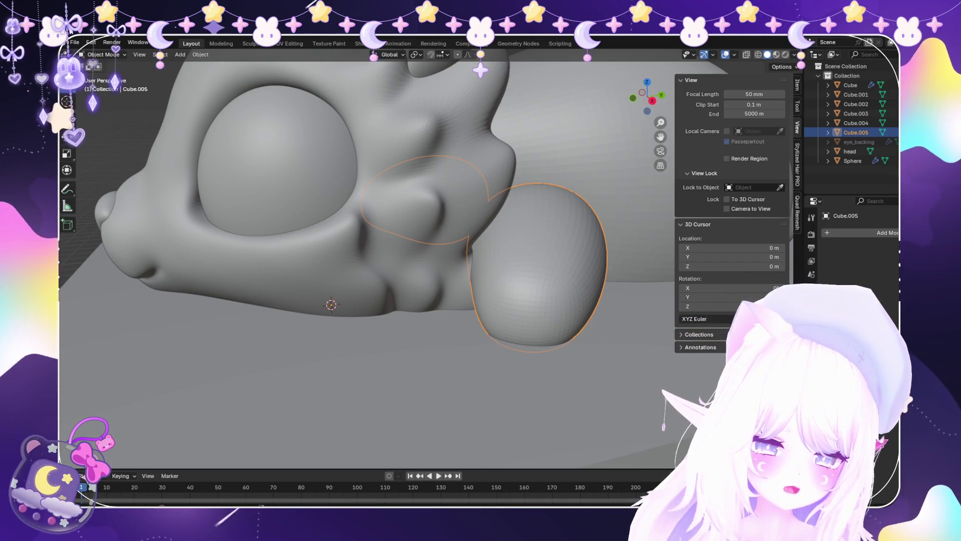
scroll(366, 260, down, 6)
middle_drag(381, 250, 373, 286)
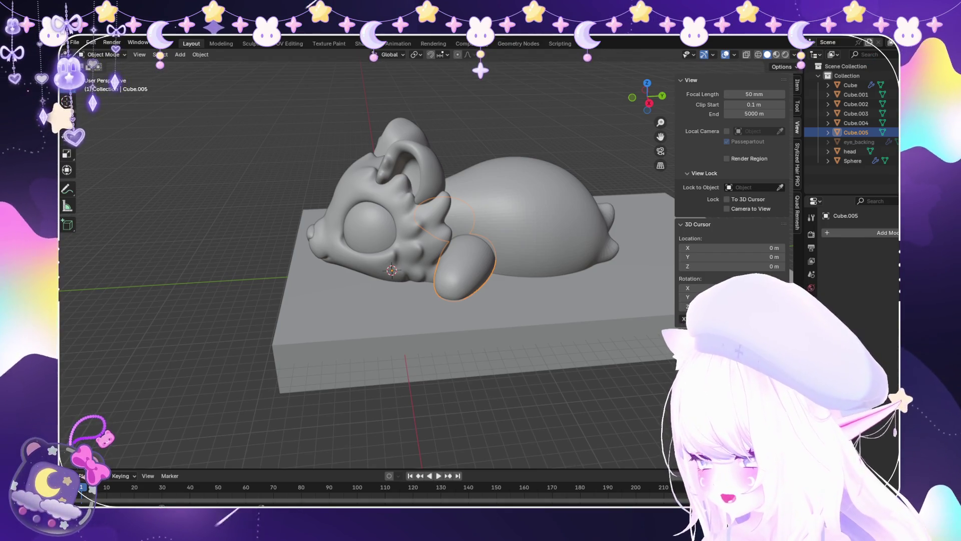
scroll(418, 262, up, 4)
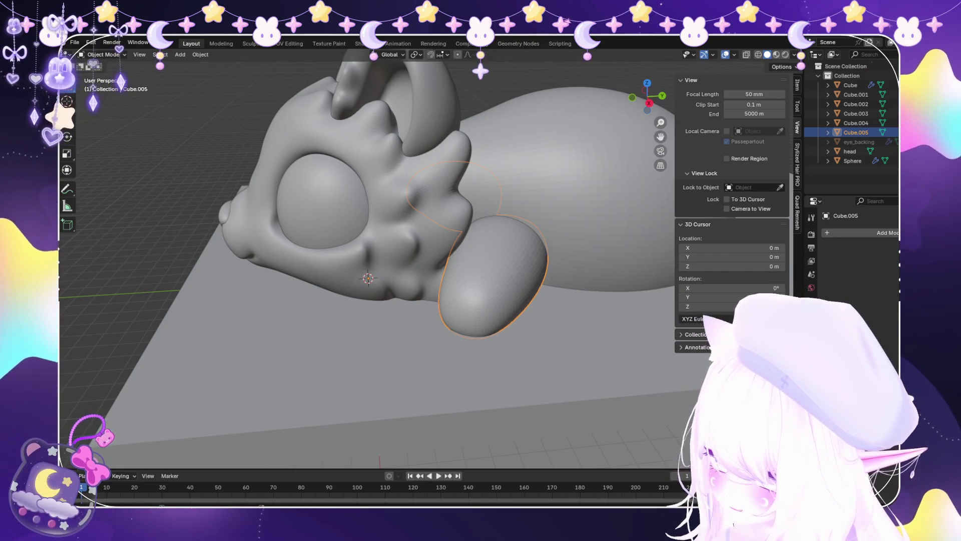
scroll(461, 280, up, 2)
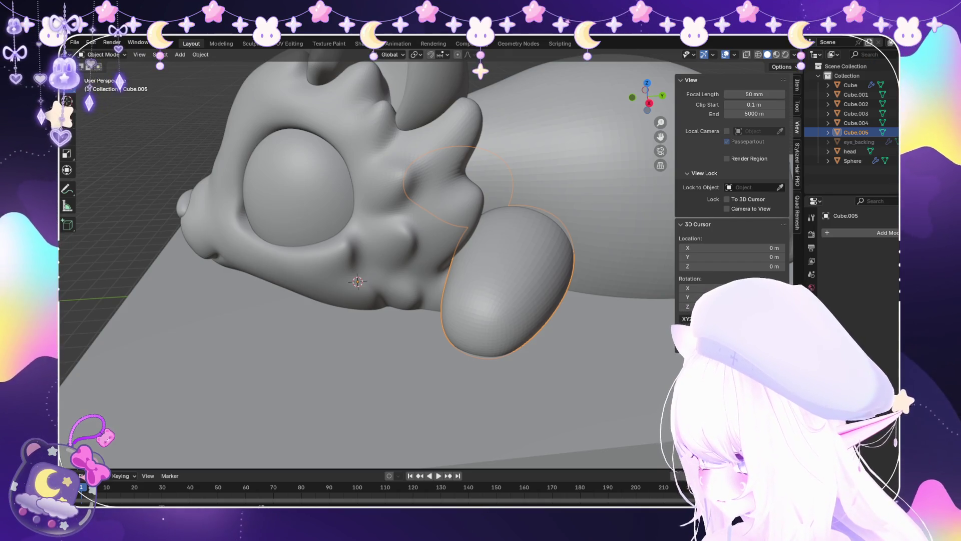
mouse_move(350, 250)
middle_down()
mouse_move(381, 215)
mouse_move(411, 240)
mouse_move(346, 261)
mouse_move(420, 220)
mouse_move(341, 260)
mouse_move(351, 255)
middle_up()
scroll(351, 250, down, 5)
scroll(391, 230, up, 5)
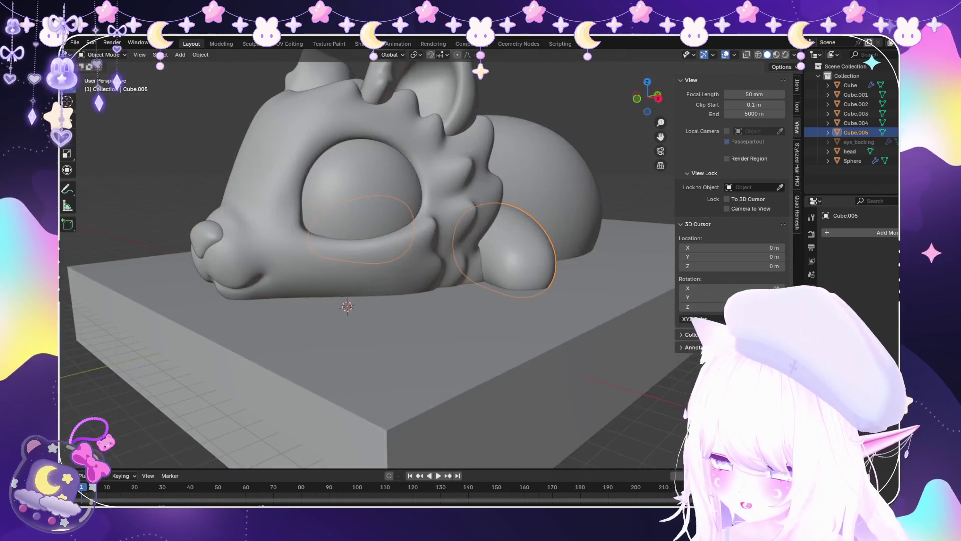
click(856, 233)
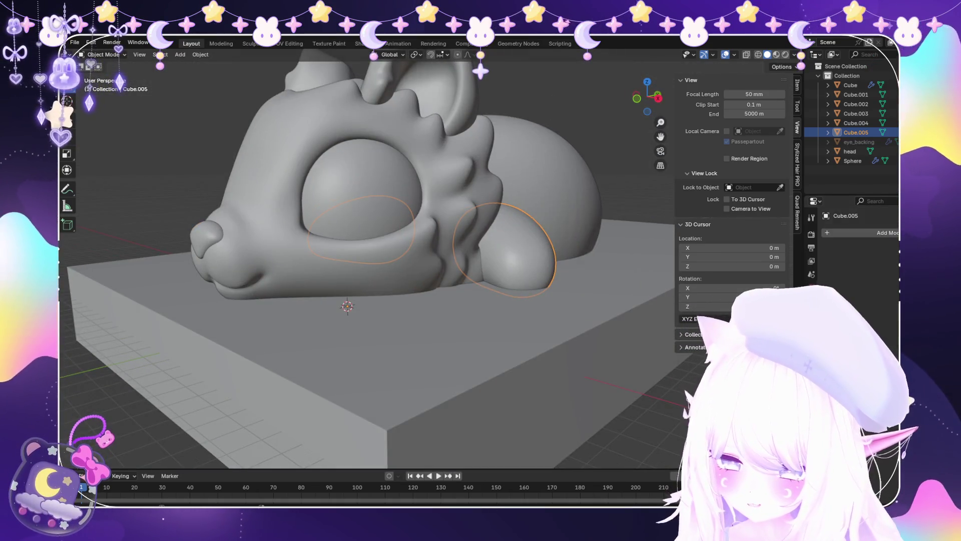
scroll(367, 258, down, 4)
key(alt+a)
middle_drag(380, 251, 350, 241)
Add a new cube to the scene and scale it down.
click(179, 55)
mouse_move(195, 65)
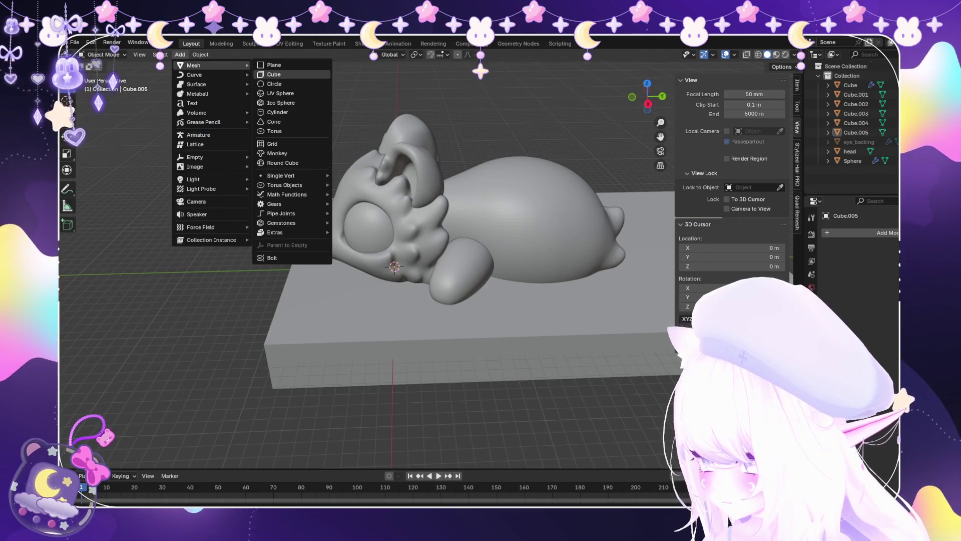
click(271, 71)
scroll(395, 266, down, 5)
middle_drag(395, 265, 411, 320)
key(s)
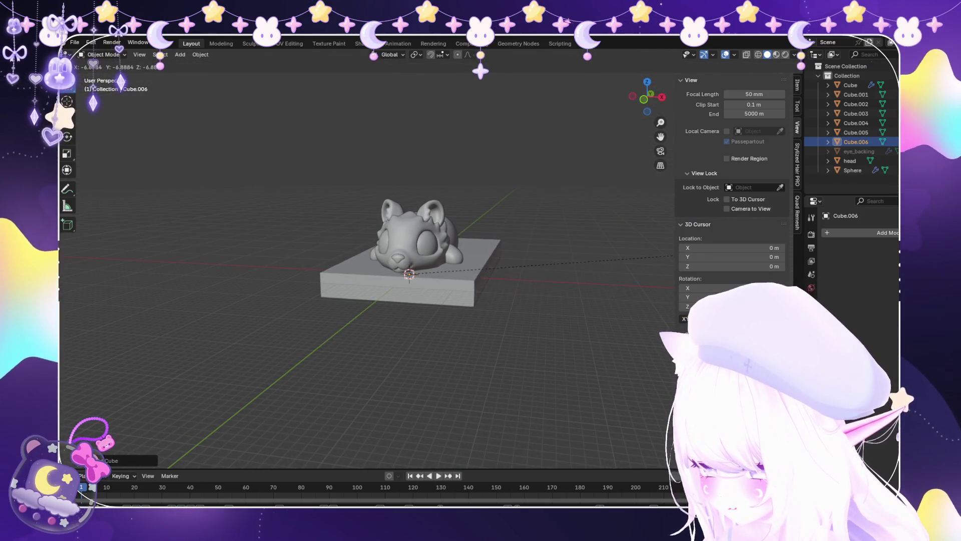
key(s)
key(z)
key(Return)
scroll(400, 270, up, 4)
middle_drag(400, 270, 401, 310)
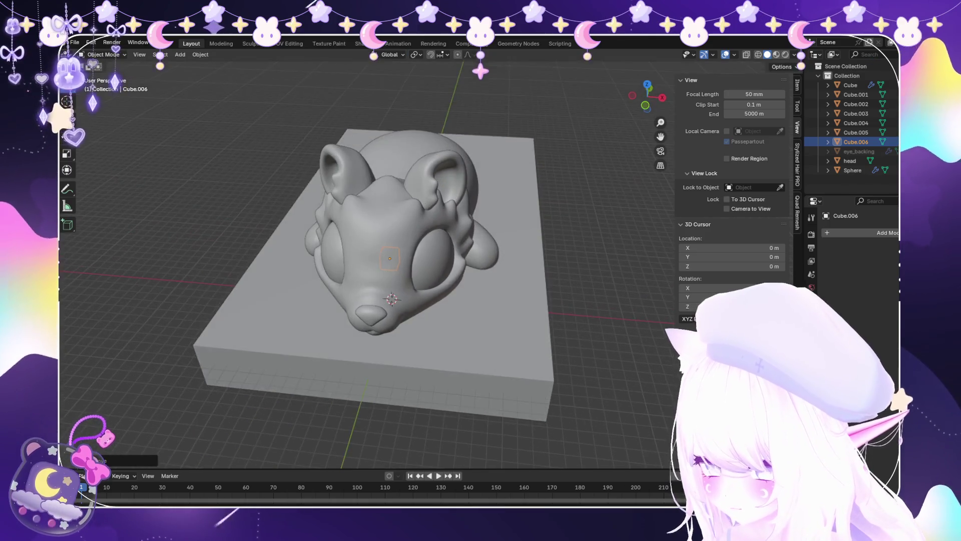
scroll(400, 310, up, 2)
Move the cube along X toward the leg and rotate it around Z.
key(g)
key(y)
key(x)
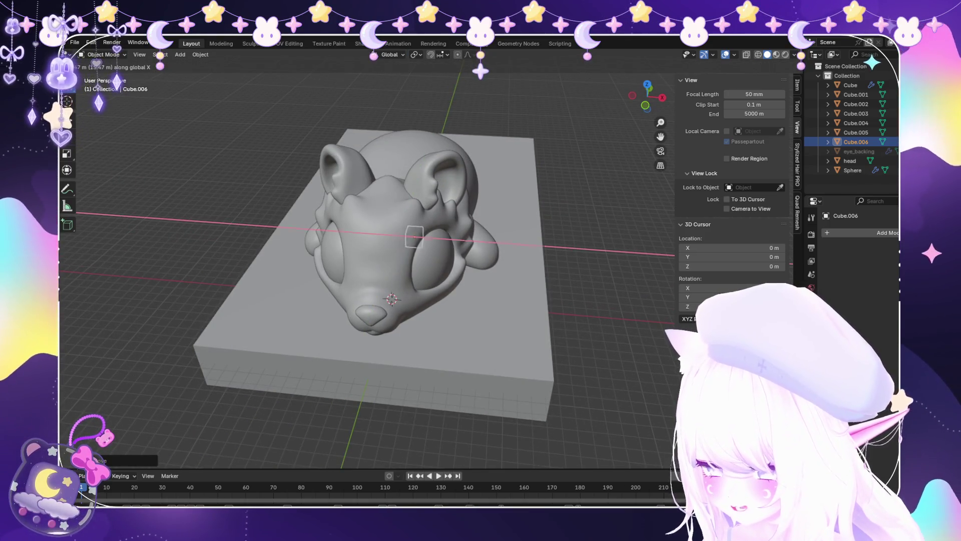
key(Return)
mouse_move(401, 270)
middle_down()
mouse_move(351, 281)
mouse_move(401, 310)
middle_up()
scroll(400, 270, up, 3)
scroll(401, 271, up, 3)
key(r)
key(z)
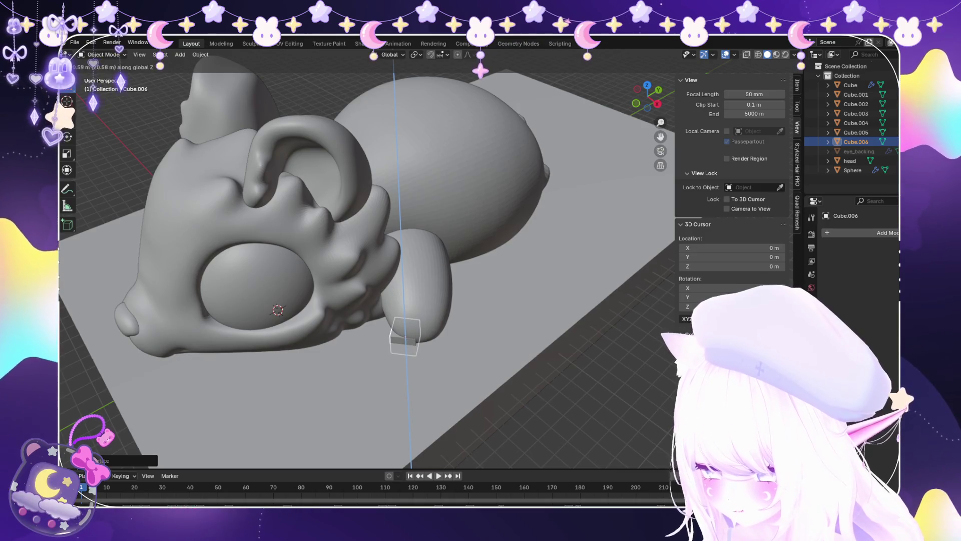
key(Return)
Slide the cube along X and Y to settle it under the front leg.
key(g)
key(y)
key(x)
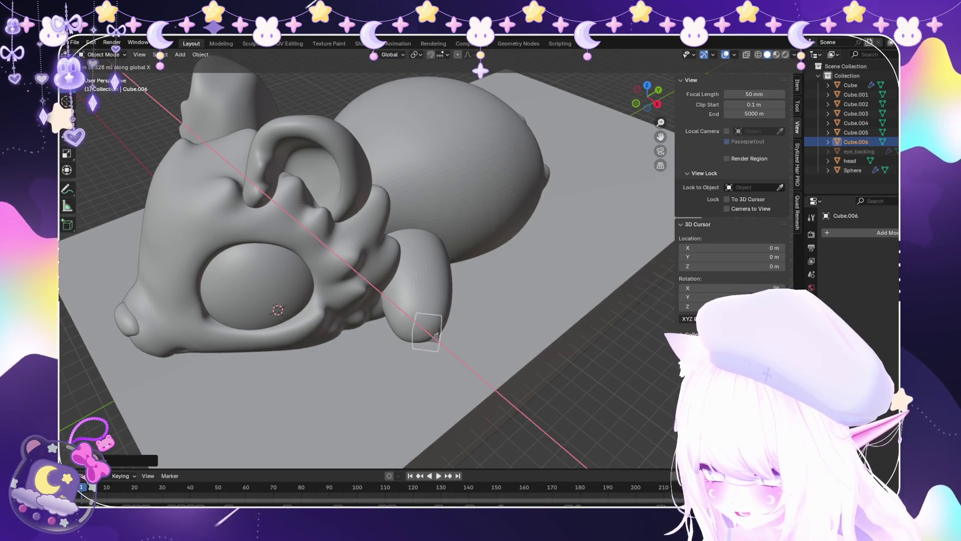
key(Return)
key(g)
key(y)
key(Return)
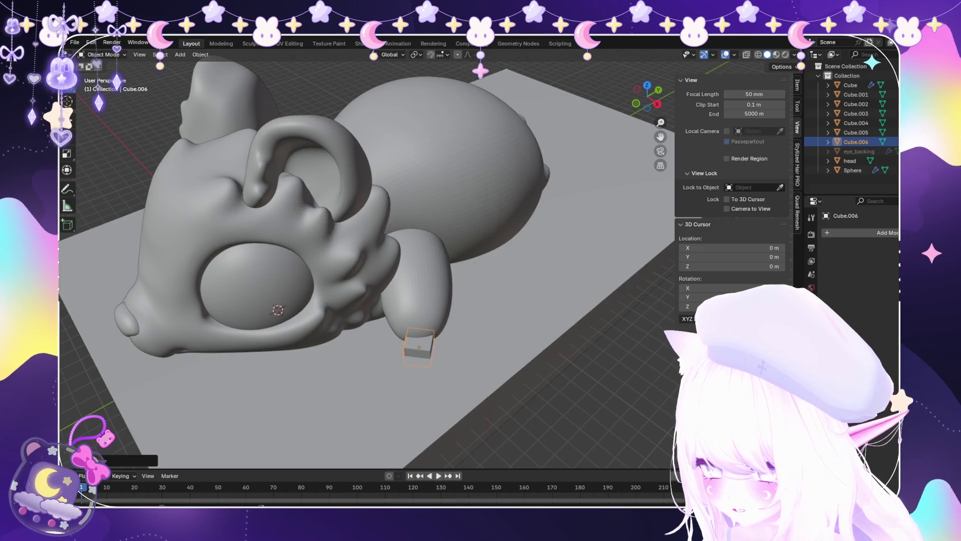
click(102, 54)
click(102, 76)
Scale the foot block under the front leg up to a larger size.
key(s)
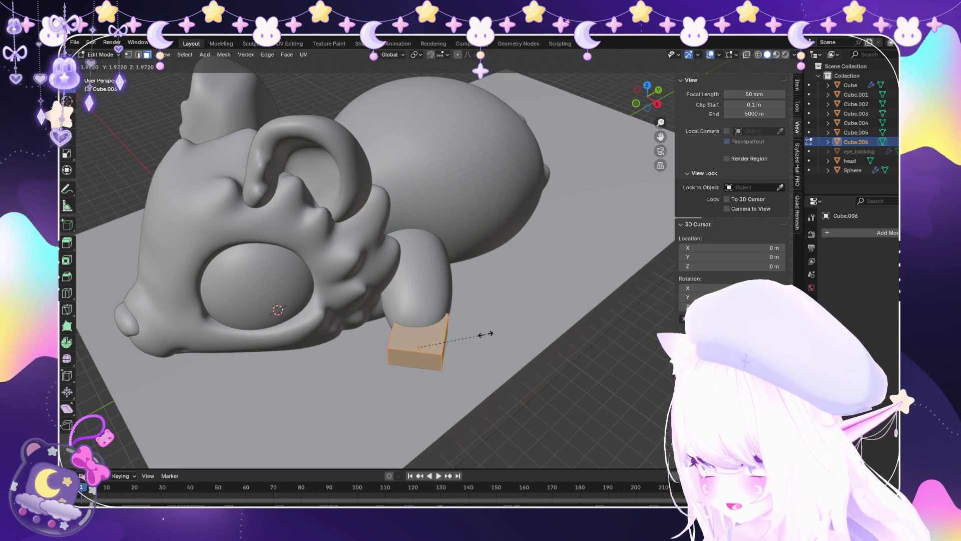
key(Return)
scroll(516, 331, up, 2)
key(s)
key(Escape)
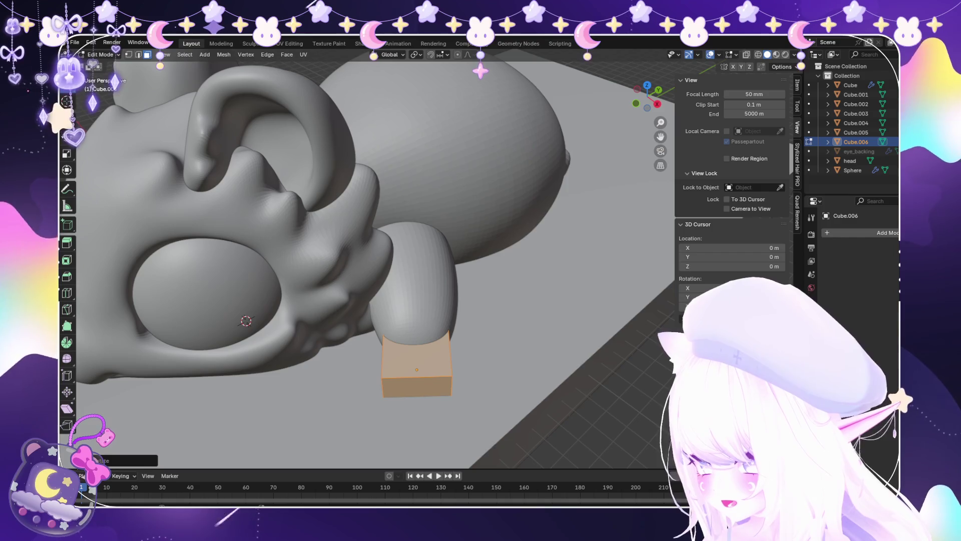
Divide the block into five sections with four loop cuts along its length.
key(ctrl+r)
scroll(416, 370, up, 3)
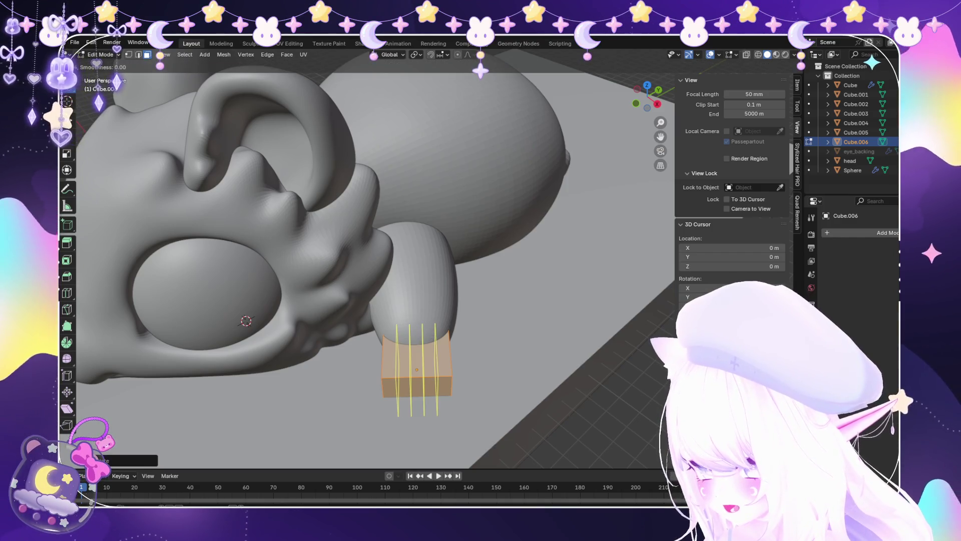
click(416, 347)
middle_drag(417, 350, 480, 340)
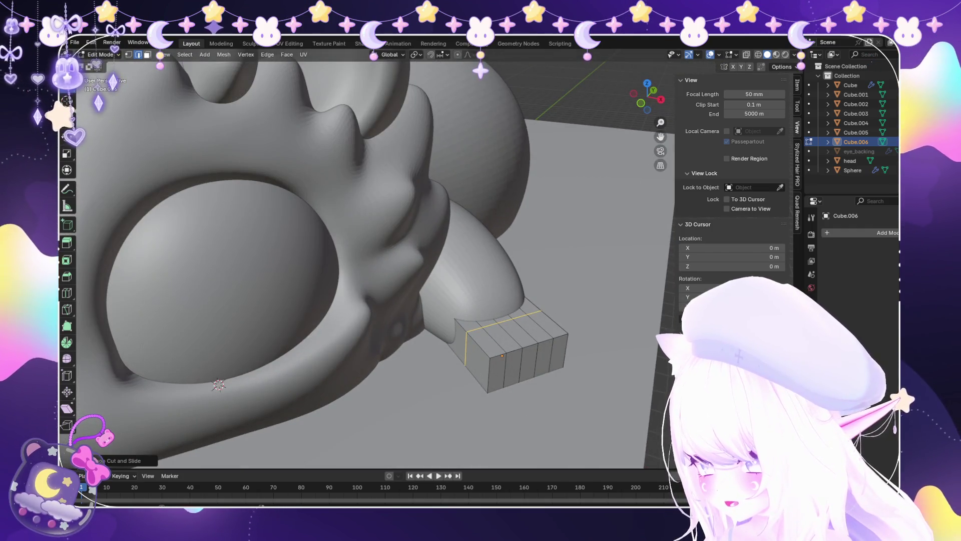
Extrude the block's end face outward and scale it down into a tapered extension.
key(3)
click(458, 343)
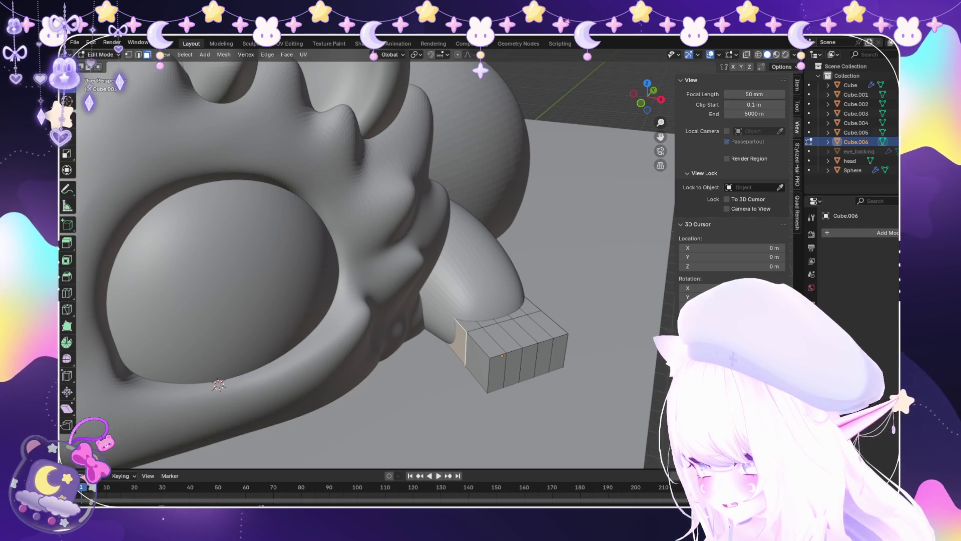
middle_drag(351, 251, 351, 301)
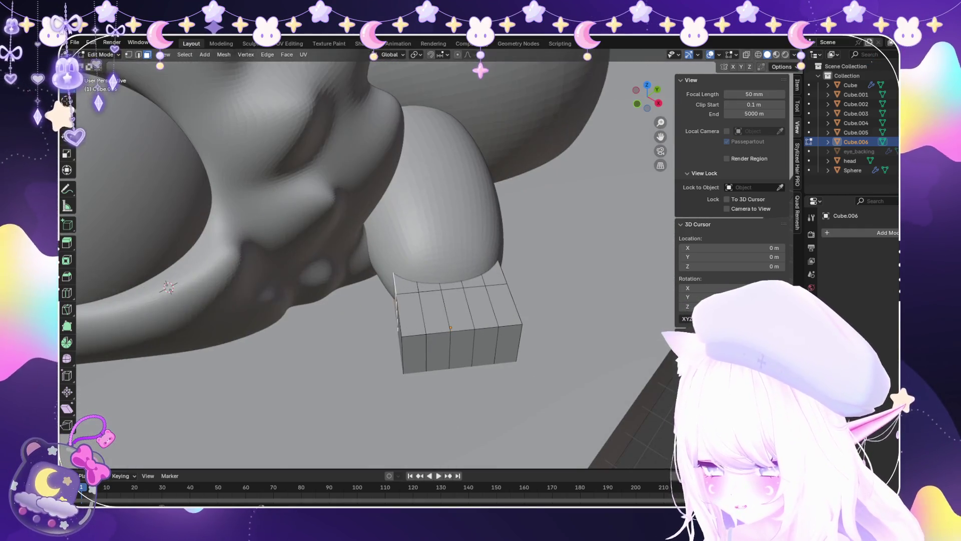
key(e)
click(397, 332)
key(s)
click(397, 333)
middle_drag(397, 332, 397, 301)
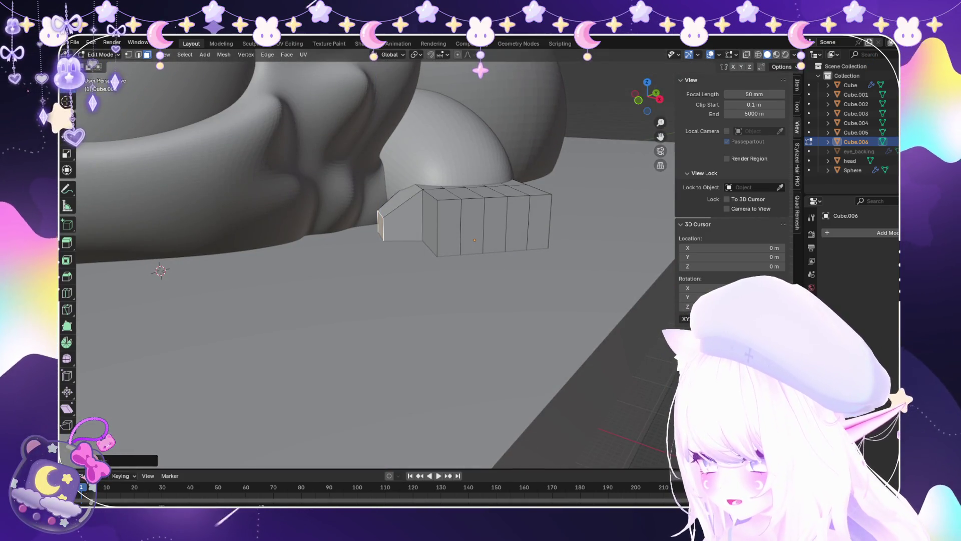
scroll(376, 260, down, 3)
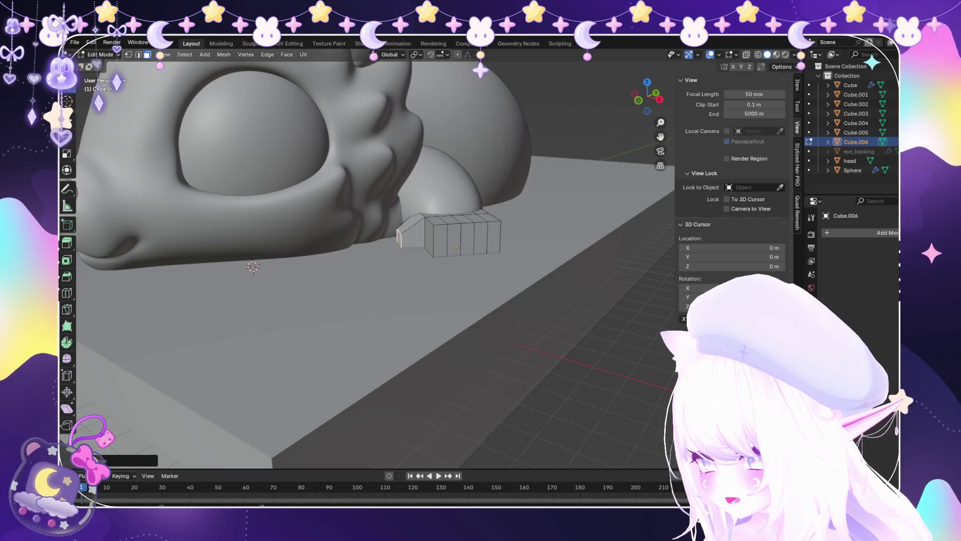
scroll(375, 260, up, 3)
Select the third and fifth side faces and test moving them, undoing the trial shift.
middle_drag(375, 261, 326, 240)
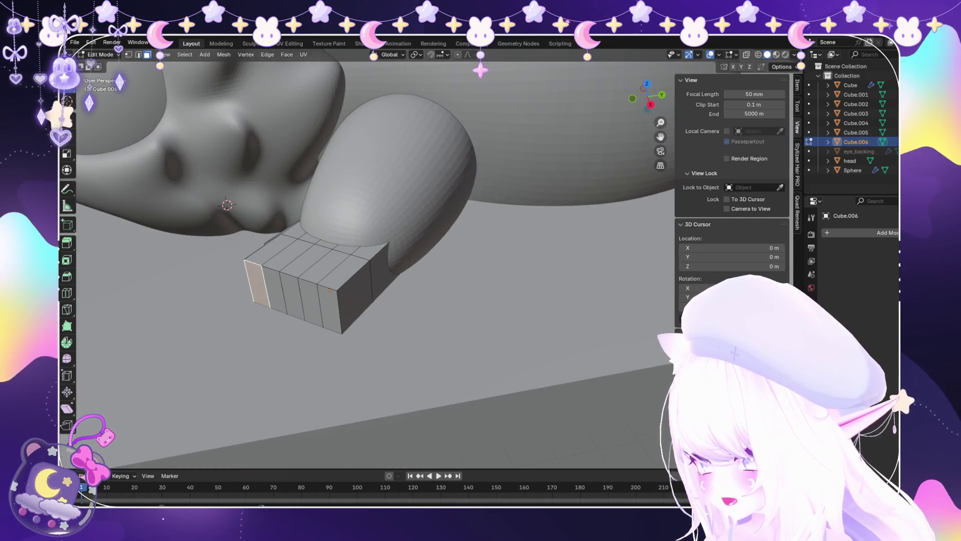
shift+click(290, 295)
shift+click(329, 307)
mouse_move(329, 307)
middle_down()
mouse_move(375, 260)
mouse_move(361, 255)
middle_up()
key(g)
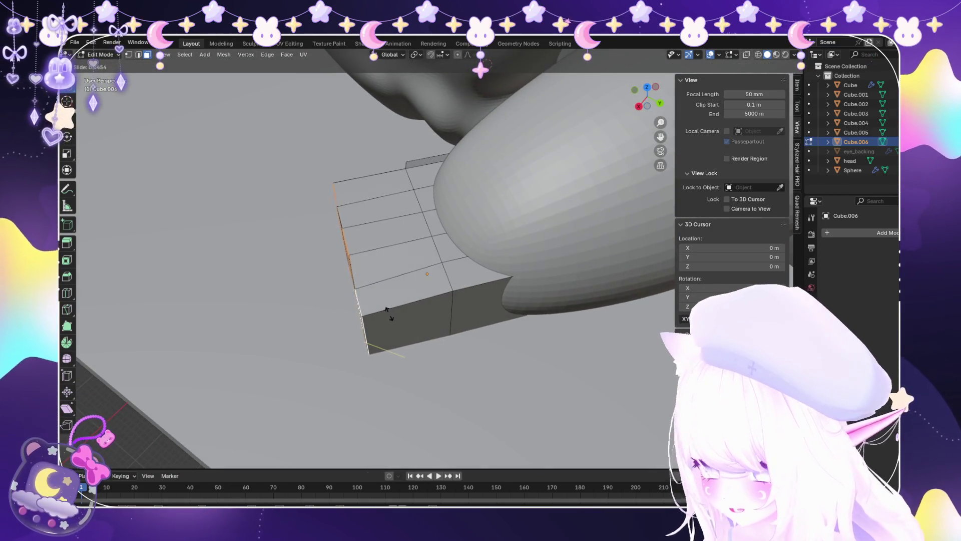
key(Escape)
key(g)
key(y)
key(Escape)
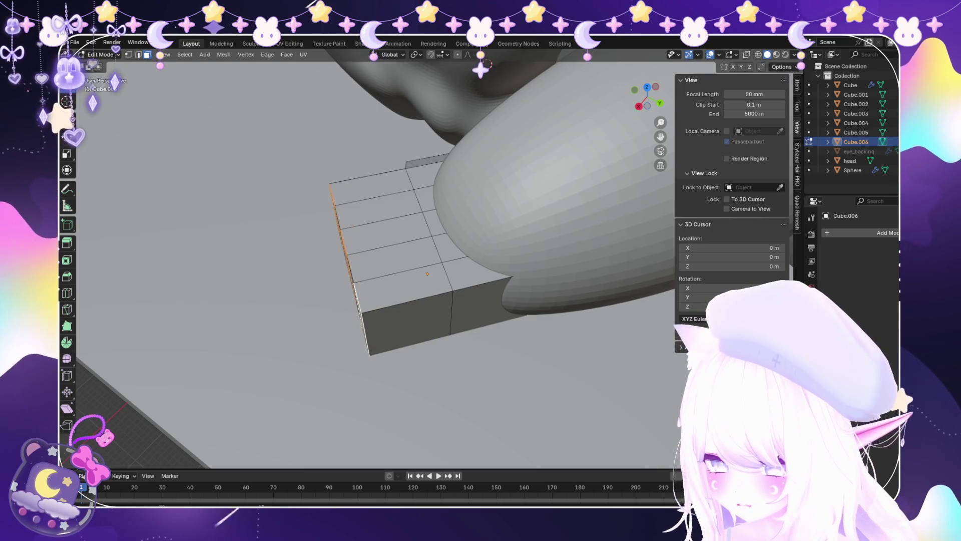
key(g)
key(Return)
key(ctrl+z)
Move the selected side faces along the X axis, then start another Y-axis move.
mouse_move(376, 261)
middle_down()
mouse_move(336, 238)
mouse_move(381, 215)
mouse_move(400, 235)
mouse_move(391, 245)
middle_up()
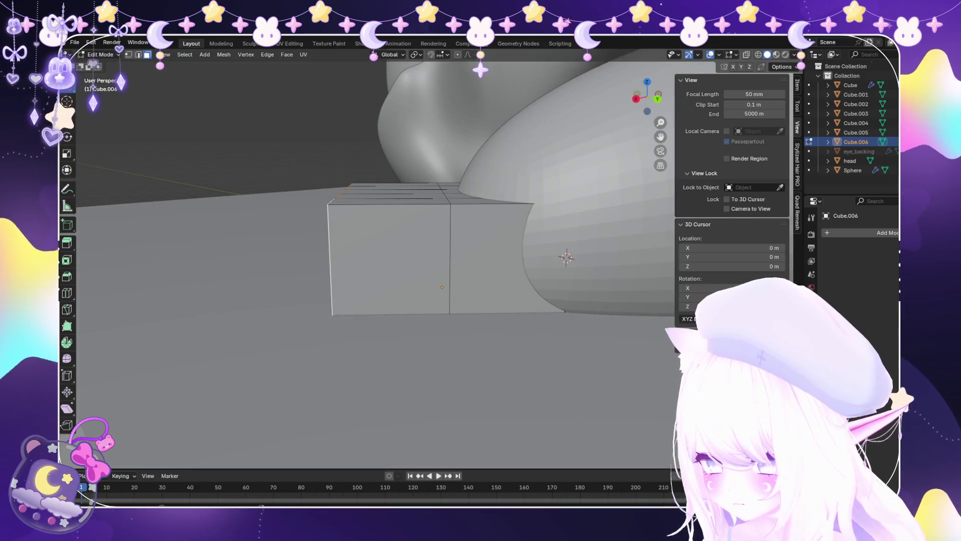
key(g)
key(y)
key(Escape)
key(g)
key(x)
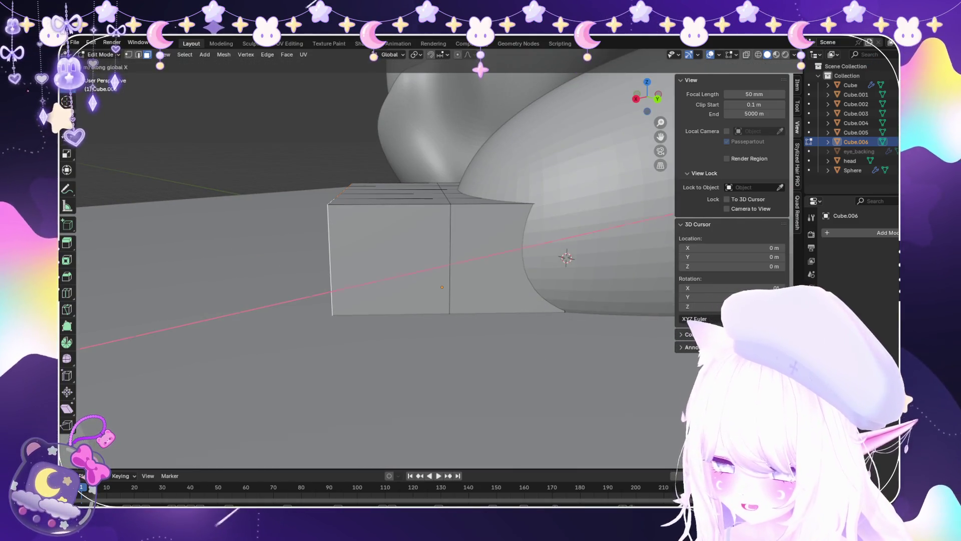
key(Return)
mouse_move(441, 251)
middle_down()
mouse_move(440, 211)
mouse_move(430, 271)
mouse_move(450, 250)
mouse_move(430, 260)
mouse_move(441, 240)
mouse_move(431, 250)
middle_up()
key(g)
key(y)
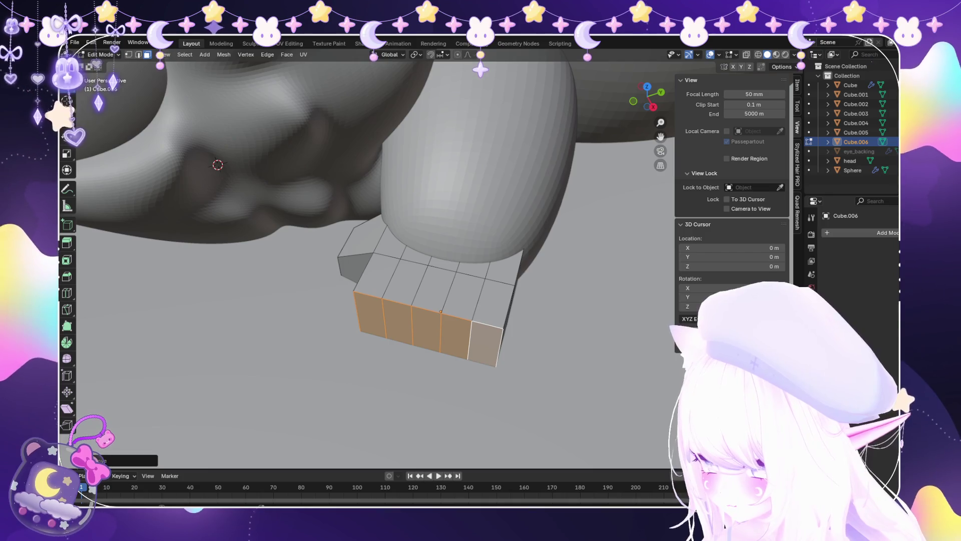
Select three alternating front faces and extrude them outward as toes.
click(398, 323)
click(369, 313)
shift+click(456, 332)
shift+click(425, 328)
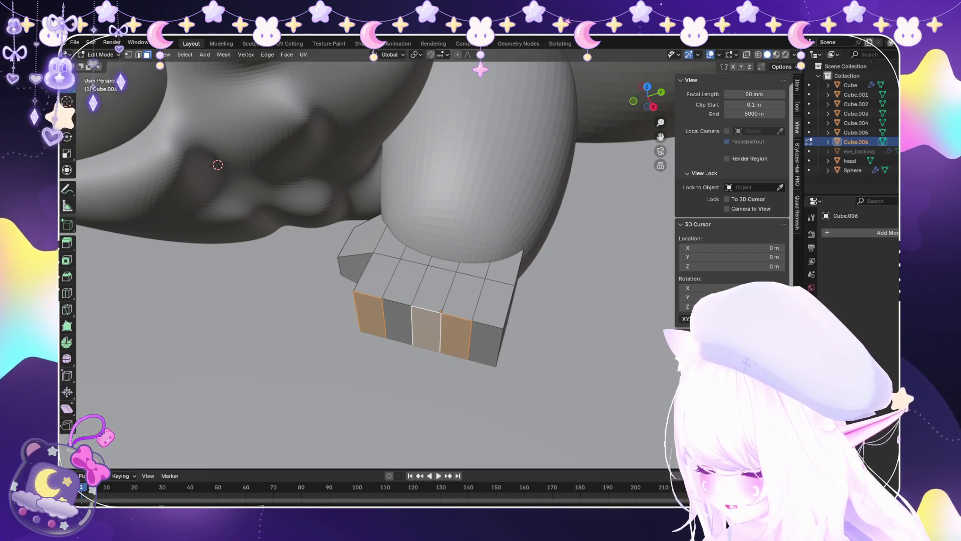
click(486, 343)
click(369, 313)
shift+click(426, 328)
middle_drag(440, 270, 430, 240)
key(g)
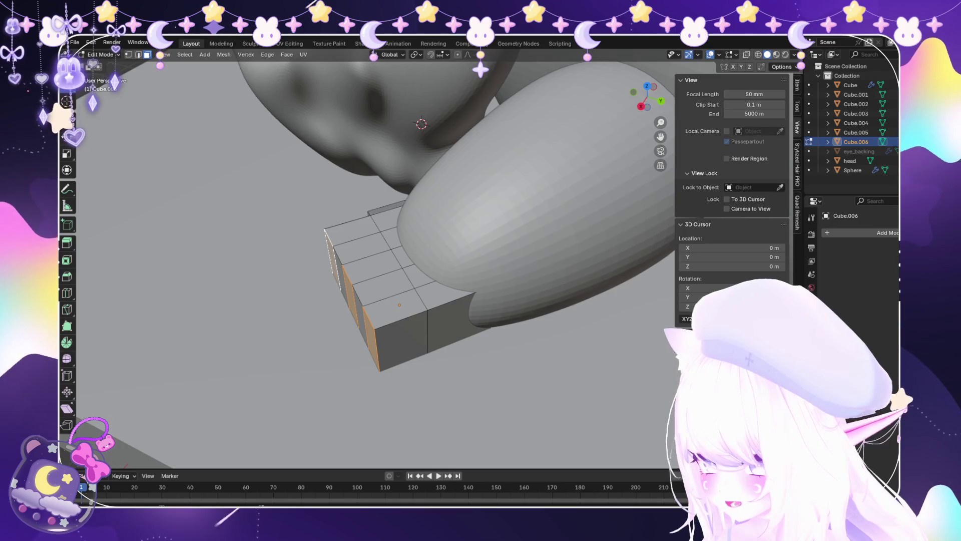
key(y)
key(Escape)
key(e)
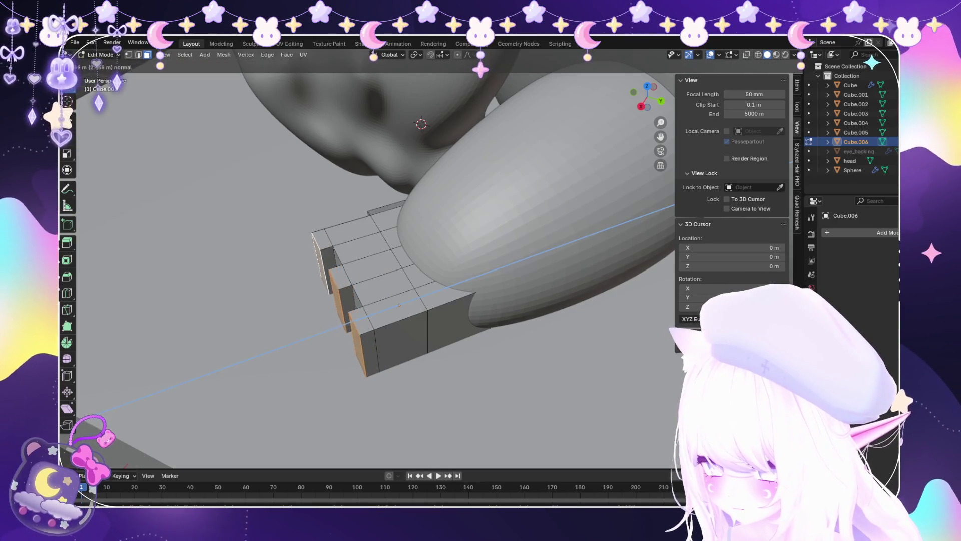
key(Return)
middle_drag(380, 251, 361, 300)
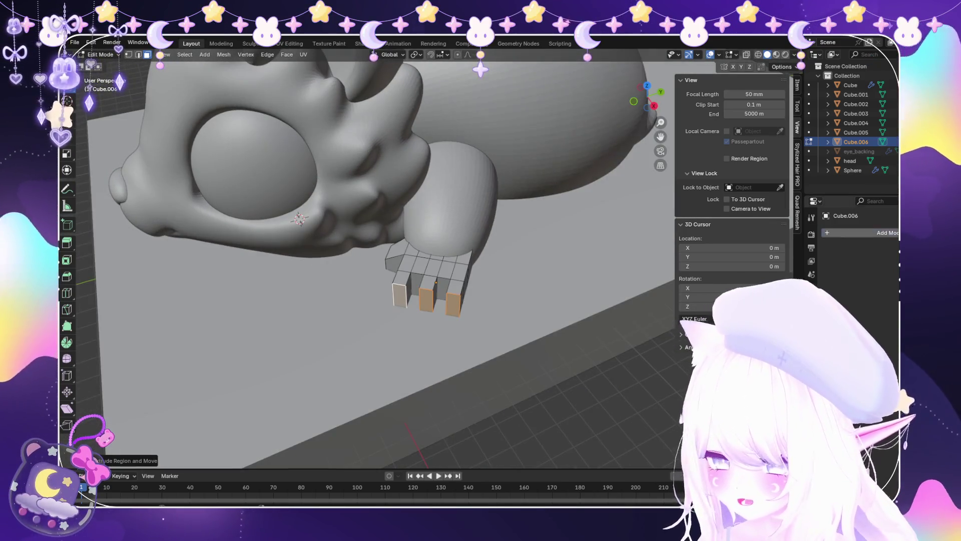
Add a Subdivision Surface modifier to smooth the foot cage.
click(881, 233)
click(761, 256)
middle_drag(400, 250, 390, 216)
scroll(440, 300, up, 5)
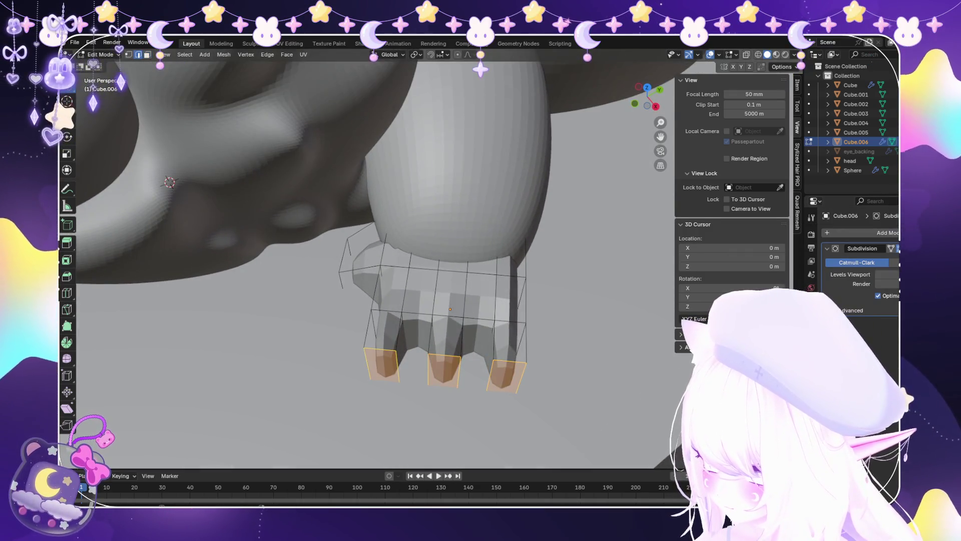
Taper the toe tips by scaling their edges, then slide an edge loop along the toes.
key(alt+a)
key(2)
mouse_move(450, 291)
middle_down()
mouse_move(465, 280)
mouse_move(496, 305)
middle_up()
key(s)
click(499, 311)
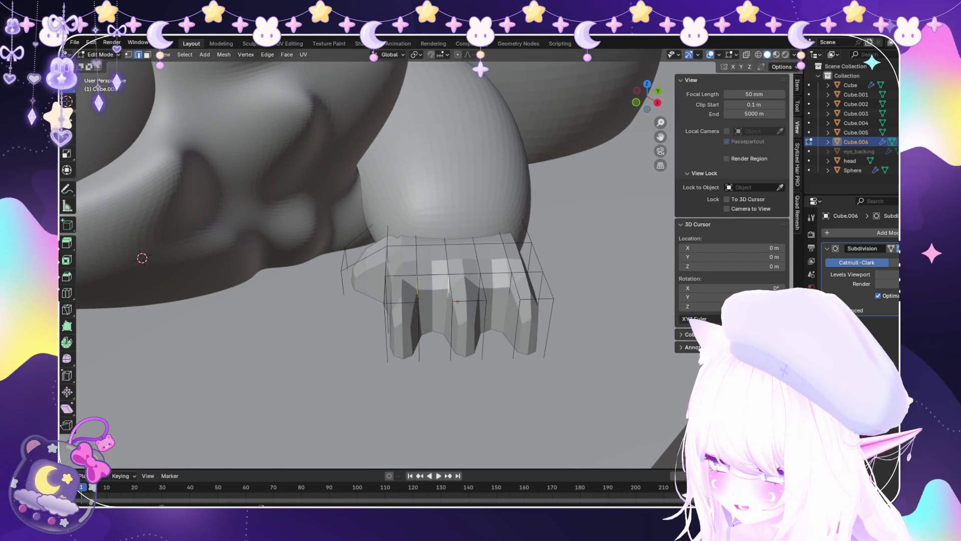
middle_drag(450, 290, 396, 282)
key(g)
key(g)
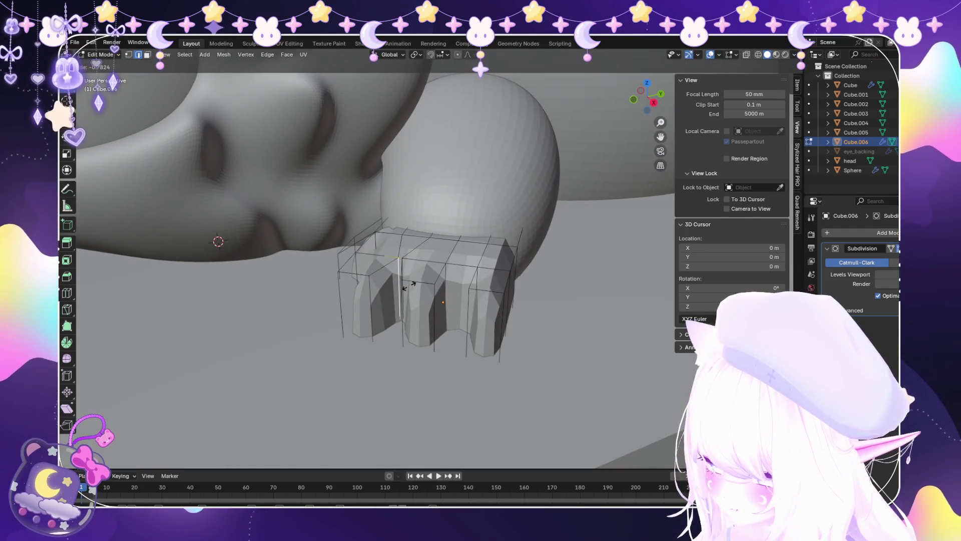
mouse_move(457, 299)
middle_down()
mouse_move(481, 296)
mouse_move(476, 236)
mouse_move(478, 290)
mouse_move(450, 296)
middle_up()
Move the outer toe's side face along X to separate it, testing further moves.
key(3)
click(406, 295)
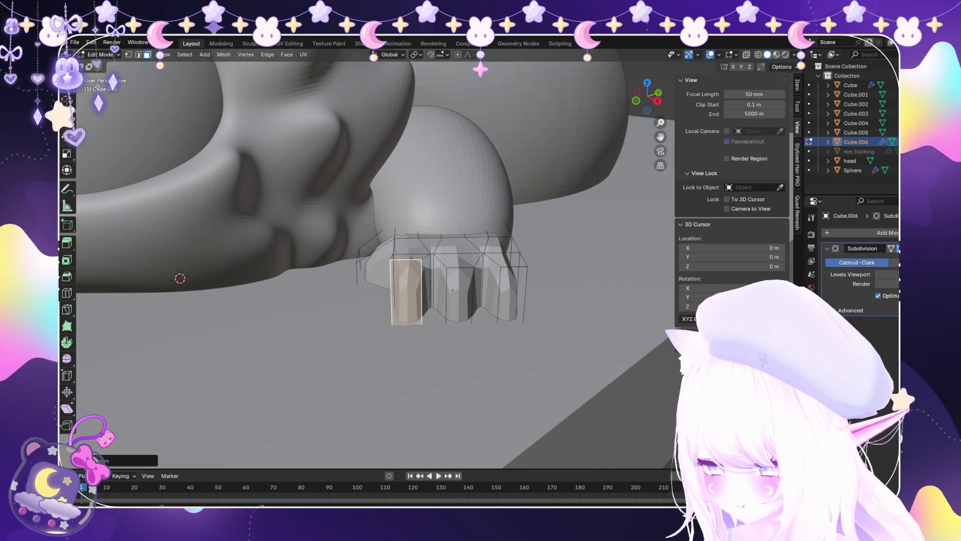
key(g)
key(x)
click(463, 301)
middle_drag(463, 301, 463, 260)
key(g)
key(z)
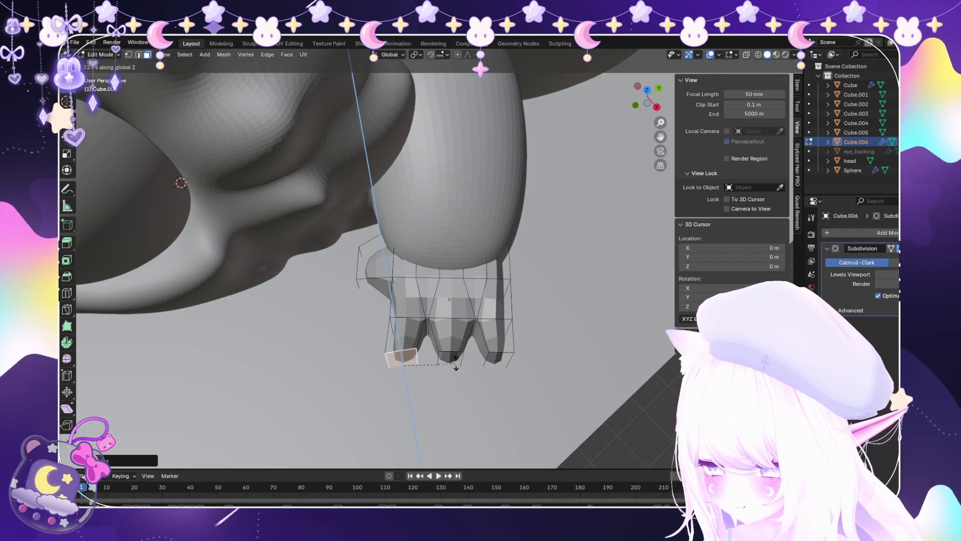
key(y)
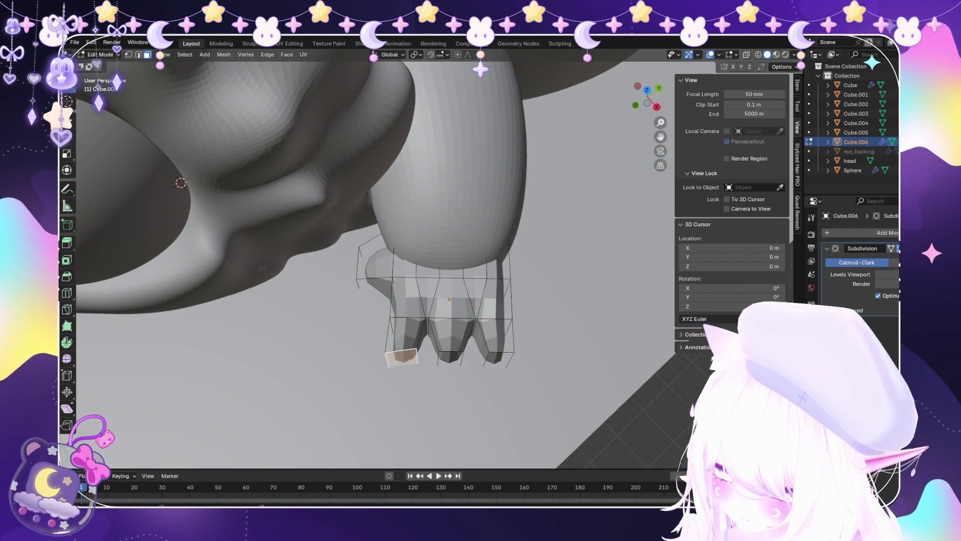
key(x)
key(g)
key(Escape)
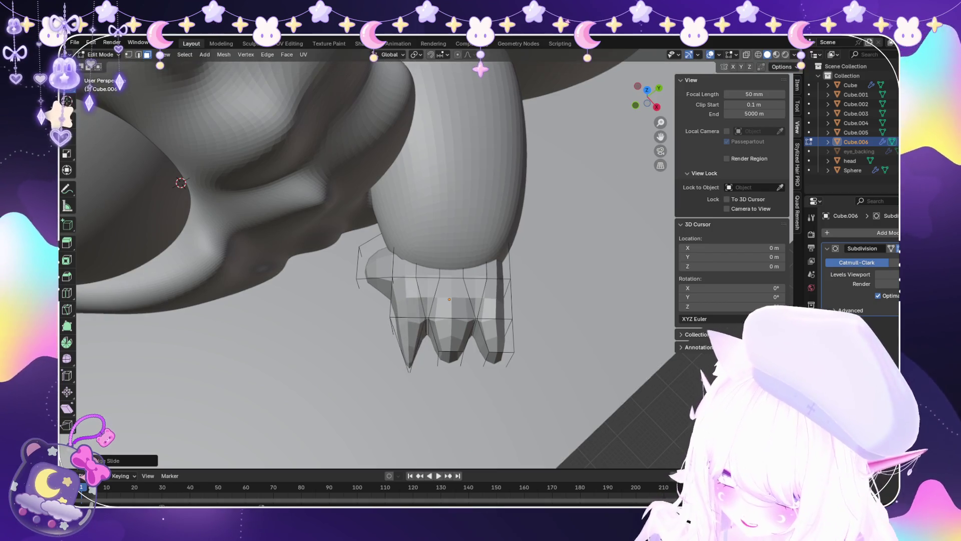
middle_drag(432, 361, 430, 350)
key(g)
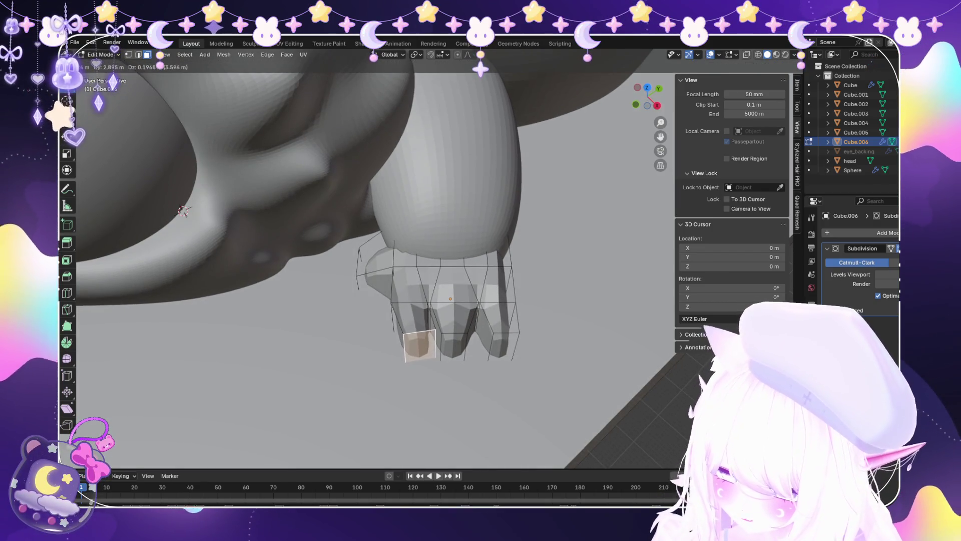
key(Escape)
Check the foot from top and front views and reposition the face between the toes.
mouse_move(184, 210)
middle_down()
mouse_move(193, 230)
mouse_move(235, 210)
middle_up()
scroll(375, 260, down, 5)
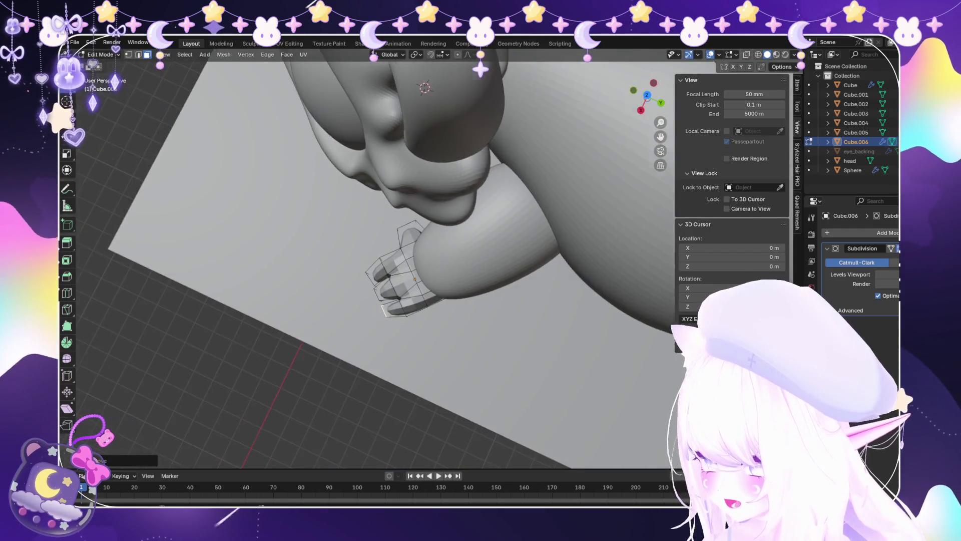
key(KP_7)
middle_drag(351, 250, 401, 230)
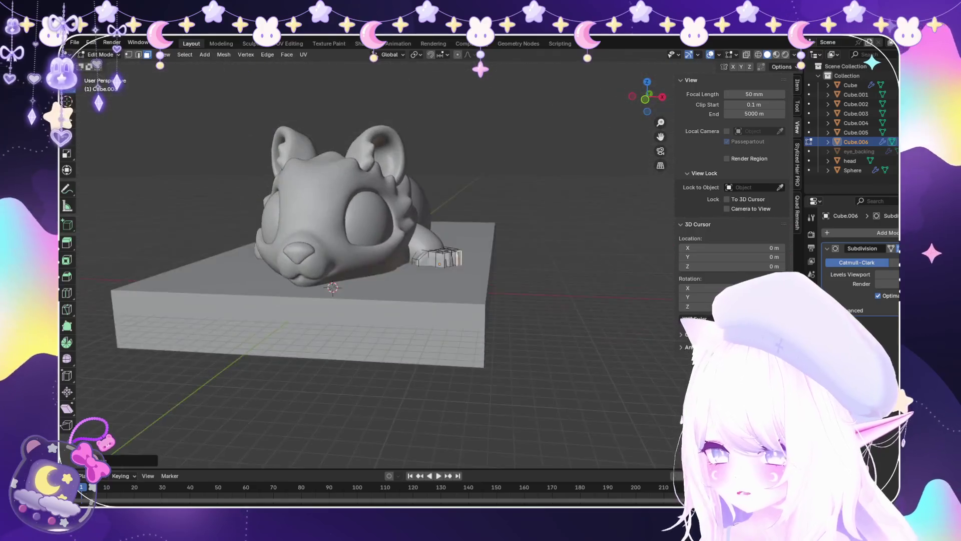
scroll(456, 261, up, 6)
mouse_move(450, 260)
middle_down()
mouse_move(466, 245)
mouse_move(480, 250)
middle_up()
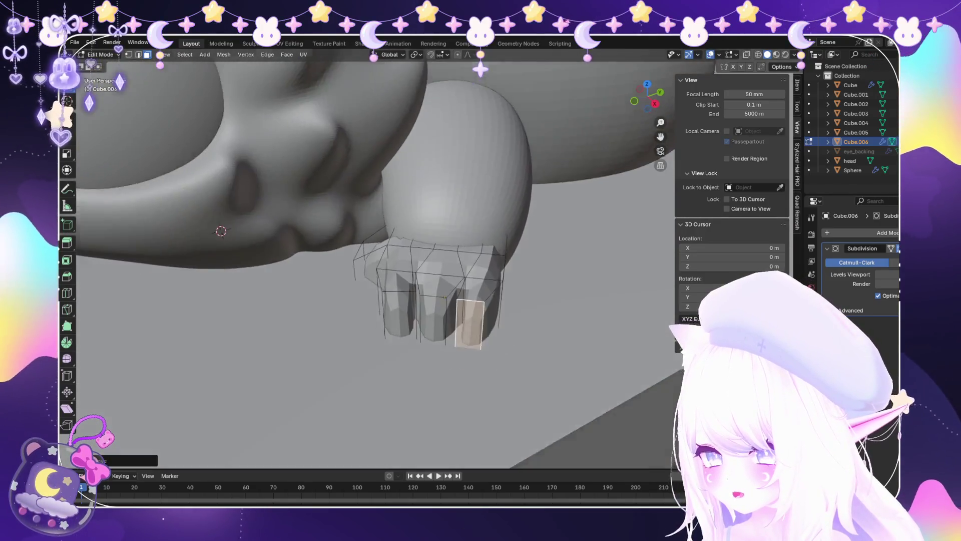
scroll(501, 310, up, 4)
mouse_move(350, 300)
middle_down()
mouse_move(416, 288)
mouse_move(401, 320)
middle_up()
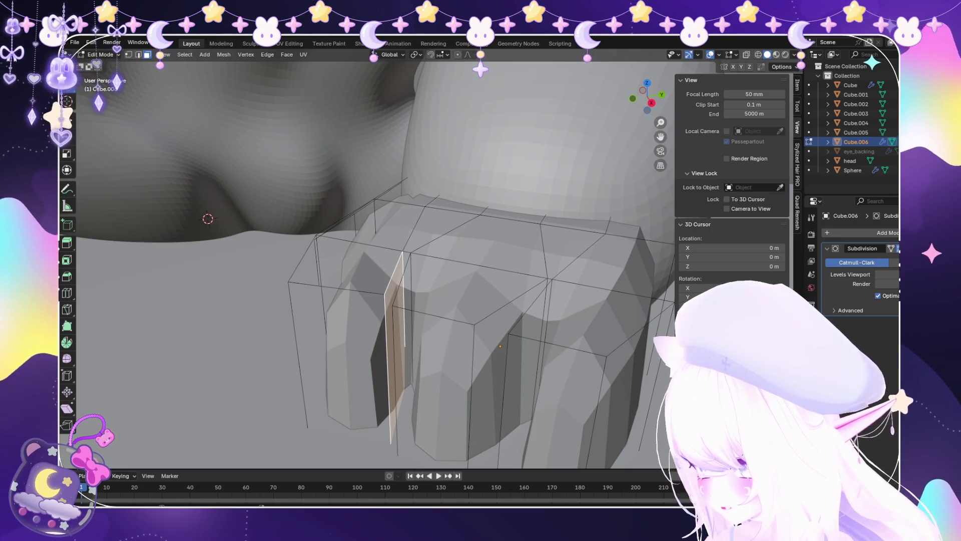
middle_drag(400, 321, 393, 281)
key(g)
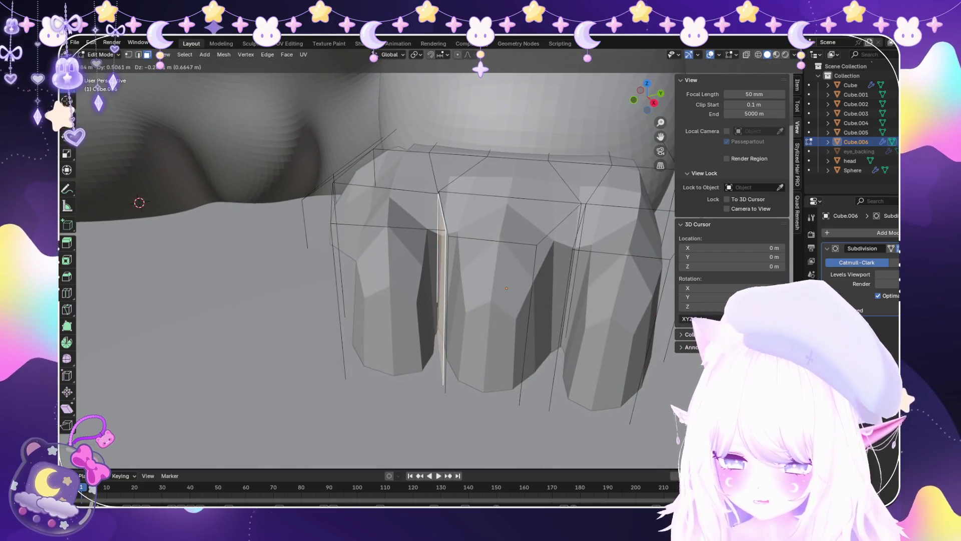
key(Return)
Move the face between the second and third toes to deepen the groove.
mouse_move(375, 275)
middle_down()
mouse_move(385, 265)
mouse_move(360, 290)
middle_up()
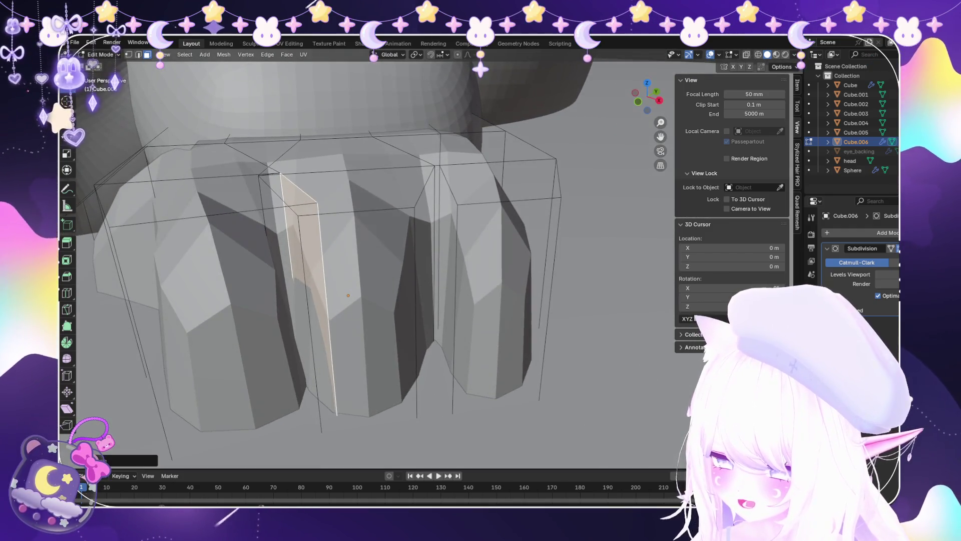
click(415, 290)
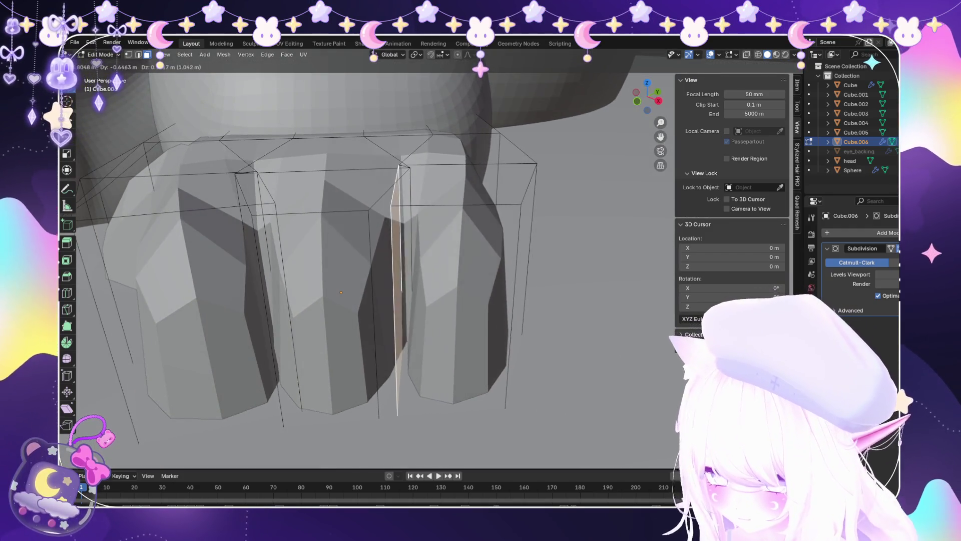
scroll(385, 285, down, 5)
middle_drag(386, 286, 381, 280)
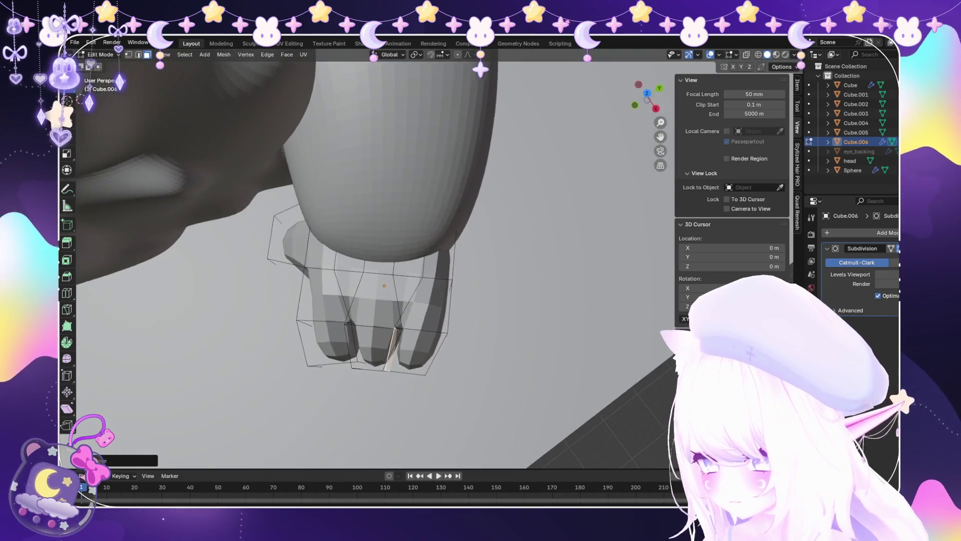
key(g)
key(Return)
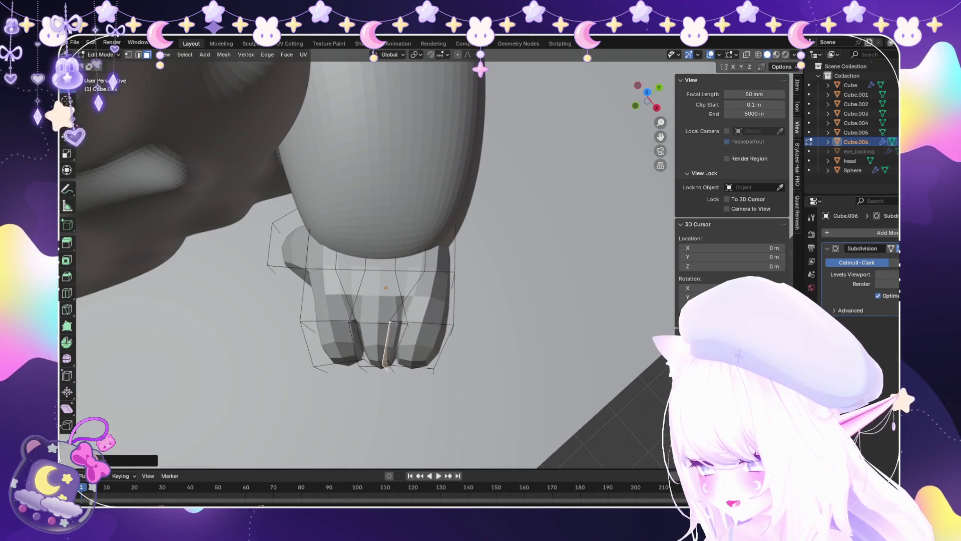
key(g)
key(Return)
Adjust the front knuckle face and a foot edge, then return to Object Mode.
mouse_move(386, 285)
middle_down()
mouse_move(390, 300)
mouse_move(375, 283)
mouse_move(331, 268)
middle_up()
click(483, 280)
middle_drag(483, 280, 471, 288)
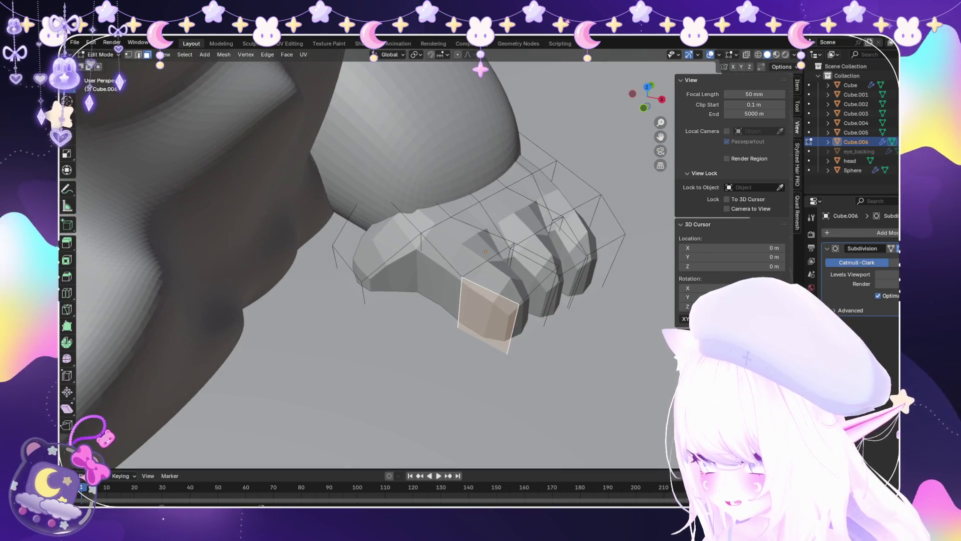
key(g)
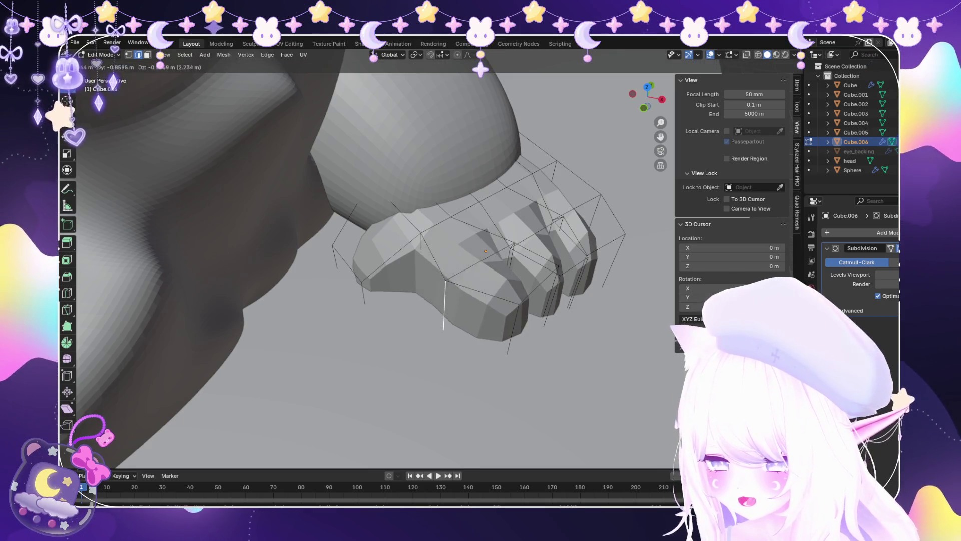
key(Return)
mouse_move(481, 270)
middle_down()
mouse_move(473, 190)
mouse_move(413, 218)
middle_up()
key(g)
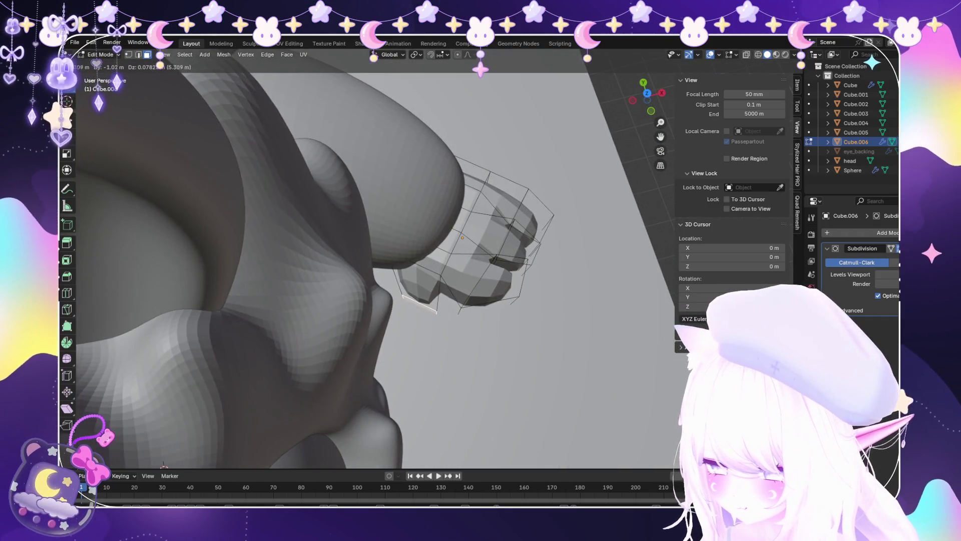
key(Return)
key(Return)
mouse_move(491, 342)
middle_down()
mouse_move(430, 280)
mouse_move(430, 250)
mouse_move(400, 226)
mouse_move(370, 241)
middle_up()
key(Tab)
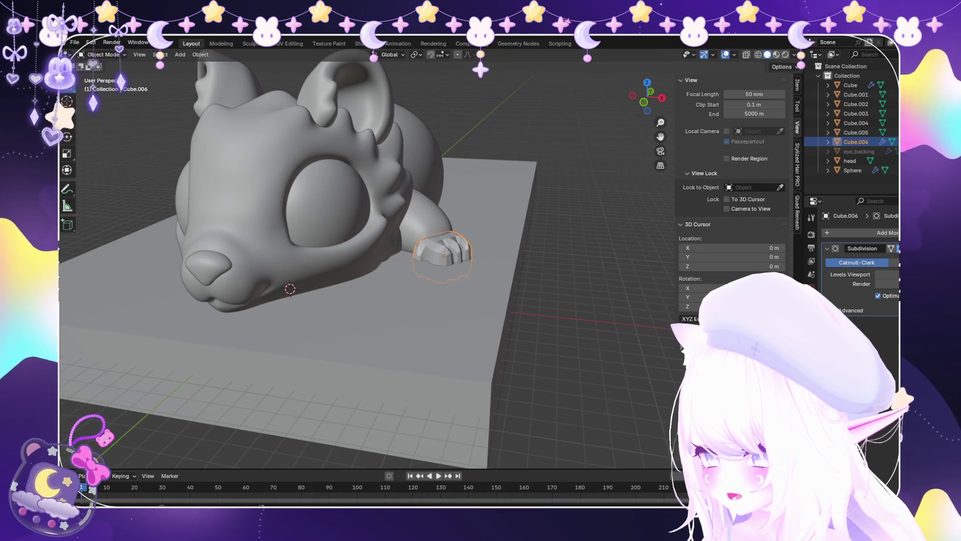
Apply the foot object's transforms with Ctrl+A.
click(756, 320)
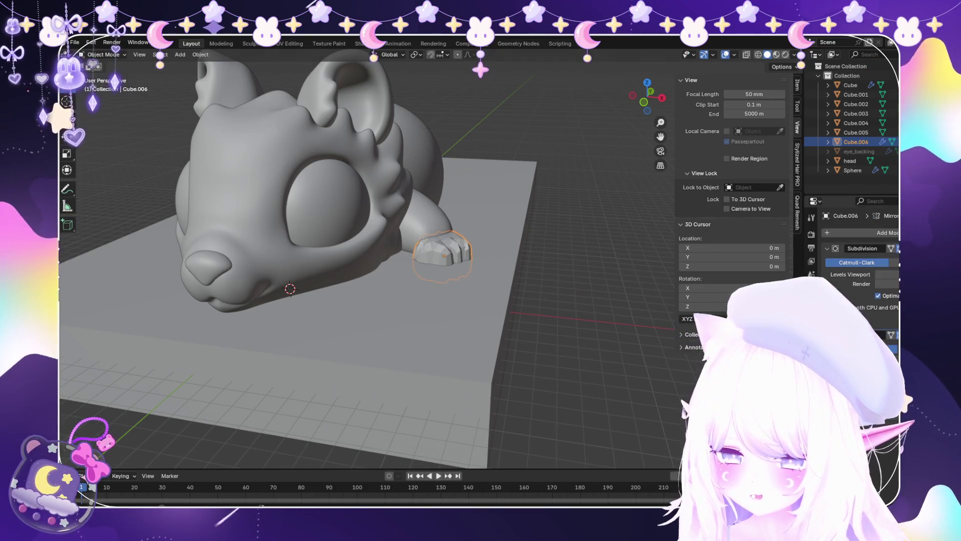
scroll(496, 234, up, 2)
key(ctrl+a)
click(496, 234)
scroll(445, 255, up, 3)
mouse_move(446, 255)
middle_down()
mouse_move(441, 245)
mouse_move(360, 230)
middle_up()
In Edit Mode, select three front toe faces and raise them slightly along Z.
click(102, 76)
click(456, 260)
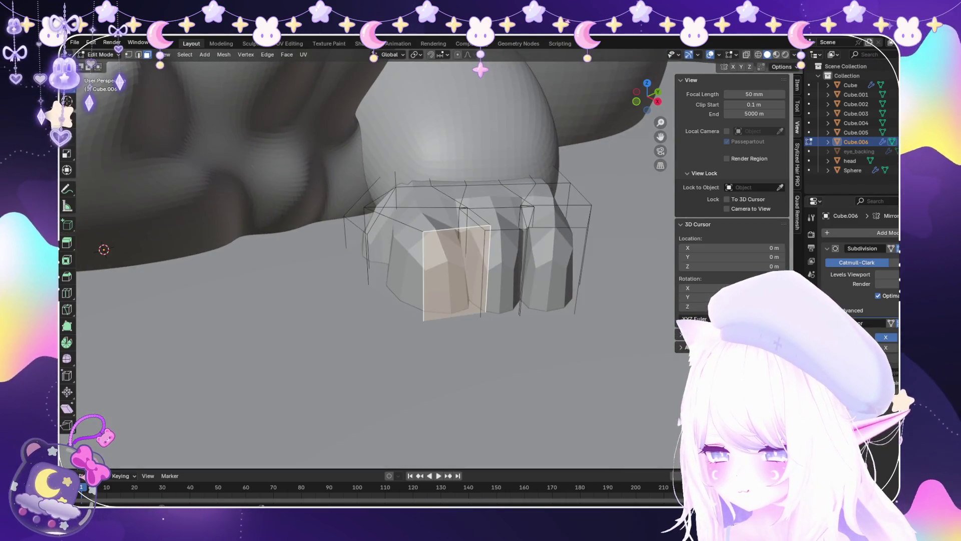
middle_drag(456, 260, 401, 256)
shift+click(443, 245)
shift+click(501, 251)
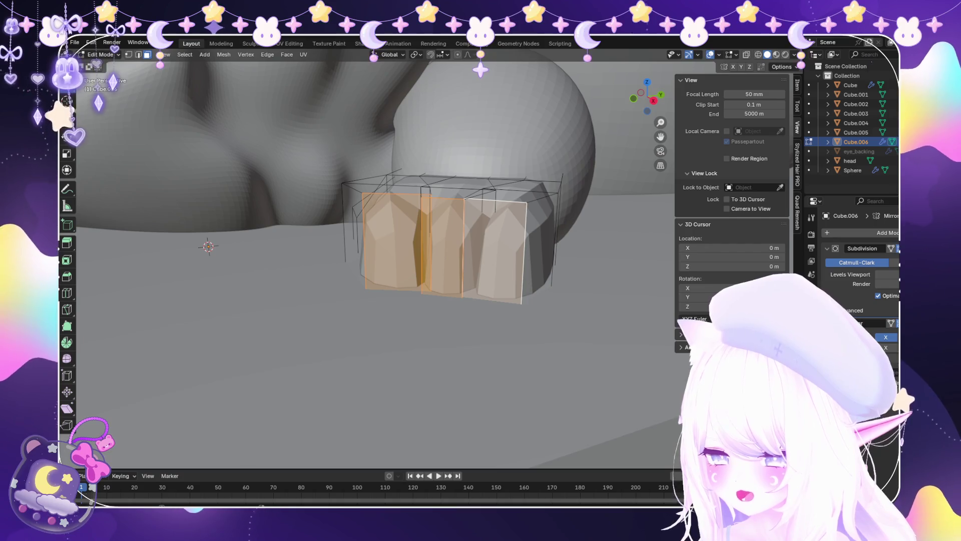
key(g)
key(z)
mouse_move(521, 310)
middle_down()
mouse_move(501, 281)
mouse_move(521, 311)
mouse_move(400, 286)
mouse_move(411, 200)
middle_up()
click(522, 306)
Stretch the toe-tip face along the Y axis.
scroll(350, 201, up, 1)
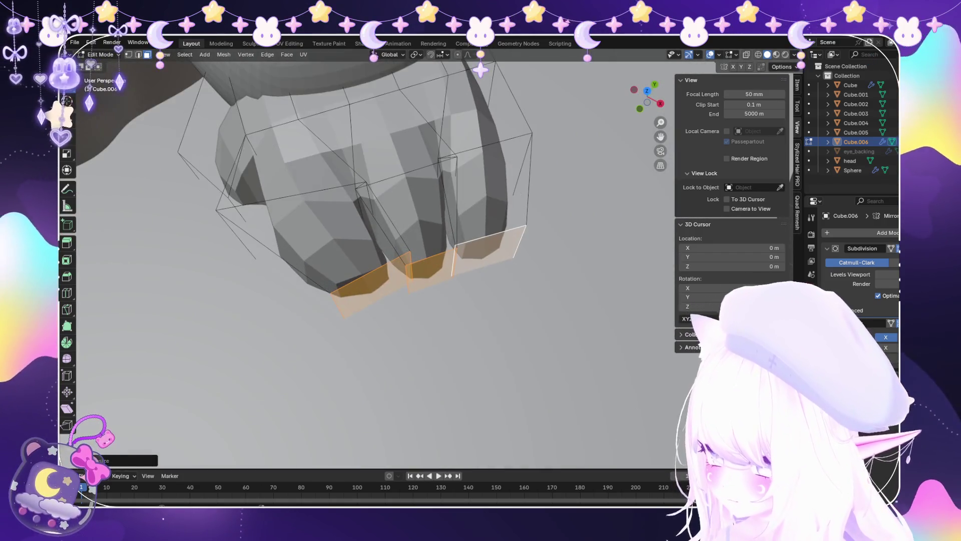
middle_drag(440, 235, 454, 243)
key(s)
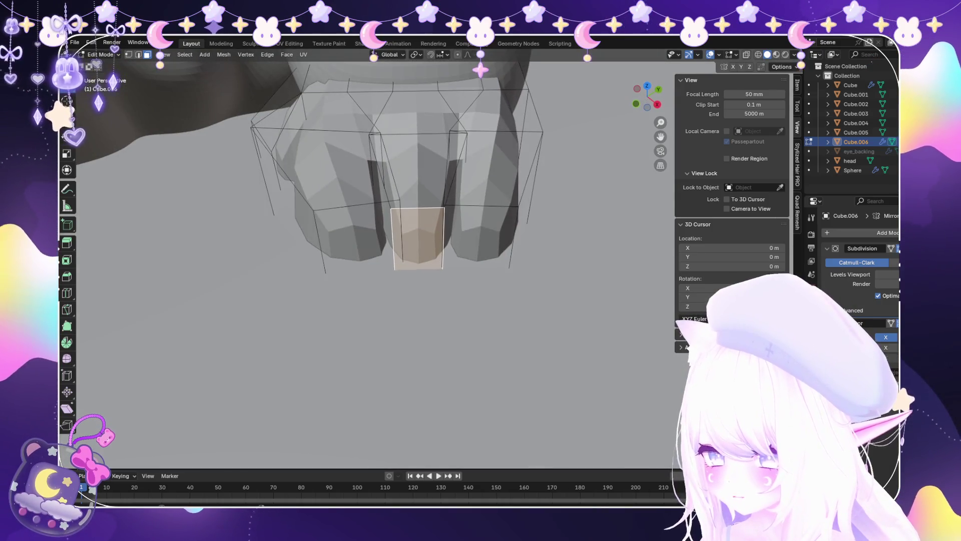
key(y)
key(r)
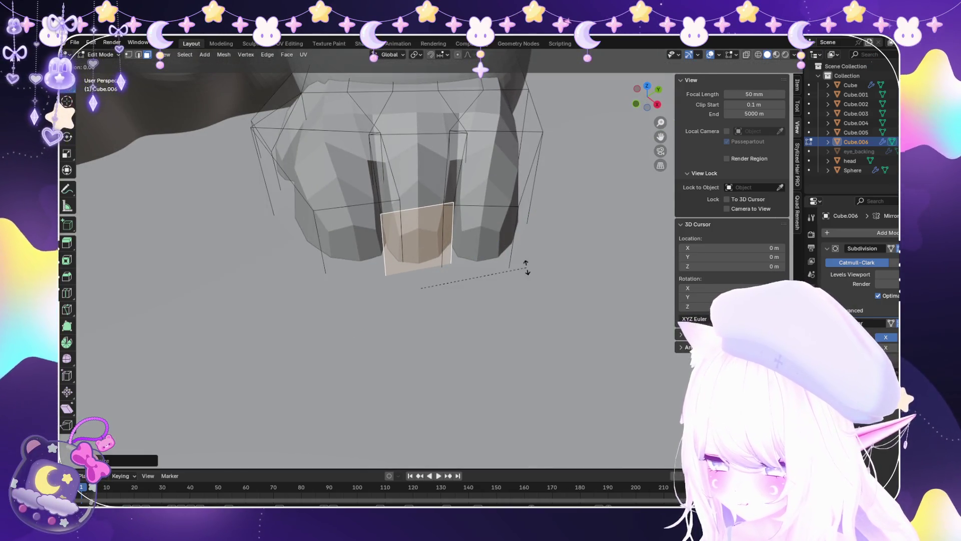
key(s)
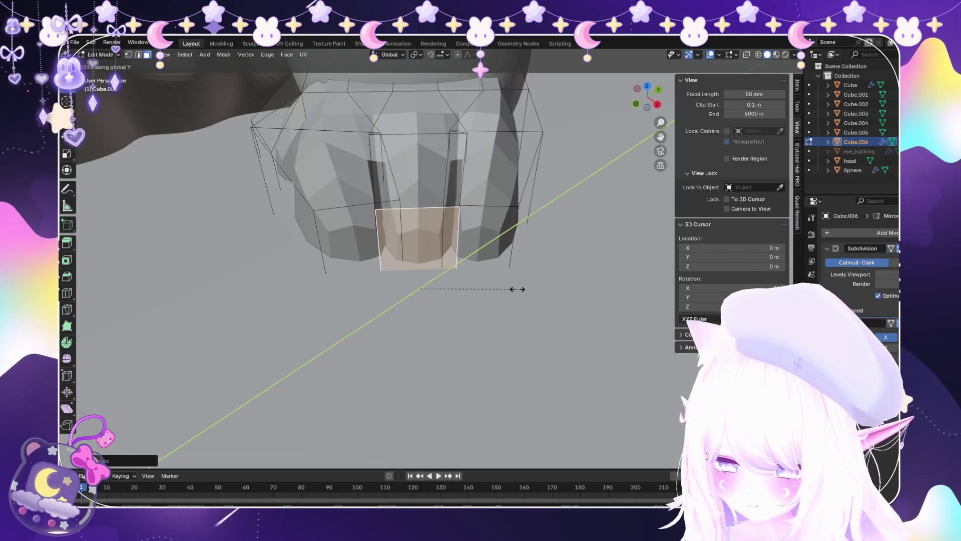
click(517, 288)
Confirm the tip face's transform and shift the face vertically along Z.
mouse_move(450, 301)
middle_down()
mouse_move(260, 290)
mouse_move(190, 260)
mouse_move(230, 241)
middle_up()
scroll(420, 280, up, 6)
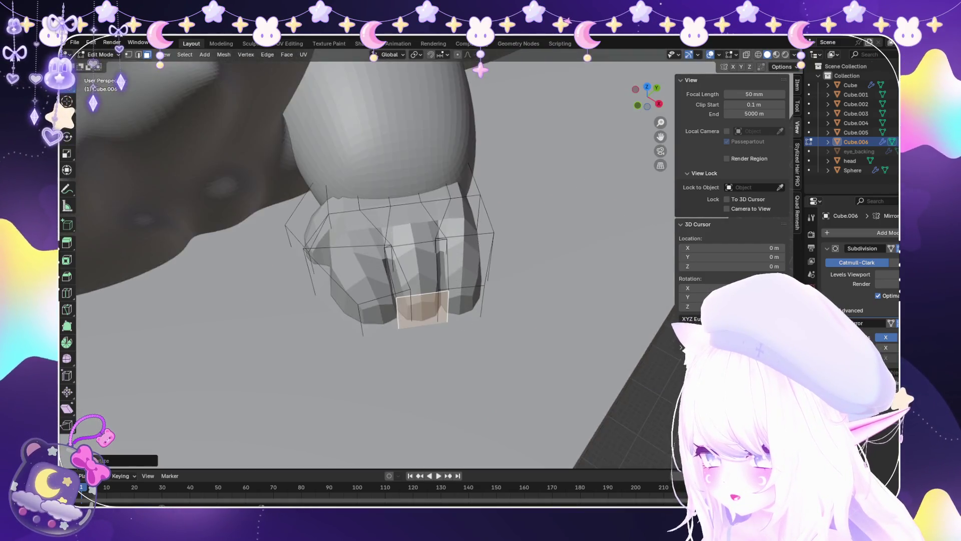
shift+middle_drag(351, 300, 528, 276)
scroll(551, 226, up, 3)
mouse_move(551, 225)
middle_down()
mouse_move(461, 245)
mouse_move(541, 190)
middle_up()
scroll(461, 246, up, 3)
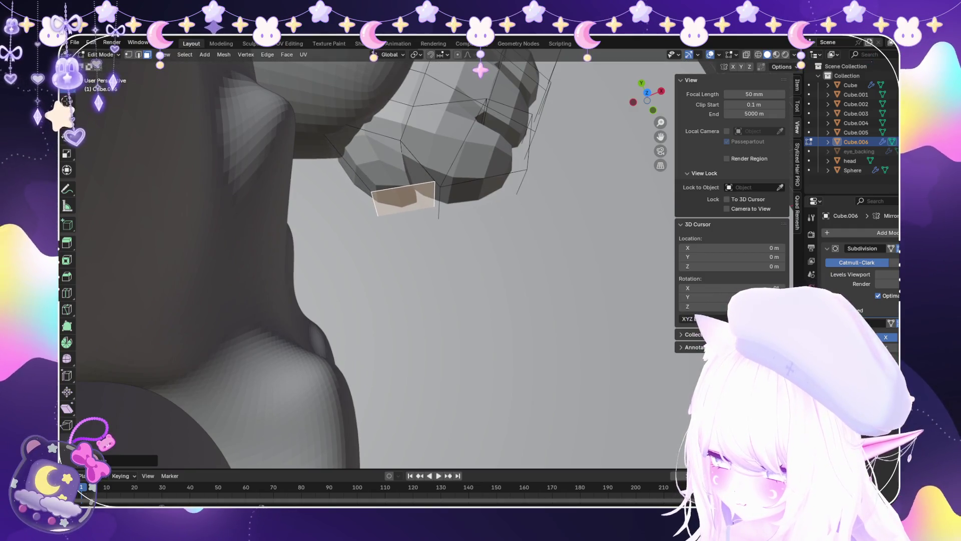
click(512, 207)
middle_drag(512, 206, 460, 231)
key(g)
key(z)
key(Return)
Nudge the selection along Z again and scale it vertically.
scroll(457, 272, up, 3)
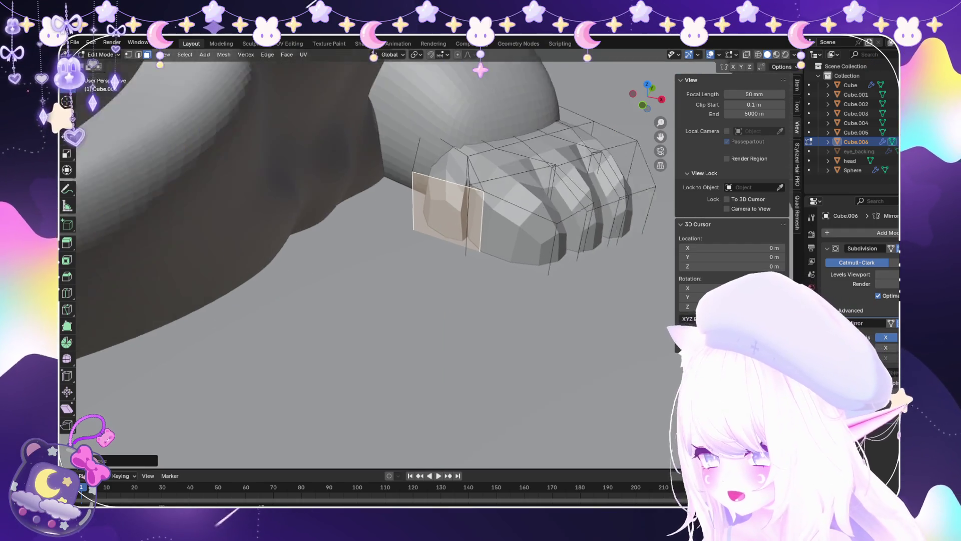
key(g)
key(z)
click(458, 275)
mouse_move(458, 274)
middle_down()
mouse_move(430, 260)
mouse_move(473, 281)
mouse_move(441, 301)
mouse_move(420, 260)
mouse_move(501, 321)
middle_up()
key(s)
key(z)
click(483, 271)
click(461, 315)
Enlarge the paw's top face, then shrink the selected face.
key(g)
key(z)
key(Escape)
key(s)
click(518, 335)
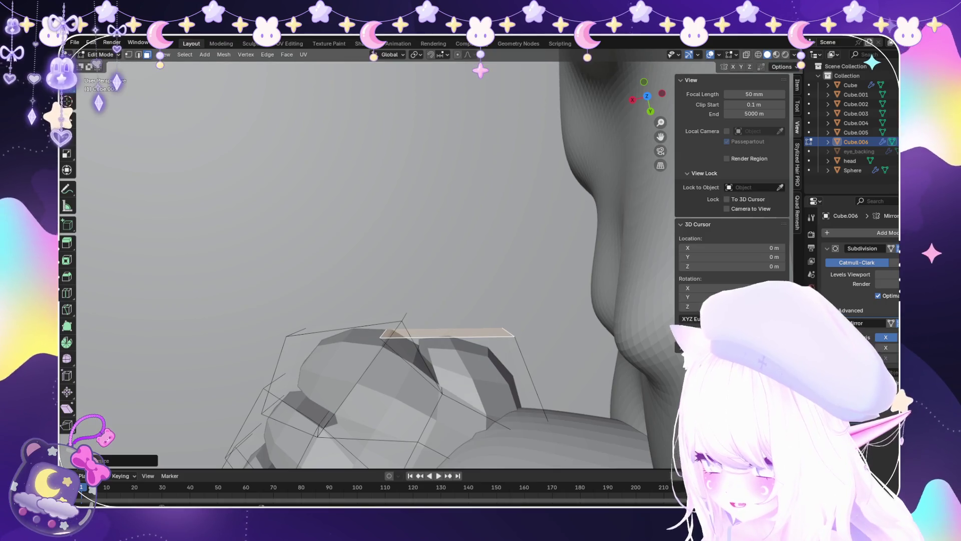
scroll(376, 265, up, 2)
mouse_move(447, 365)
shift+middle_down()
mouse_move(447, 250)
mouse_move(431, 270)
mouse_move(381, 250)
shift+middle_up()
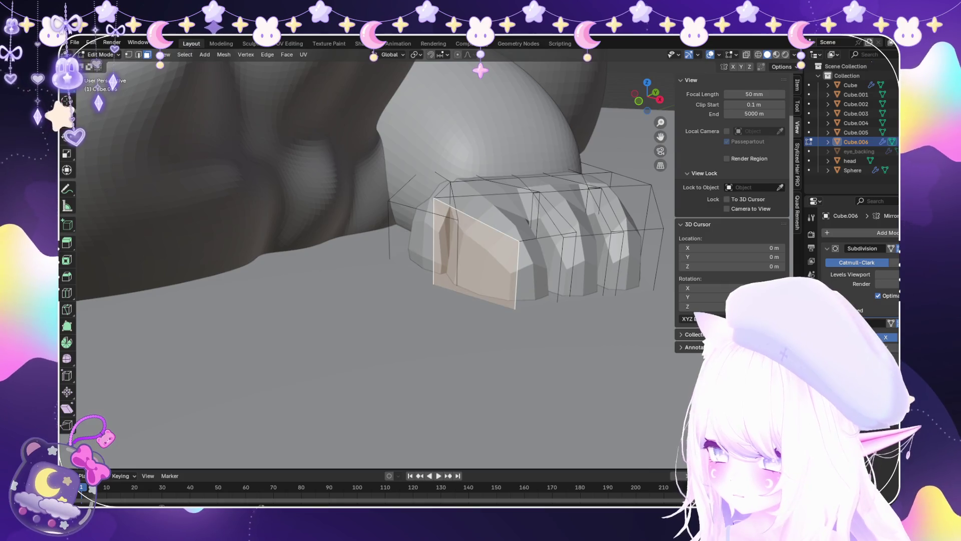
key(s)
Shift the selected paw edge sideways along X.
middle_drag(512, 284, 466, 215)
scroll(376, 261, down, 5)
mouse_move(375, 260)
middle_down()
mouse_move(380, 320)
mouse_move(345, 298)
mouse_move(380, 231)
middle_up()
scroll(375, 250, up, 5)
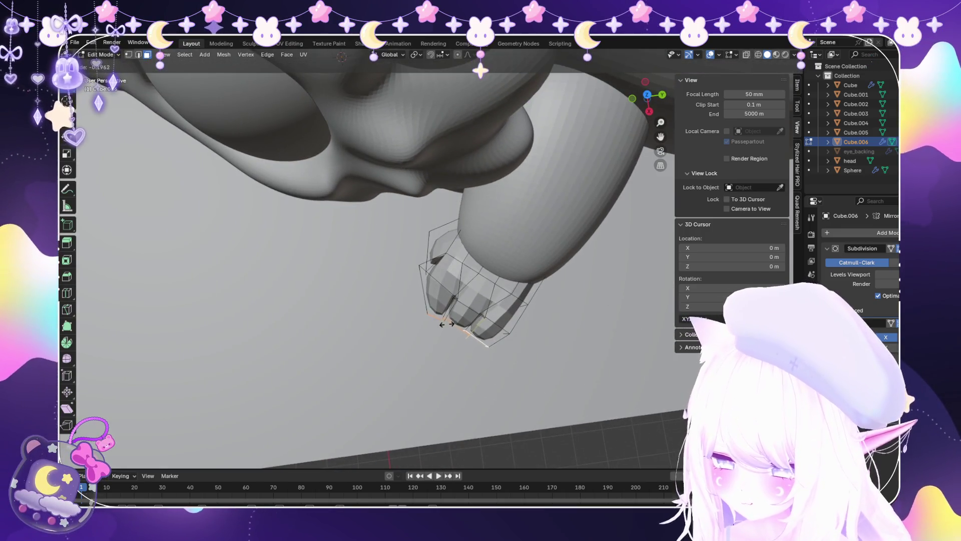
key(g)
key(y)
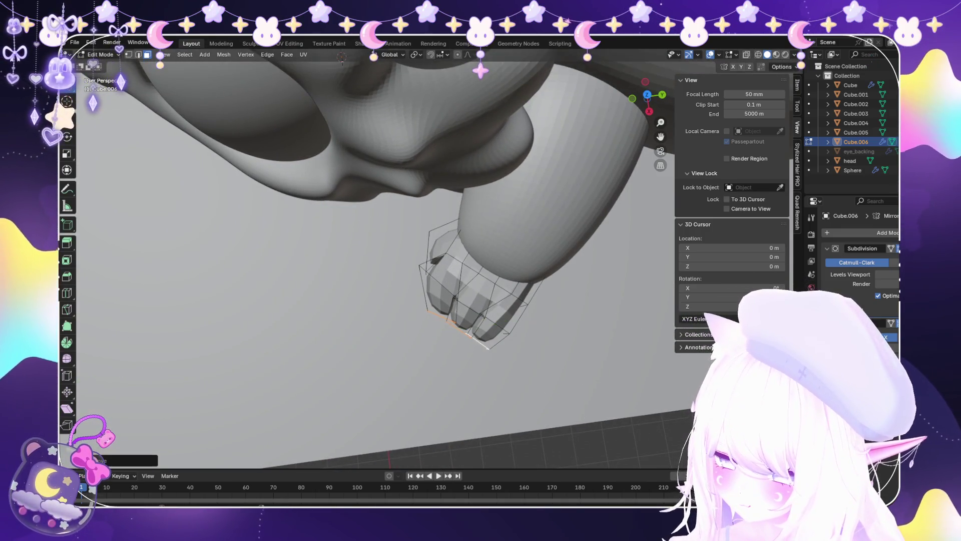
key(x)
key(Return)
Scale the selected edge up slightly.
mouse_move(501, 311)
middle_down()
mouse_move(530, 300)
mouse_move(551, 310)
mouse_move(480, 285)
mouse_move(500, 280)
mouse_move(521, 300)
middle_up()
key(s)
click(560, 315)
scroll(481, 271, down, 3)
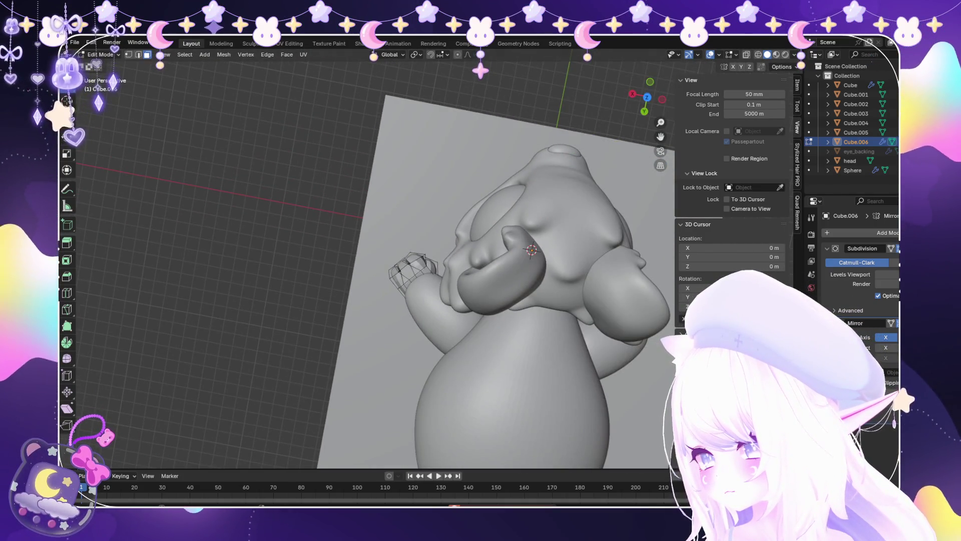
Back in Object Mode, apply the paw object's transforms.
click(74, 42)
scroll(430, 255, up, 4)
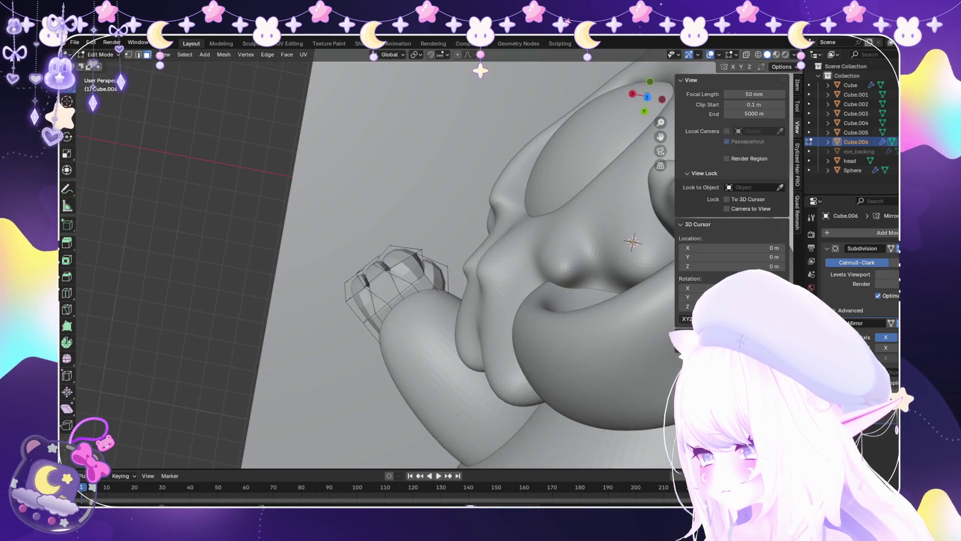
mouse_move(431, 260)
middle_down()
mouse_move(471, 240)
mouse_move(491, 261)
middle_up()
scroll(471, 241, down, 5)
key(ctrl+a)
click(446, 260)
scroll(428, 257, up, 3)
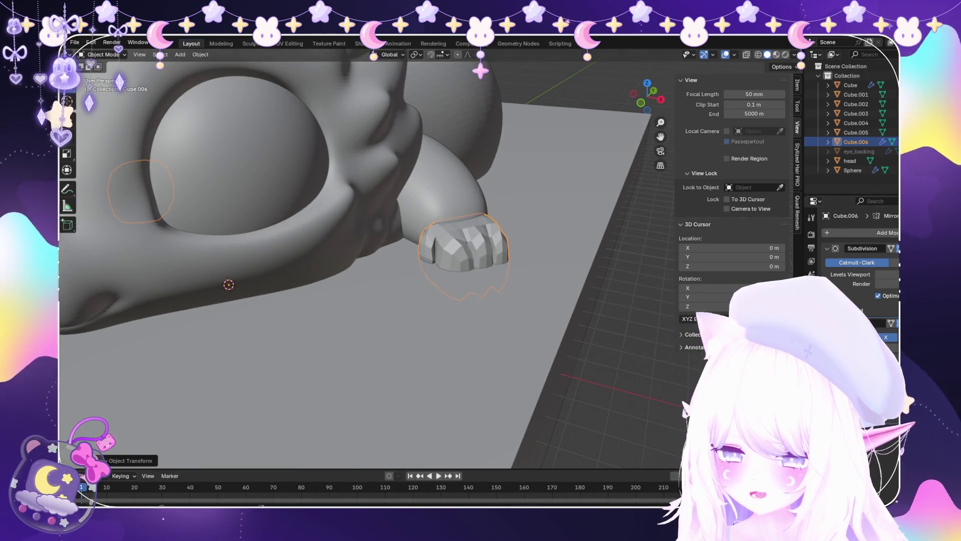
Clear the selection, check overlaps in X-ray, then select the paw object.
scroll(365, 261, down, 5)
mouse_move(366, 260)
middle_down()
mouse_move(305, 248)
mouse_move(361, 235)
middle_up()
key(alt+a)
scroll(351, 255, up, 6)
key(alt+z)
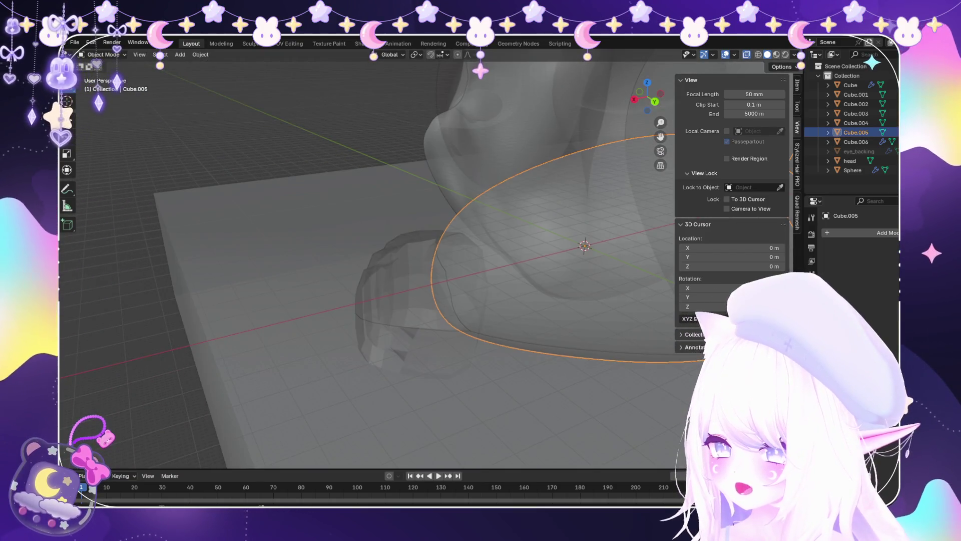
key(alt+z)
scroll(366, 260, down, 5)
middle_drag(365, 260, 340, 268)
click(449, 253)
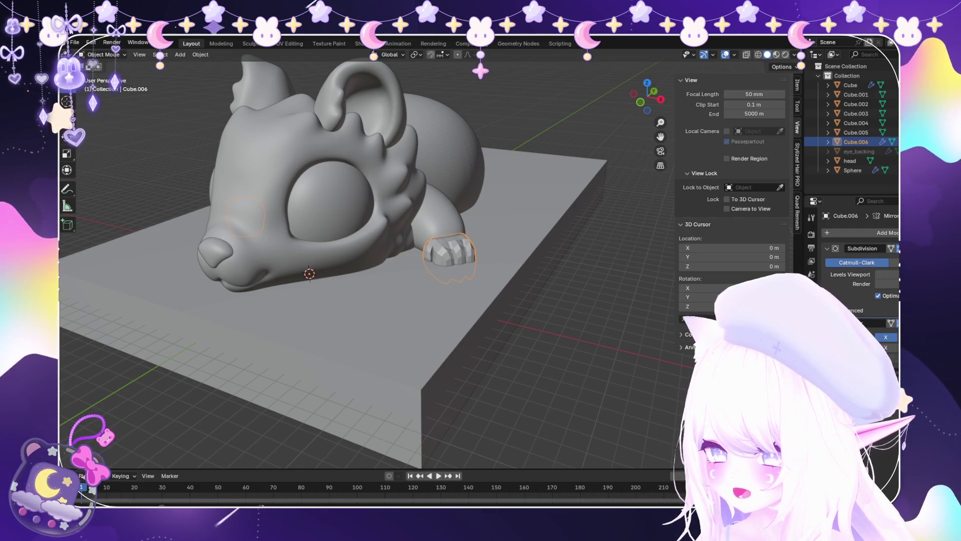
In Edit Mode, raise the paw cage along Z and shift it along X.
scroll(449, 253, up, 5)
middle_drag(449, 253, 460, 235)
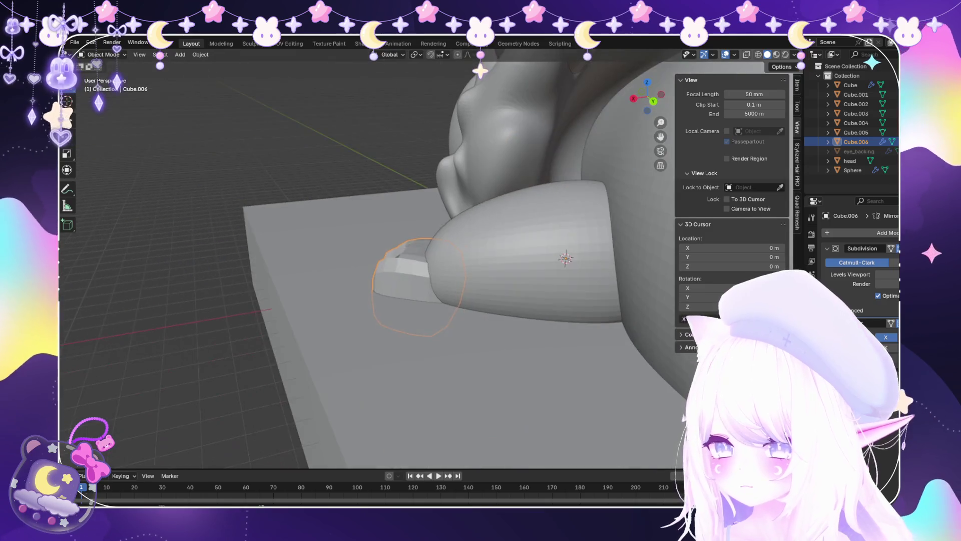
click(103, 76)
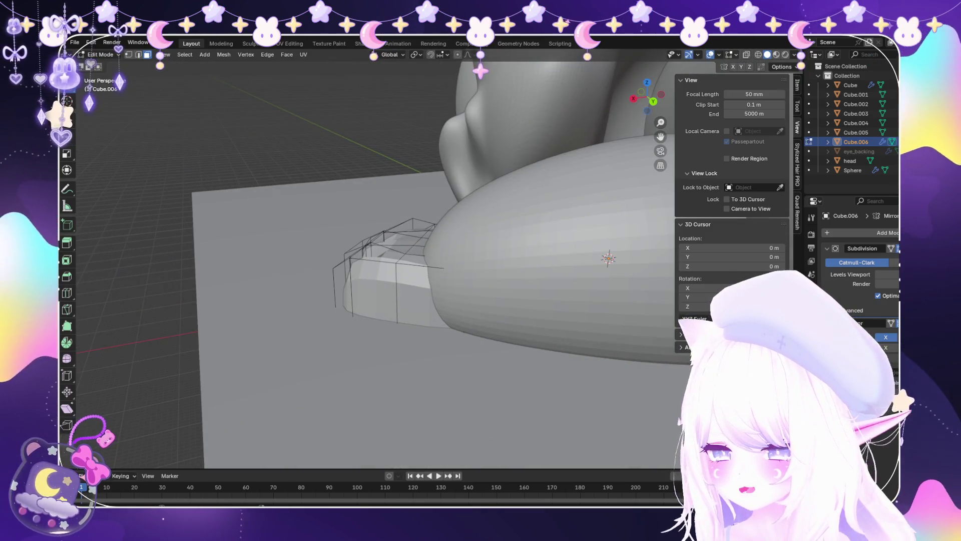
mouse_move(430, 260)
middle_down()
mouse_move(391, 180)
mouse_move(371, 226)
mouse_move(551, 300)
middle_up()
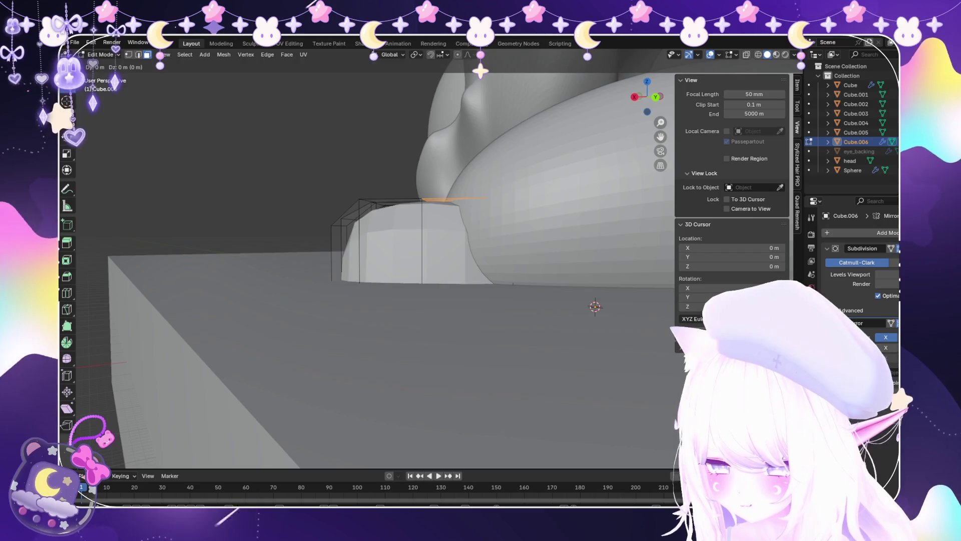
key(z)
key(Return)
middle_drag(376, 250, 306, 190)
key(g)
key(x)
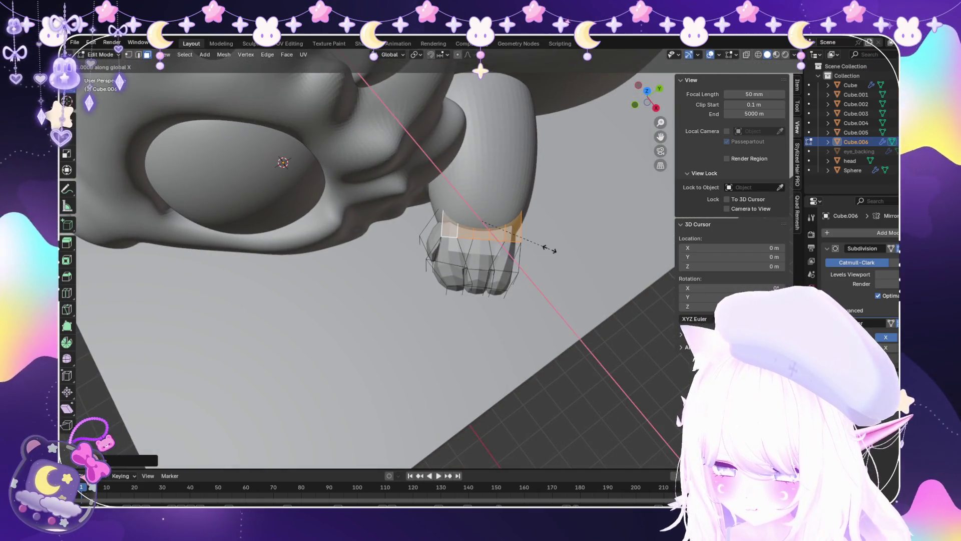
key(Return)
Add the edge above to the selection and lift the edges along Z.
scroll(428, 260, down, 4)
mouse_move(350, 226)
middle_down()
mouse_move(325, 261)
mouse_move(300, 273)
middle_up()
scroll(300, 273, up, 3)
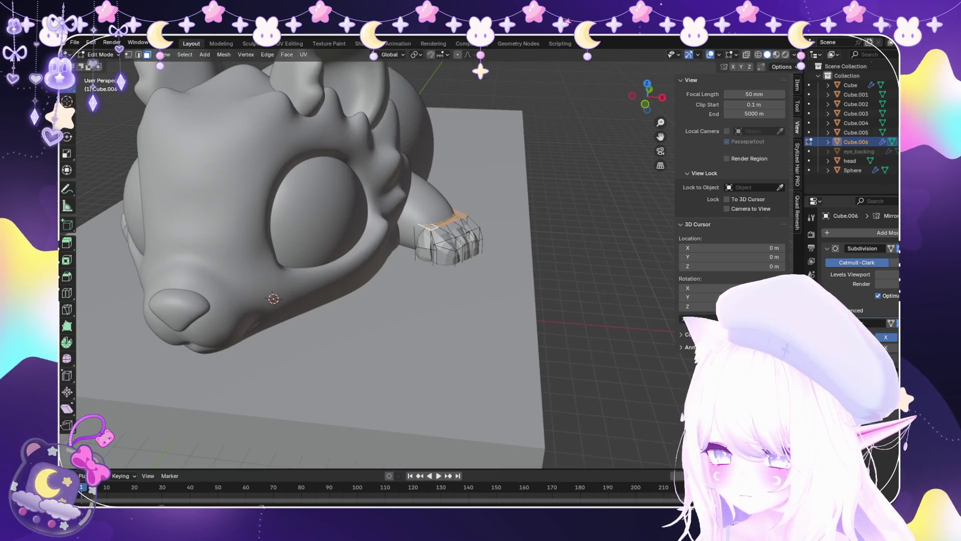
mouse_move(350, 251)
middle_down()
mouse_move(295, 210)
mouse_move(341, 236)
mouse_move(315, 210)
middle_up()
scroll(351, 250, down, 4)
mouse_move(350, 251)
middle_down()
mouse_move(340, 225)
mouse_move(341, 271)
middle_up()
shift+click(434, 258)
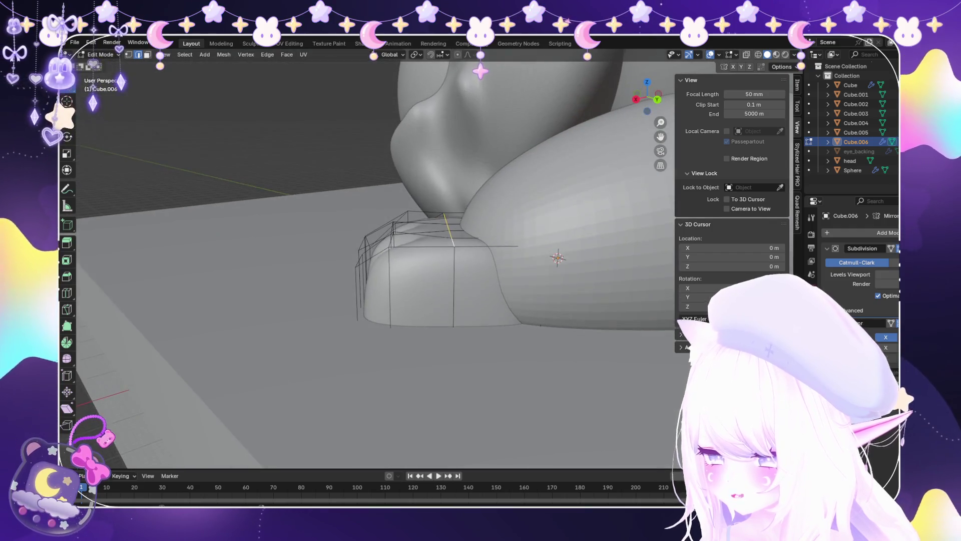
key(g)
key(z)
key(Return)
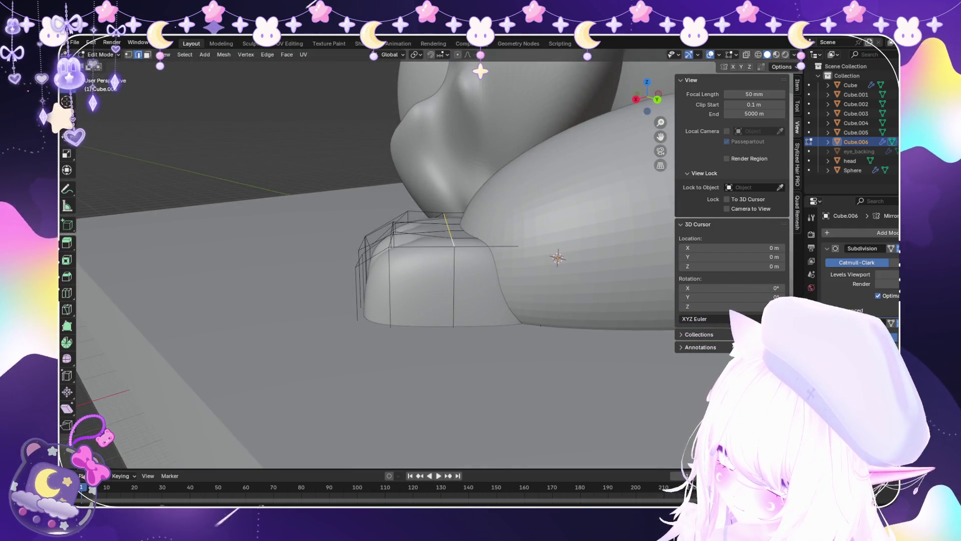
Orbit to a top-down view to review the raised paw cage.
scroll(376, 251, down, 5)
mouse_move(376, 251)
middle_down()
mouse_move(375, 320)
mouse_move(350, 225)
middle_up()
scroll(350, 226, up, 6)
scroll(475, 240, up, 1)
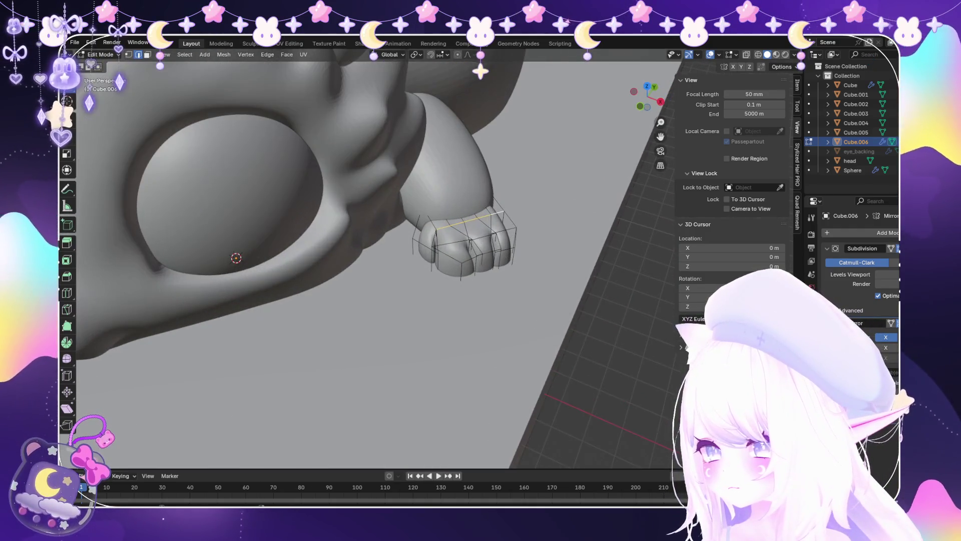
scroll(476, 240, up, 3)
middle_drag(410, 320, 436, 317)
Slide edges between the lower toes and nudge the selection along X and Y.
key(g)
key(g)
click(466, 279)
key(g)
key(g)
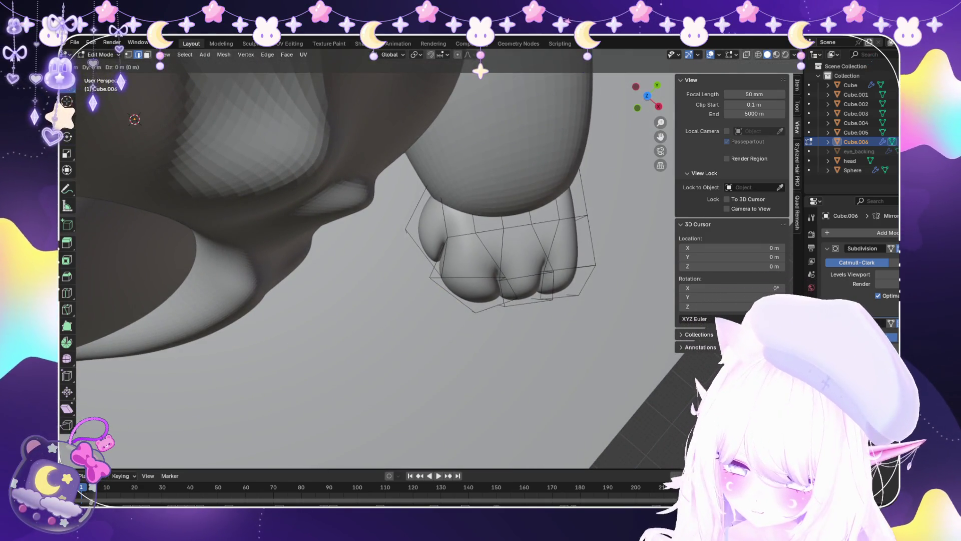
click(439, 266)
key(g)
key(y)
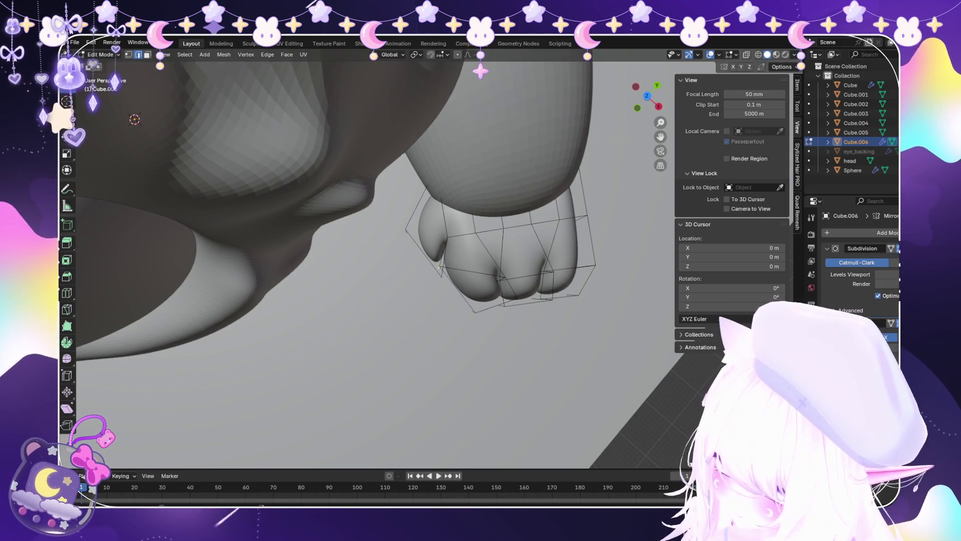
key(x)
click(445, 274)
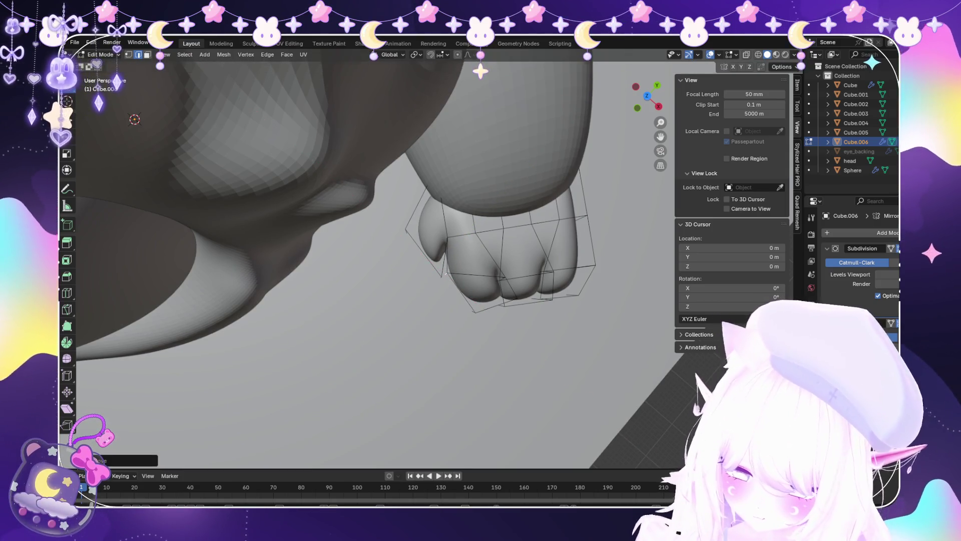
key(g)
key(y)
key(Return)
mouse_move(271, 261)
middle_down()
mouse_move(291, 271)
mouse_move(328, 250)
middle_up()
Slide two more edges along the toe and shift the selection sideways along X.
key(g)
key(g)
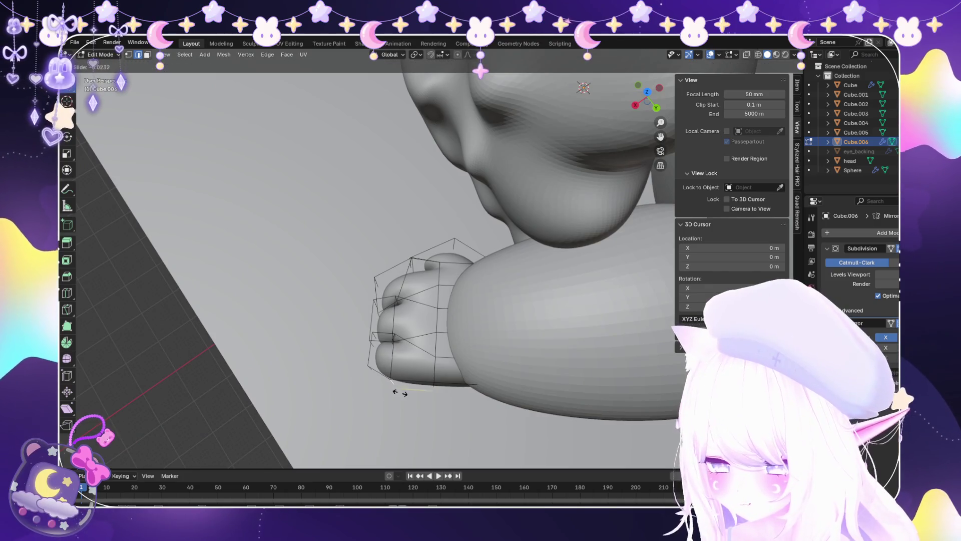
click(417, 389)
middle_drag(417, 389, 485, 318)
key(g)
key(g)
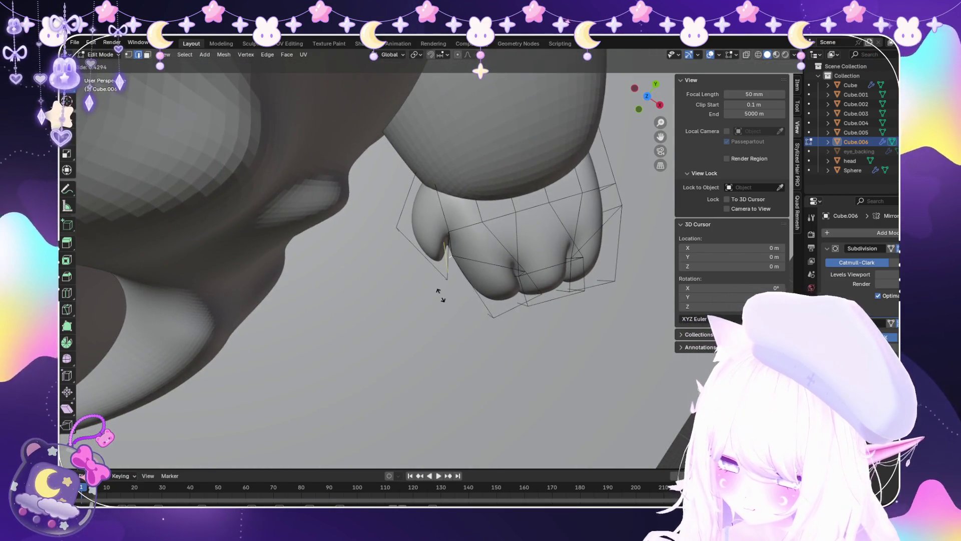
click(440, 295)
key(g)
key(x)
key(Return)
mouse_move(350, 250)
middle_down()
mouse_move(335, 150)
mouse_move(321, 235)
mouse_move(301, 220)
mouse_move(310, 241)
middle_up()
scroll(480, 236, up, 2)
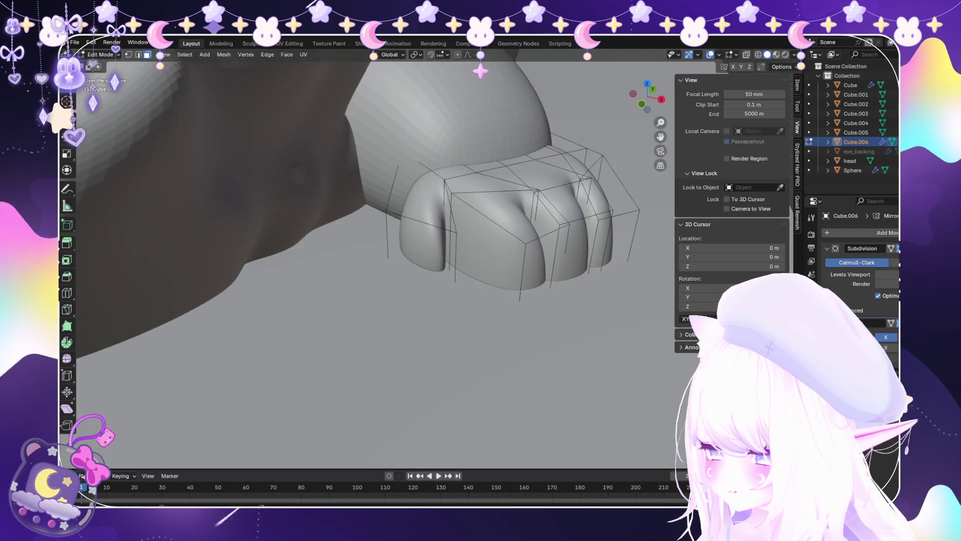
In face select mode, pick the outer toe's side face and shrink it.
key(3)
click(419, 241)
middle_drag(450, 251, 430, 235)
scroll(481, 235, up, 2)
key(s)
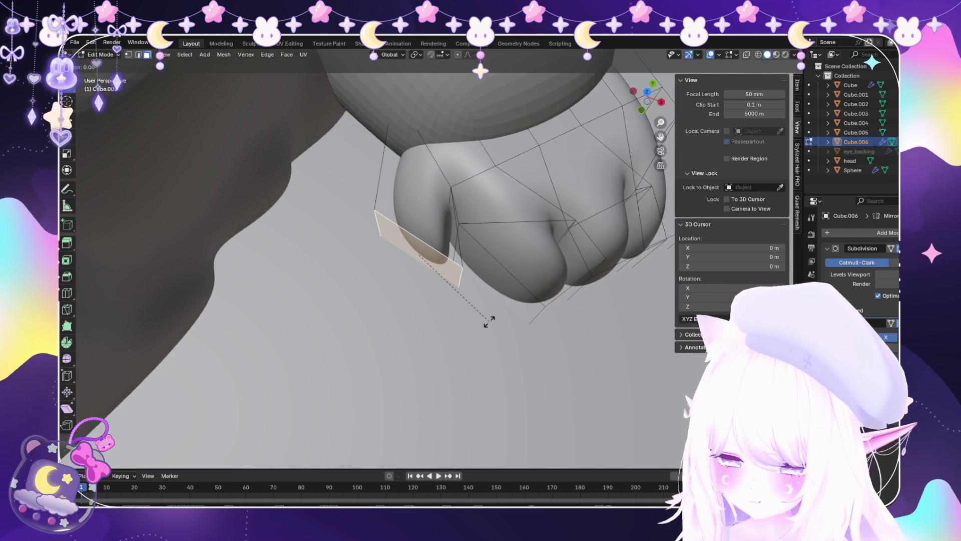
click(483, 278)
Move the outer toe's side face along X and then vertically along Z.
key(g)
key(y)
key(x)
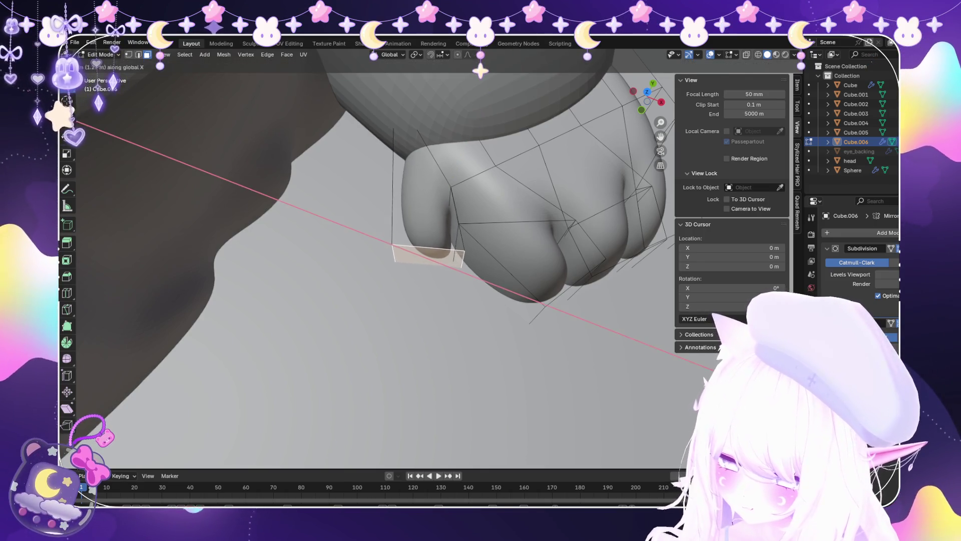
key(z)
middle_drag(500, 301, 499, 316)
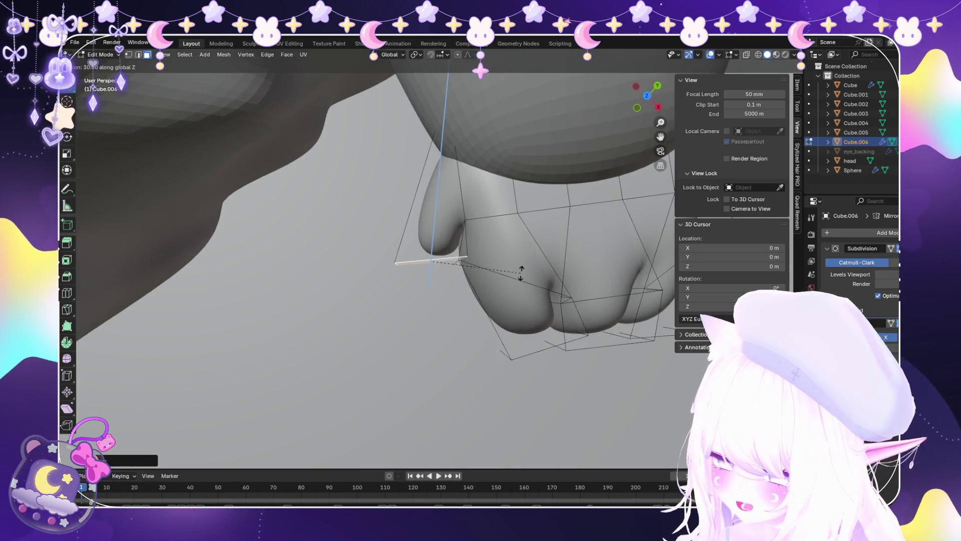
click(519, 296)
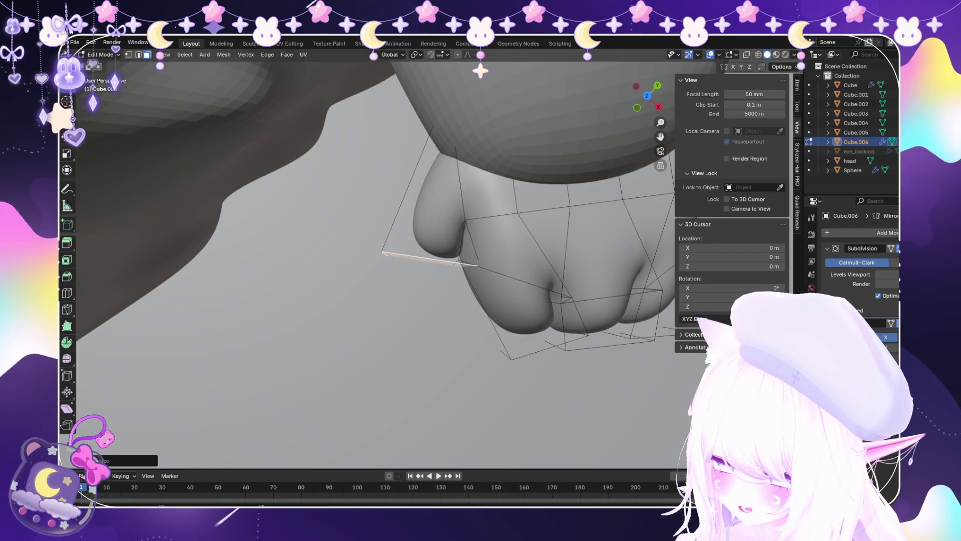
middle_drag(518, 296, 501, 305)
middle_drag(376, 250, 350, 266)
scroll(420, 260, down, 3)
middle_drag(420, 260, 401, 265)
Stretch the side face vertically with a Z-constrained scale.
key(s)
key(z)
click(350, 331)
middle_drag(350, 331, 391, 296)
Select an edge on the fist cage and make a small vertex adjustment.
scroll(381, 266, up, 1)
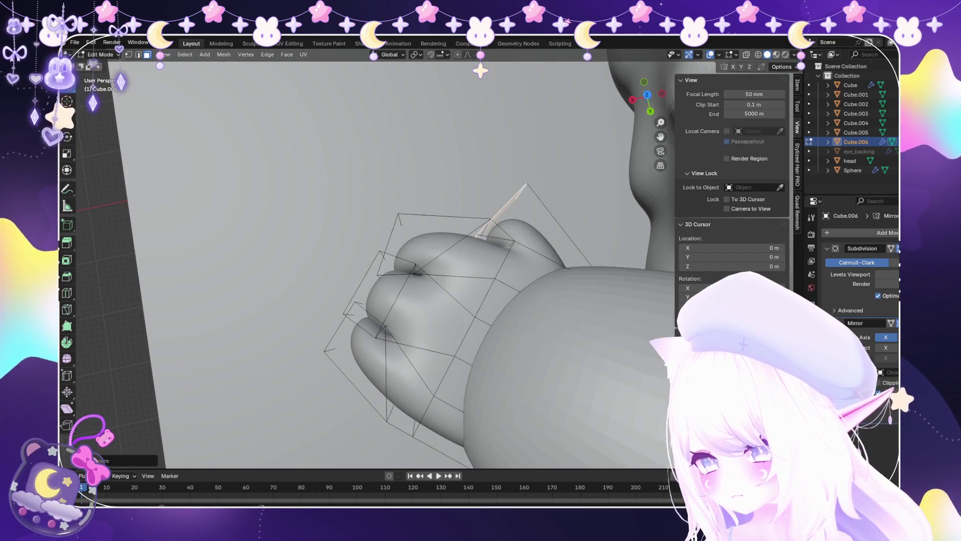
scroll(380, 266, down, 3)
mouse_move(381, 266)
middle_down()
mouse_move(346, 240)
mouse_move(384, 262)
mouse_move(366, 256)
middle_up()
scroll(345, 240, down, 2)
scroll(371, 261, up, 6)
scroll(380, 266, up, 3)
scroll(381, 265, up, 4)
click(454, 333)
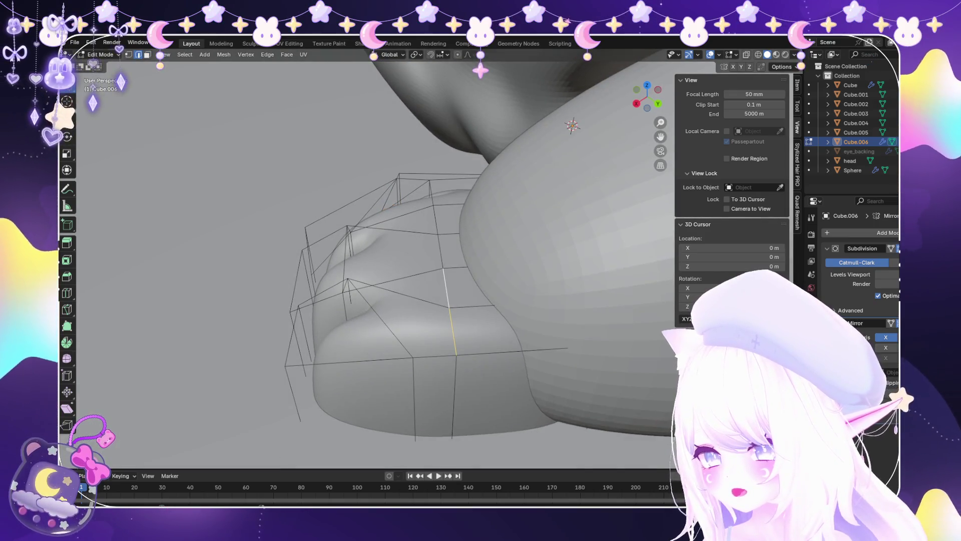
mouse_move(453, 333)
middle_down()
mouse_move(370, 280)
mouse_move(321, 266)
mouse_move(310, 281)
mouse_move(296, 273)
mouse_move(286, 261)
mouse_move(320, 240)
middle_up()
key(g)
key(Escape)
key(g)
key(Return)
Select the cage's top edge loop and move it along Z with proportional falloff.
alt+click(446, 270)
mouse_move(446, 270)
middle_down()
mouse_move(430, 260)
mouse_move(497, 256)
middle_up()
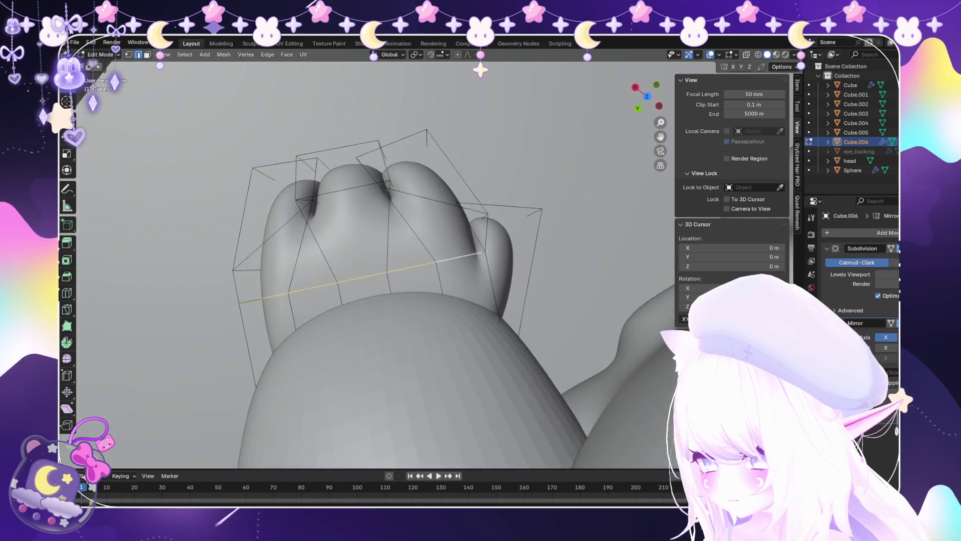
key(s)
key(x)
key(Escape)
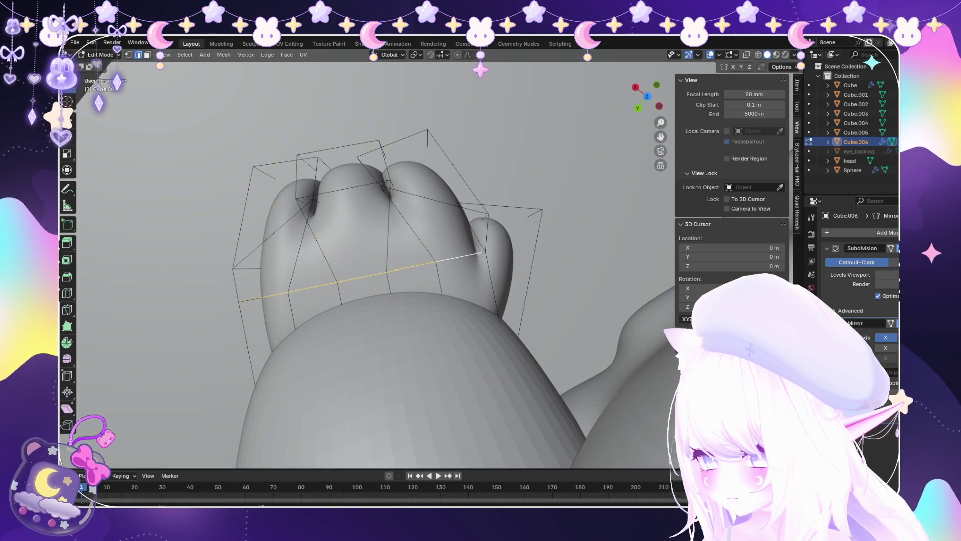
mouse_move(496, 255)
middle_down()
mouse_move(441, 220)
mouse_move(441, 201)
middle_up()
key(g)
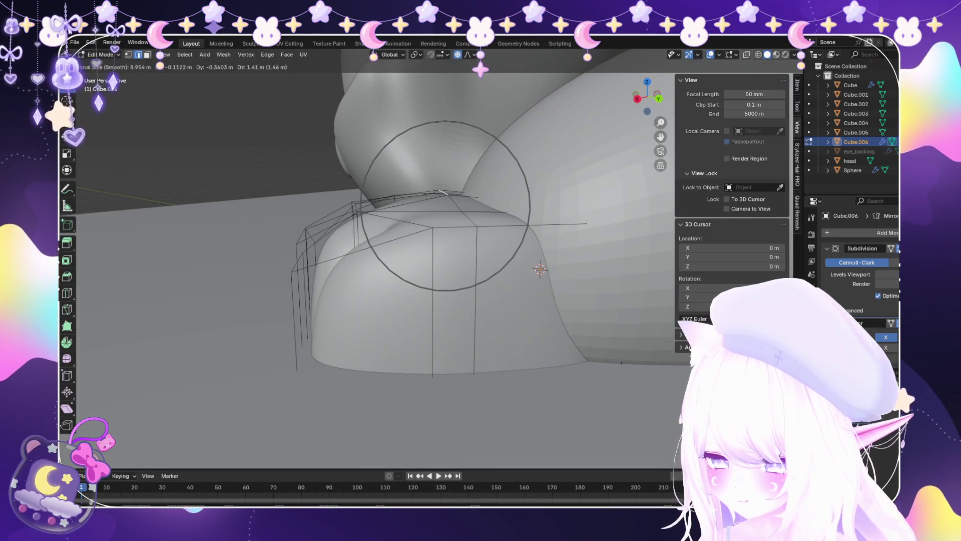
key(z)
scroll(445, 205, down, 4)
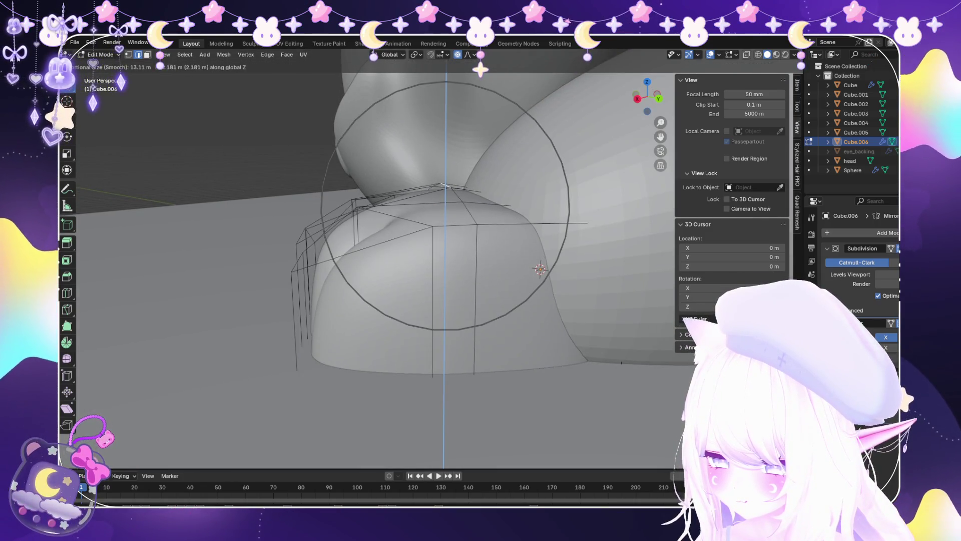
key(Return)
Undo that move, redo the vertical move at a new height, and return to Object Mode.
scroll(415, 203, up, 3)
middle_drag(440, 201, 370, 208)
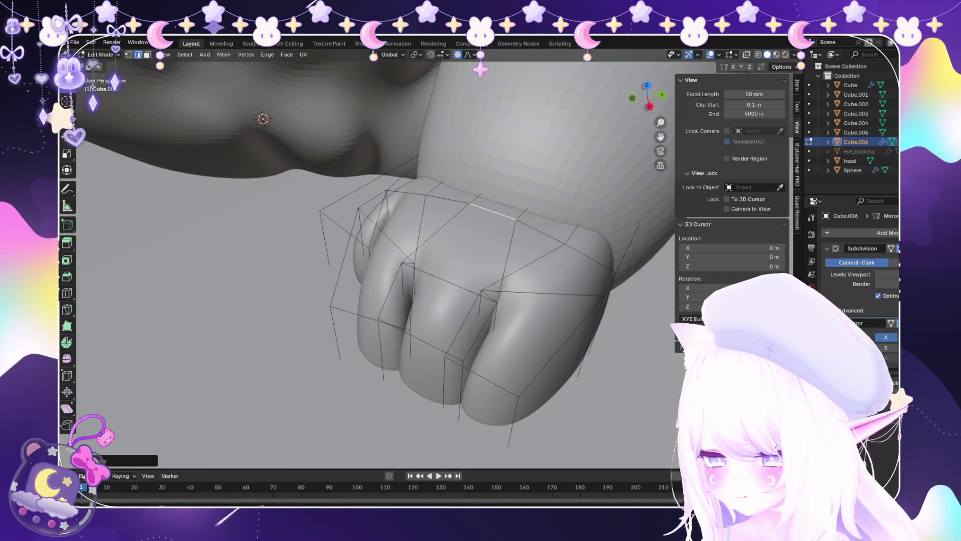
key(ctrl+z)
middle_drag(376, 251, 400, 210)
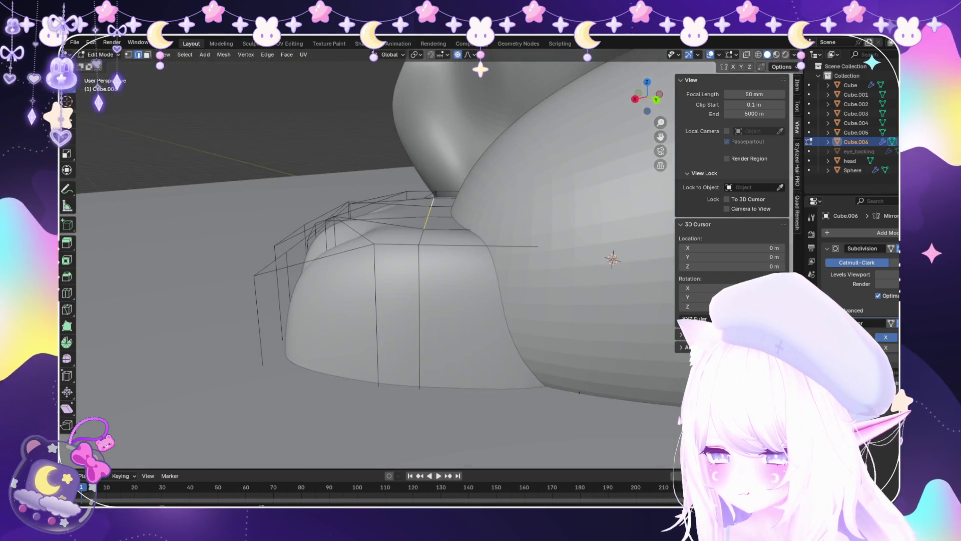
key(g)
key(z)
key(Return)
mouse_move(375, 250)
middle_down()
mouse_move(390, 190)
mouse_move(381, 281)
mouse_move(386, 310)
mouse_move(411, 331)
middle_up()
scroll(380, 280, down, 5)
scroll(350, 266, up, 3)
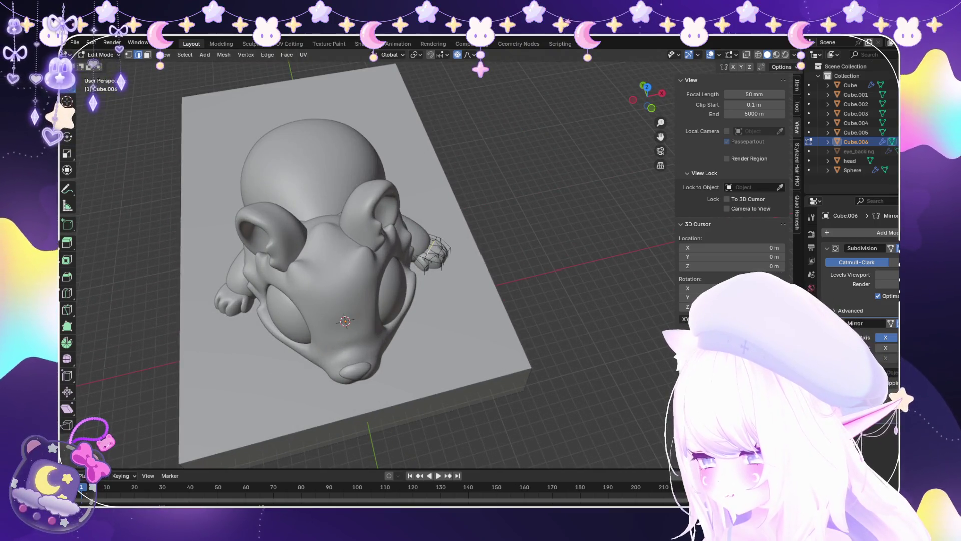
scroll(434, 250, up, 3)
key(Tab)
middle_drag(376, 250, 386, 200)
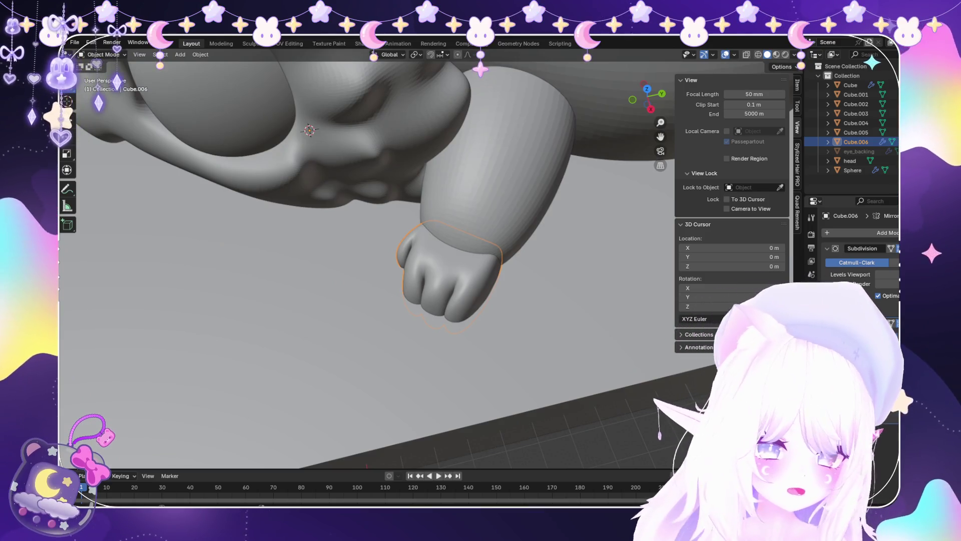
Zoom in on the Cube.006 paw and switch it into Sculpt Mode.
scroll(421, 245, up, 2)
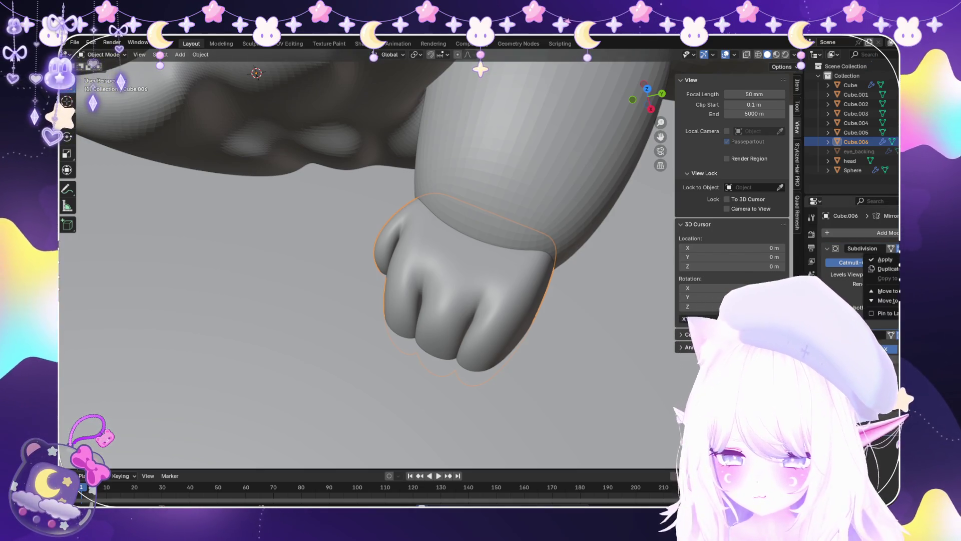
scroll(424, 270, up, 3)
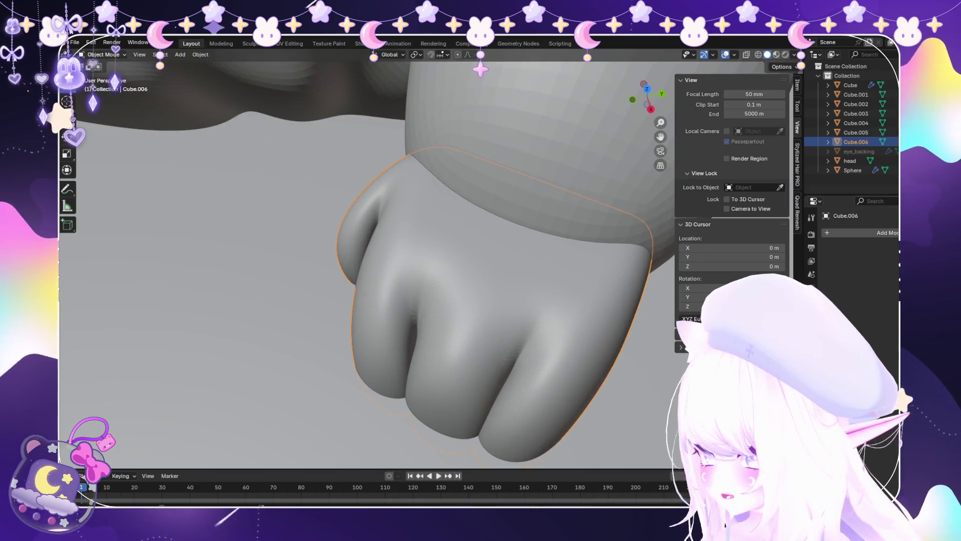
click(106, 86)
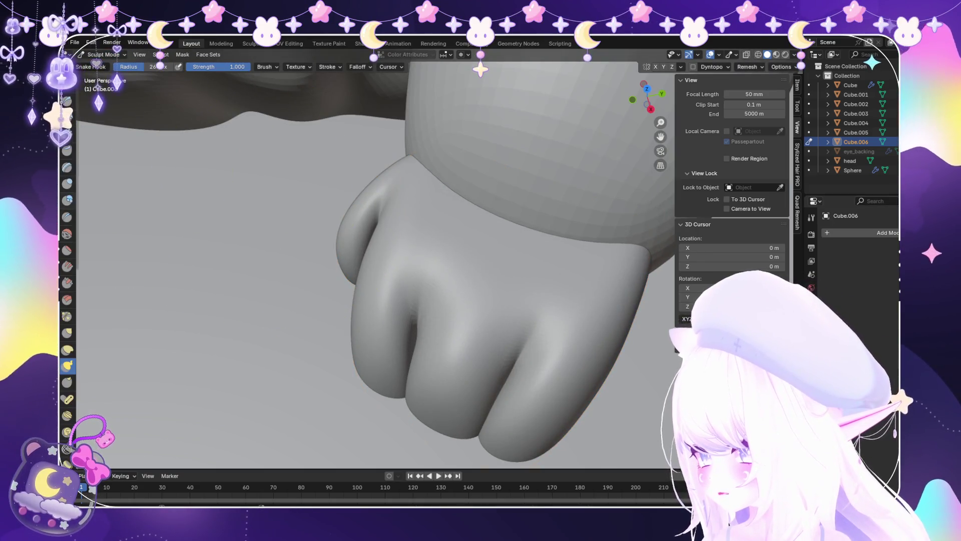
Orbit around the paw in Sculpt Mode to inspect its toes from several angles.
scroll(452, 253, down, 2)
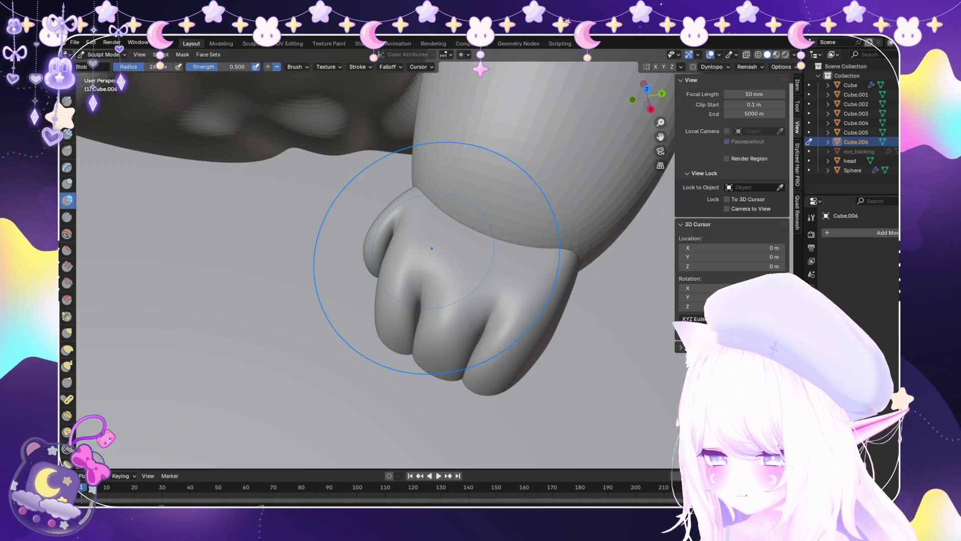
middle_drag(500, 268, 464, 257)
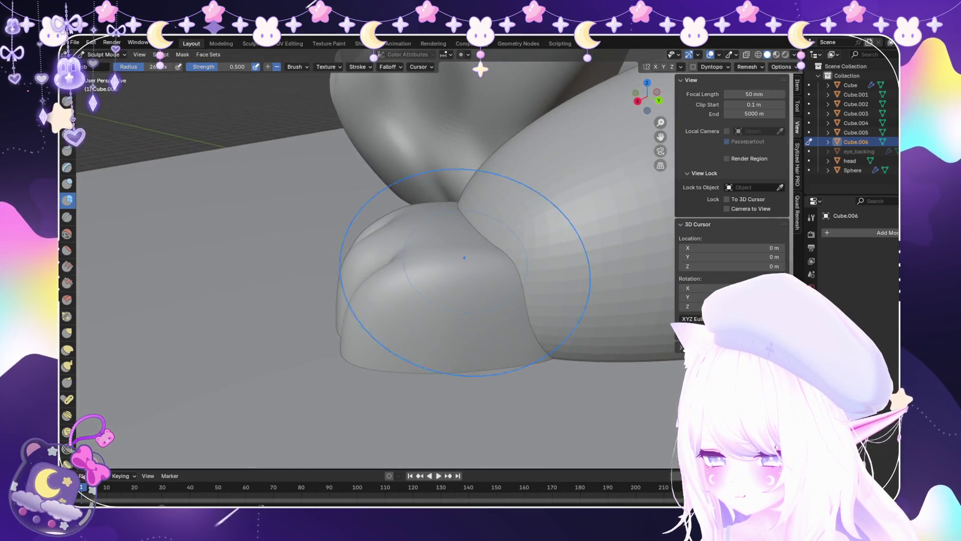
scroll(458, 325, down, 3)
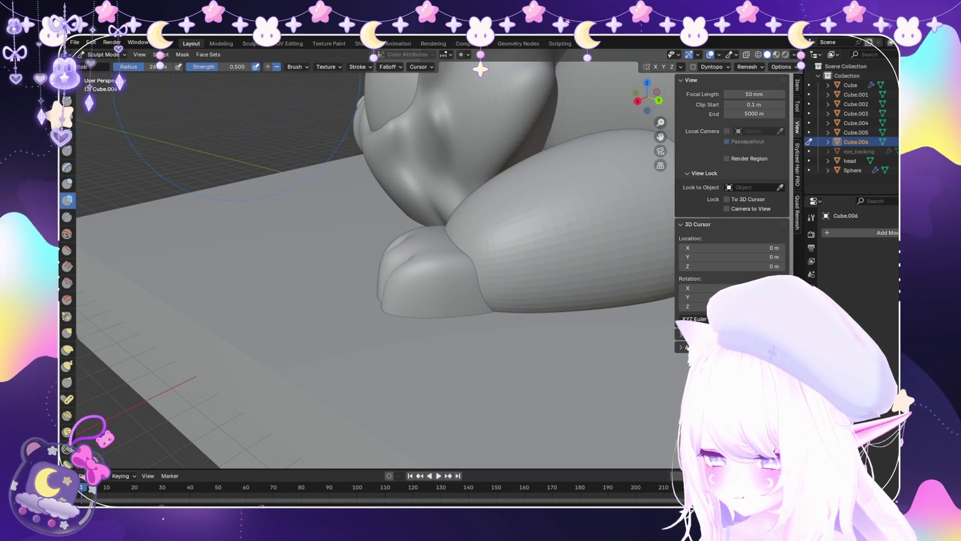
scroll(446, 315, up, 2)
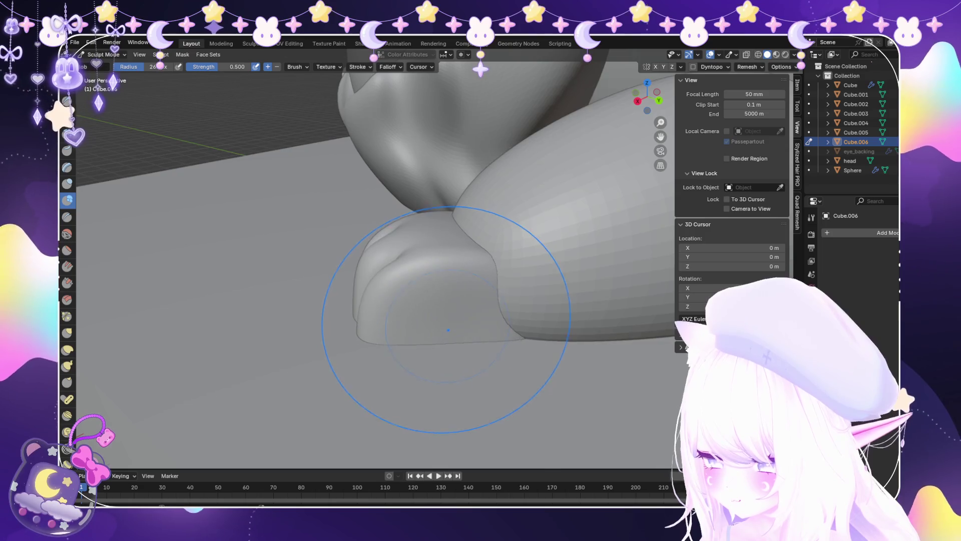
scroll(277, 98, up, 1)
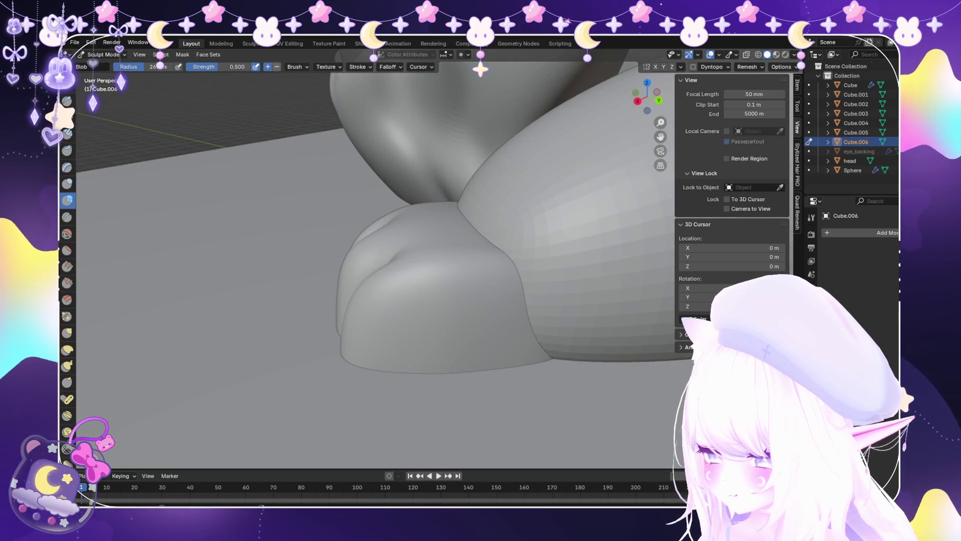
middle_drag(288, 80, 418, 331)
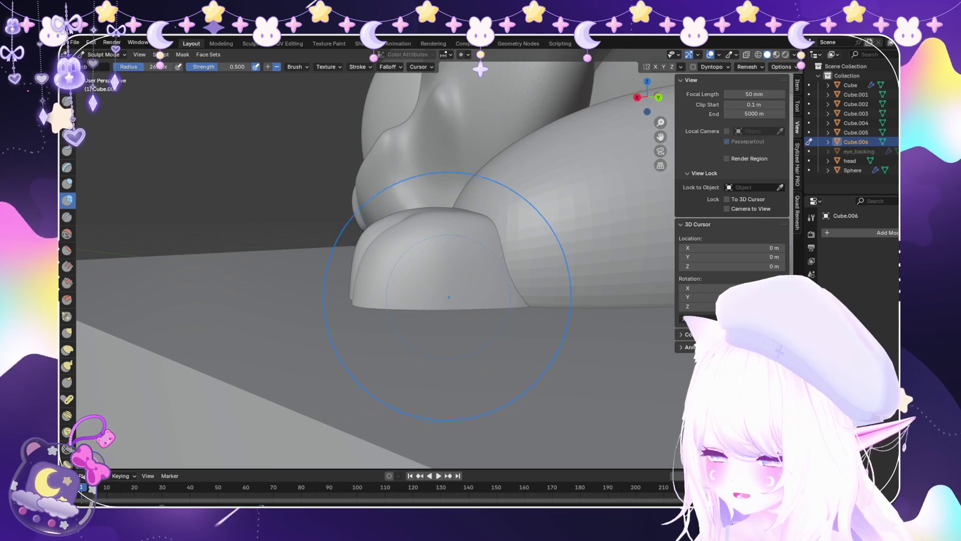
mouse_move(435, 289)
middle_down()
mouse_move(440, 301)
mouse_move(426, 288)
mouse_move(418, 311)
mouse_move(471, 271)
mouse_move(373, 326)
mouse_move(354, 257)
mouse_move(380, 240)
mouse_move(360, 280)
mouse_move(380, 301)
mouse_move(351, 261)
mouse_move(360, 241)
middle_up()
Switch the paw to Object Mode and apply All Transforms with Ctrl+A.
click(104, 54)
click(106, 65)
scroll(451, 270, up, 3)
click(104, 54)
click(106, 86)
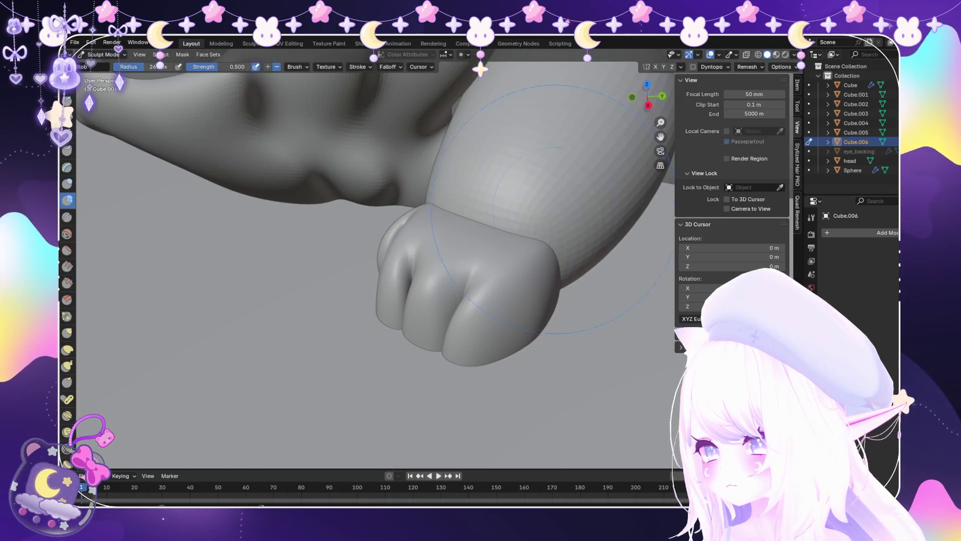
click(104, 54)
click(106, 65)
key(ctrl+a)
click(390, 275)
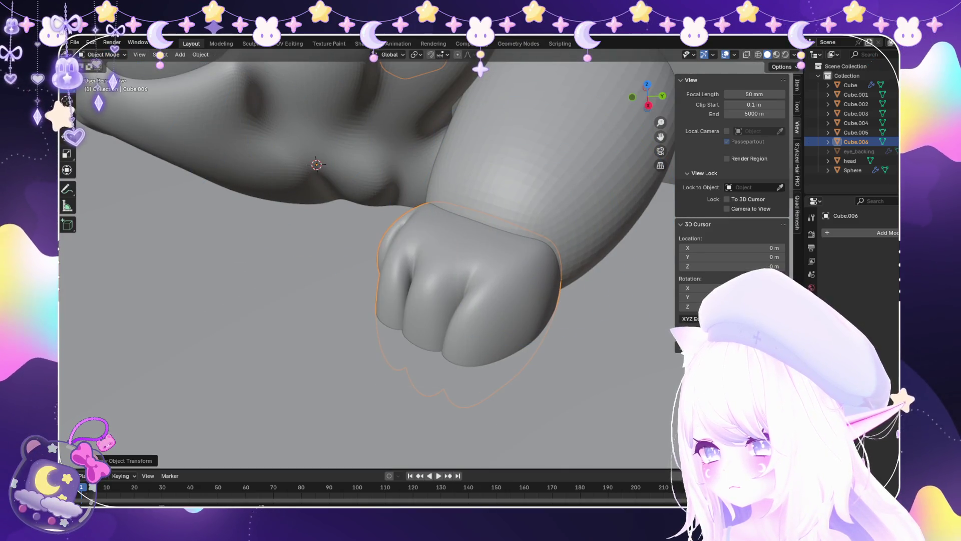
Put the paw in Object Mode and set the Quad Remesher quad count to 20000.
click(104, 54)
click(106, 86)
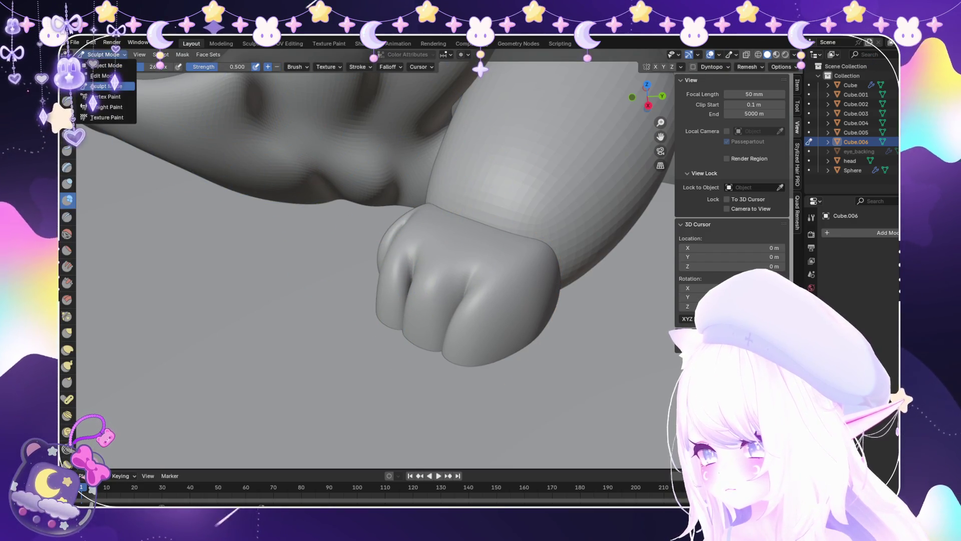
click(105, 86)
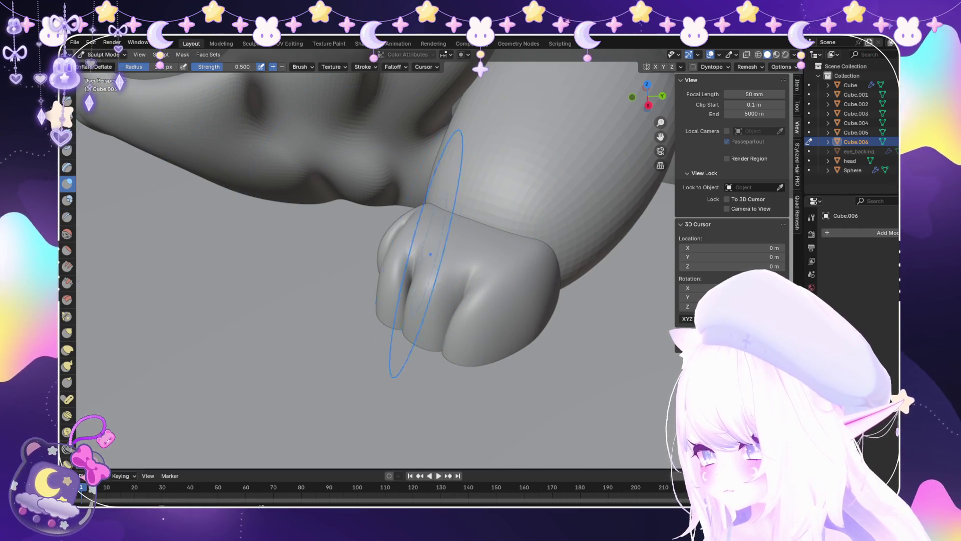
click(106, 65)
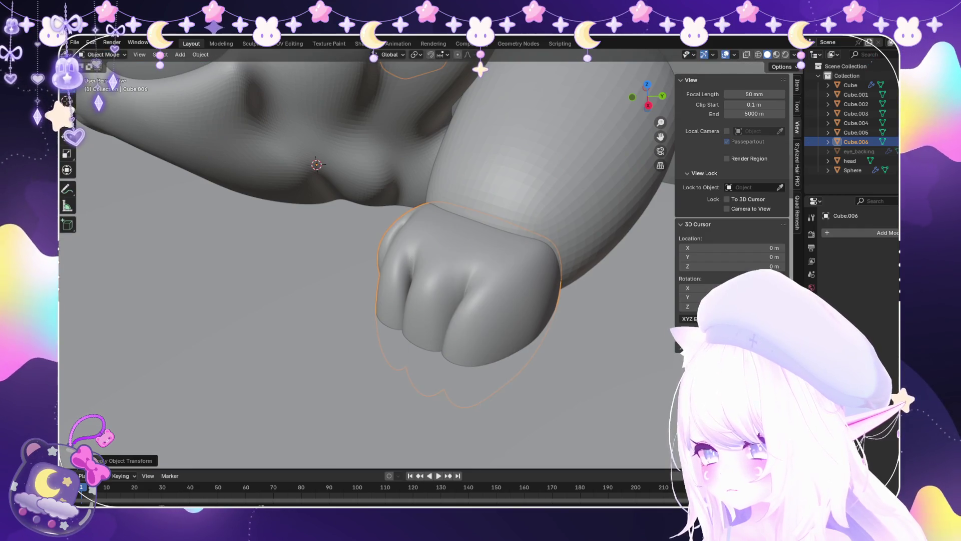
click(861, 233)
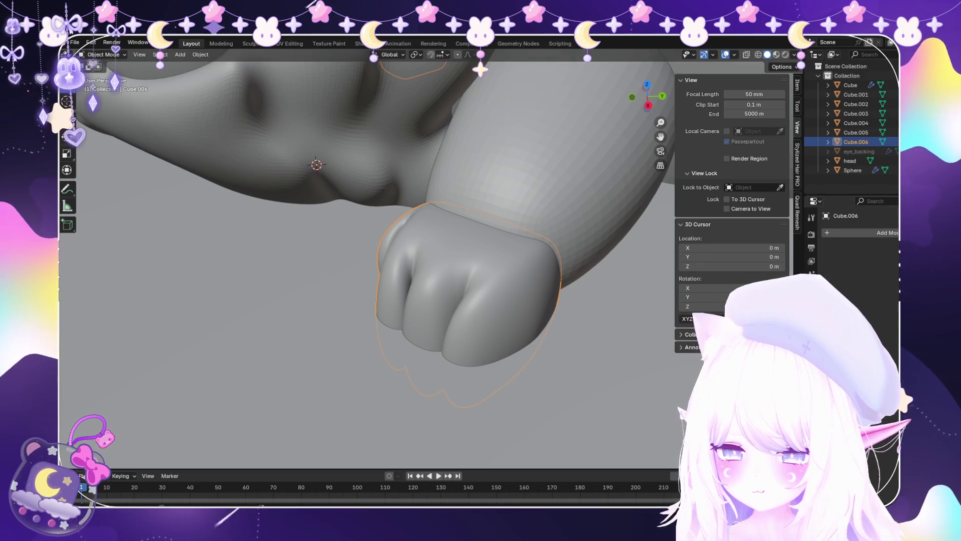
click(798, 212)
text(20000)
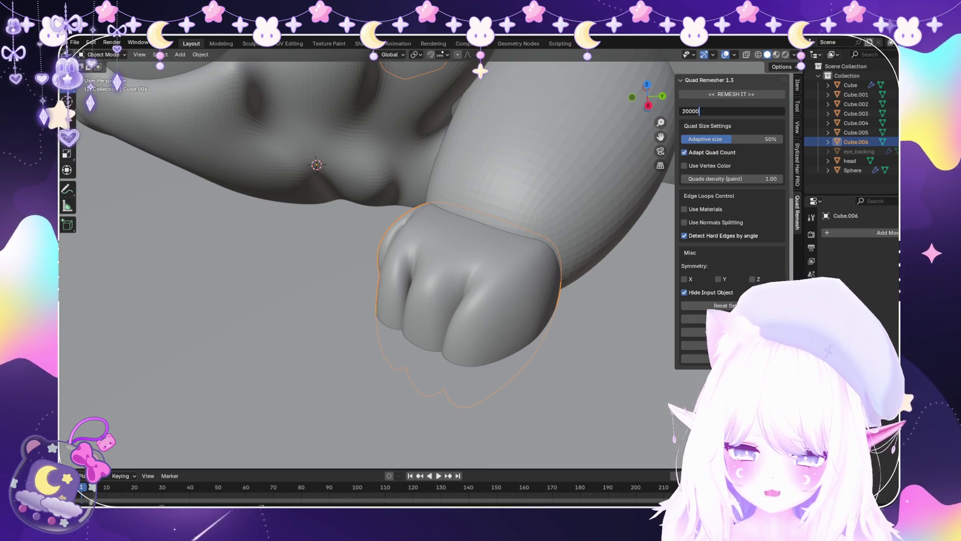
key(Return)
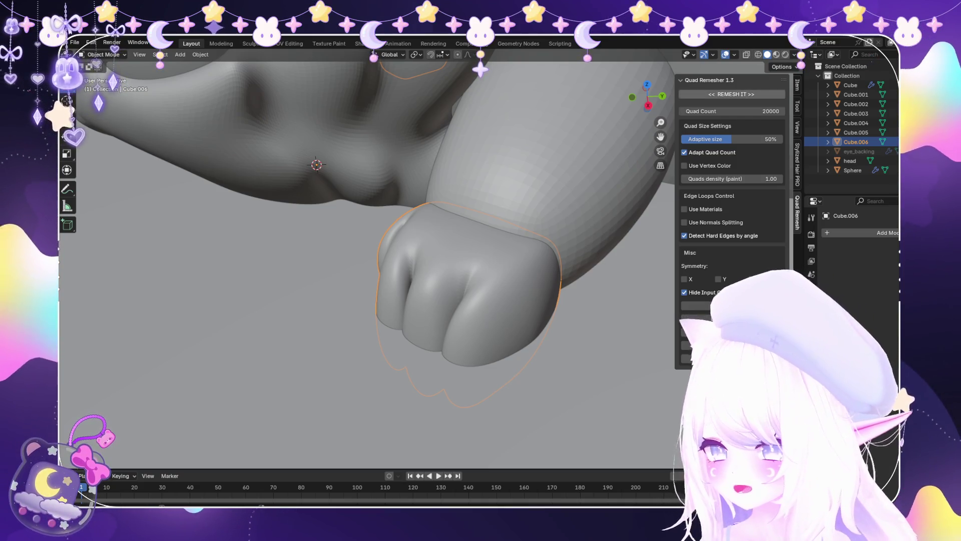
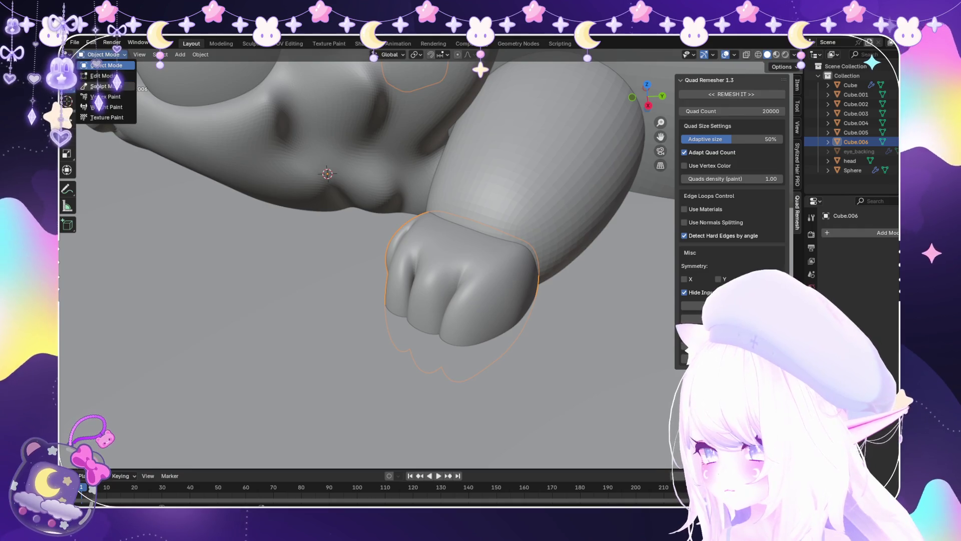
Enter Sculpt Mode on the paw and test a Blob stroke on the finger creases, then undo it.
key(ctrl+Tab)
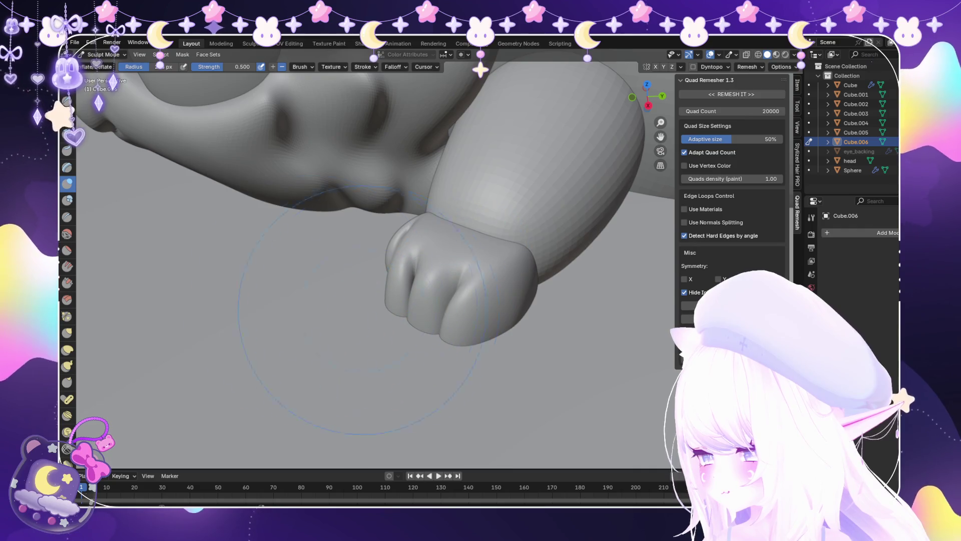
key(b)
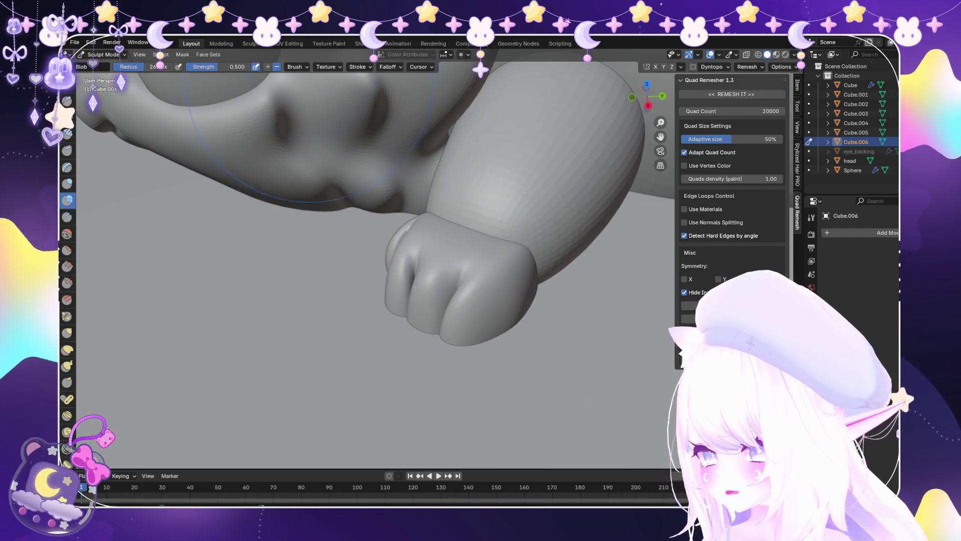
drag(415, 260, 451, 311)
key(ctrl+z)
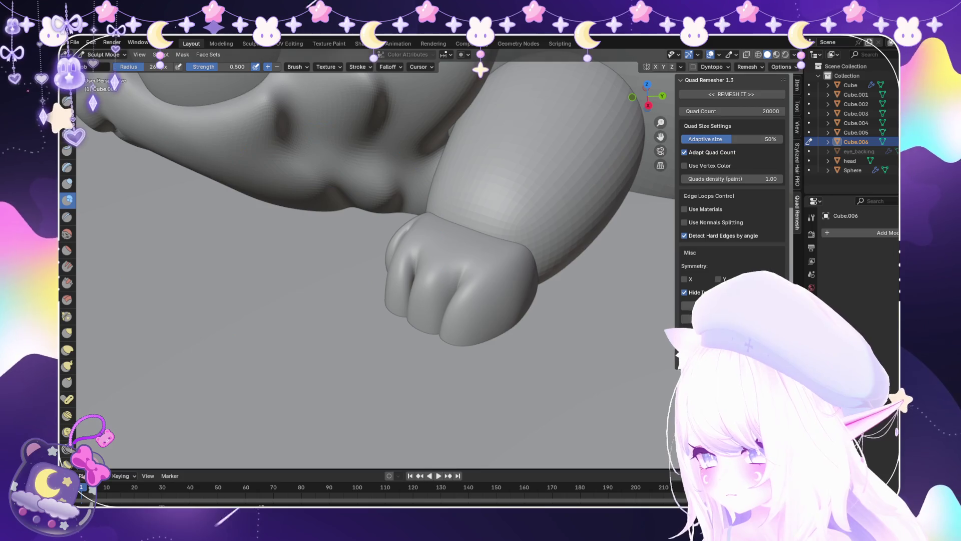
Orbit around the fist, then zoom out to see the whole figure on its slab.
middle_drag(444, 299, 429, 297)
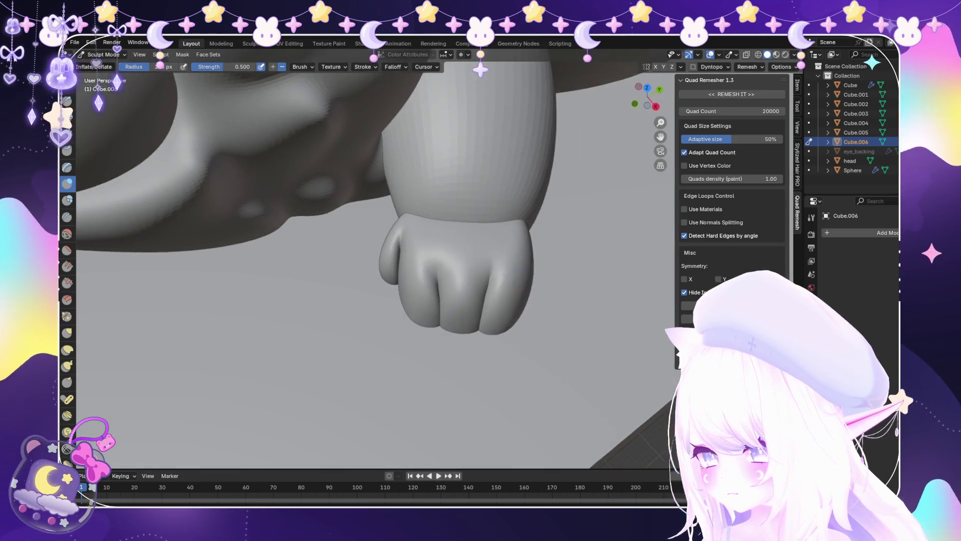
middle_drag(408, 264, 356, 277)
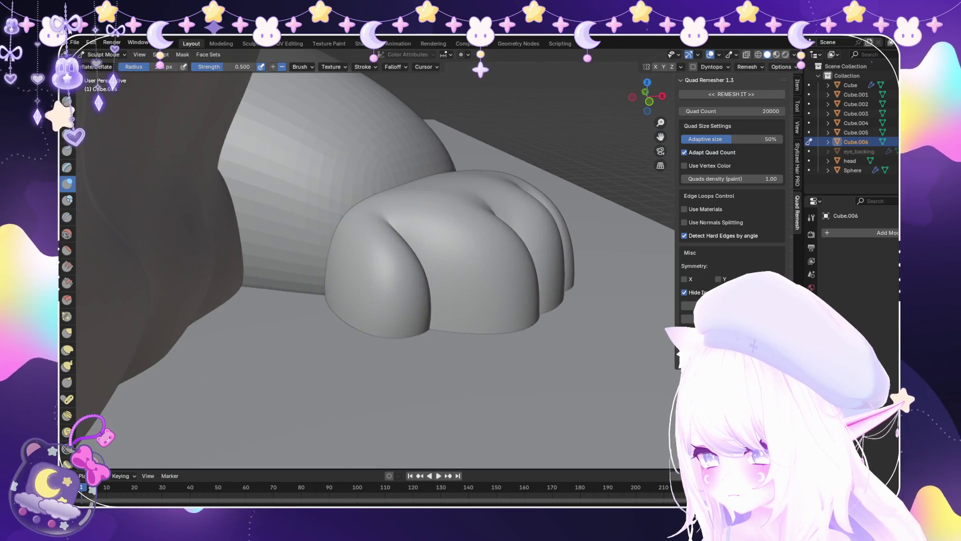
mouse_move(467, 273)
middle_down()
mouse_move(502, 309)
mouse_move(521, 298)
mouse_move(501, 288)
middle_up()
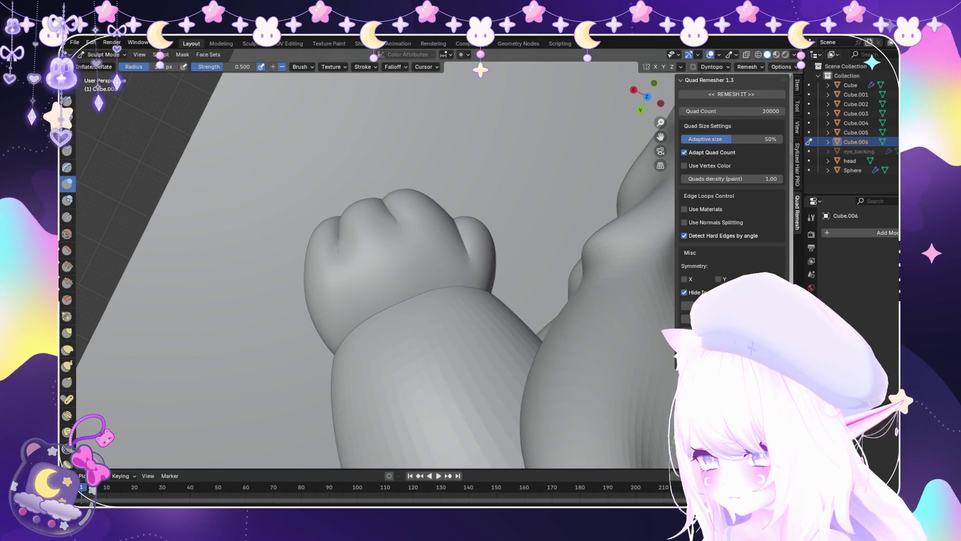
mouse_move(420, 307)
middle_down()
mouse_move(408, 322)
mouse_move(501, 350)
mouse_move(575, 273)
mouse_move(508, 253)
middle_up()
scroll(286, 216, down, 3)
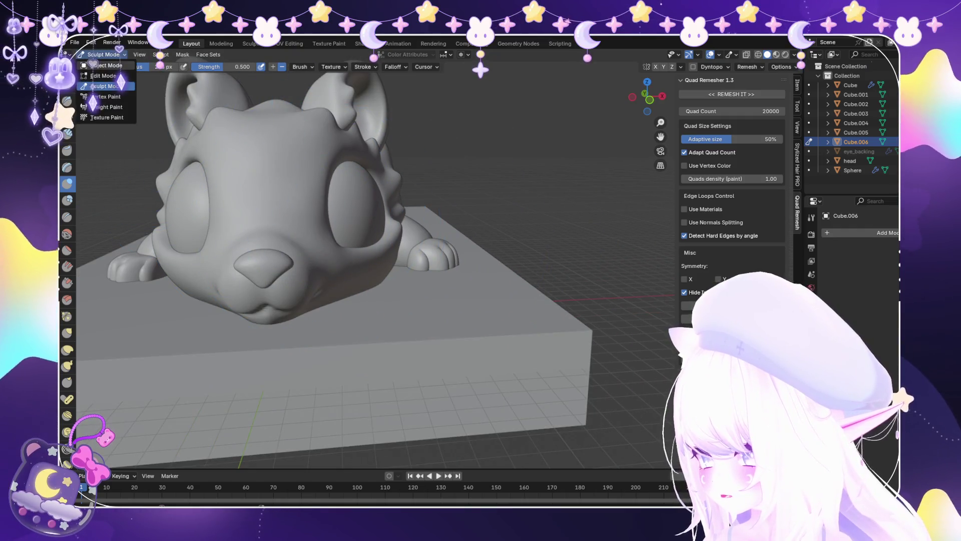
Delete the selected paw faces in Edit Mode and return to Object Mode.
click(103, 76)
key(x)
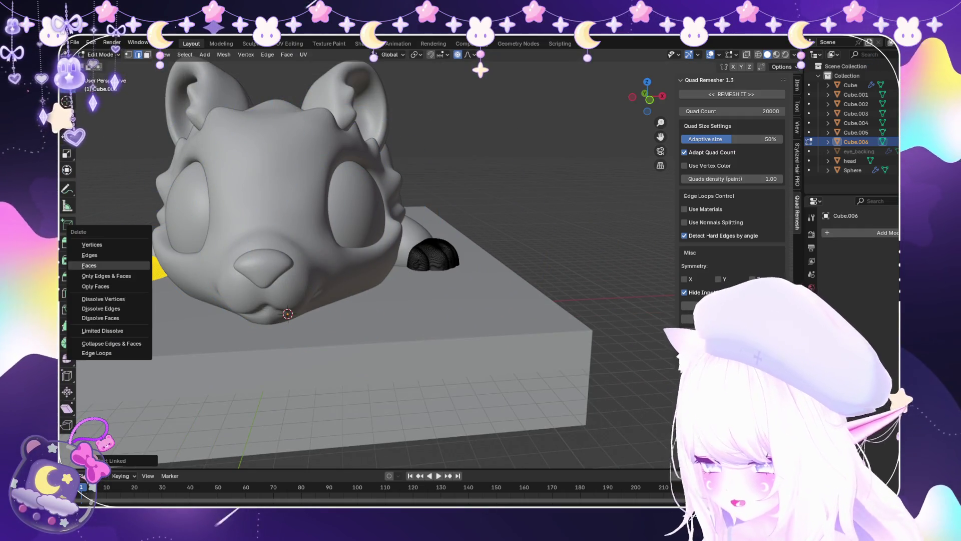
click(135, 265)
key(Tab)
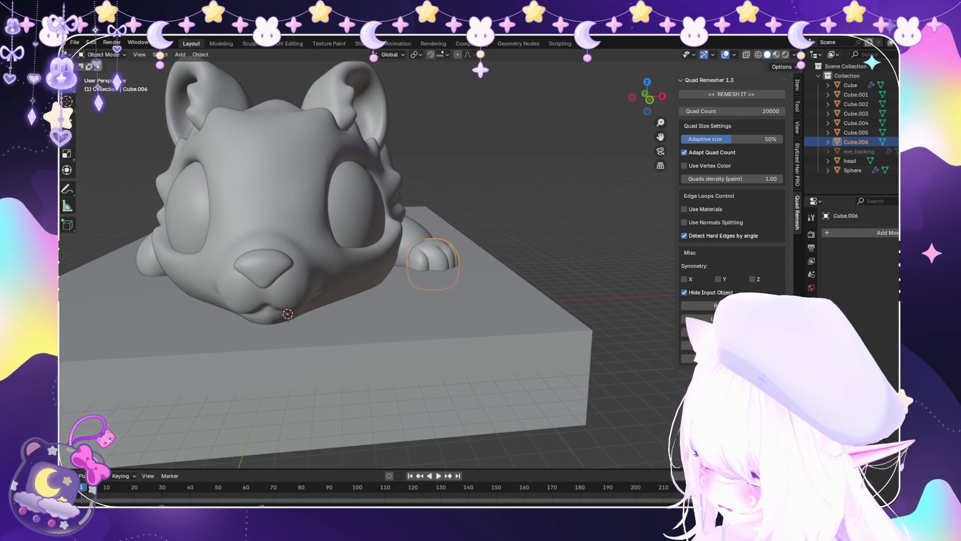
Add a Mirror modifier to the paw and switch it into Sculpt Mode.
key(shift+a)
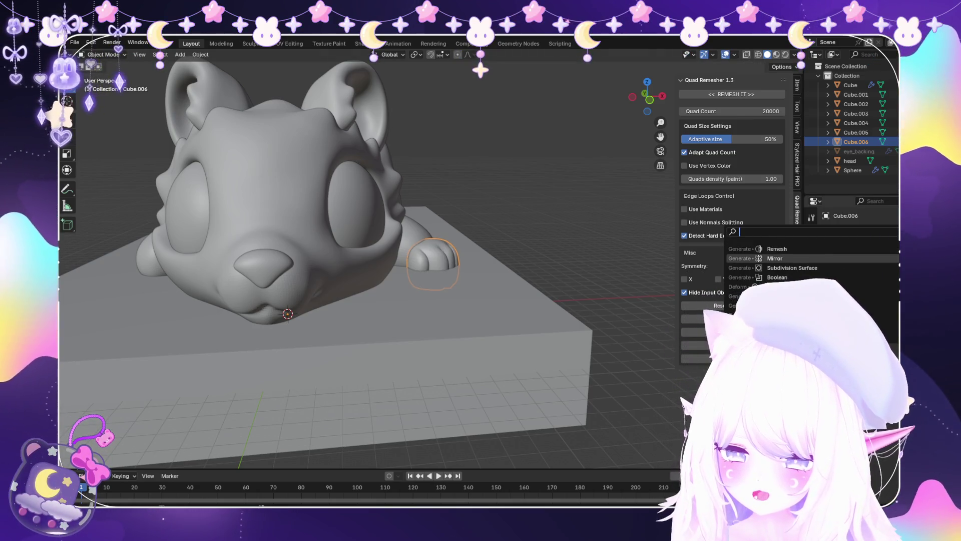
click(775, 258)
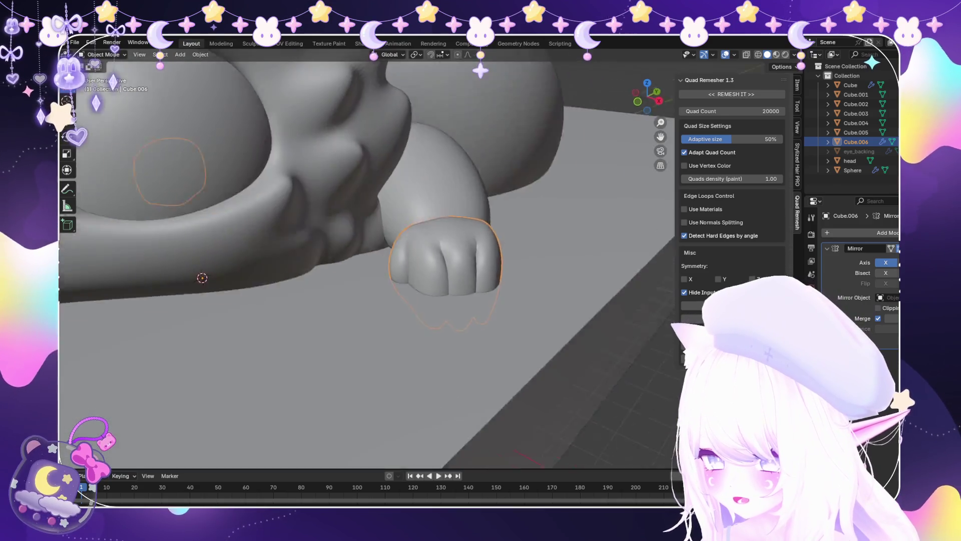
middle_drag(350, 250, 401, 225)
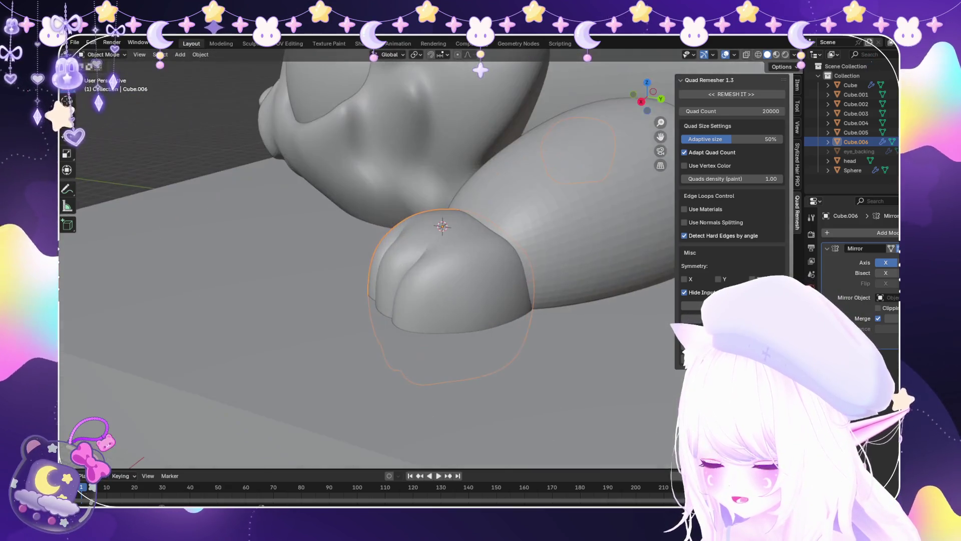
click(105, 86)
scroll(171, 290, up, 3)
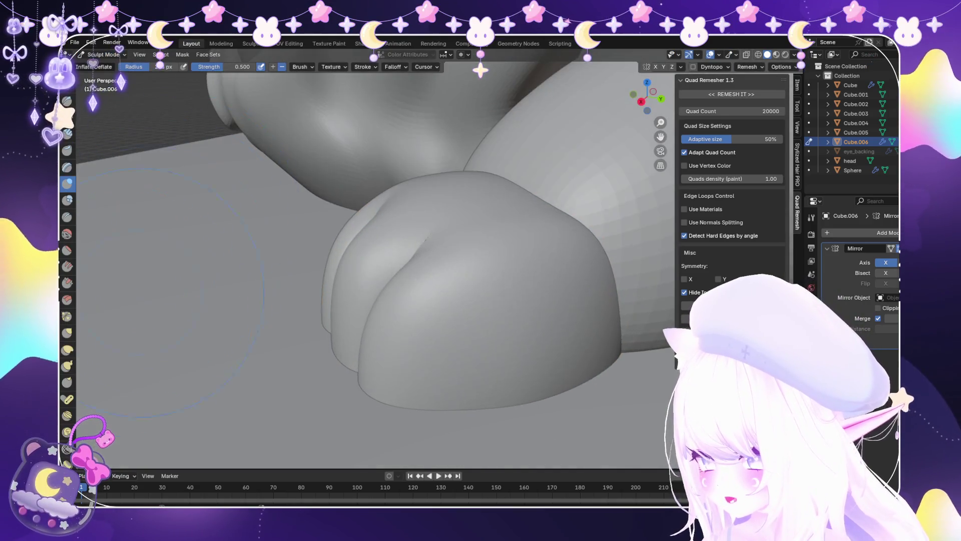
With the Snake Hook brush, pull the paw's right side outward.
key(k)
mouse_move(317, 289)
middle_down()
mouse_move(290, 236)
mouse_move(317, 189)
mouse_move(307, 241)
mouse_move(279, 225)
middle_up()
scroll(315, 160, up, 3)
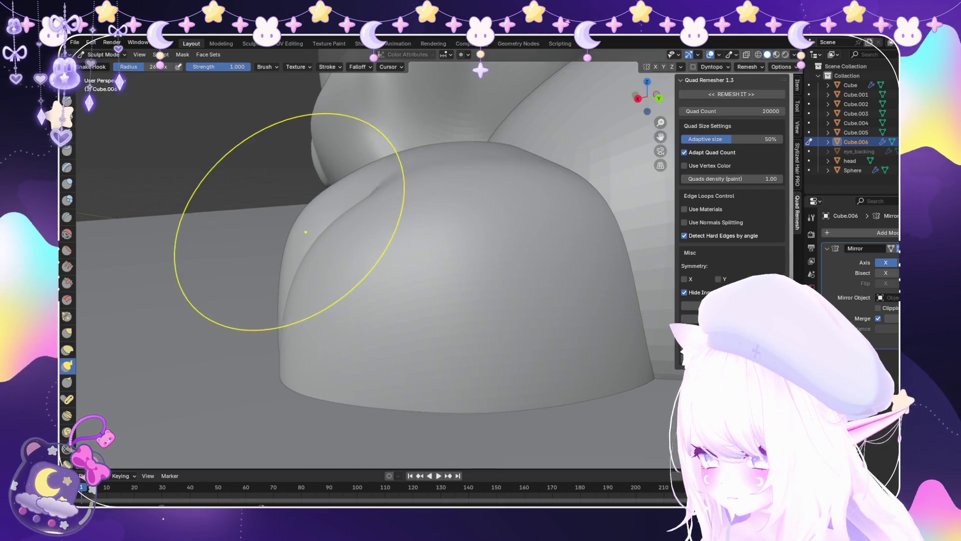
scroll(386, 278, down, 2)
mouse_move(386, 279)
middle_down()
mouse_move(466, 355)
mouse_move(440, 397)
mouse_move(414, 346)
middle_up()
scroll(465, 366, down, 3)
scroll(414, 345, up, 3)
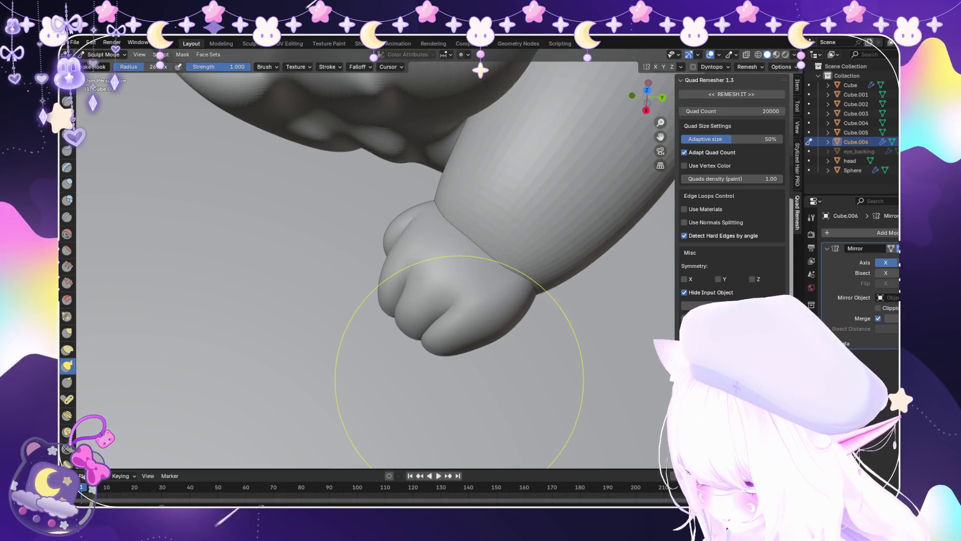
shift+scroll(499, 289, down, 1)
scroll(626, 125, up, 1)
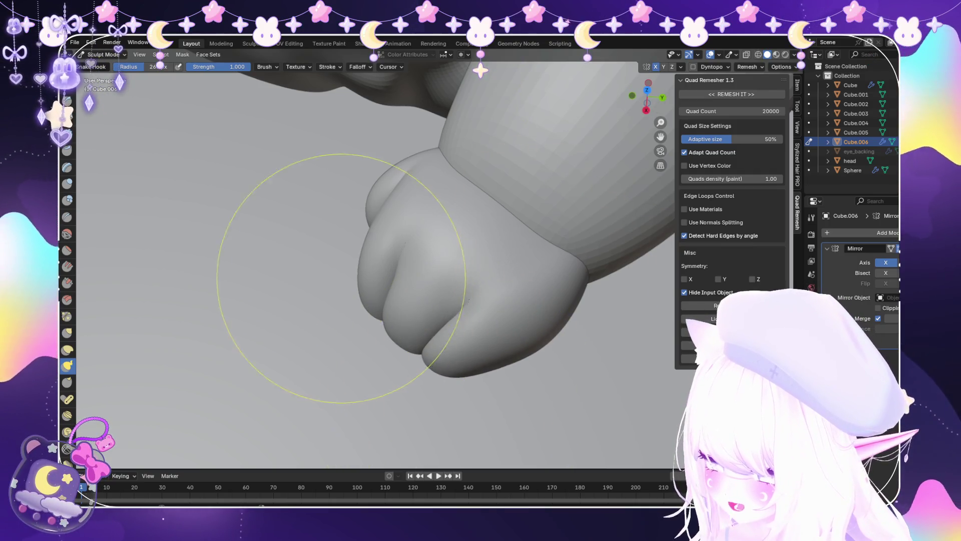
middle_drag(341, 273, 417, 325)
mouse_move(425, 330)
middle_down()
mouse_move(434, 262)
mouse_move(467, 257)
mouse_move(86, 263)
middle_up()
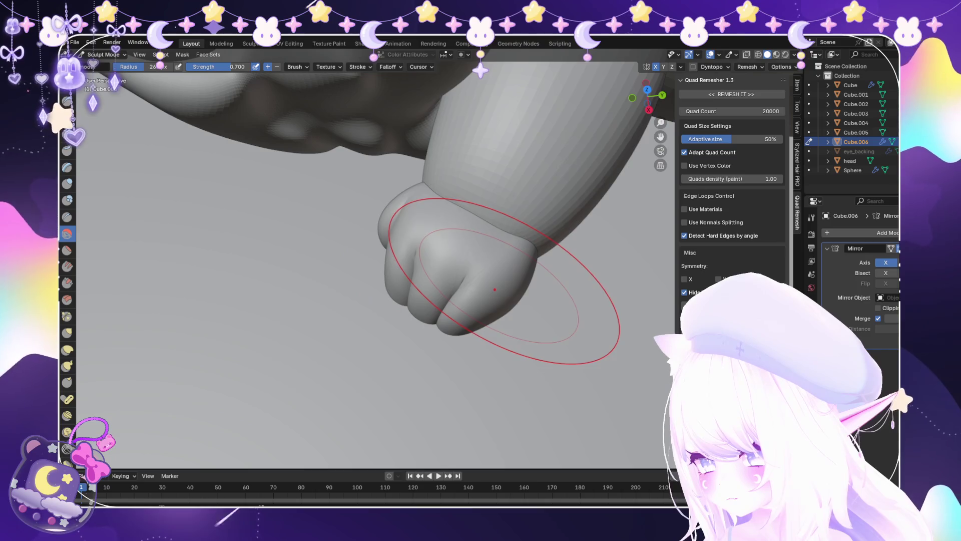
key(k)
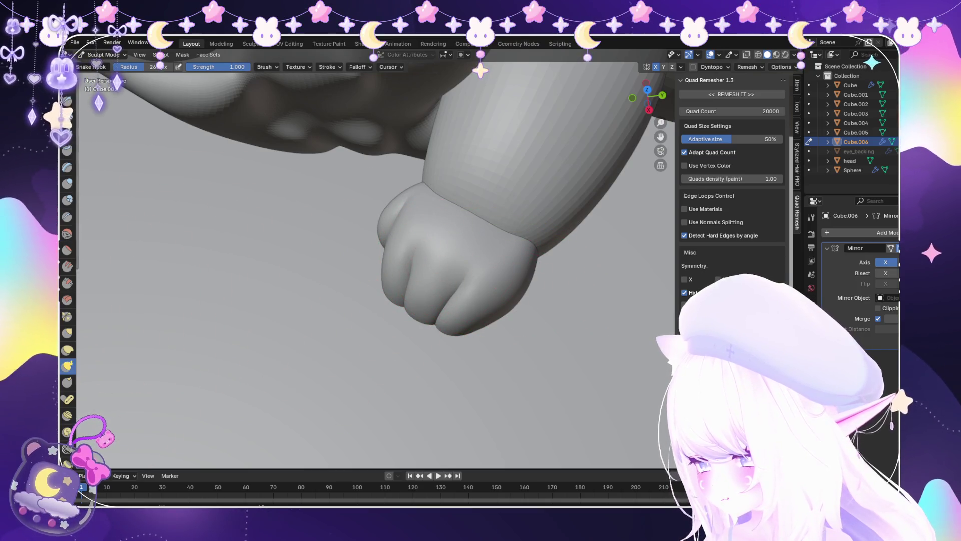
scroll(435, 254, up, 2)
mouse_move(405, 324)
middle_down()
mouse_move(392, 350)
mouse_move(456, 279)
mouse_move(459, 321)
middle_up()
drag(488, 310, 536, 346)
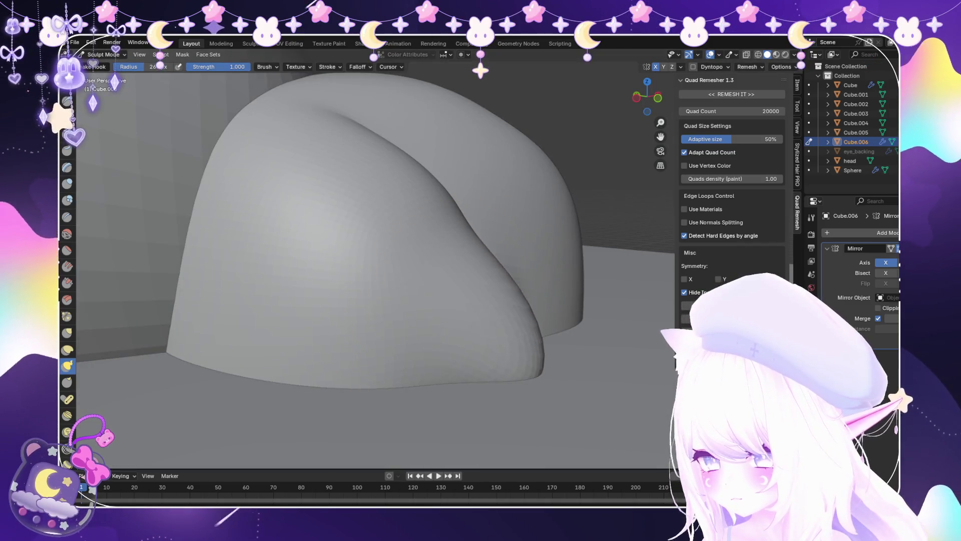
Flare the finger bases outward toward the lower left with several Snake Hook strokes.
middle_drag(580, 365, 511, 350)
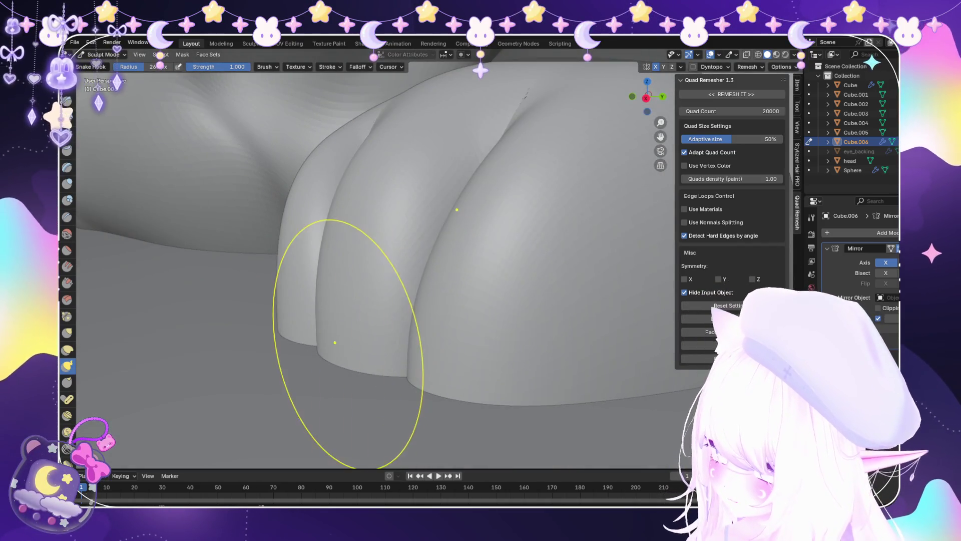
mouse_move(258, 301)
middle_down()
mouse_move(251, 285)
mouse_move(311, 257)
mouse_move(339, 257)
middle_up()
mouse_move(339, 257)
mouse_down()
mouse_move(300, 247)
mouse_move(245, 320)
mouse_up()
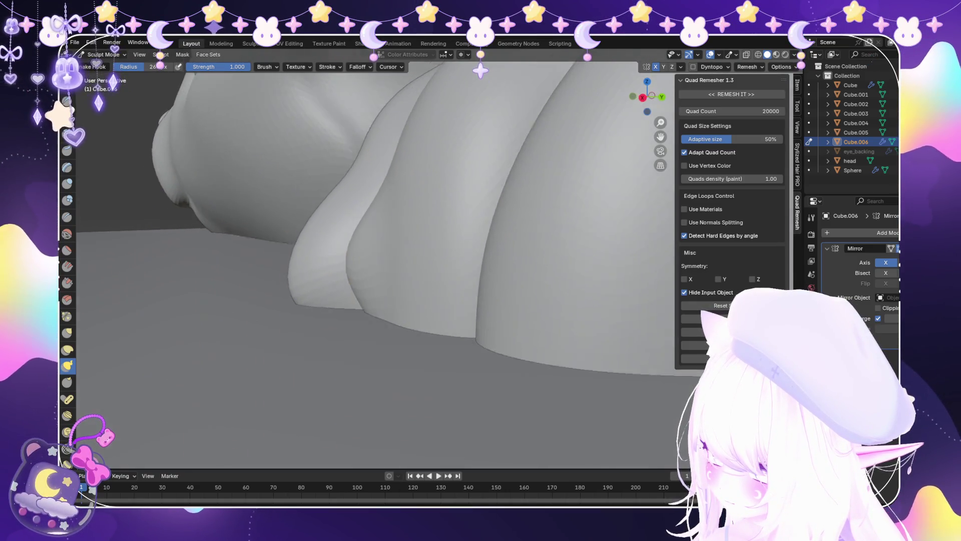
middle_drag(246, 320, 322, 257)
mouse_move(322, 257)
mouse_down()
mouse_move(344, 247)
mouse_move(275, 311)
mouse_up()
mouse_move(275, 311)
middle_down()
mouse_move(389, 266)
mouse_move(490, 246)
mouse_move(485, 332)
mouse_move(426, 332)
mouse_move(436, 328)
middle_up()
scroll(426, 332, up, 6)
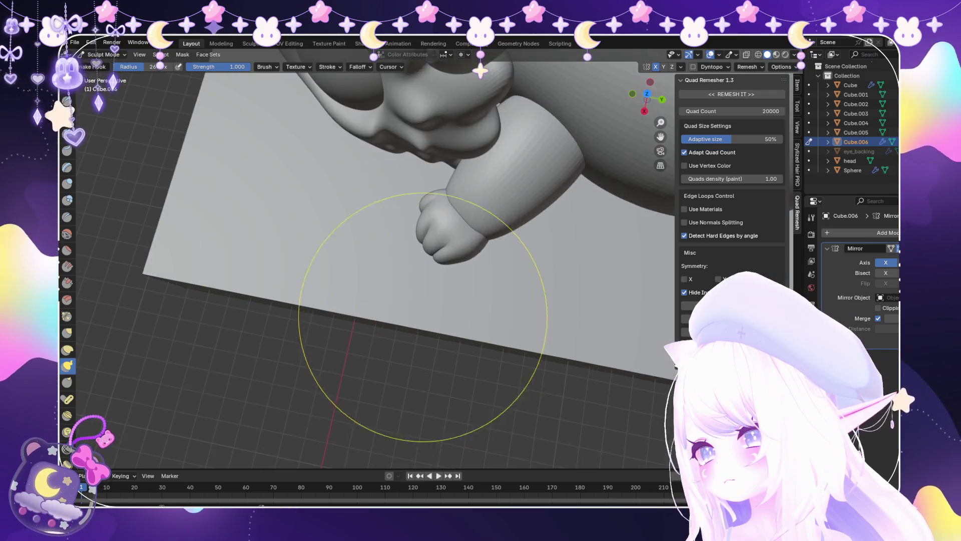
Smooth the fist, then slightly inflate its surface with the Blob brush.
key(shift+s)
middle_drag(408, 318, 423, 285)
click(67, 200)
middle_drag(496, 260, 515, 276)
drag(515, 276, 105, 128)
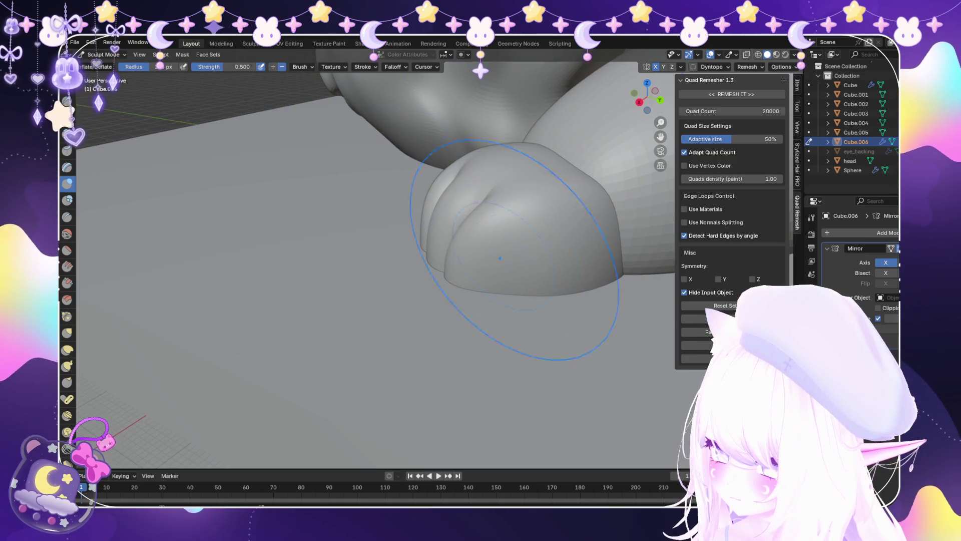
View the creature from the front and return the paw to Object Mode.
mouse_move(501, 251)
middle_down()
mouse_move(461, 250)
mouse_move(471, 267)
mouse_move(550, 251)
middle_up()
scroll(471, 267, down, 10)
middle_drag(450, 240, 298, 191)
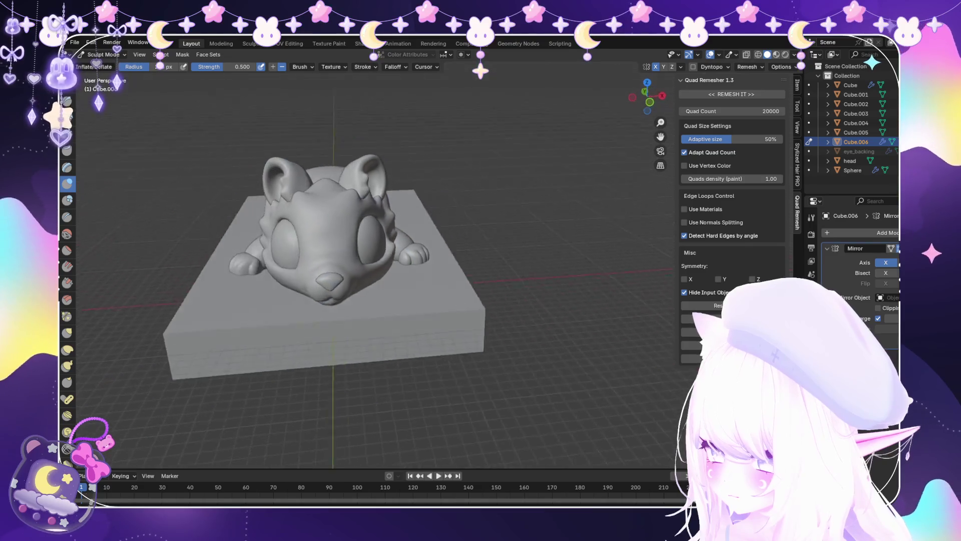
scroll(299, 191, up, 3)
click(100, 54)
click(103, 66)
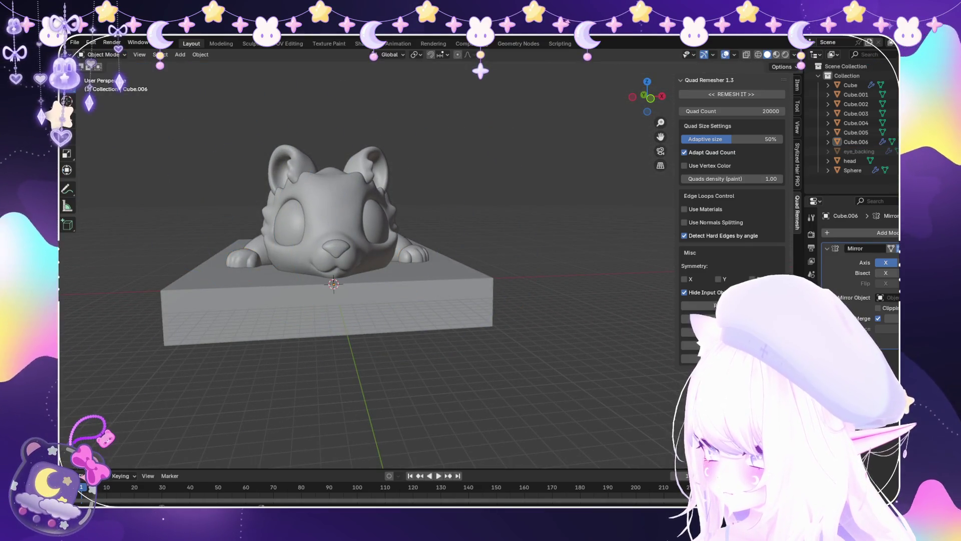
Select the paw object from a side view of the creature.
scroll(350, 241, up, 3)
middle_drag(351, 240, 421, 239)
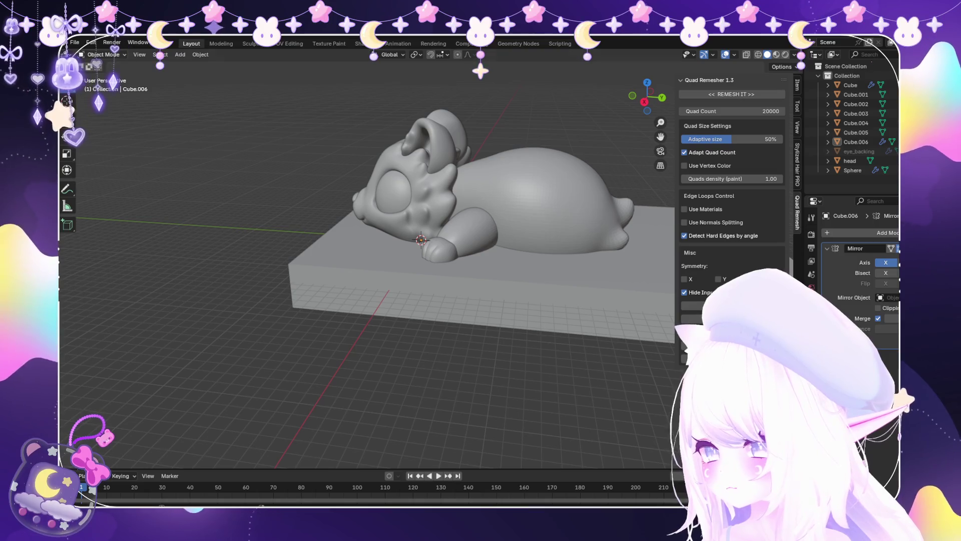
click(441, 249)
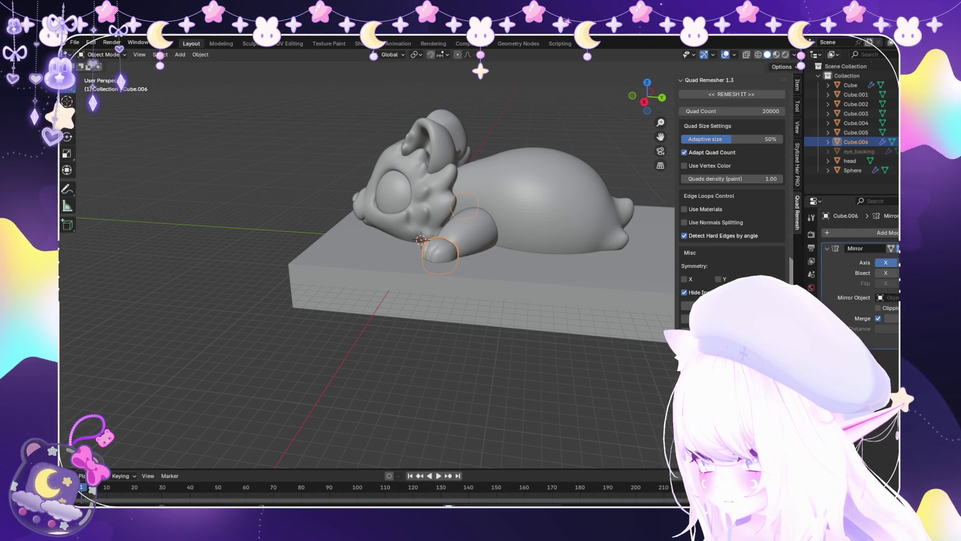
scroll(417, 231, up, 5)
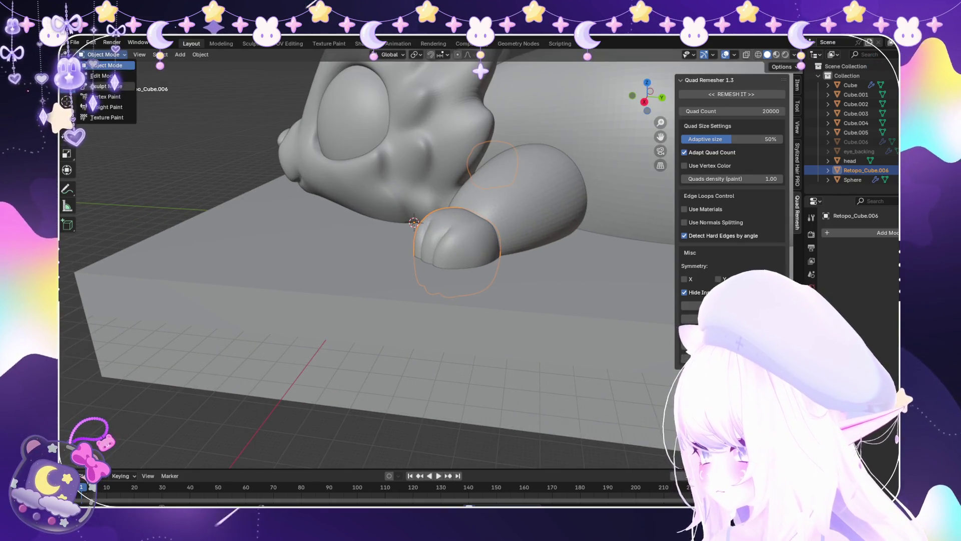
Briefly sculpt the paw with the Smooth brush, then go back to Object Mode.
click(105, 86)
scroll(455, 235, up, 4)
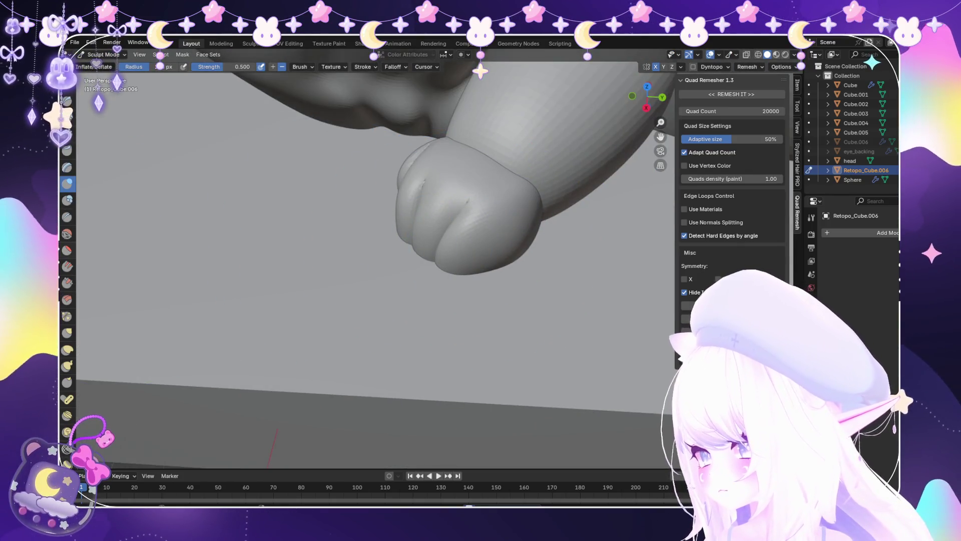
middle_drag(429, 214, 430, 260)
key(shift+s)
mouse_move(501, 225)
middle_down()
mouse_move(525, 201)
mouse_move(553, 232)
middle_up()
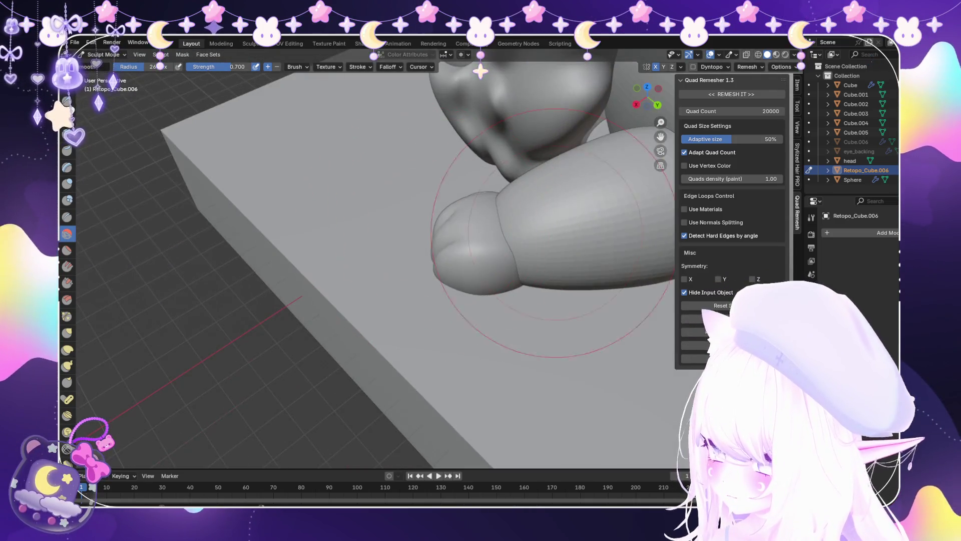
click(106, 65)
middle_drag(451, 210, 501, 221)
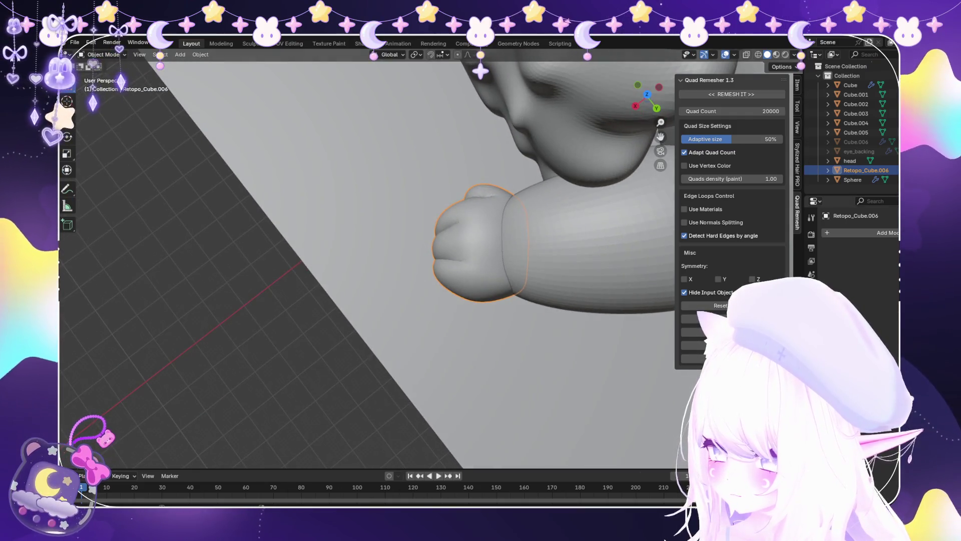
Add a Remesh modifier to the fist and apply it.
click(886, 233)
key(Return)
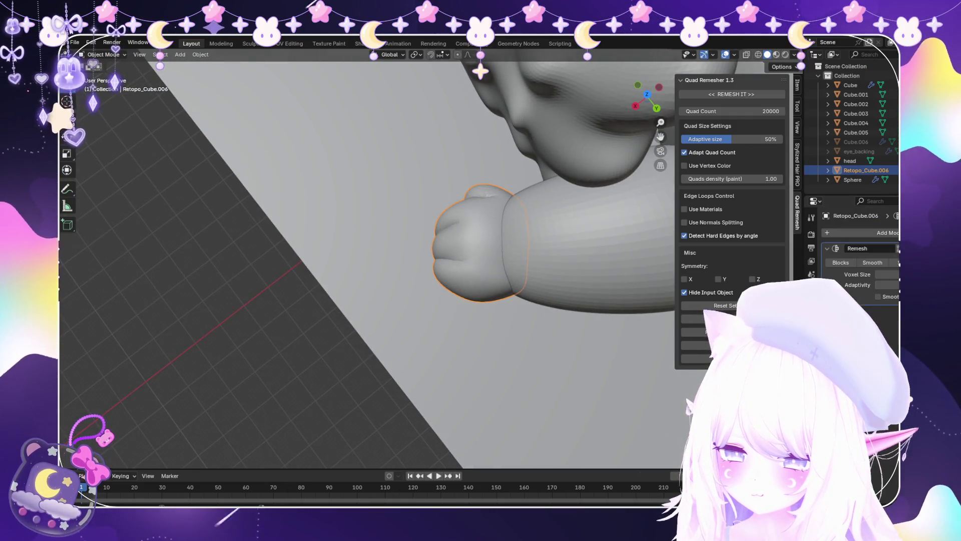
scroll(451, 250, down, 3)
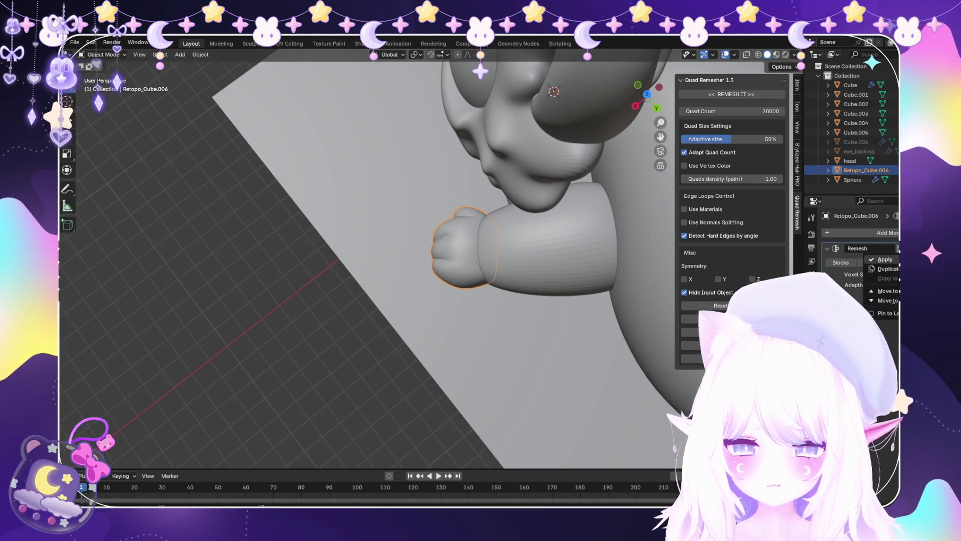
click(884, 259)
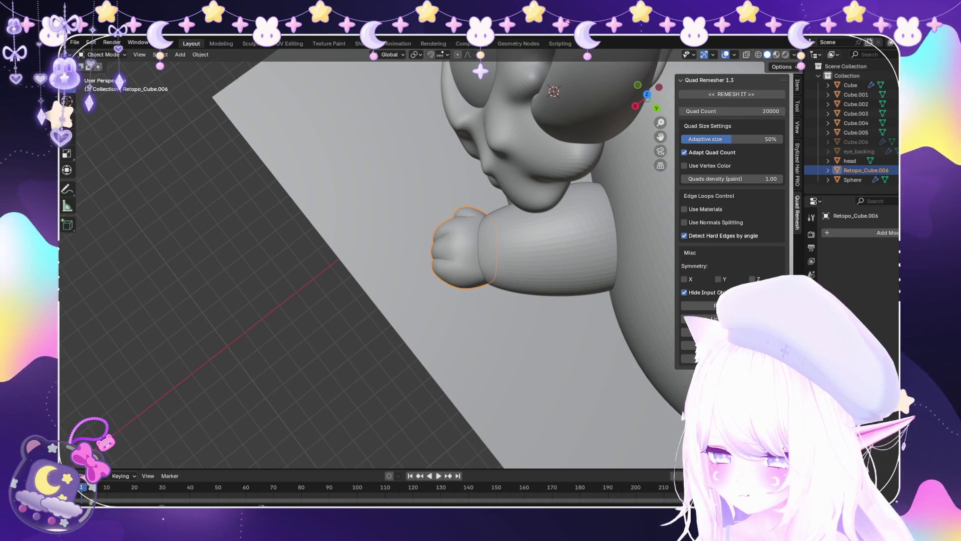
Switch the remeshed fist into Sculpt Mode.
middle_drag(380, 226, 395, 280)
click(103, 54)
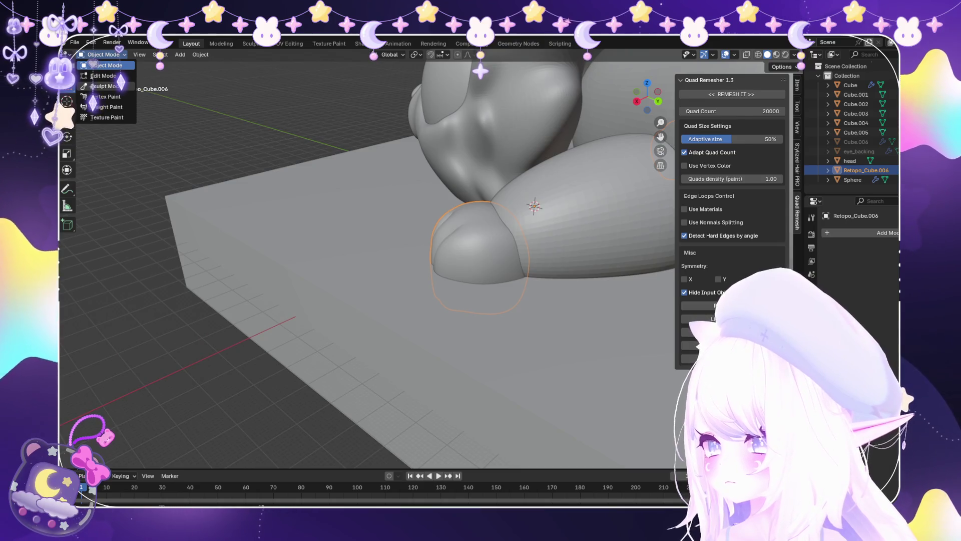
click(105, 86)
scroll(494, 289, up, 2)
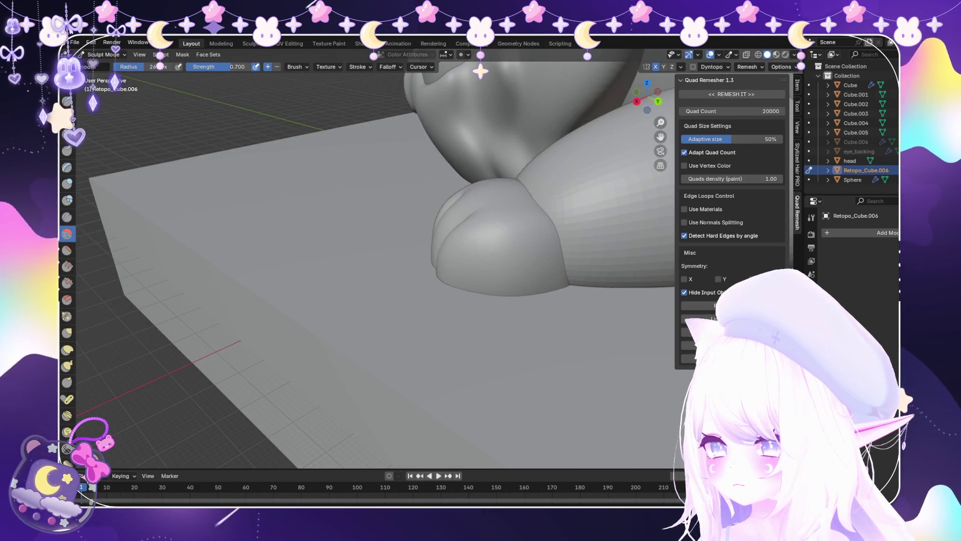
Sharpen and define the fist's finger creases, working from above, below and the side.
middle_drag(478, 296, 520, 361)
mouse_move(555, 278)
middle_down()
mouse_move(461, 301)
mouse_move(421, 278)
middle_up()
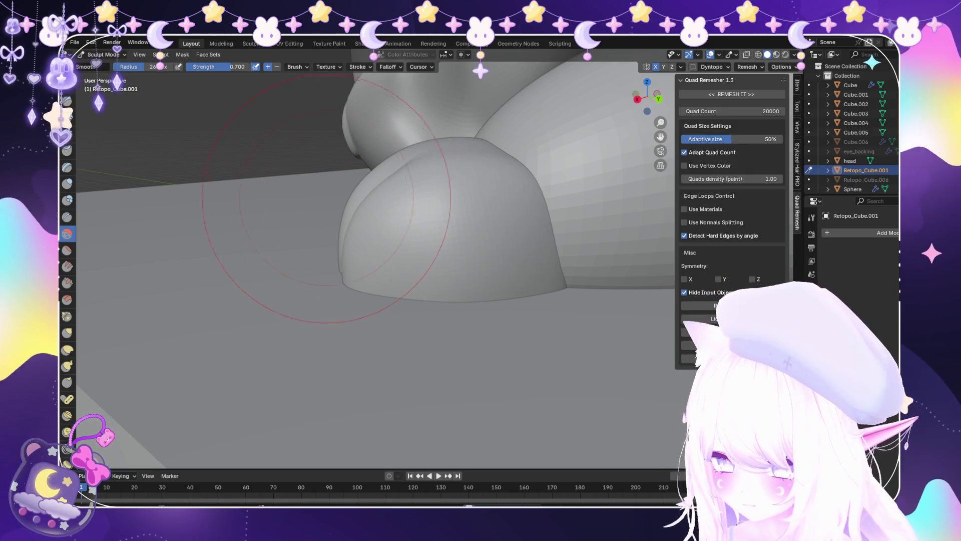
mouse_move(476, 253)
middle_down()
mouse_move(446, 245)
mouse_move(468, 210)
middle_up()
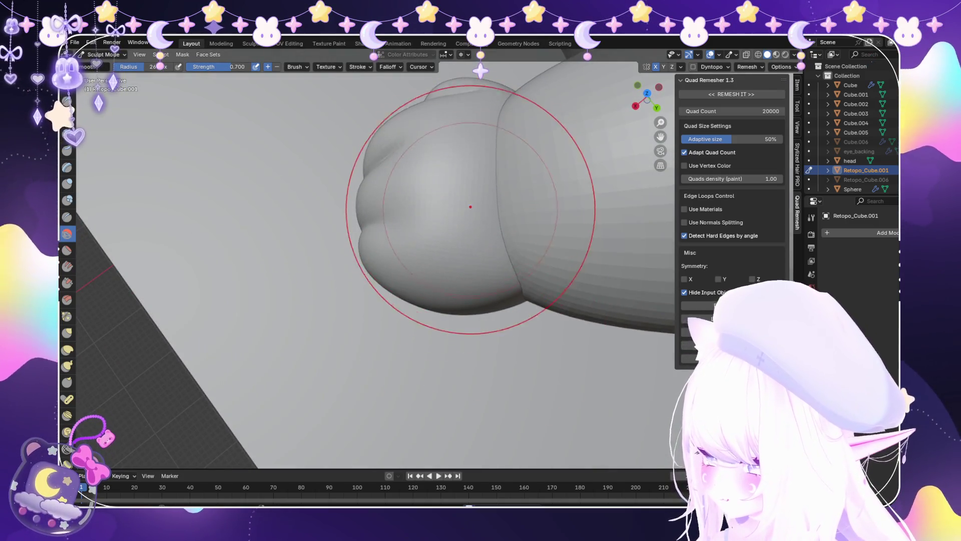
mouse_move(491, 166)
middle_down()
mouse_move(468, 318)
mouse_move(488, 323)
middle_up()
scroll(487, 322, up, 5)
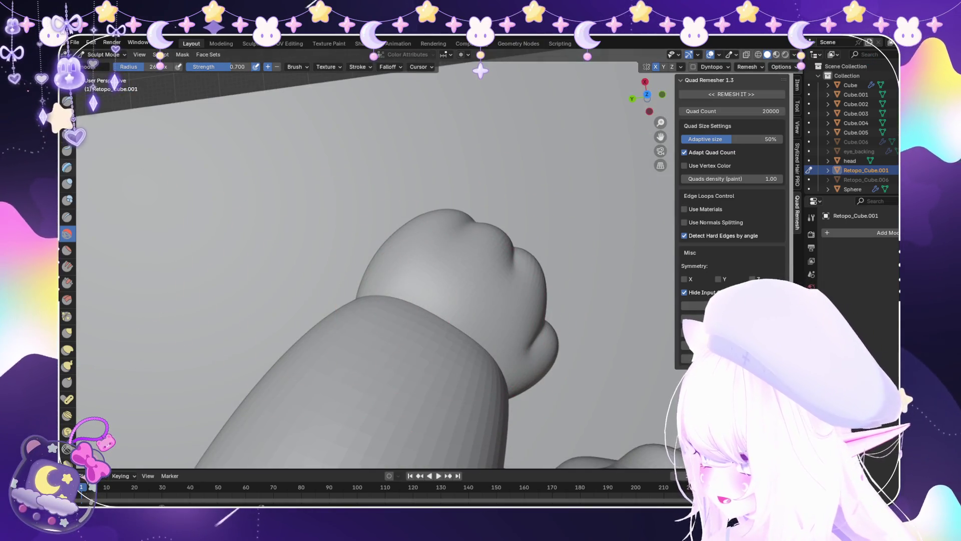
scroll(440, 236, up, 3)
middle_drag(440, 235, 493, 279)
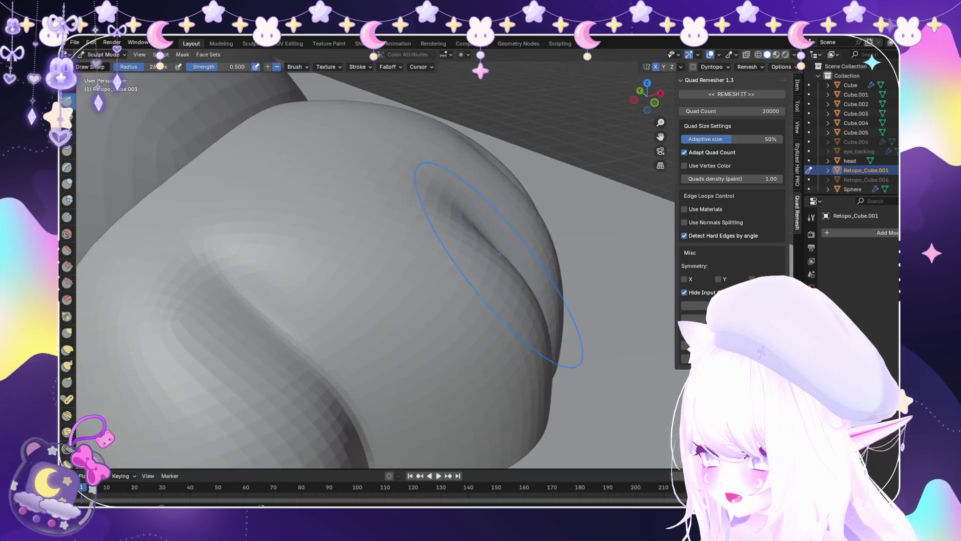
middle_drag(418, 290, 381, 182)
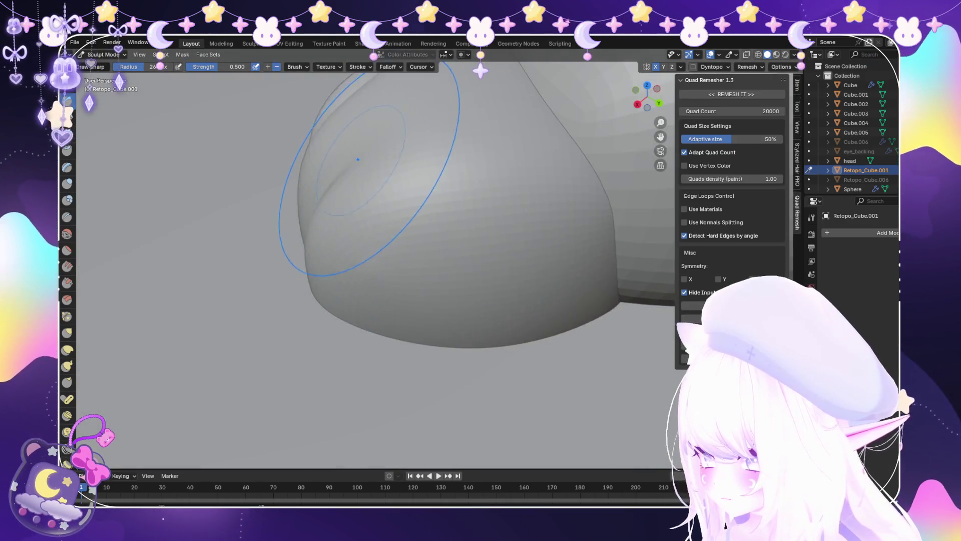
mouse_move(395, 149)
middle_down()
mouse_move(551, 246)
mouse_move(543, 309)
mouse_move(531, 301)
mouse_move(472, 344)
middle_up()
scroll(472, 344, up, 2)
Pull the fist surface downward with the Snake Hook brush.
click(67, 365)
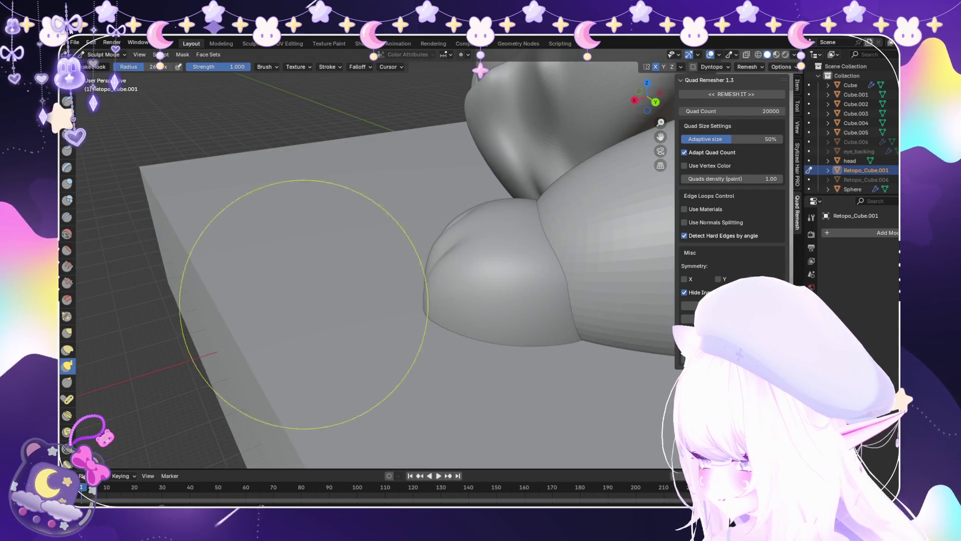
scroll(258, 343, up, 3)
middle_drag(466, 250, 446, 204)
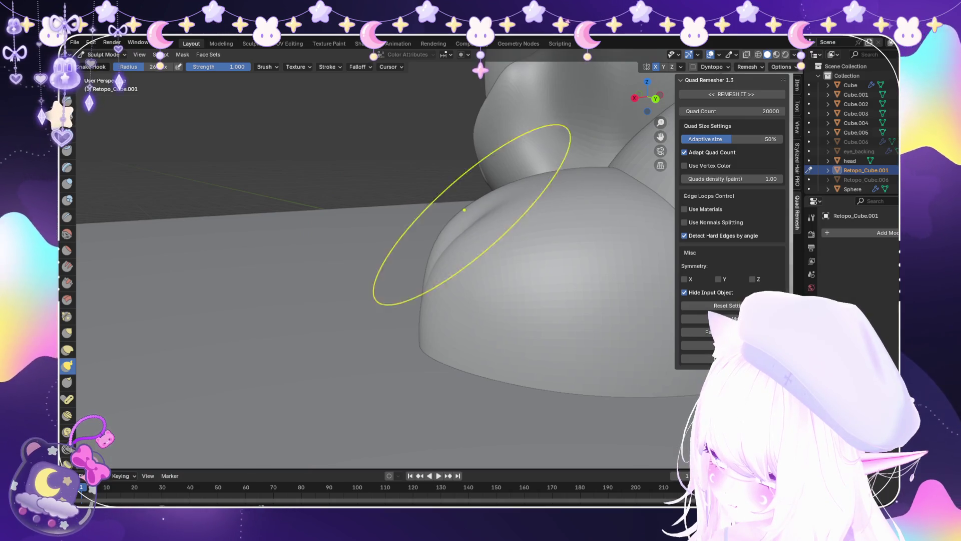
drag(464, 210, 467, 240)
middle_drag(467, 241, 316, 213)
scroll(316, 213, down, 3)
Look over the figure from the front and top, then leave Sculpt Mode.
middle_drag(333, 268, 290, 308)
scroll(289, 308, down, 4)
mouse_move(407, 450)
middle_down()
mouse_move(375, 386)
mouse_move(397, 365)
middle_up()
scroll(397, 365, up, 3)
click(103, 65)
scroll(500, 261, up, 3)
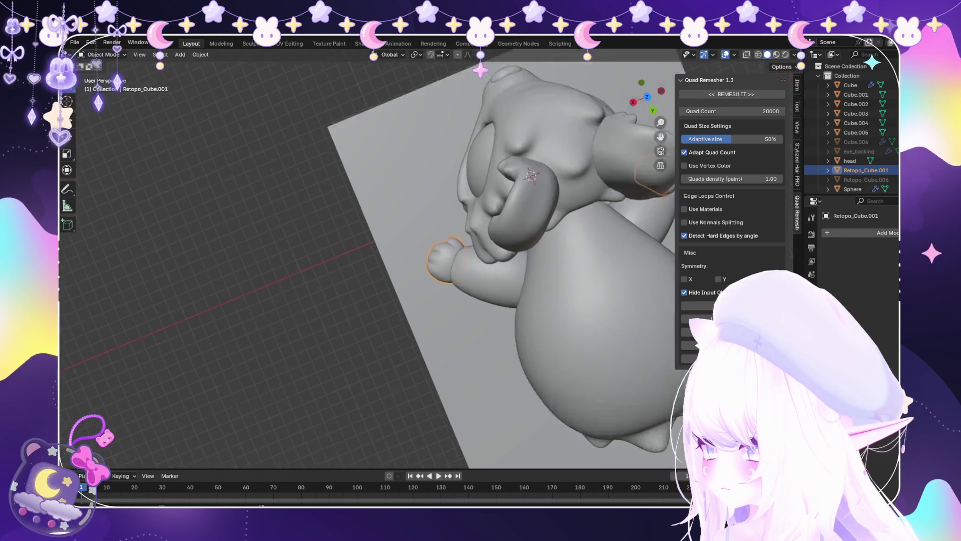
Select the other arm's sleeve, Cube.005, and switch it into Sculpt Mode.
click(525, 300)
click(526, 300)
scroll(526, 300, up, 2)
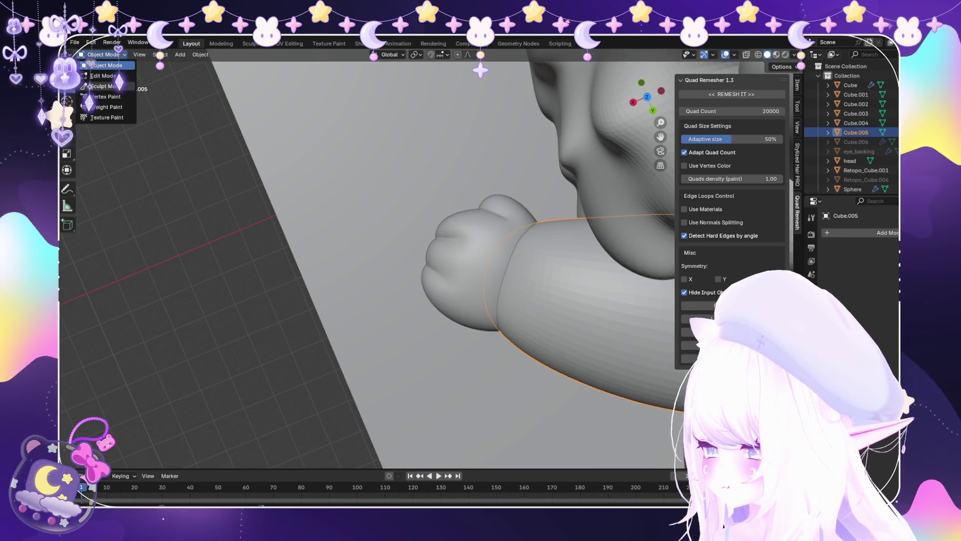
click(103, 86)
mouse_move(500, 300)
middle_down()
mouse_move(504, 322)
mouse_move(408, 247)
mouse_move(398, 227)
middle_up()
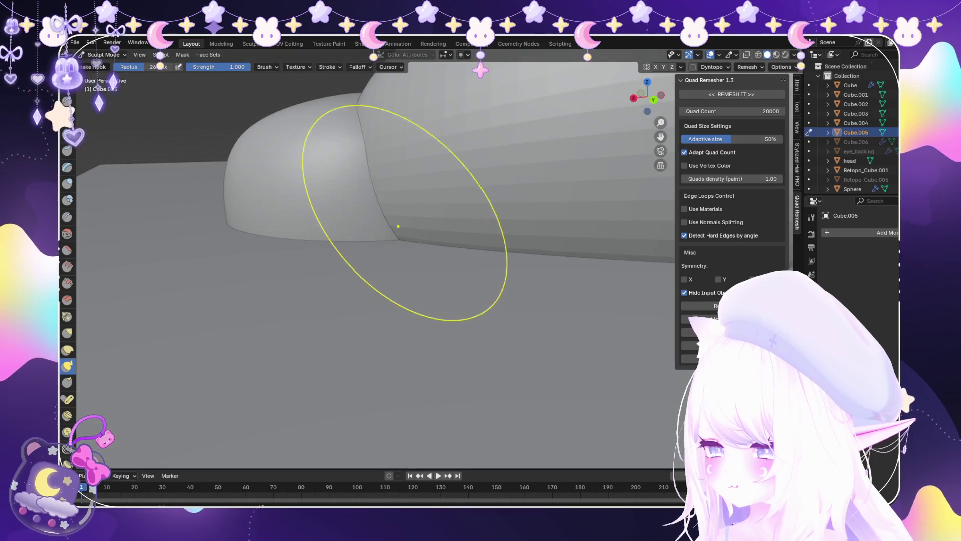
Add a Subdivision Surface modifier to the arm and apply it.
click(871, 232)
click(793, 271)
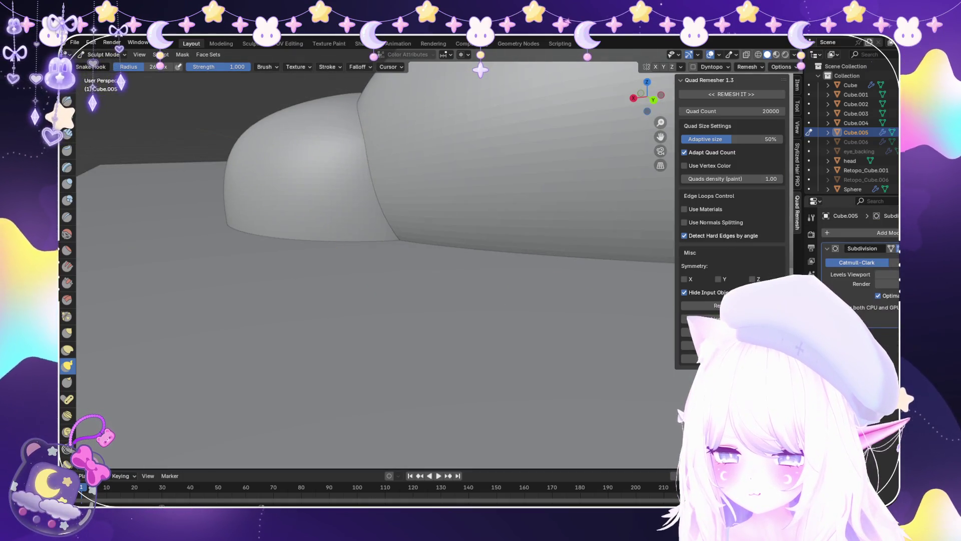
click(885, 260)
mouse_move(392, 225)
middle_down()
mouse_move(332, 208)
mouse_move(398, 242)
mouse_move(414, 269)
mouse_move(393, 281)
mouse_move(429, 343)
mouse_move(473, 291)
mouse_move(397, 300)
mouse_move(344, 343)
mouse_move(434, 299)
mouse_move(429, 308)
mouse_move(472, 299)
mouse_move(408, 287)
mouse_move(407, 274)
mouse_move(318, 219)
mouse_move(329, 271)
mouse_move(311, 268)
mouse_move(370, 284)
middle_up()
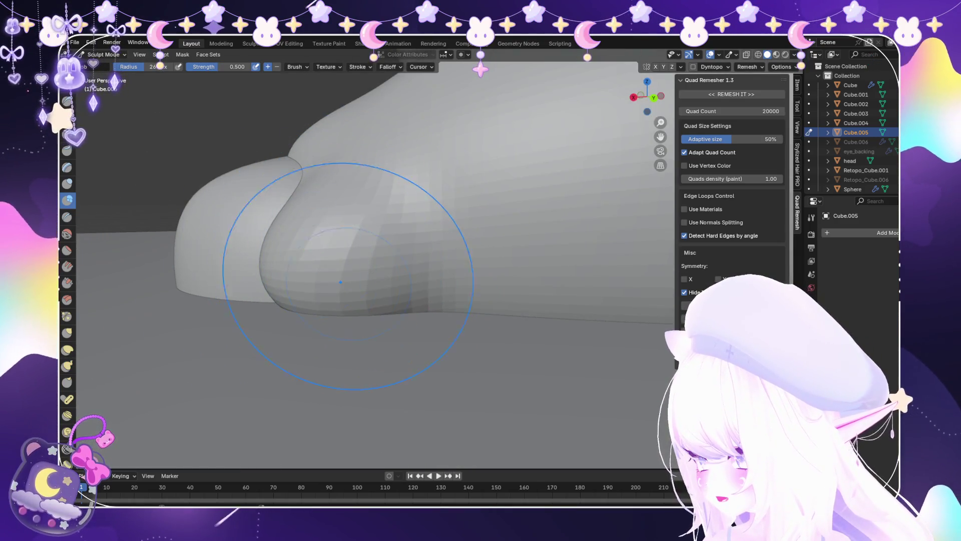
Smooth and reshape the fist bump into a rounder knuckle.
shift+drag(340, 281, 352, 269)
mouse_move(329, 301)
middle_down()
mouse_move(300, 301)
mouse_move(354, 290)
mouse_move(320, 245)
mouse_move(365, 242)
mouse_move(424, 284)
middle_up()
scroll(390, 245, up, 2)
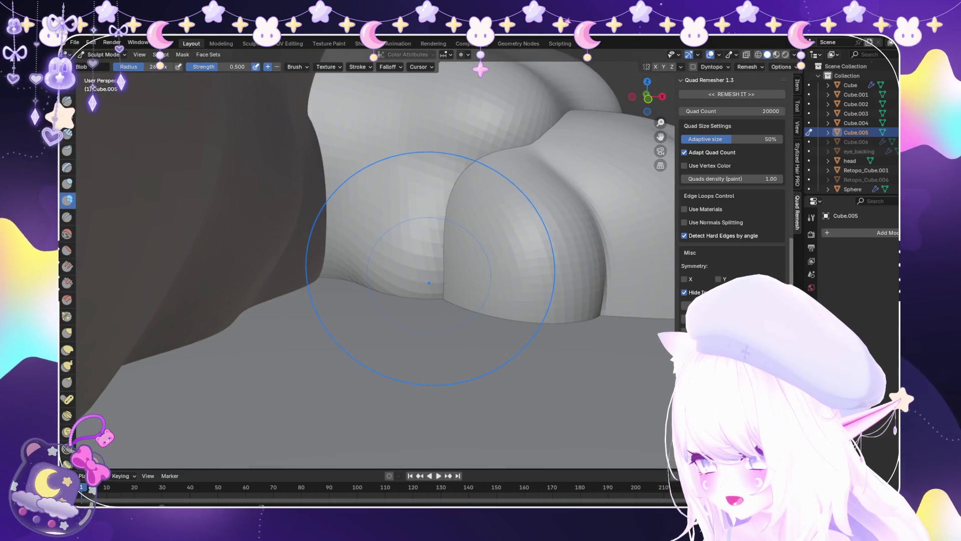
scroll(359, 301, down, 4)
mouse_move(359, 301)
middle_down()
mouse_move(384, 349)
mouse_move(420, 300)
middle_up()
scroll(400, 321, up, 2)
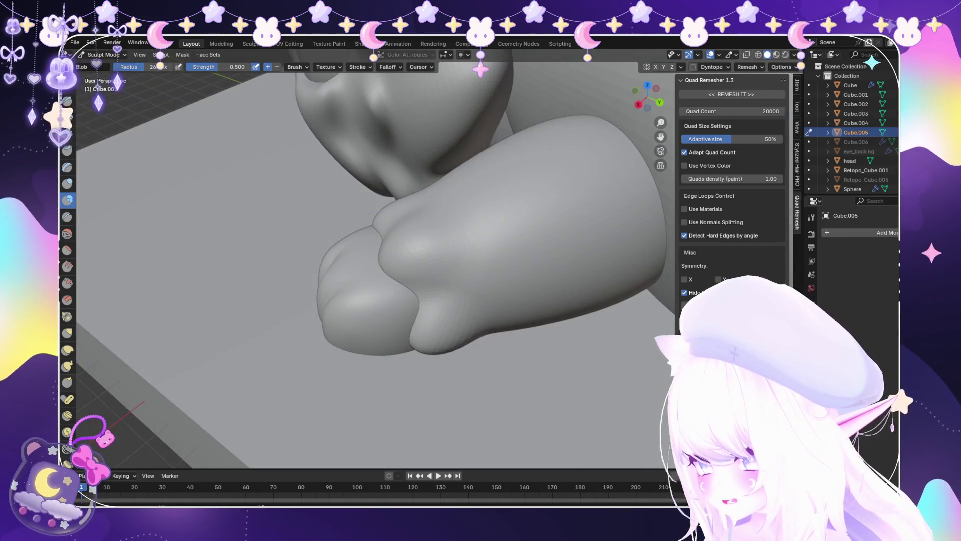
Round the paw's knuckle with Snake Hook, then return to Object Mode.
key(k)
scroll(386, 343, up, 2)
middle_drag(386, 344, 395, 337)
scroll(361, 222, up, 3)
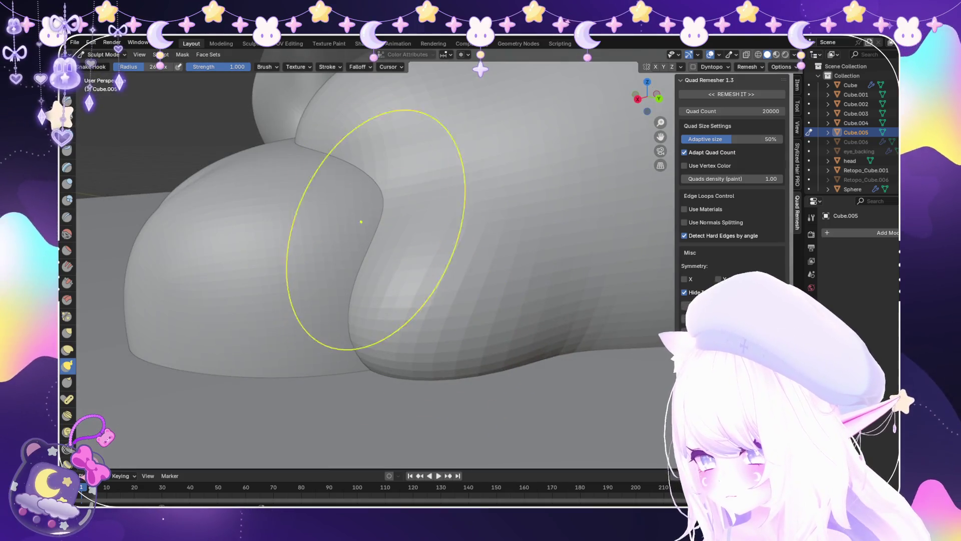
scroll(365, 279, down, 4)
middle_drag(365, 279, 391, 250)
scroll(391, 251, up, 2)
scroll(445, 400, down, 8)
mouse_move(431, 381)
middle_down()
mouse_move(451, 416)
mouse_move(500, 351)
mouse_move(536, 278)
mouse_move(381, 243)
middle_up()
scroll(536, 279, up, 3)
scroll(381, 242, up, 3)
key(ctrl+Tab)
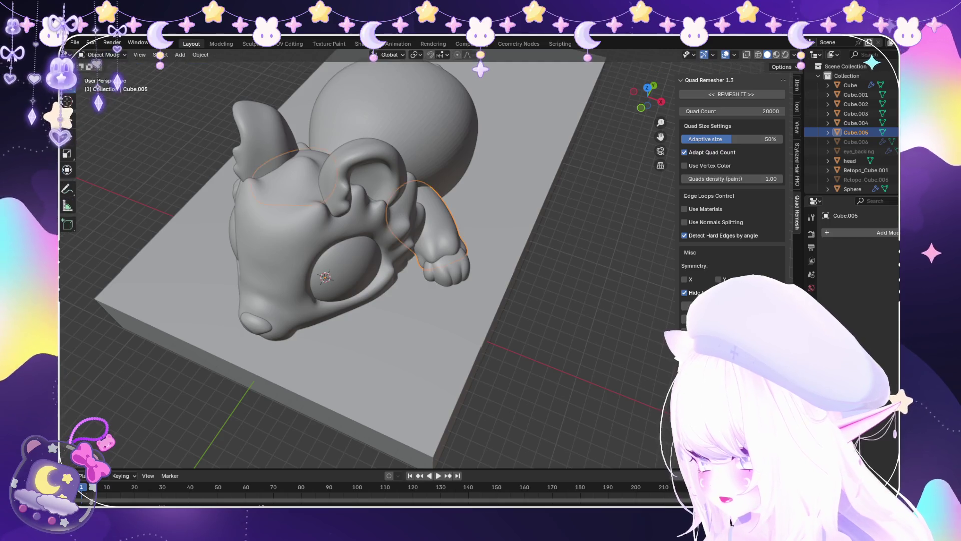
Nudge arm Retopo_Cube.001 slightly right and up and apply its transforms.
scroll(380, 200, up, 3)
click(453, 215)
key(g)
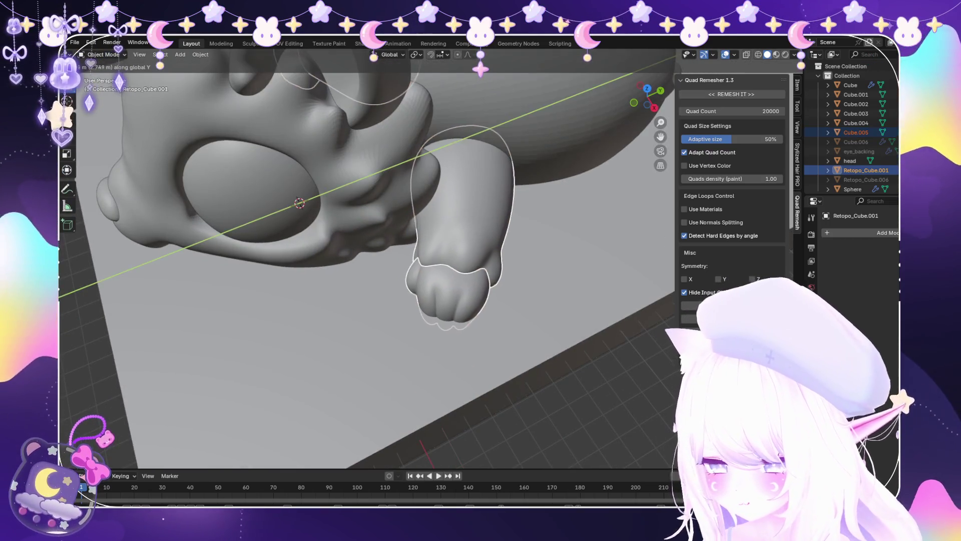
key(Return)
key(Return)
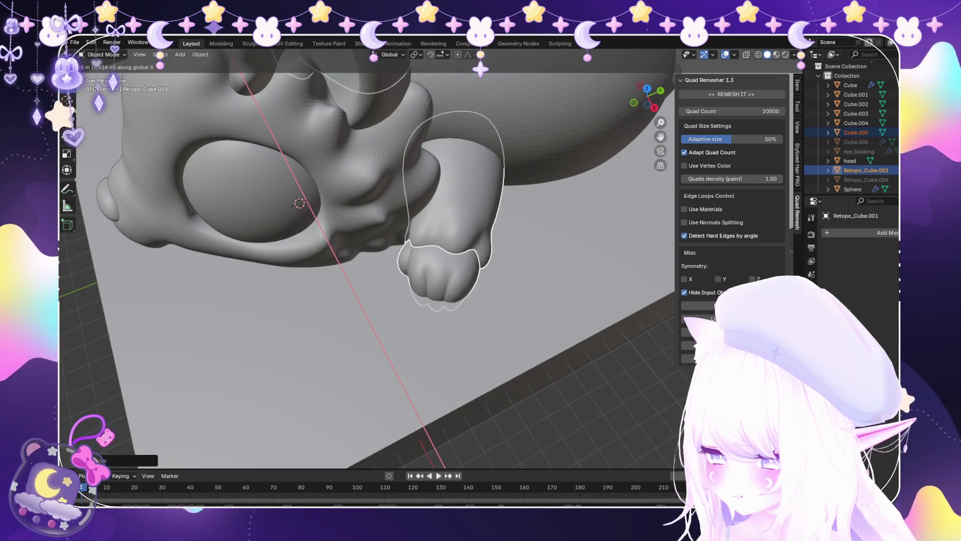
key(ctrl+a)
key(Return)
Move both arms along the Y axis to sit beneath the head.
scroll(368, 250, down, 5)
middle_drag(368, 250, 401, 210)
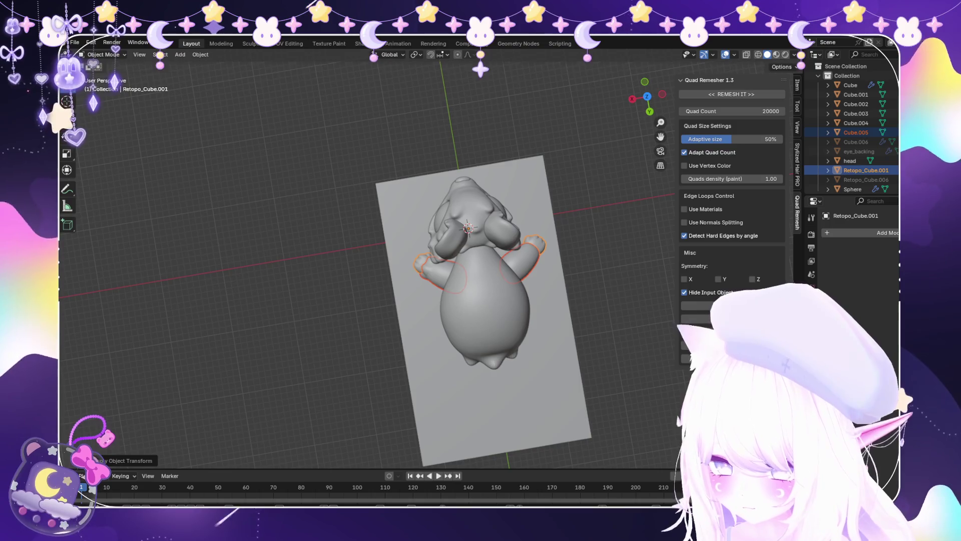
key(g)
key(y)
key(Return)
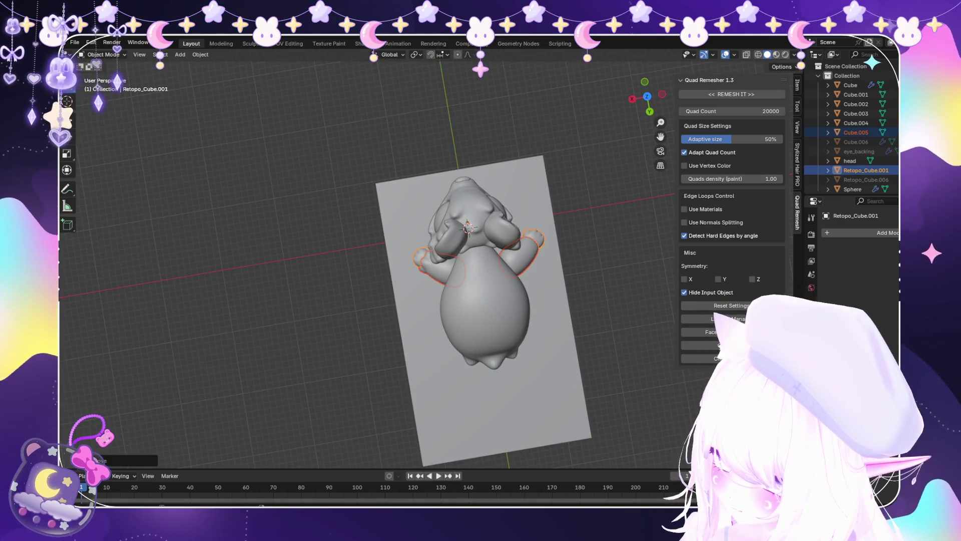
Select the creature's head from a low side view.
scroll(501, 280, up, 2)
middle_drag(401, 210, 350, 150)
middle_drag(451, 261, 431, 220)
click(465, 210)
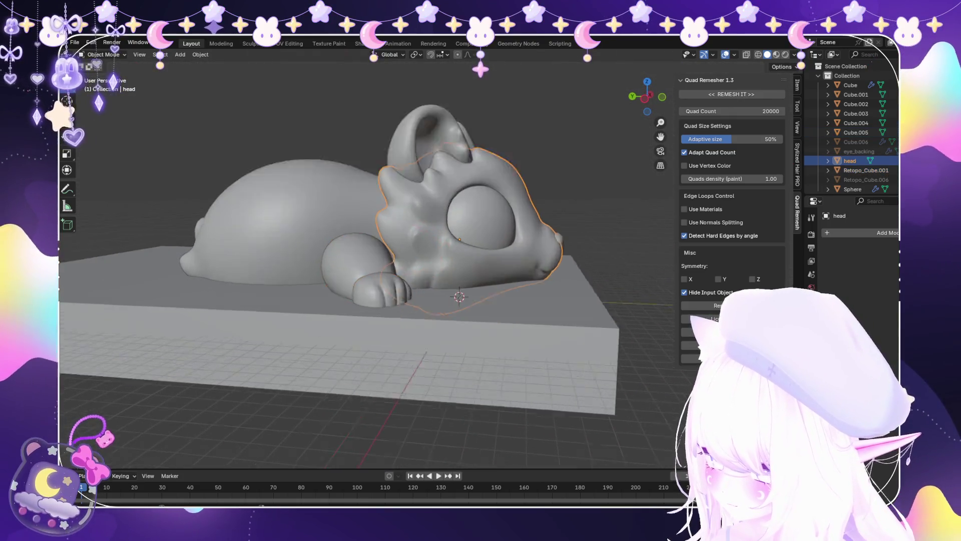
Put the head object into Sculpt Mode and undo the stray pull on the horn spike.
scroll(476, 226, up, 3)
click(105, 86)
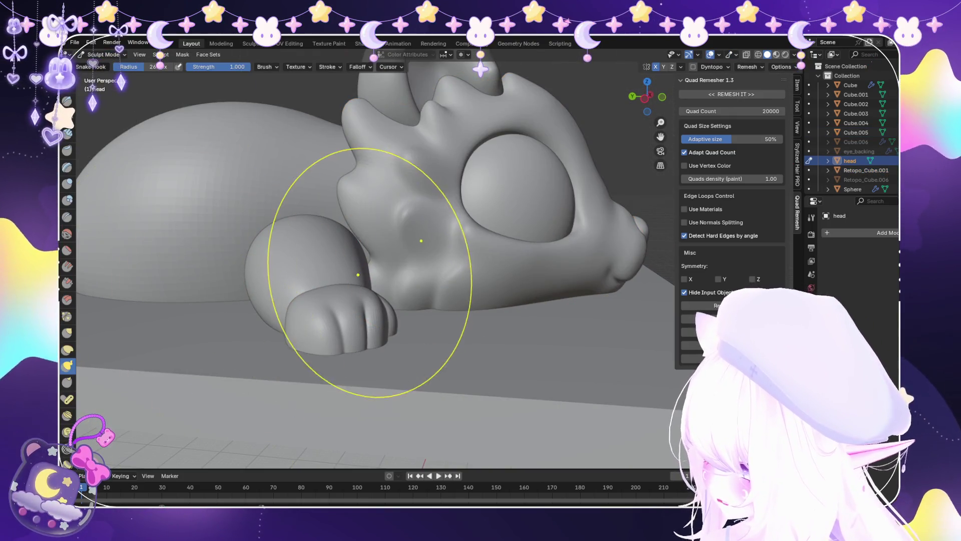
mouse_move(397, 301)
middle_down()
mouse_move(376, 288)
mouse_move(408, 172)
mouse_move(420, 165)
middle_up()
scroll(343, 246, down, 3)
middle_drag(343, 247, 341, 178)
key(ctrl+z)
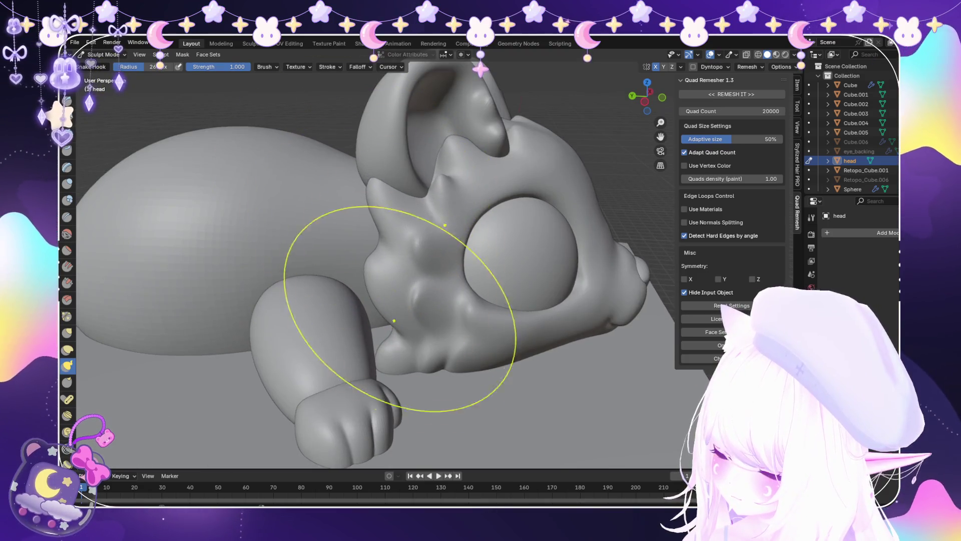
Snake Hook the notch where head meets paw outward and upward, undoing the last pull.
scroll(399, 308, up, 5)
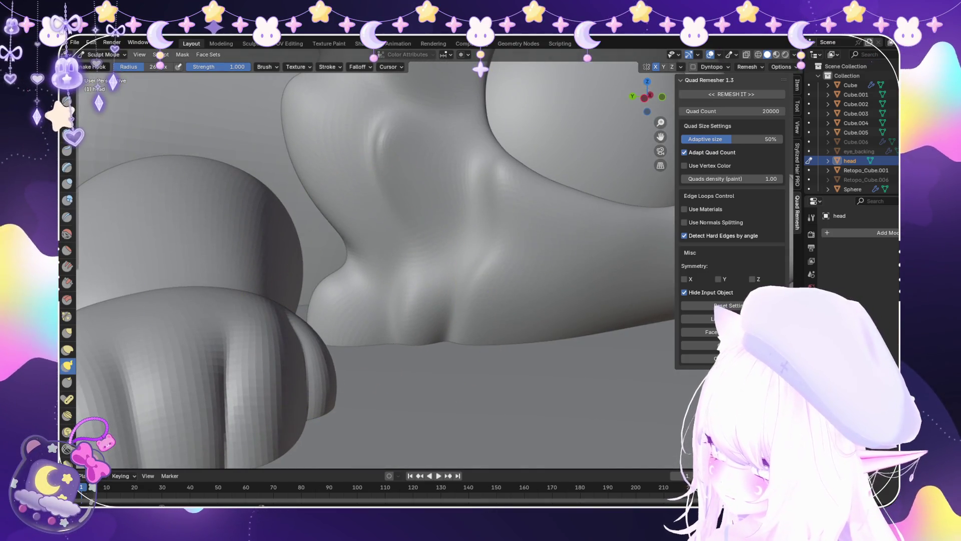
drag(342, 278, 100, 200)
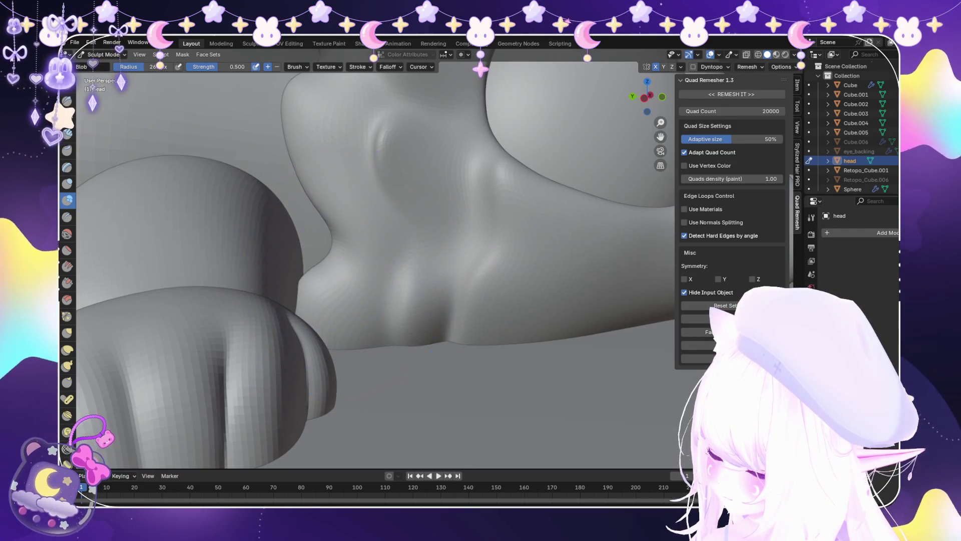
middle_drag(141, 356, 173, 336)
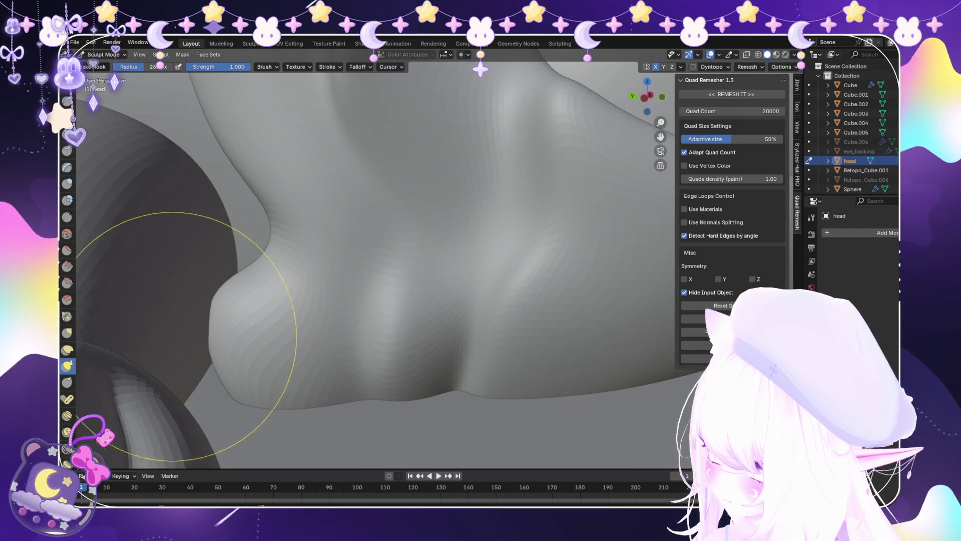
scroll(214, 343, up, 3)
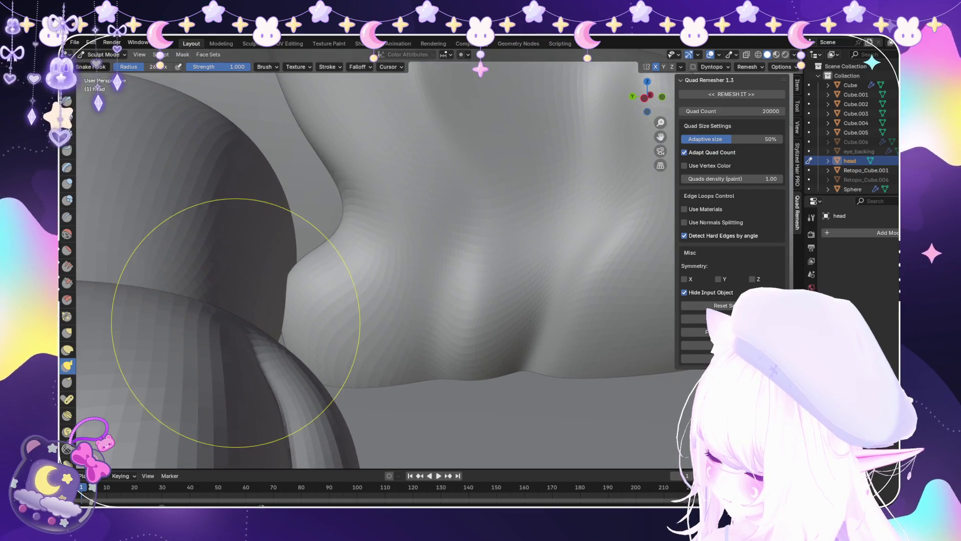
drag(300, 265, 323, 251)
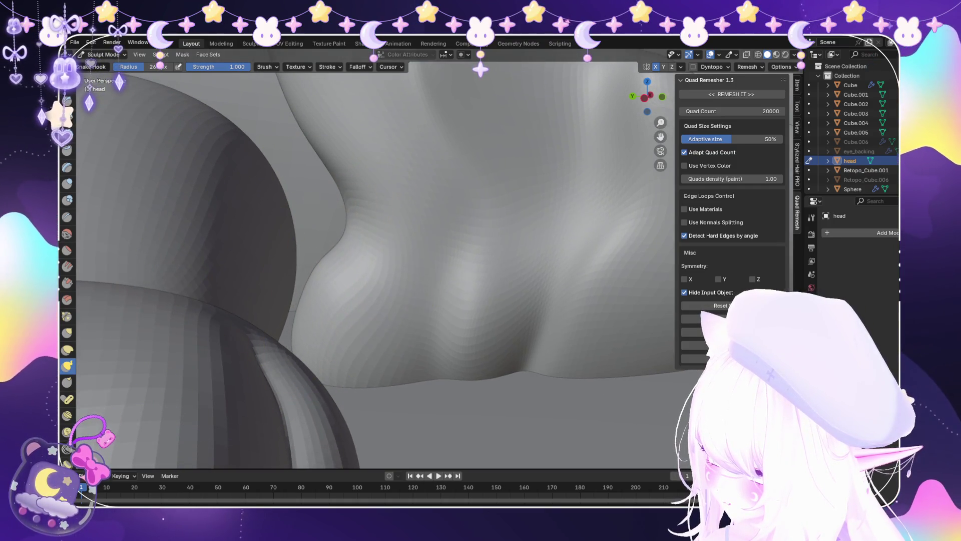
key(ctrl+z)
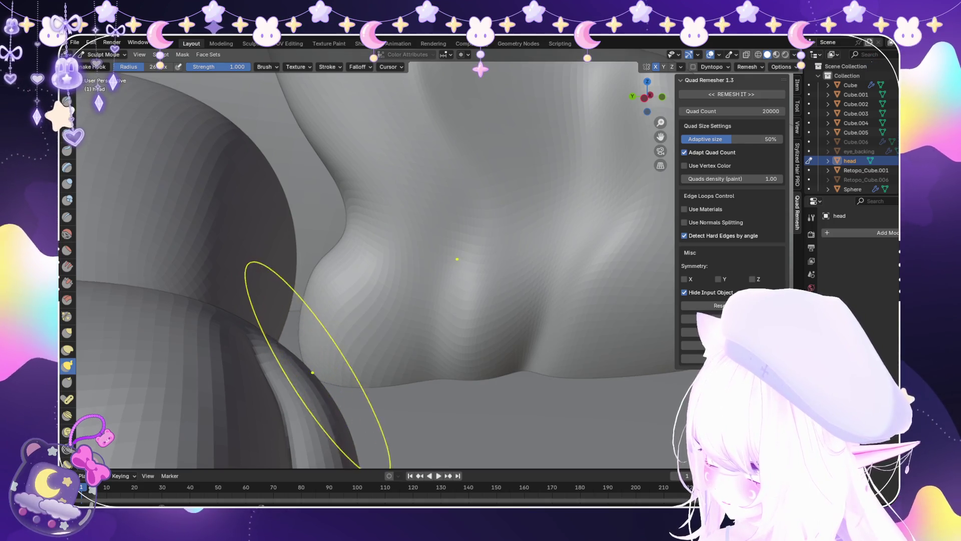
Smooth the crease between head and paw, then view the creature from above.
middle_drag(313, 372, 340, 350)
key(ctrl+z)
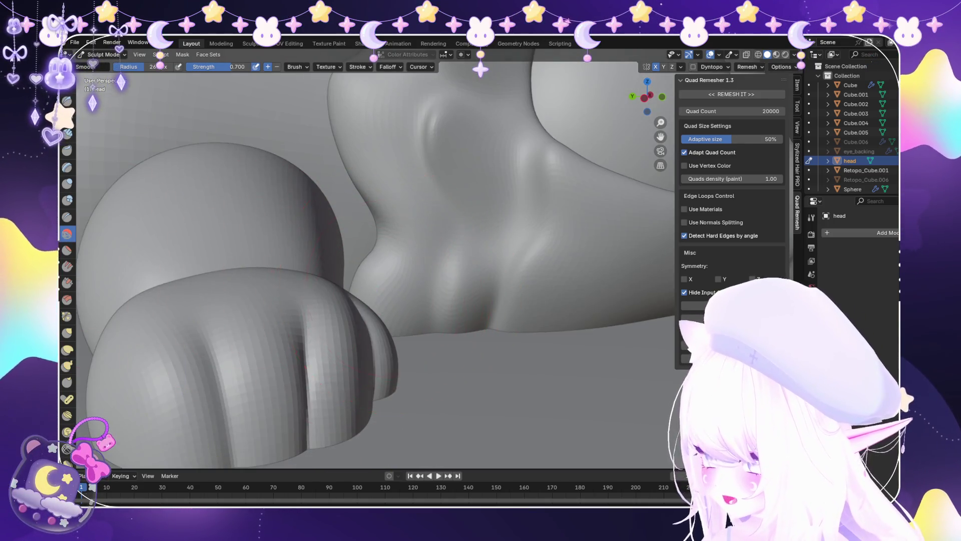
scroll(364, 282, down, 5)
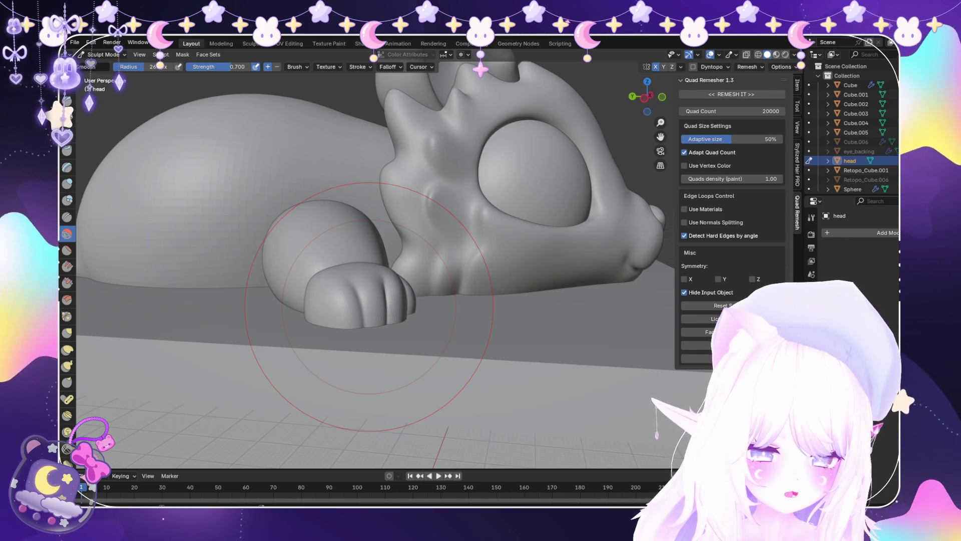
scroll(367, 293, up, 5)
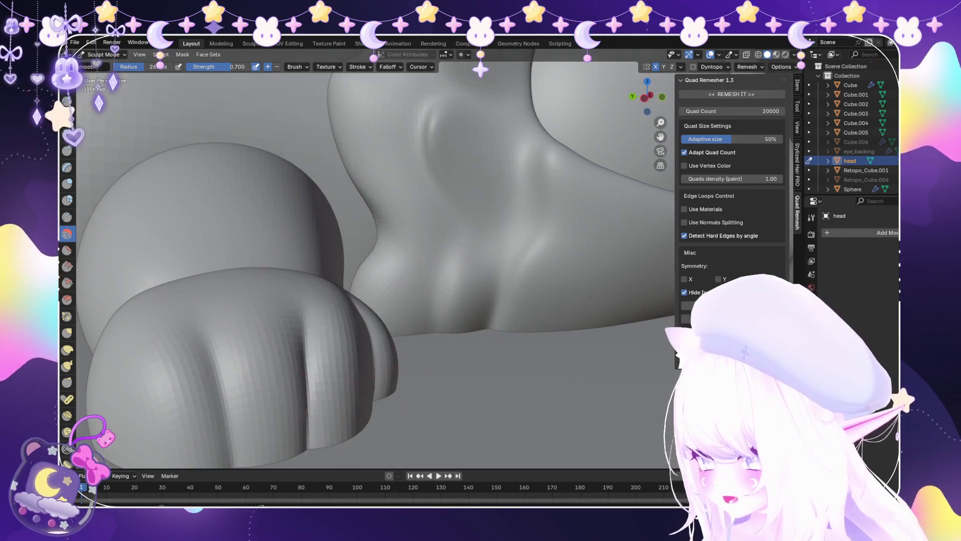
scroll(313, 223, up, 4)
scroll(313, 223, down, 5)
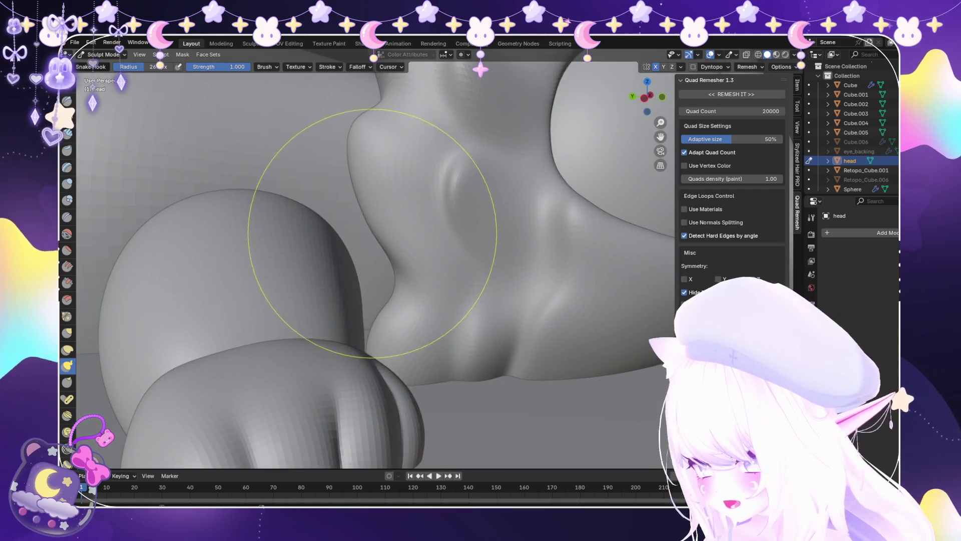
scroll(375, 236, up, 4)
scroll(341, 225, down, 3)
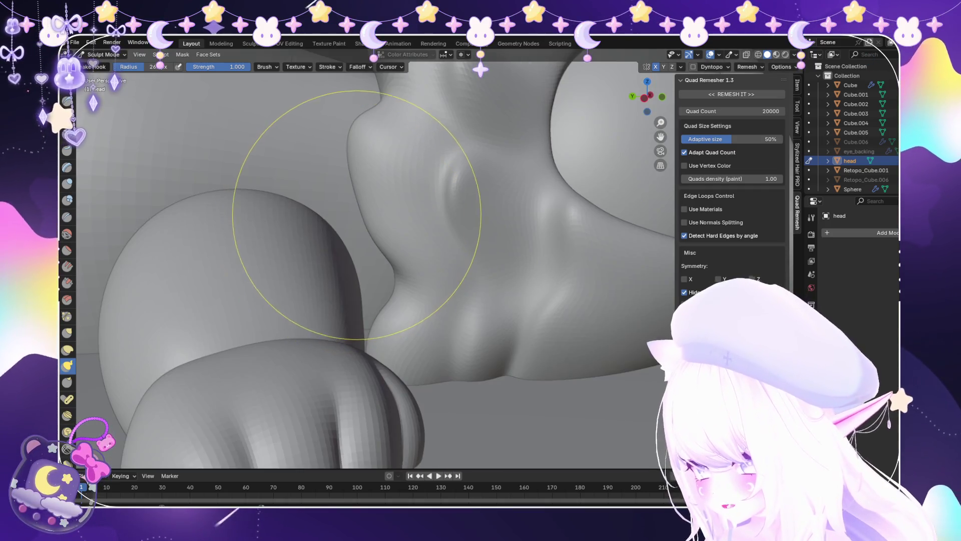
scroll(367, 248, up, 3)
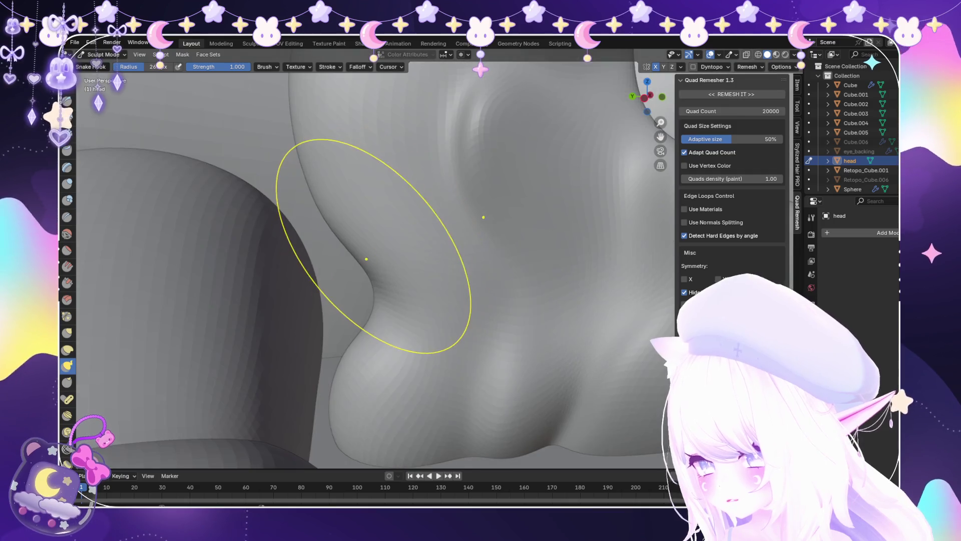
scroll(362, 270, down, 6)
mouse_move(429, 313)
middle_down()
mouse_move(460, 400)
mouse_move(214, 407)
mouse_move(380, 400)
mouse_move(457, 322)
middle_up()
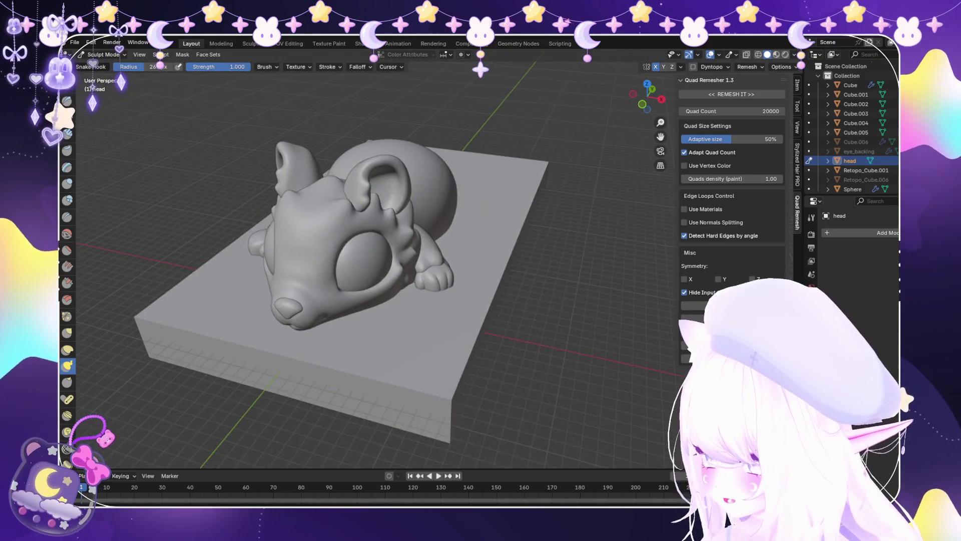
Return from Sculpt Mode to Object Mode and view the model from a low side angle.
scroll(422, 343, up, 4)
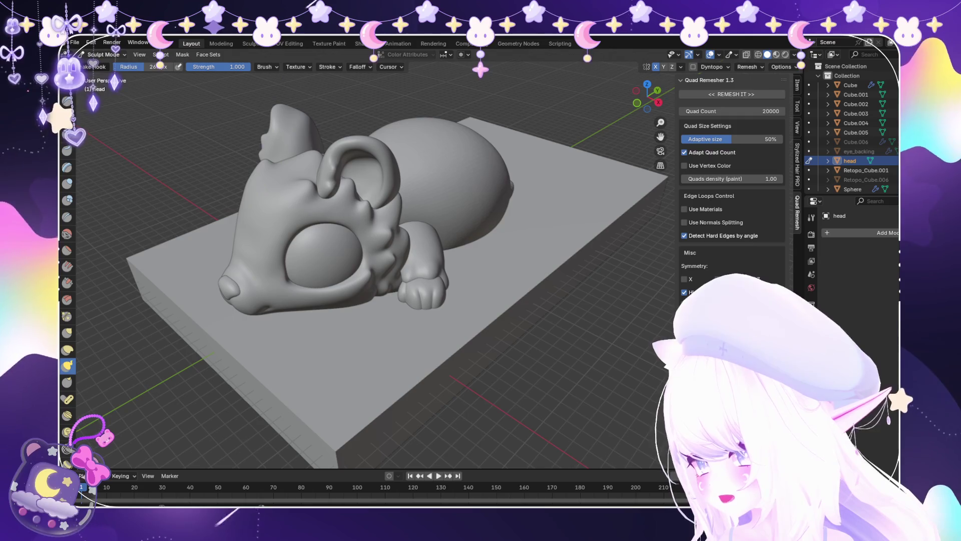
key(ctrl+Tab)
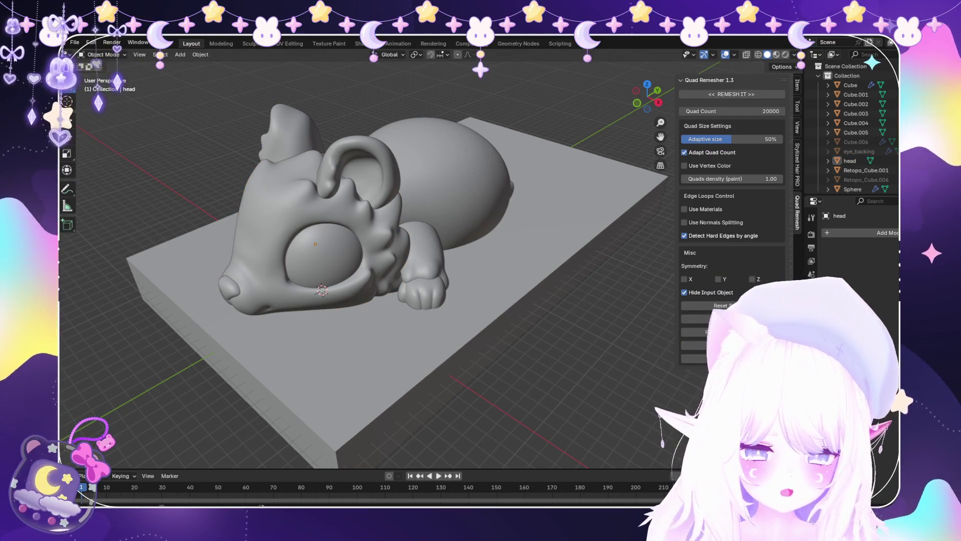
mouse_move(351, 250)
middle_down()
mouse_move(380, 321)
mouse_move(410, 300)
mouse_move(401, 225)
middle_up()
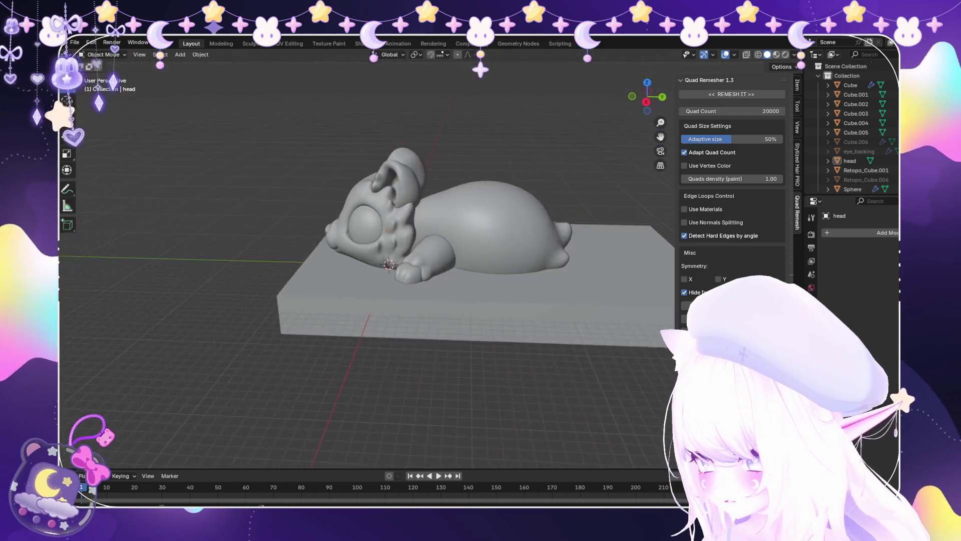
scroll(425, 258, up, 3)
Clear the selection and save the project file from the File menu.
click(75, 42)
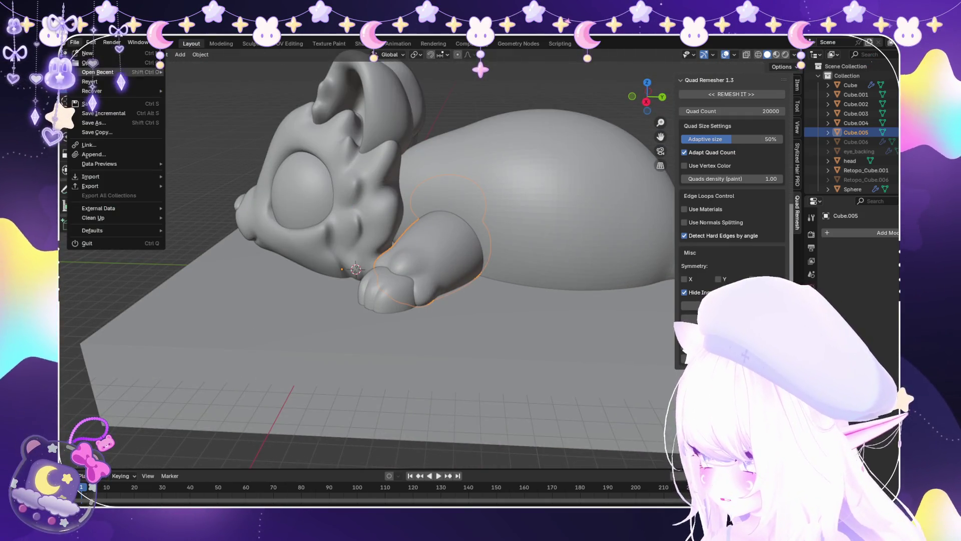
mouse_move(368, 260)
middle_down()
mouse_move(330, 216)
mouse_move(360, 181)
mouse_move(350, 241)
mouse_move(360, 235)
middle_up()
key(alt+a)
scroll(368, 260, down, 5)
click(75, 42)
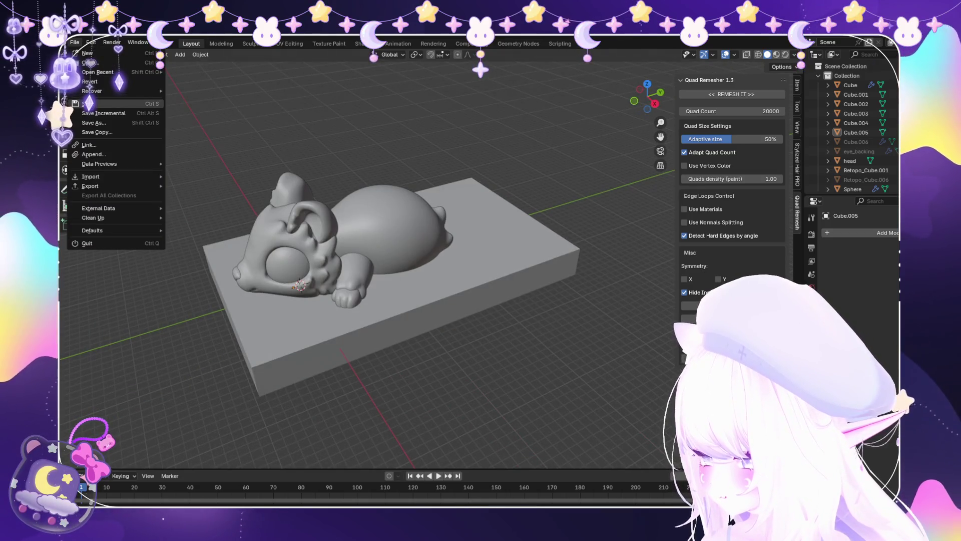
key(Escape)
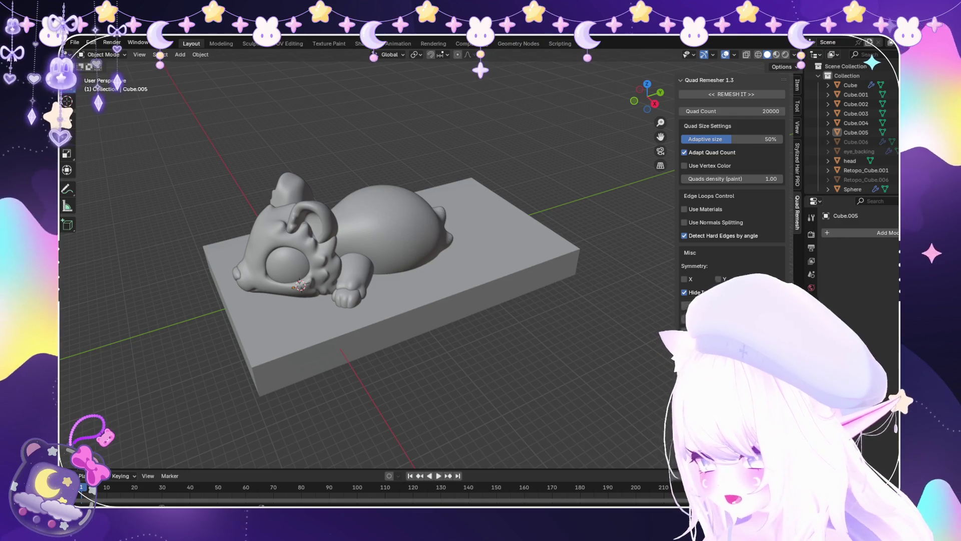
scroll(368, 266, up, 3)
Select the arm piece Cube.005, frame it, and sculpt the paw in Sculpt Mode.
mouse_move(368, 265)
middle_down()
mouse_move(380, 240)
mouse_move(368, 211)
middle_up()
click(856, 133)
key(KP_Decimal)
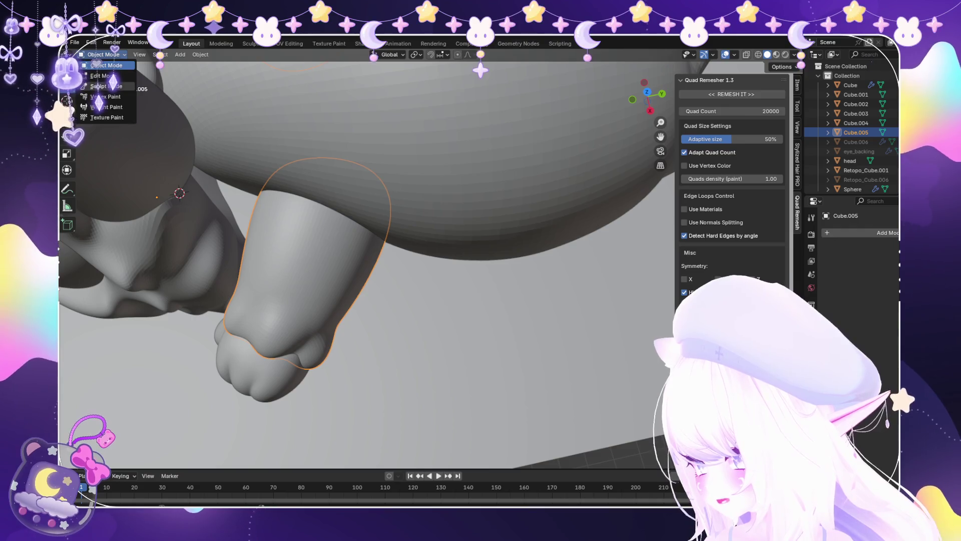
key(ctrl+Tab)
scroll(289, 250, up, 2)
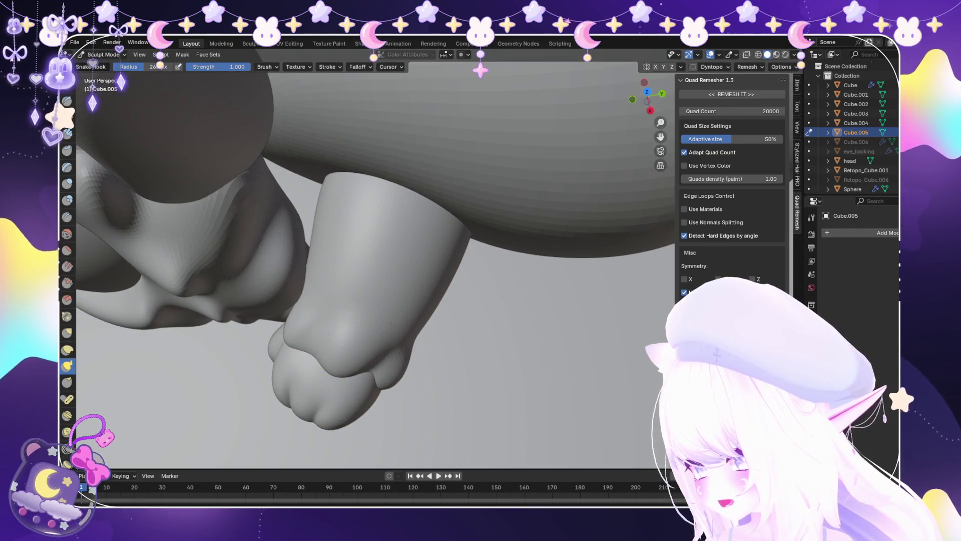
mouse_move(310, 247)
middle_down()
mouse_move(354, 269)
mouse_move(346, 260)
middle_up()
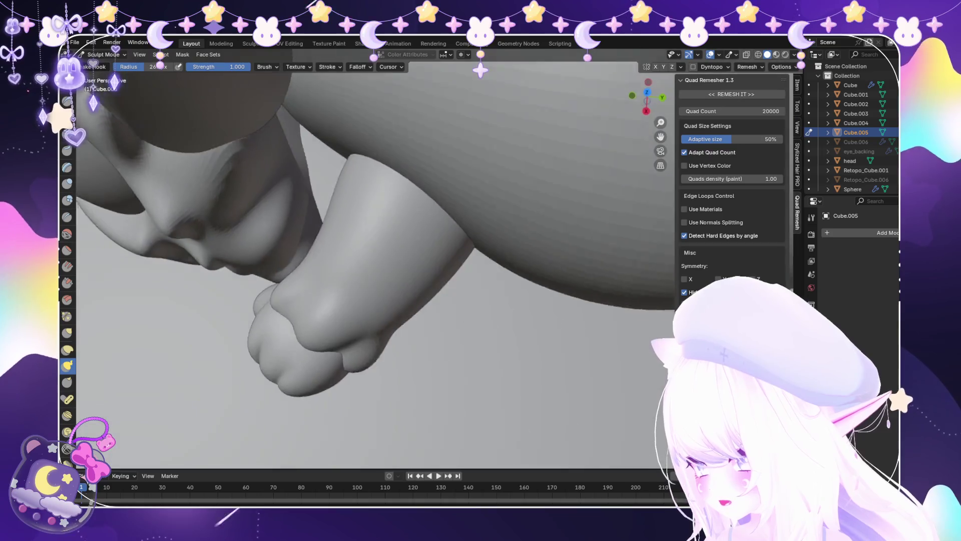
scroll(300, 216, up, 2)
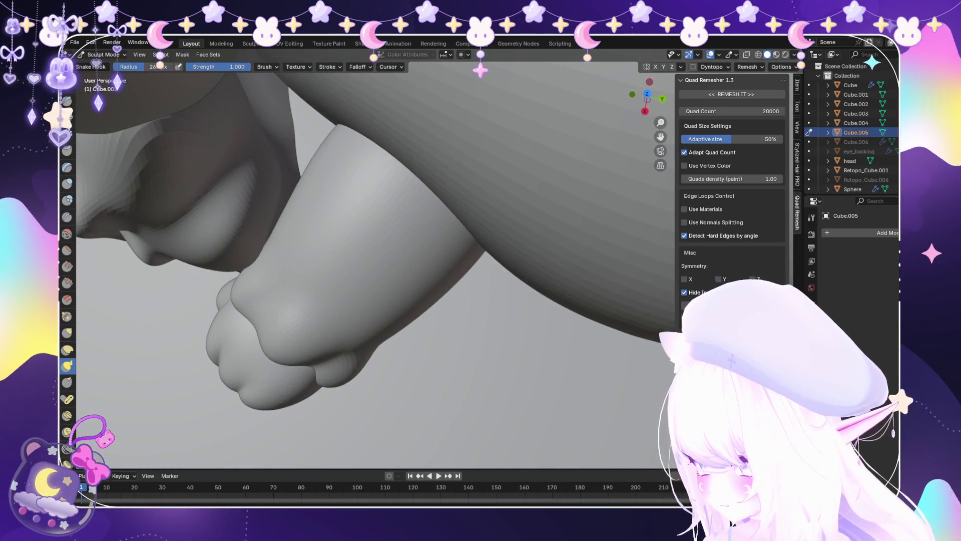
scroll(304, 197, down, 4)
middle_drag(279, 257, 301, 225)
scroll(301, 226, up, 2)
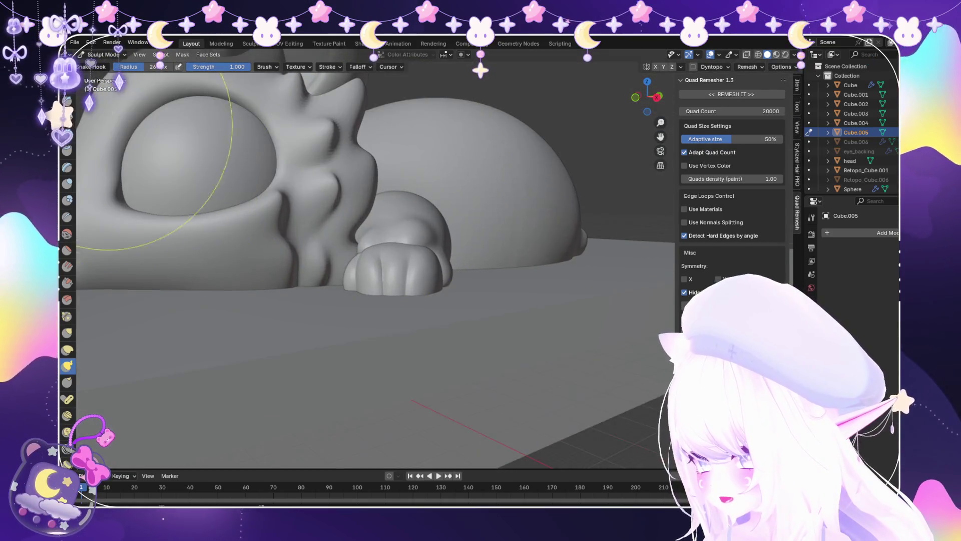
Switch from the arm to the head object and start sculpting it near the paw.
key(ctrl+Tab)
click(849, 161)
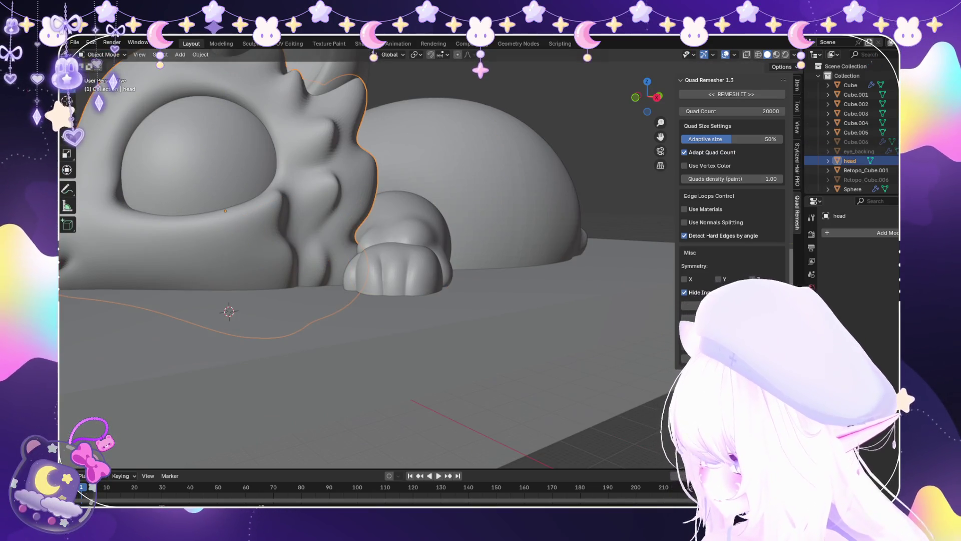
click(105, 86)
middle_drag(241, 232, 379, 267)
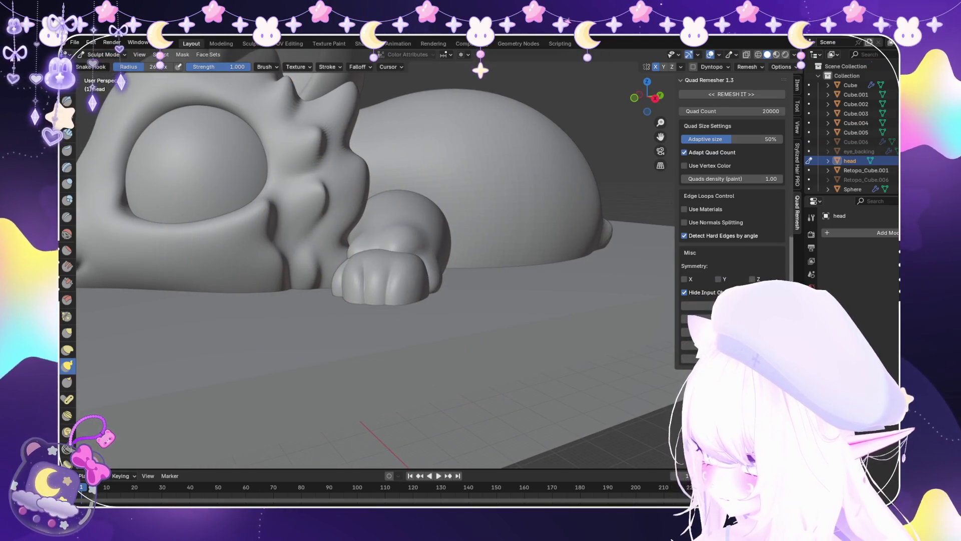
scroll(361, 275, up, 2)
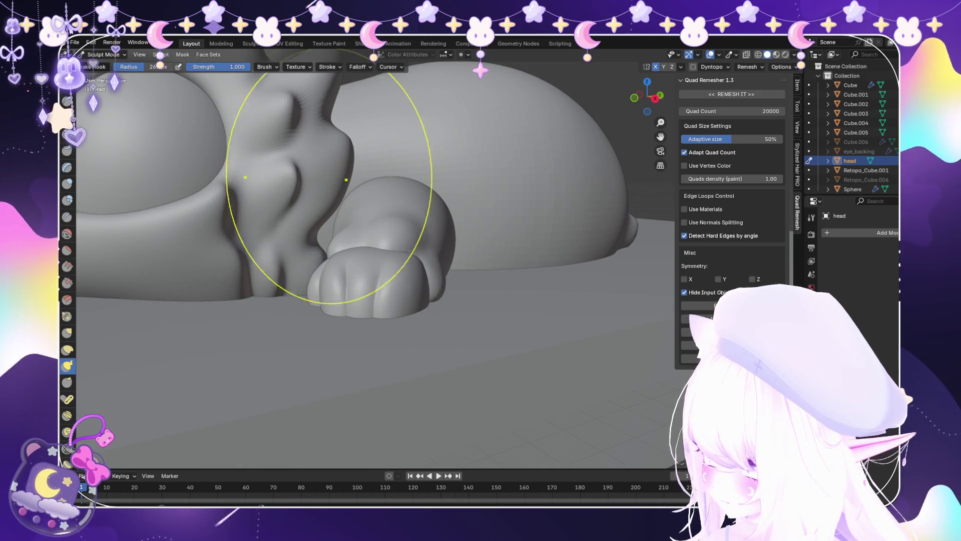
scroll(338, 174, down, 3)
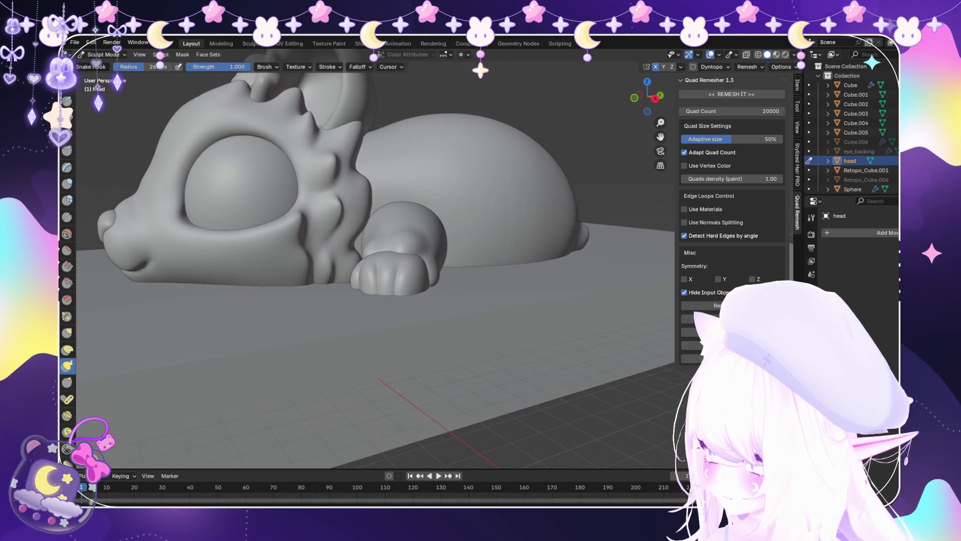
mouse_move(332, 189)
middle_down()
mouse_move(339, 183)
mouse_move(378, 318)
middle_up()
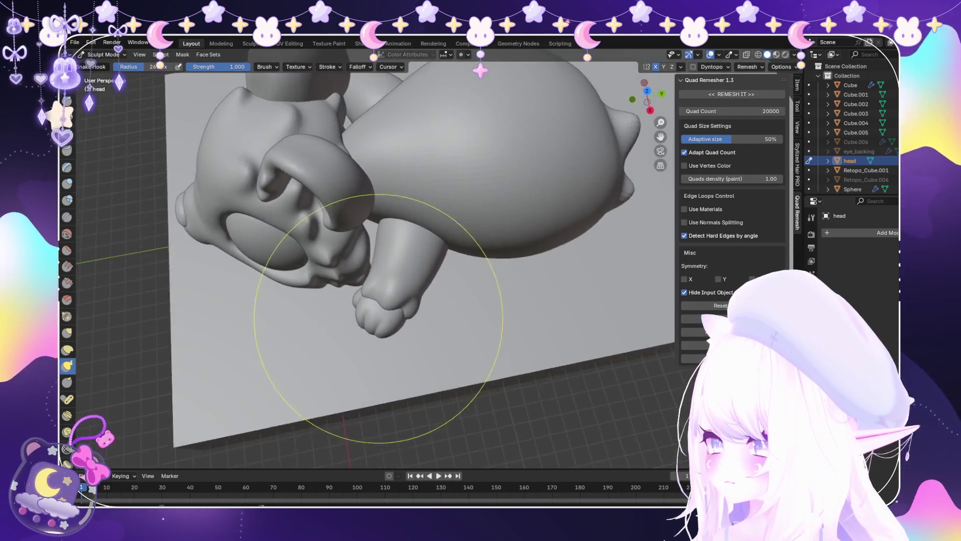
scroll(378, 318, up, 3)
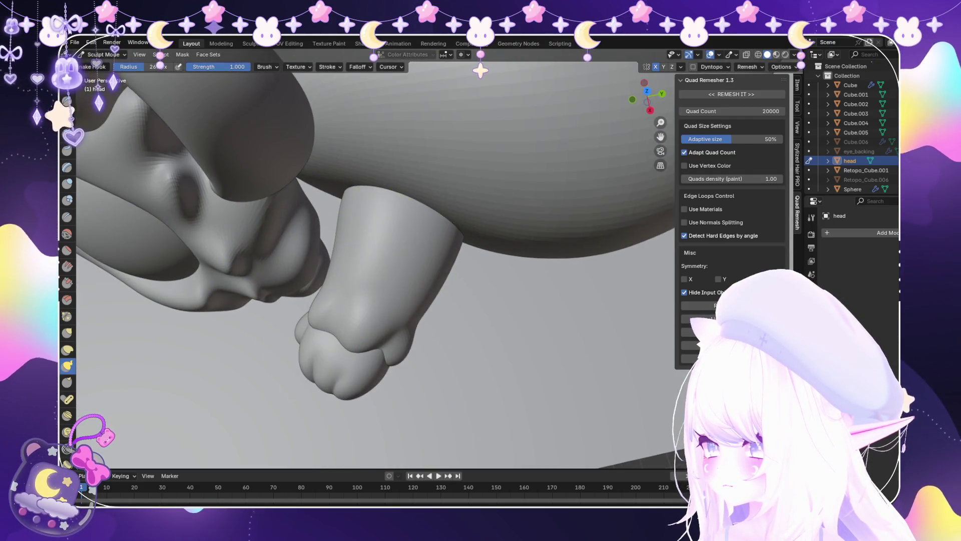
scroll(375, 265, down, 4)
middle_drag(375, 266, 371, 201)
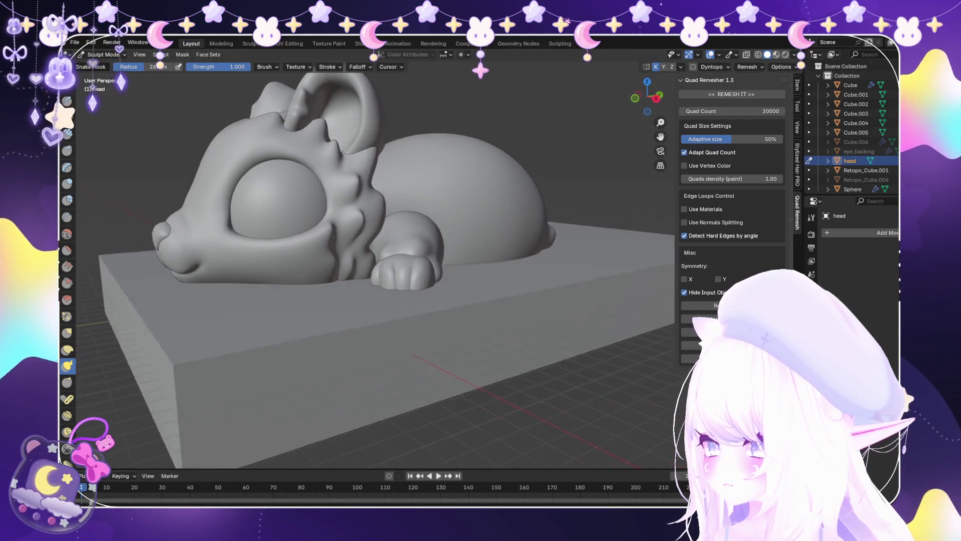
Orbit around the paws and belly to see the whole creature on its base.
scroll(247, 236, down, 3)
mouse_move(246, 236)
middle_down()
mouse_move(177, 288)
mouse_move(407, 293)
middle_up()
scroll(408, 294, up, 4)
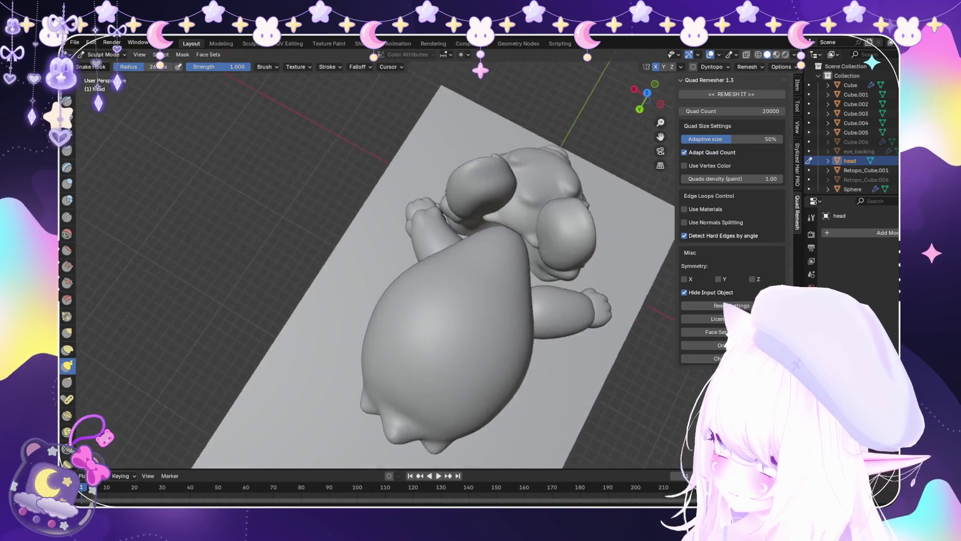
scroll(466, 178, up, 3)
middle_drag(467, 182, 427, 193)
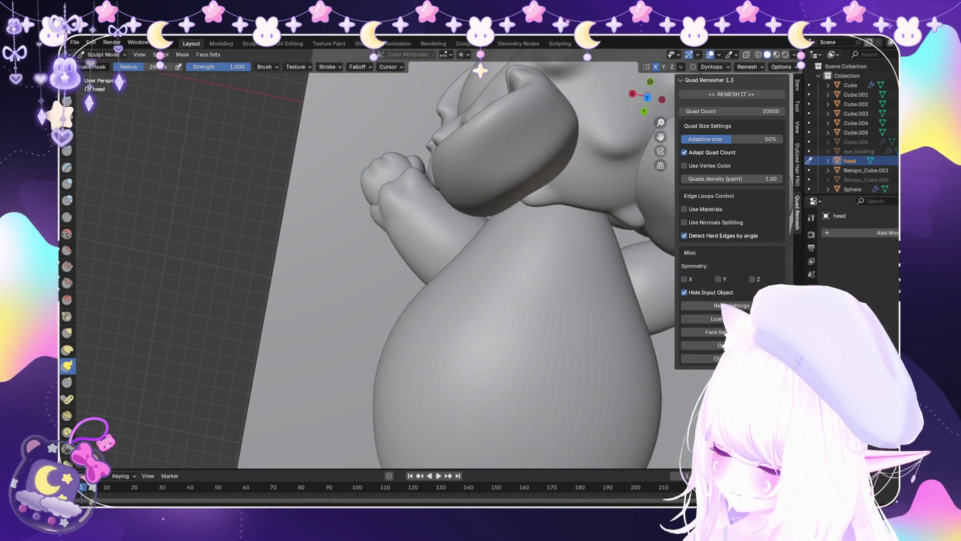
middle_drag(450, 236, 475, 150)
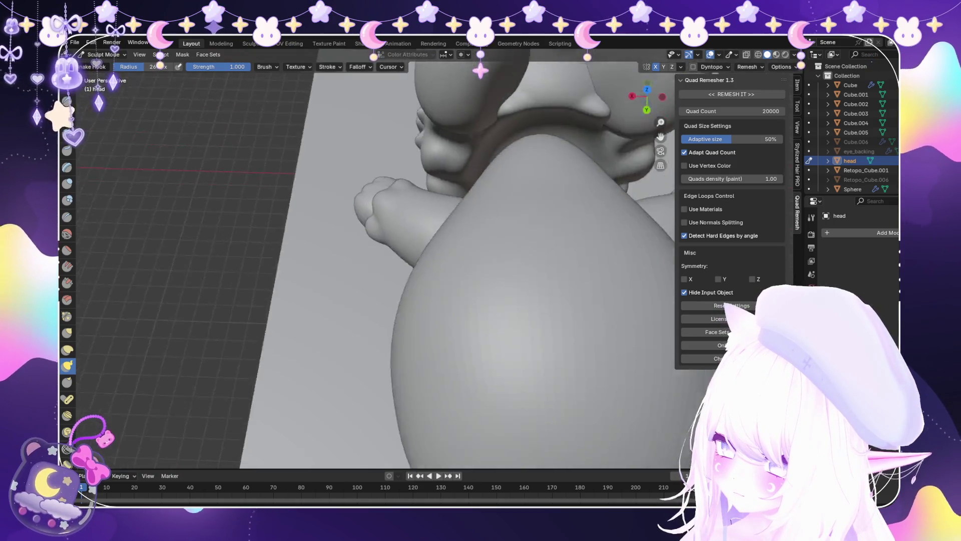
scroll(430, 226, down, 5)
middle_drag(430, 226, 351, 240)
scroll(435, 225, down, 3)
scroll(332, 253, up, 4)
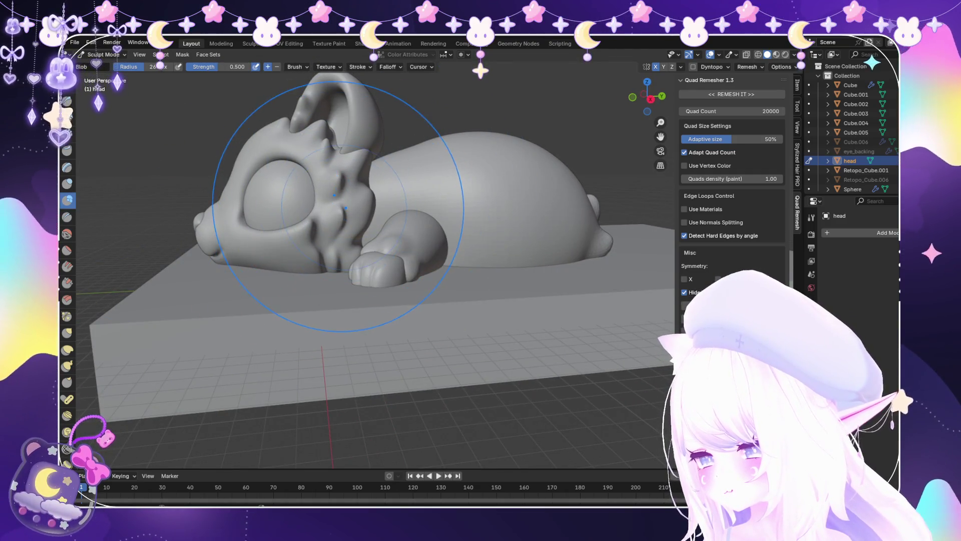
Leave Sculpt Mode for Object Mode and frame the view on the head object.
scroll(334, 196, up, 2)
scroll(325, 180, up, 2)
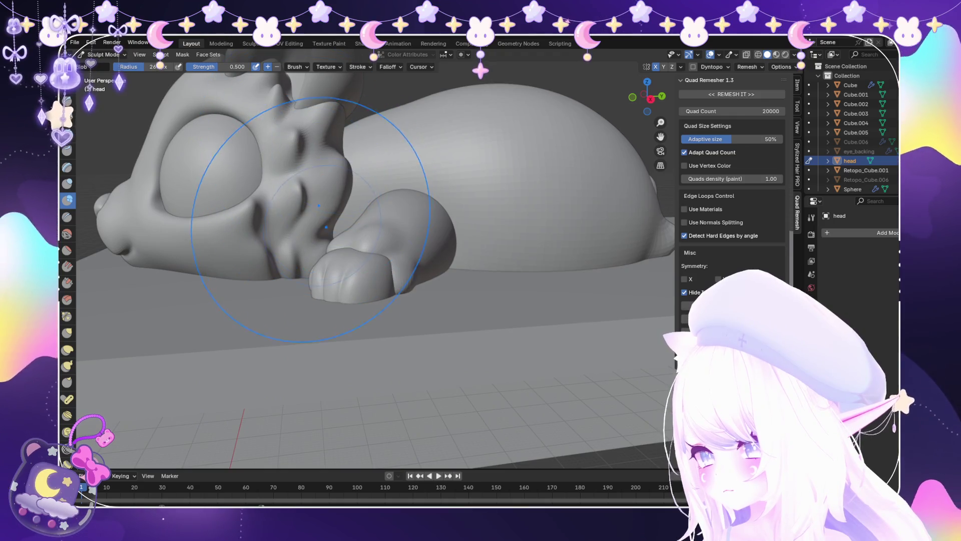
middle_drag(275, 204, 418, 215)
scroll(418, 215, up, 3)
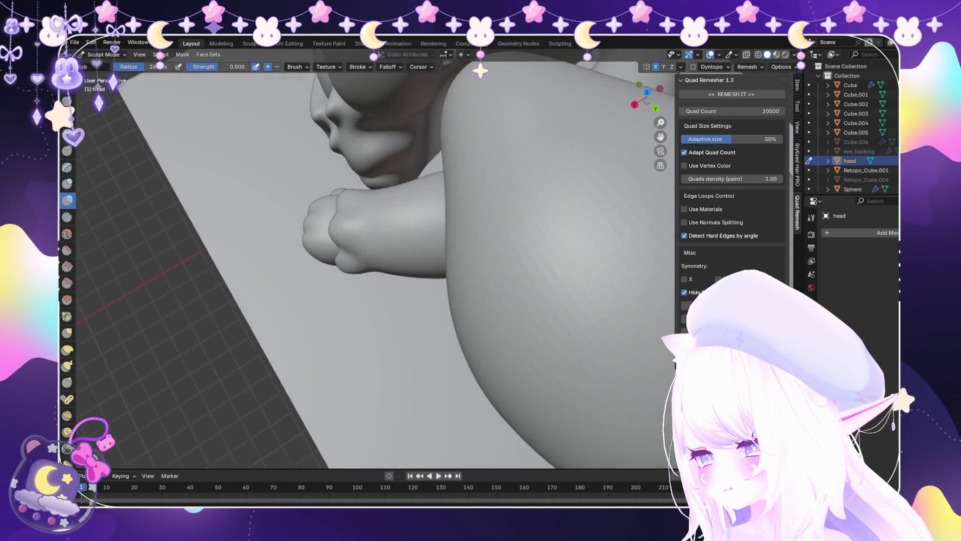
scroll(376, 250, down, 2)
mouse_move(376, 250)
middle_down()
mouse_move(451, 235)
mouse_move(405, 238)
middle_up()
scroll(450, 235, down, 3)
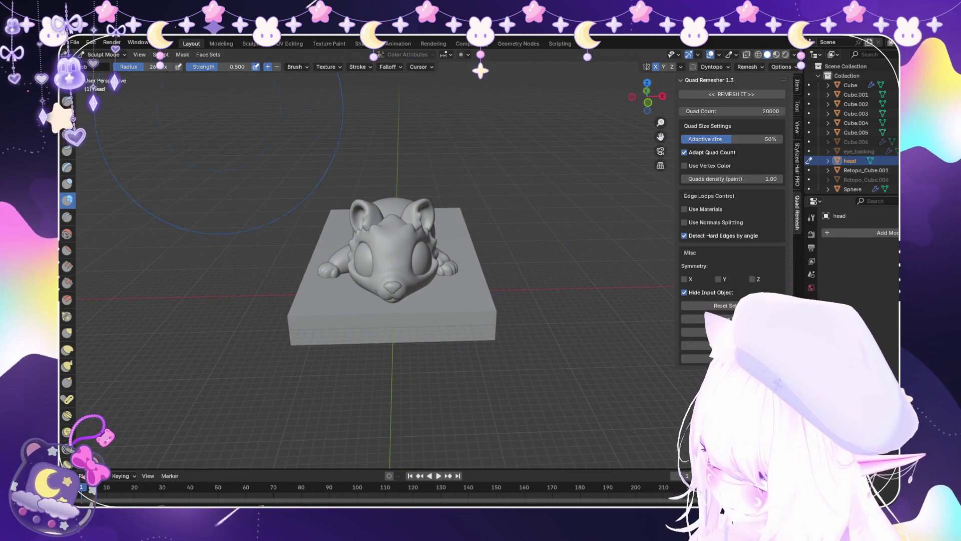
key(ctrl+Tab)
key(KP_Decimal)
mouse_move(366, 270)
middle_down()
mouse_move(431, 240)
mouse_move(430, 301)
mouse_move(440, 260)
mouse_move(491, 255)
mouse_move(430, 245)
mouse_move(411, 265)
mouse_move(346, 280)
mouse_move(235, 273)
middle_up()
scroll(431, 240, down, 3)
Select the head object in the viewport rather than the eye spheres.
click(74, 42)
key(Escape)
scroll(380, 270, up, 2)
scroll(380, 270, down, 3)
mouse_move(380, 271)
middle_down()
mouse_move(381, 301)
mouse_move(405, 350)
mouse_move(396, 261)
mouse_move(301, 270)
middle_up()
scroll(381, 271, up, 5)
scroll(380, 271, down, 3)
click(425, 220)
click(481, 150)
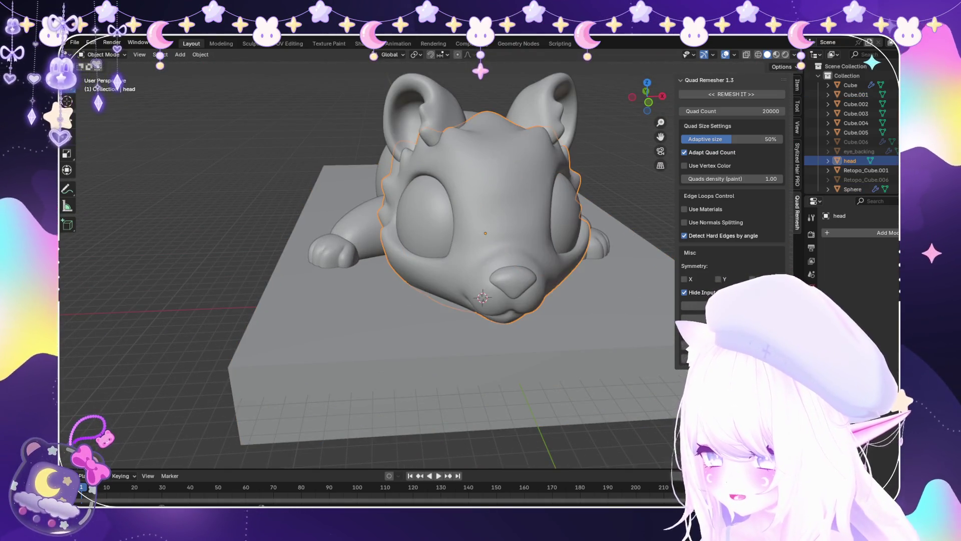
Put the head into Sculpt Mode and inspect it from front, side and top.
click(105, 86)
middle_drag(451, 250, 500, 240)
scroll(529, 231, up, 5)
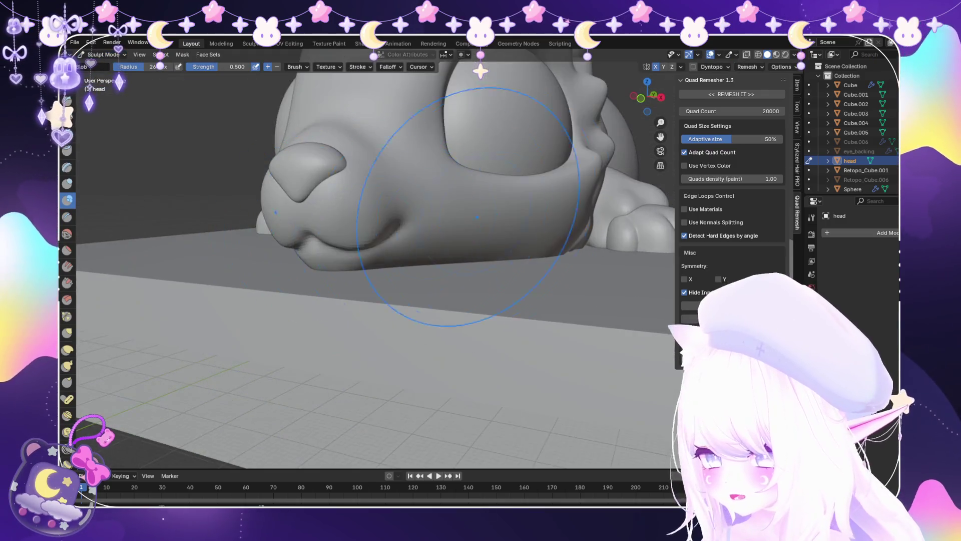
scroll(461, 322, down, 5)
middle_drag(461, 322, 493, 262)
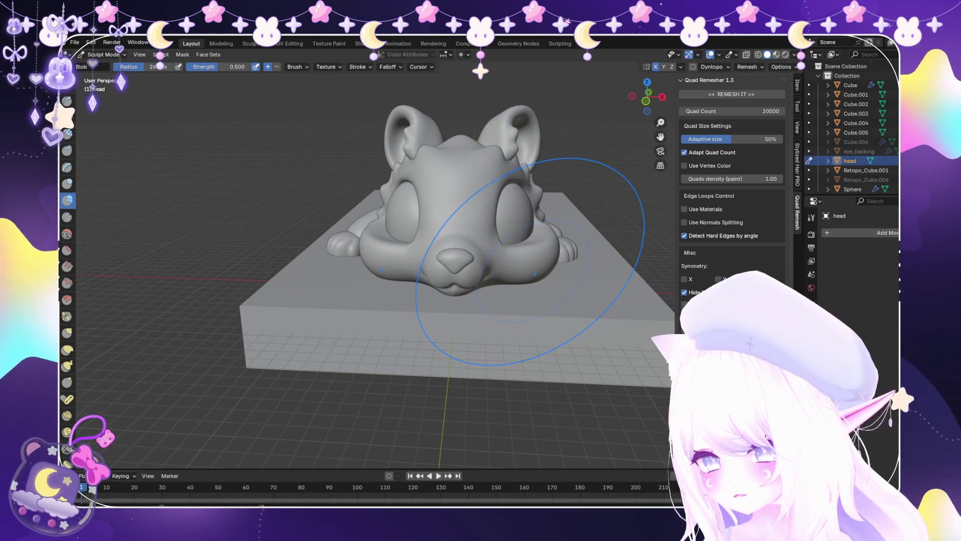
middle_drag(534, 275, 441, 265)
scroll(429, 272, up, 3)
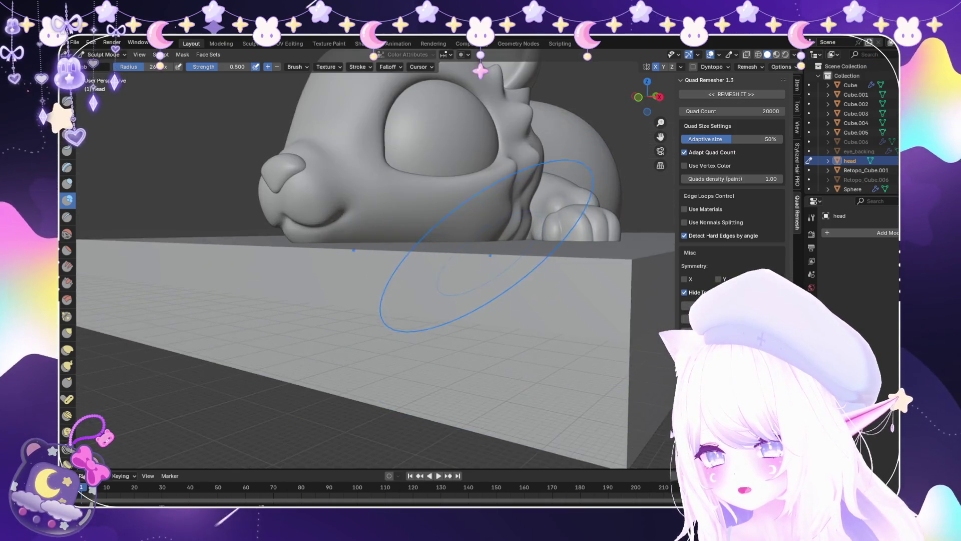
middle_drag(469, 205, 476, 341)
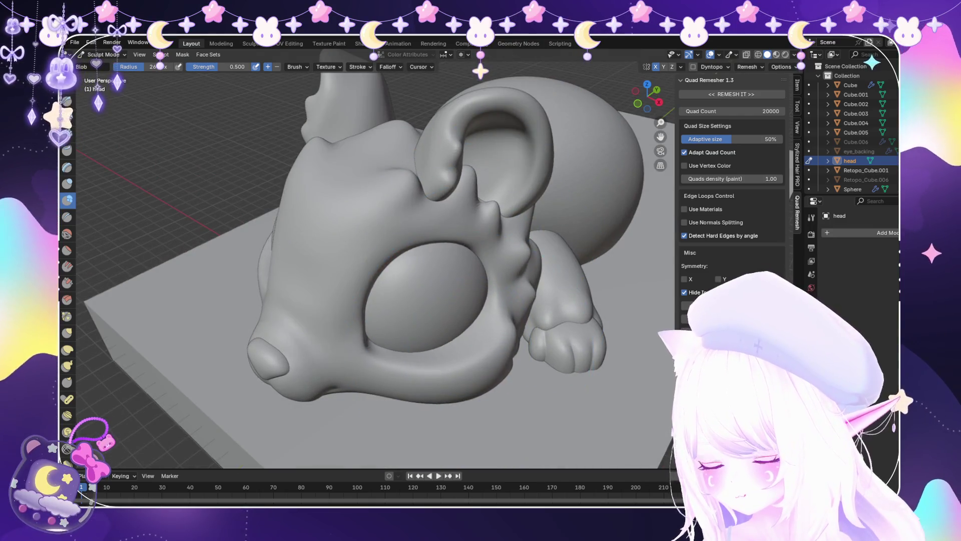
scroll(451, 429, down, 3)
mouse_move(451, 429)
middle_down()
mouse_move(530, 308)
mouse_move(560, 305)
middle_up()
scroll(529, 308, down, 2)
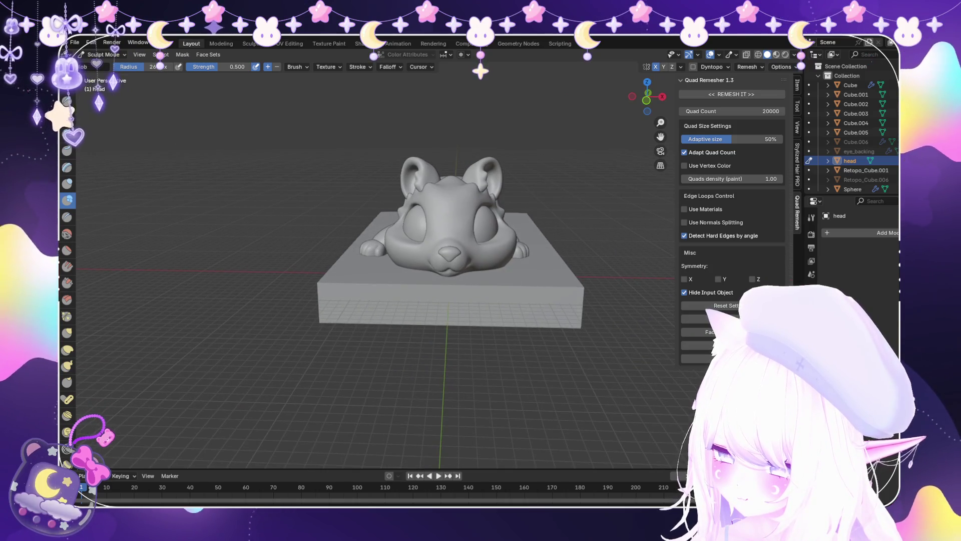
Bulge the lower cheek under the eye outward with the Blob brush at 0.5 strength.
scroll(496, 300, up, 6)
scroll(518, 301, down, 3)
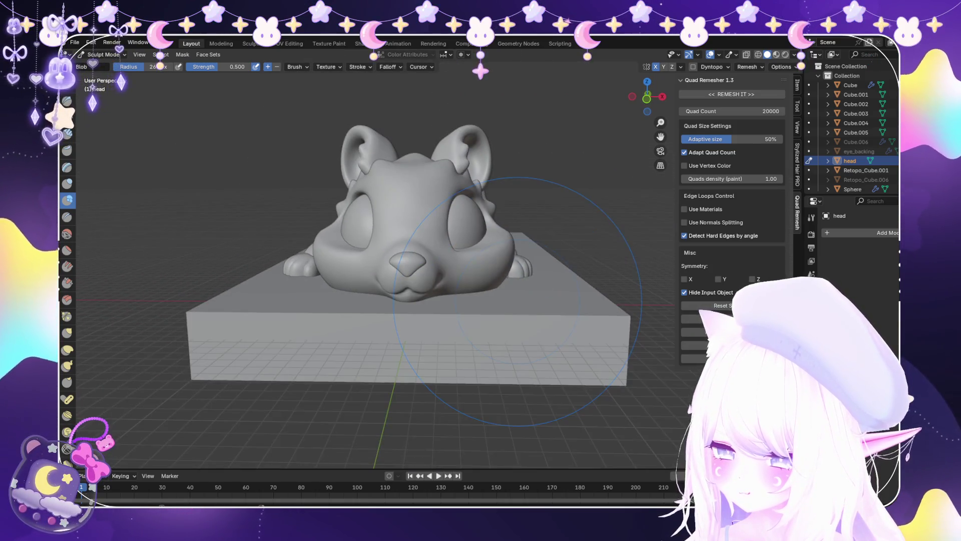
scroll(518, 301, up, 2)
scroll(518, 301, down, 4)
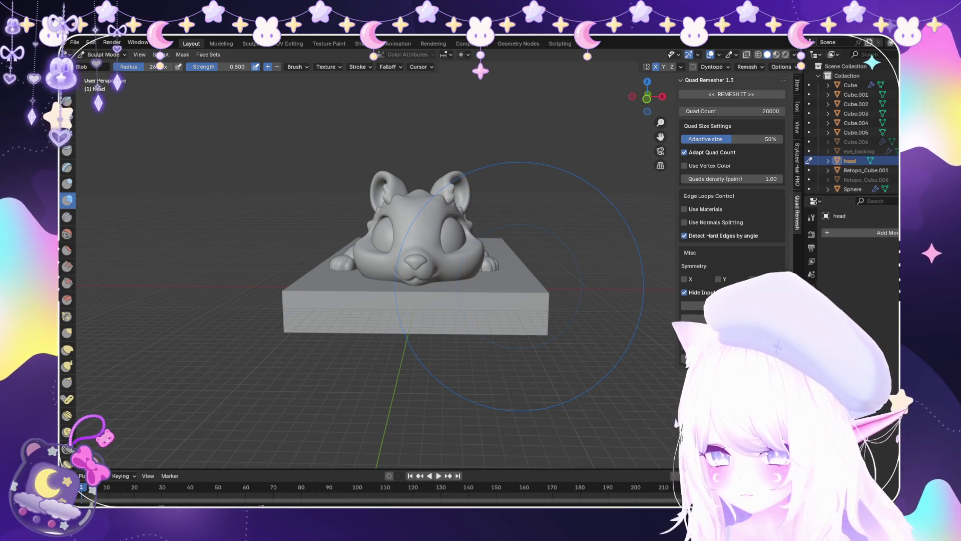
mouse_move(518, 290)
middle_down()
mouse_move(375, 302)
mouse_move(490, 282)
middle_up()
scroll(438, 300, up, 4)
scroll(437, 299, down, 5)
scroll(492, 283, down, 2)
scroll(440, 289, up, 5)
middle_drag(429, 322, 390, 336)
drag(250, 340, 411, 346)
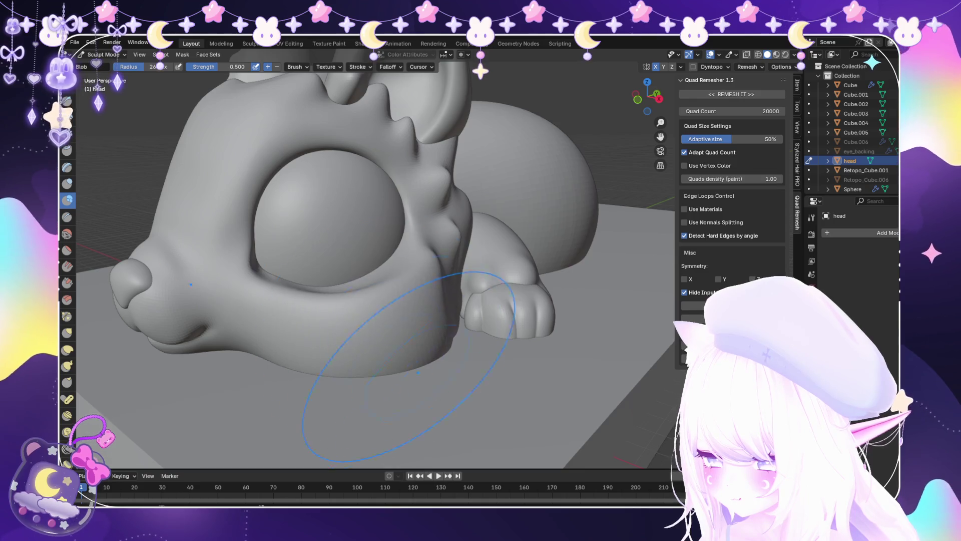
Reshape the jaw on both sides of the head symmetrically with X symmetry.
middle_drag(442, 192, 335, 191)
middle_drag(303, 269, 454, 278)
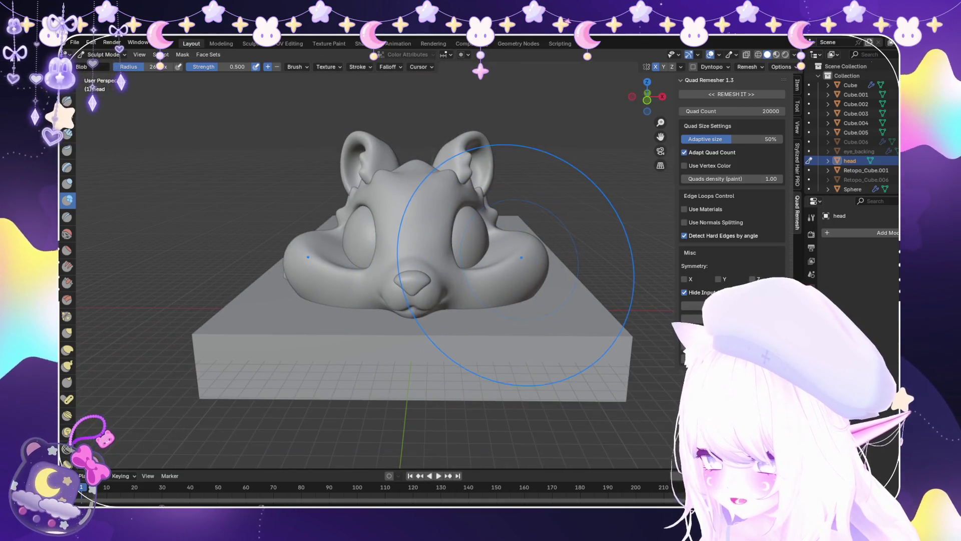
drag(613, 286, 591, 290)
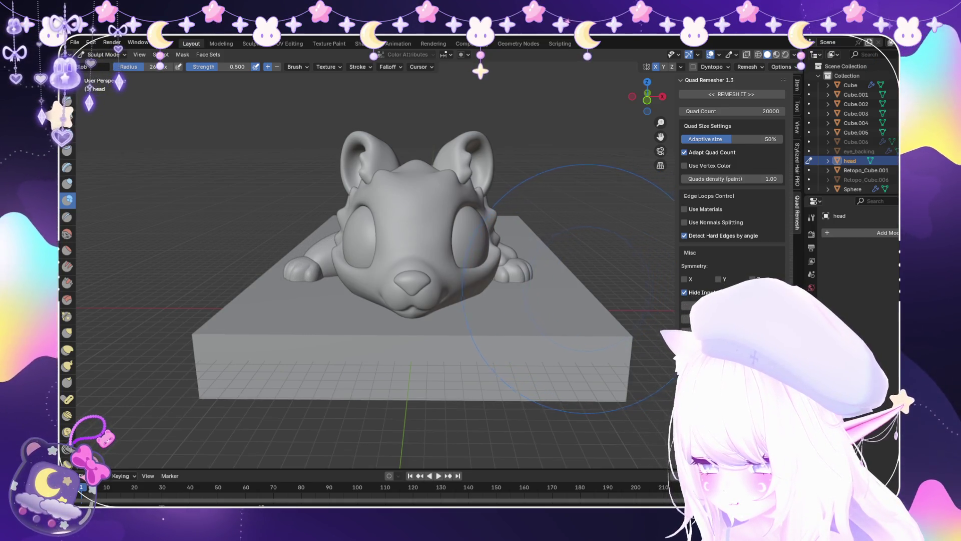
scroll(592, 289, down, 3)
middle_drag(591, 290, 397, 282)
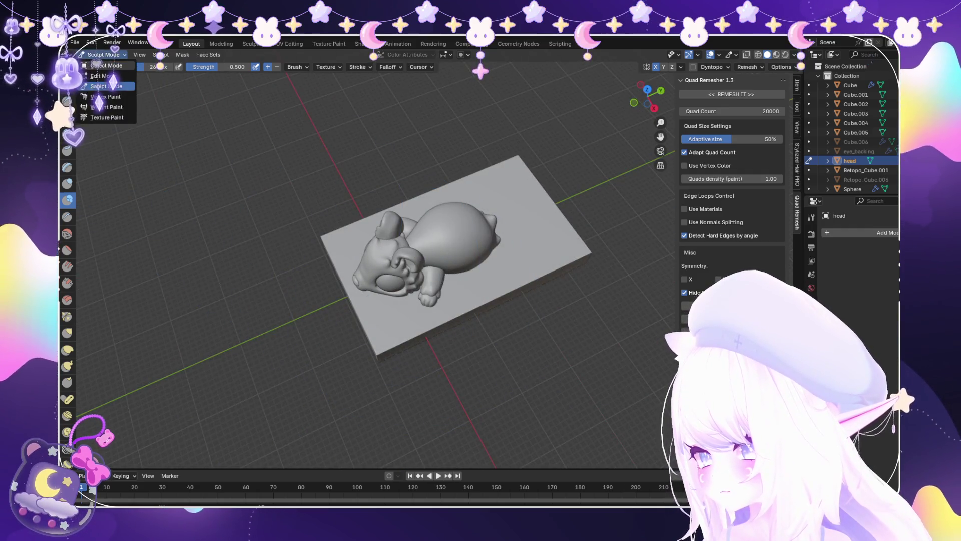
Leave Sculpt Mode and save the current file.
key(ctrl+Tab)
scroll(450, 261, up, 3)
middle_drag(450, 260, 451, 220)
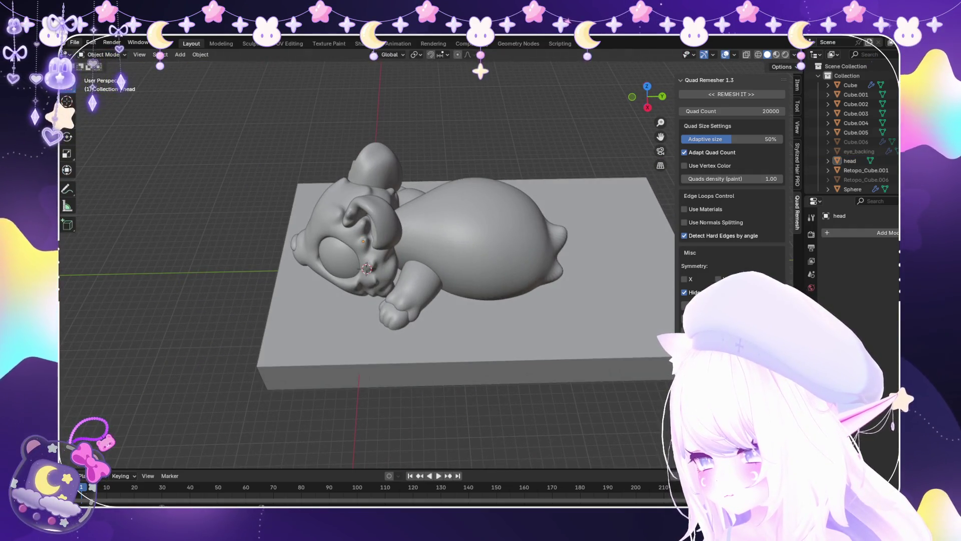
click(74, 42)
click(100, 127)
Duplicate the limb along Y to the other side and rotate it about Z in Edit Mode.
key(shift+d)
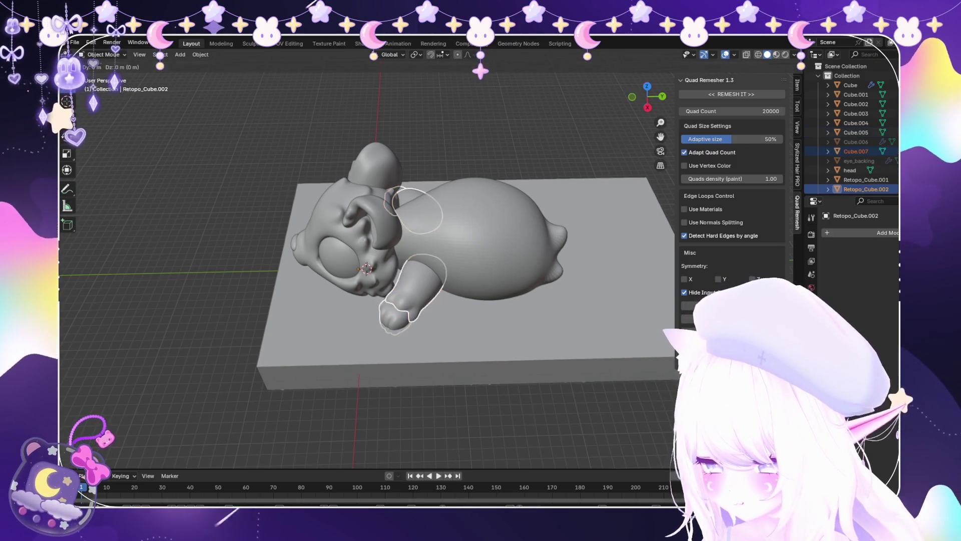
key(y)
key(Return)
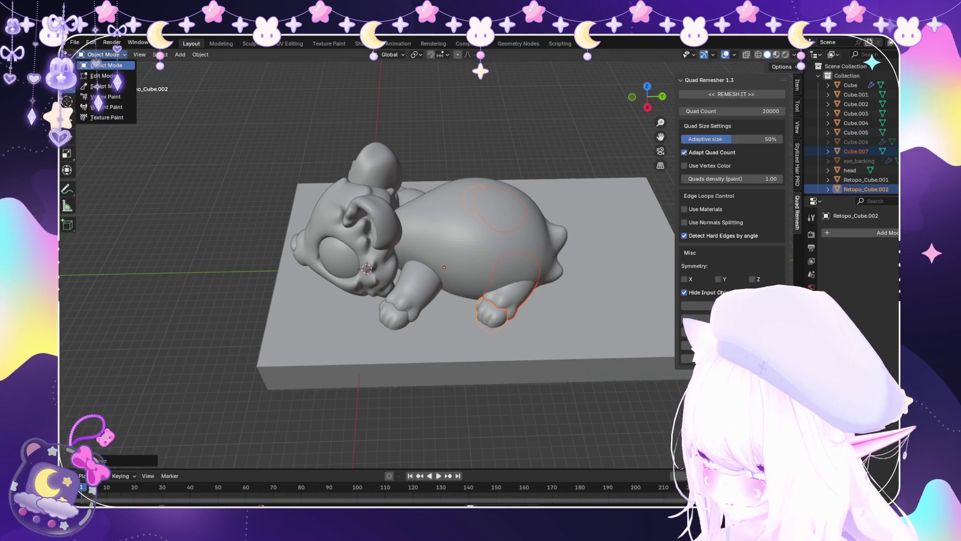
click(101, 75)
key(r)
key(z)
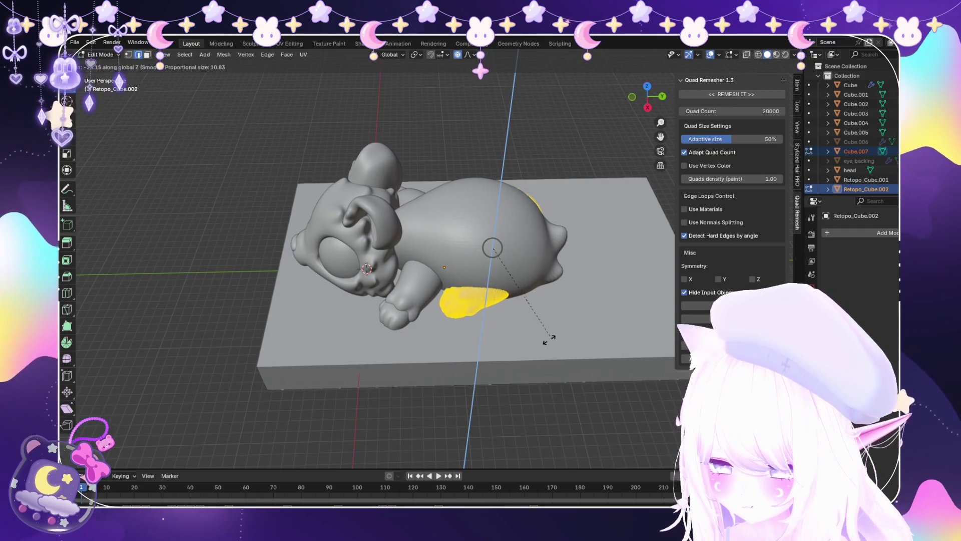
key(Return)
Delete the unwanted connected limb pieces from the mesh.
mouse_move(547, 337)
middle_down()
mouse_move(475, 321)
mouse_move(506, 315)
middle_up()
key(alt+a)
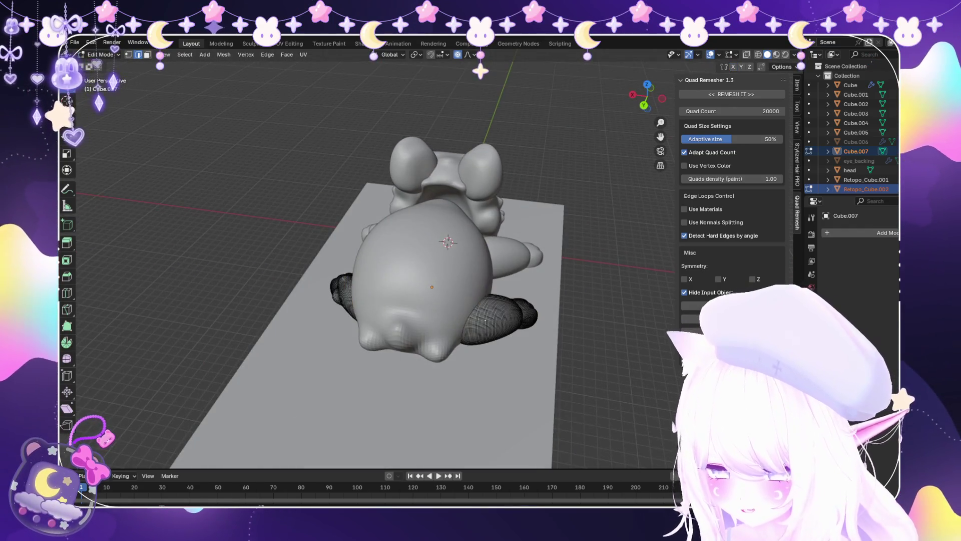
key(l)
key(x)
click(443, 293)
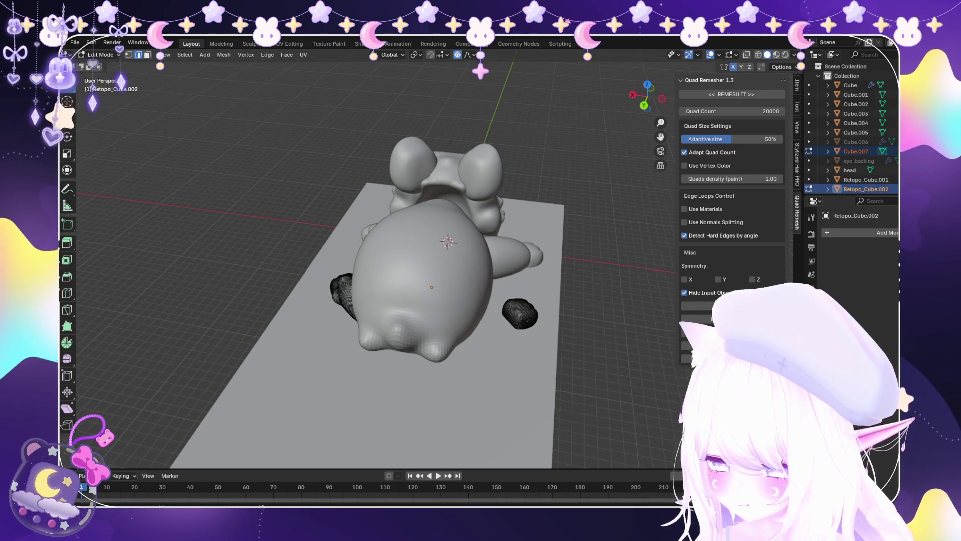
key(x)
click(495, 311)
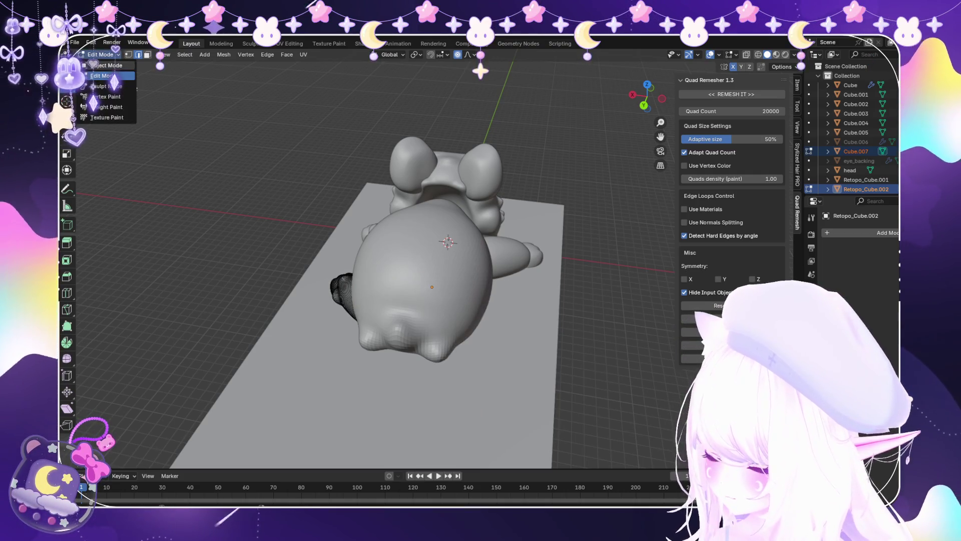
Delete all vertices of the old right arm Cube.005.
click(106, 65)
click(501, 256)
click(102, 75)
middle_drag(351, 251, 411, 235)
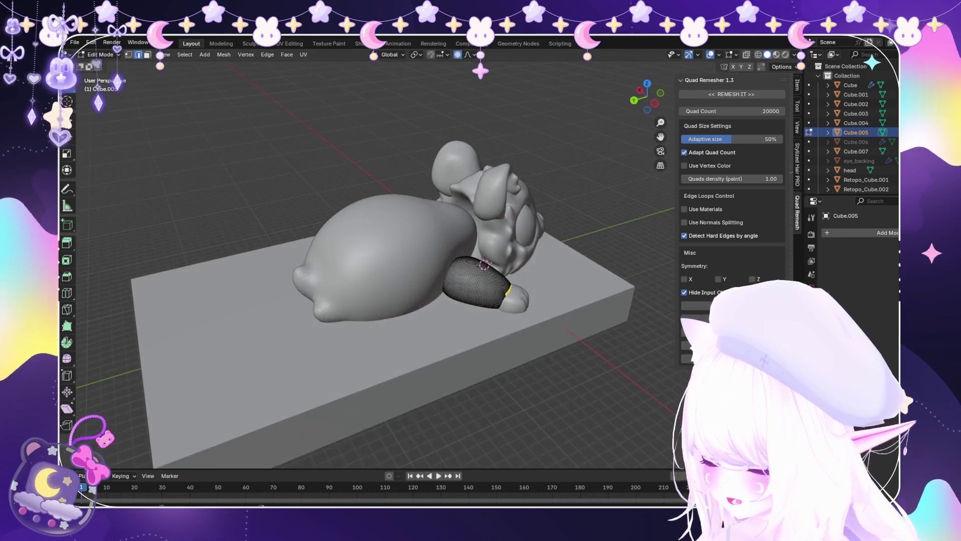
key(a)
key(x)
click(425, 247)
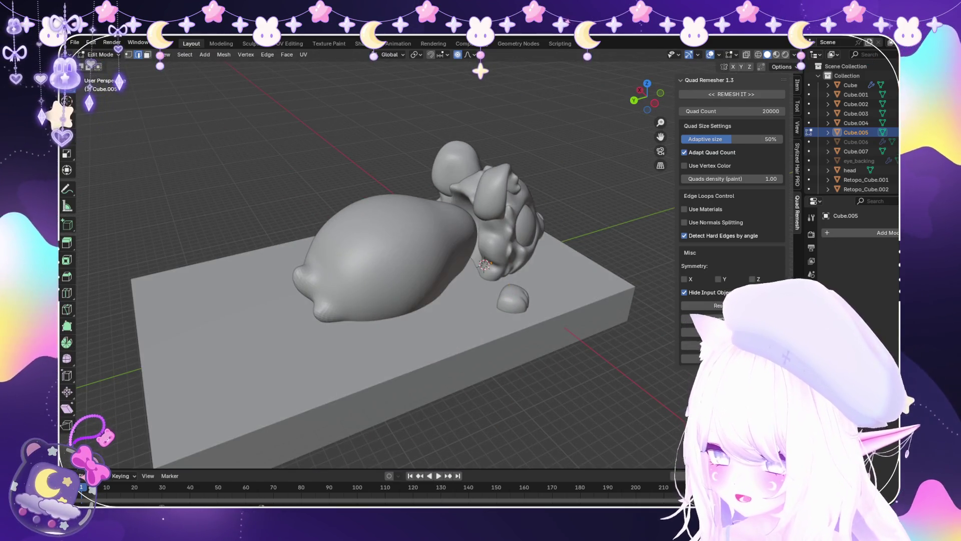
Delete the vertices of the small blob Retopo_Cube.001.
click(513, 301)
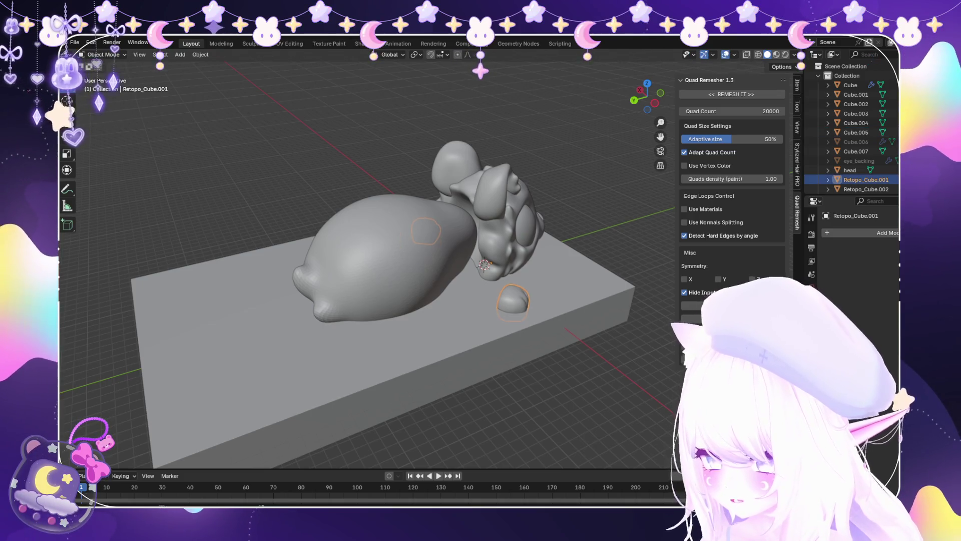
click(102, 76)
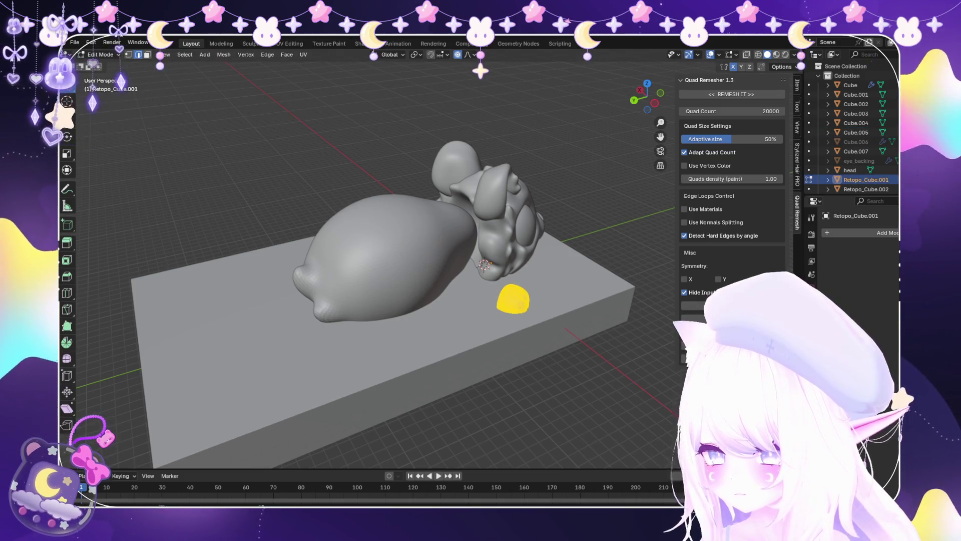
key(alt+a)
key(x)
click(451, 288)
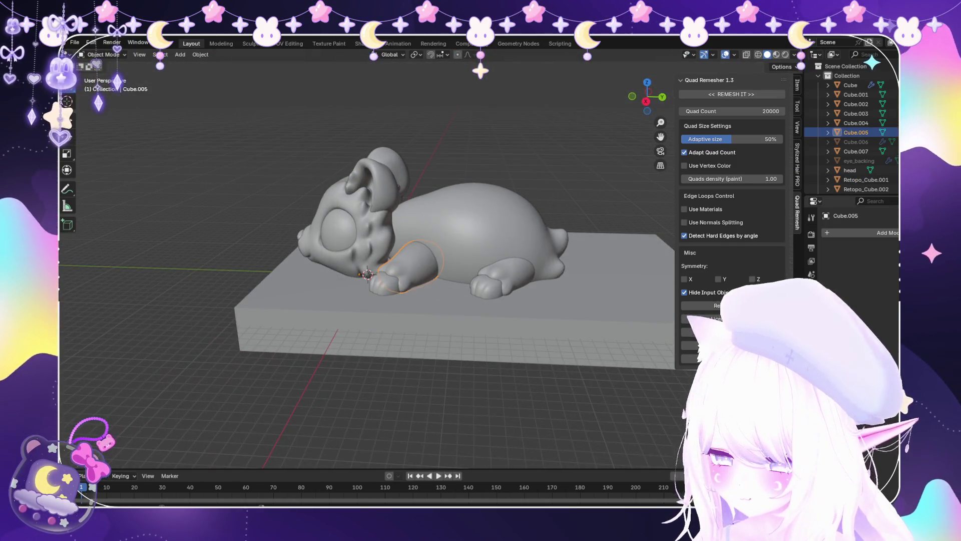
Add a Mirror modifier to Retopo_Cube.002, then add the leg Cube.007 to the selection.
click(884, 232)
key(Escape)
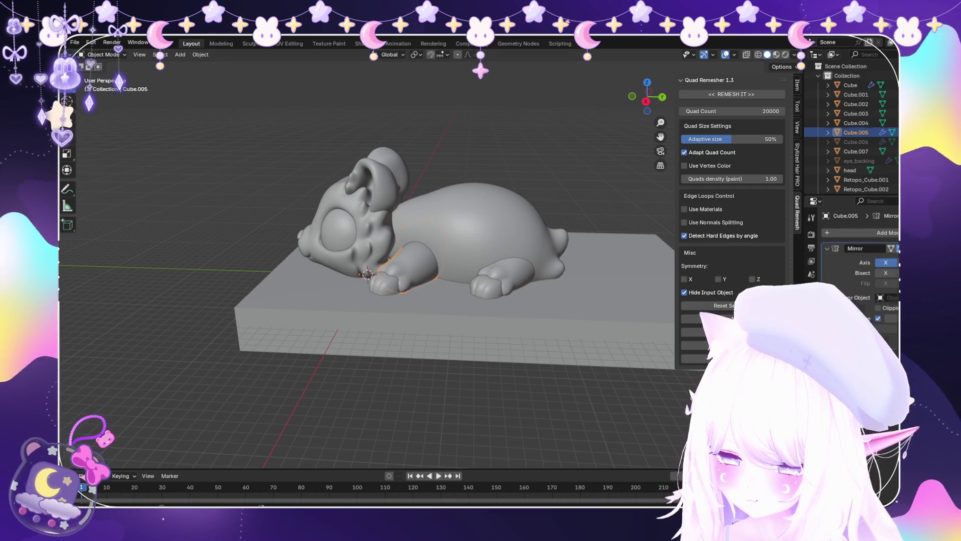
click(866, 179)
click(861, 232)
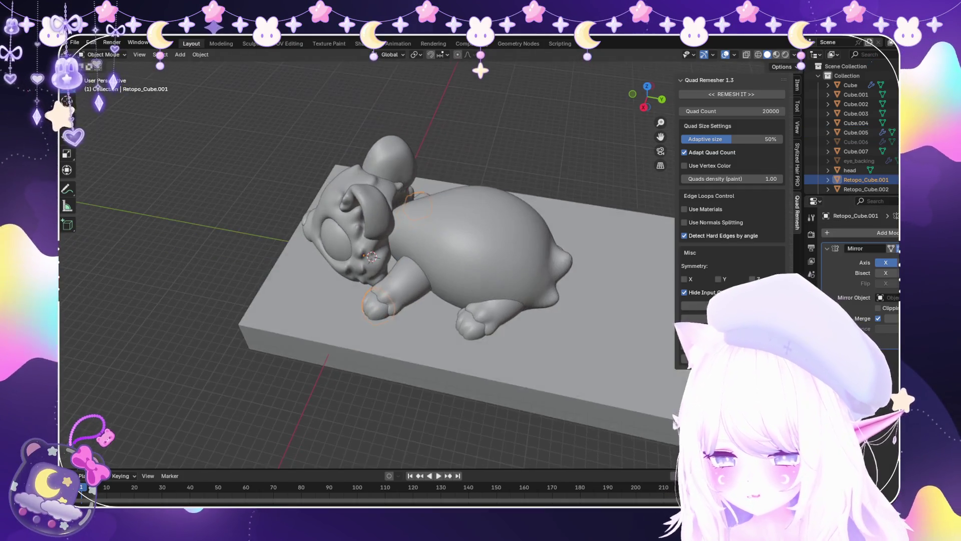
middle_drag(401, 351, 451, 346)
click(496, 305)
click(883, 233)
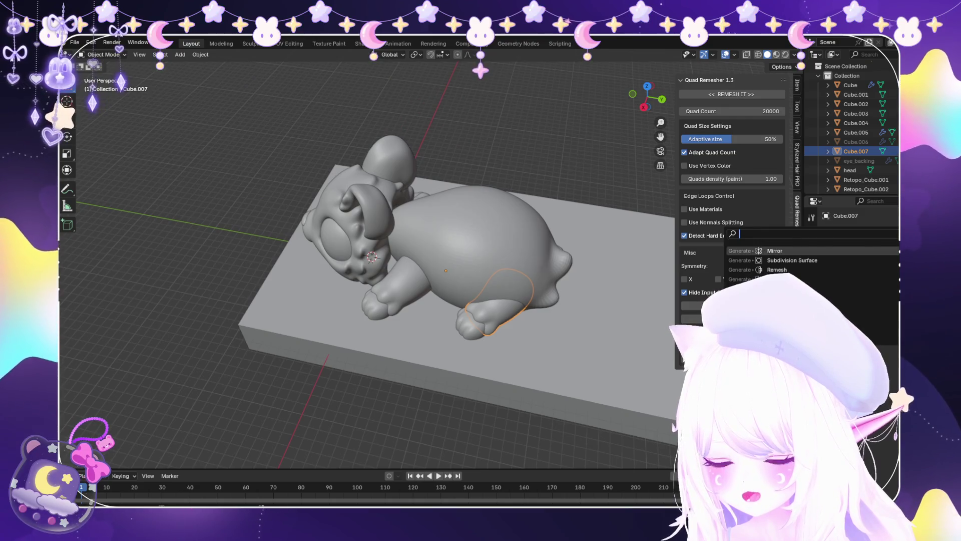
click(866, 189)
click(884, 233)
mouse_move(851, 240)
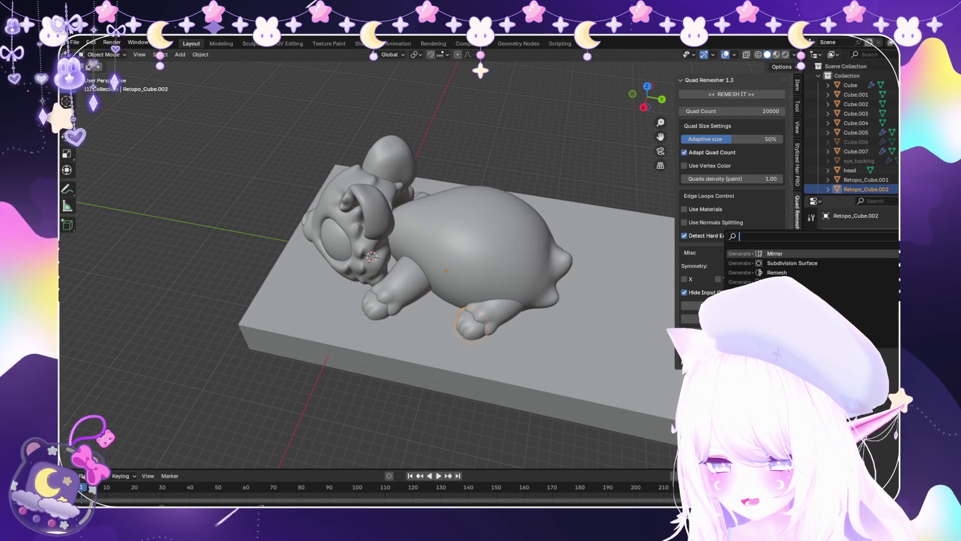
click(751, 295)
ctrl+click(856, 151)
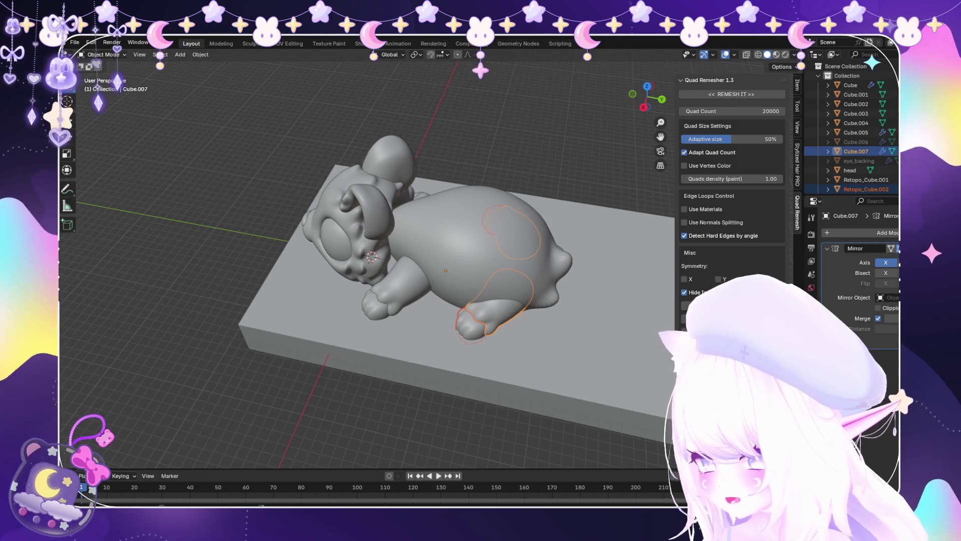
Nudge the whole Cube.007 foot slightly with a proportional-falloff move in Edit Mode.
click(103, 75)
scroll(375, 250, up, 3)
key(a)
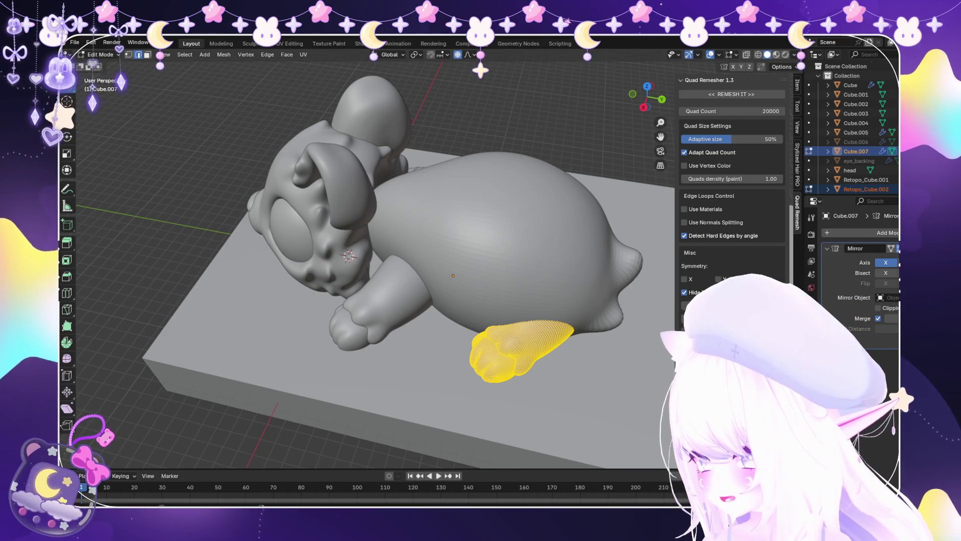
scroll(450, 301, down, 2)
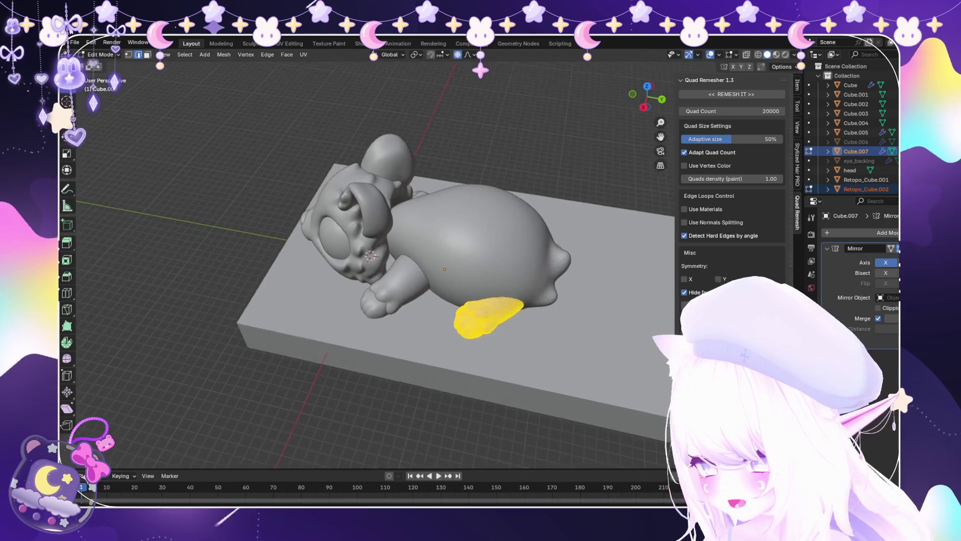
scroll(450, 301, up, 5)
key(g)
key(z)
key(Escape)
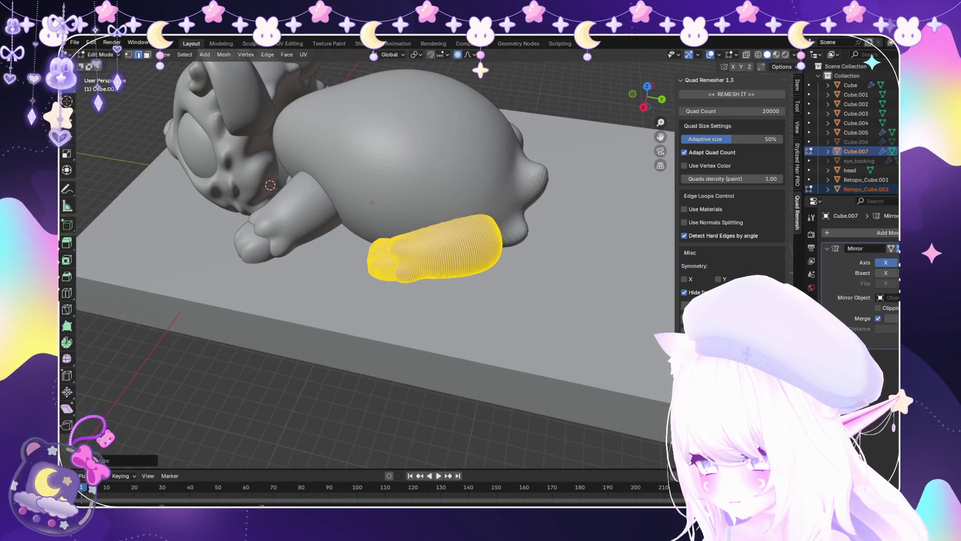
key(g)
key(Escape)
key(g)
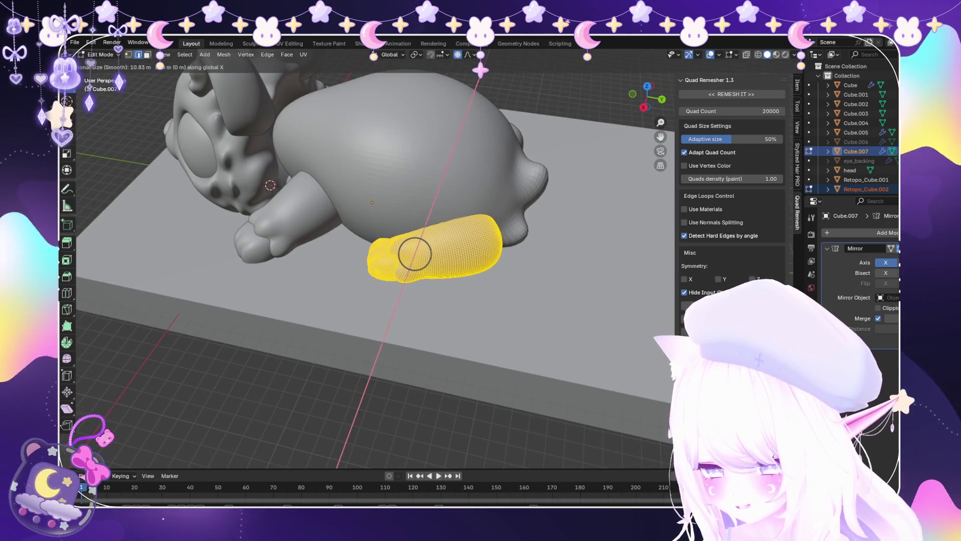
key(Return)
Return to Sculpt Mode on the creature and orbit around the feet.
scroll(370, 251, down, 2)
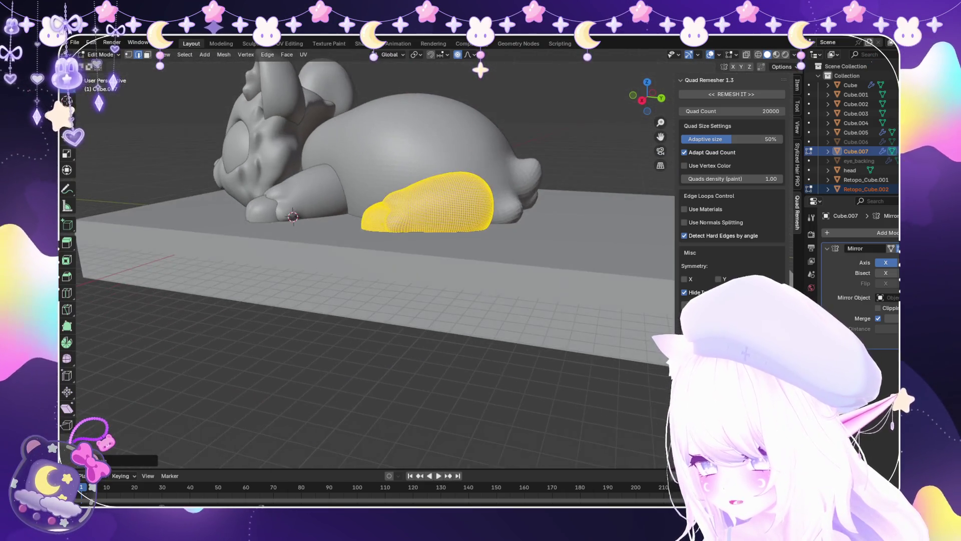
middle_drag(370, 250, 300, 201)
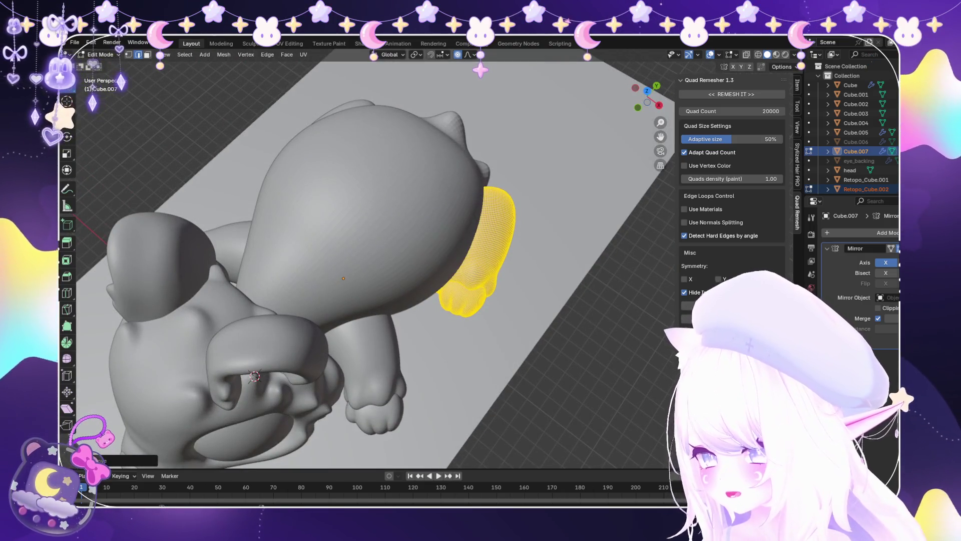
click(104, 86)
middle_drag(441, 279, 340, 210)
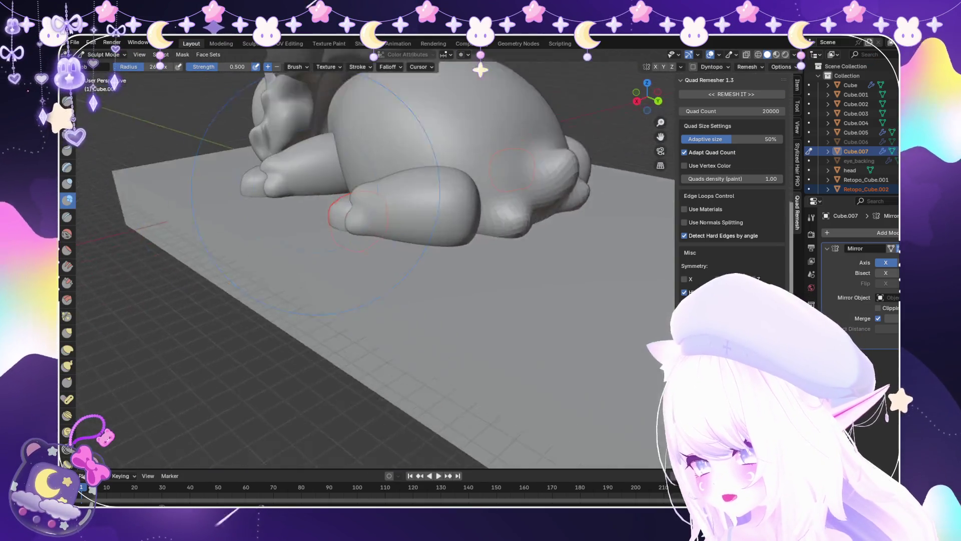
Re-enter Sculpt Mode and pull the top of the rear foot into shape with Snake Hook.
scroll(340, 210, up, 2)
click(105, 65)
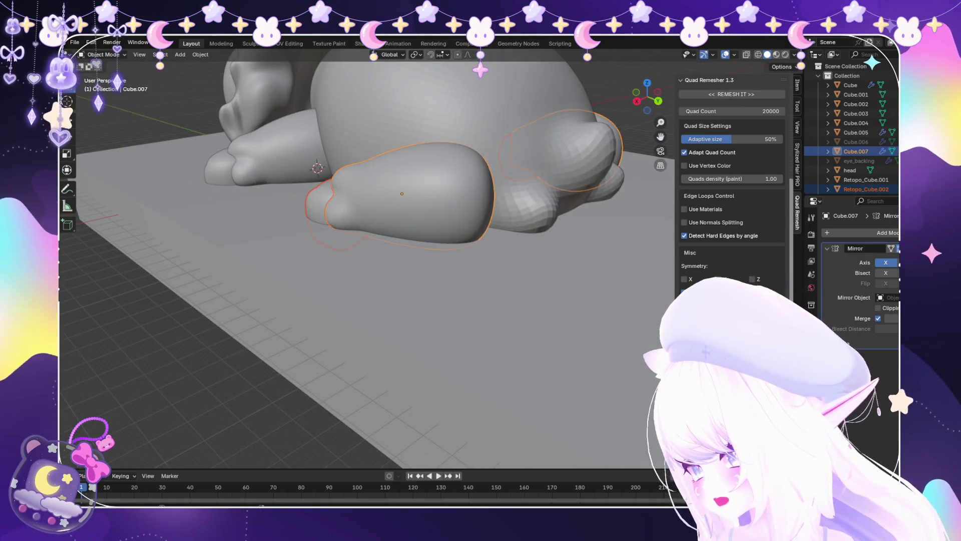
scroll(350, 225, up, 5)
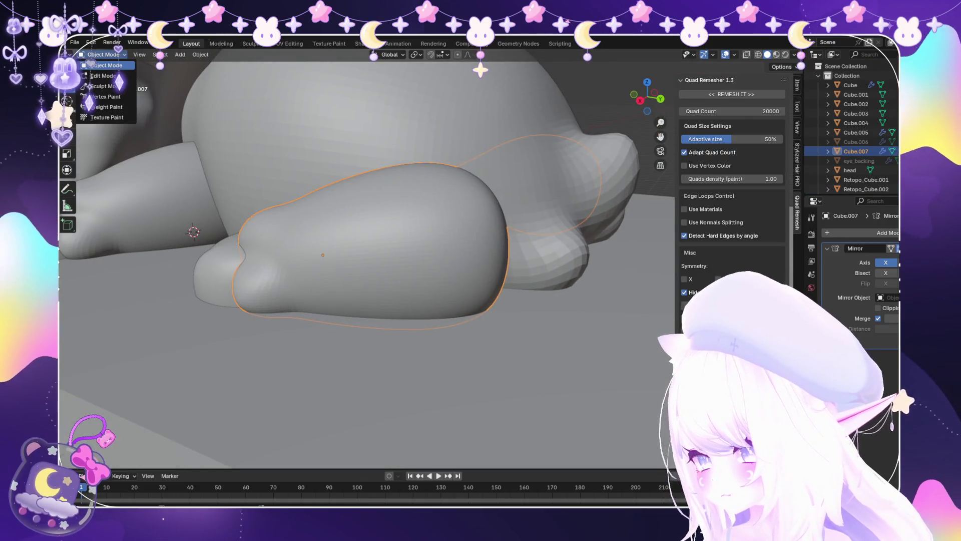
click(104, 86)
middle_drag(226, 280, 187, 306)
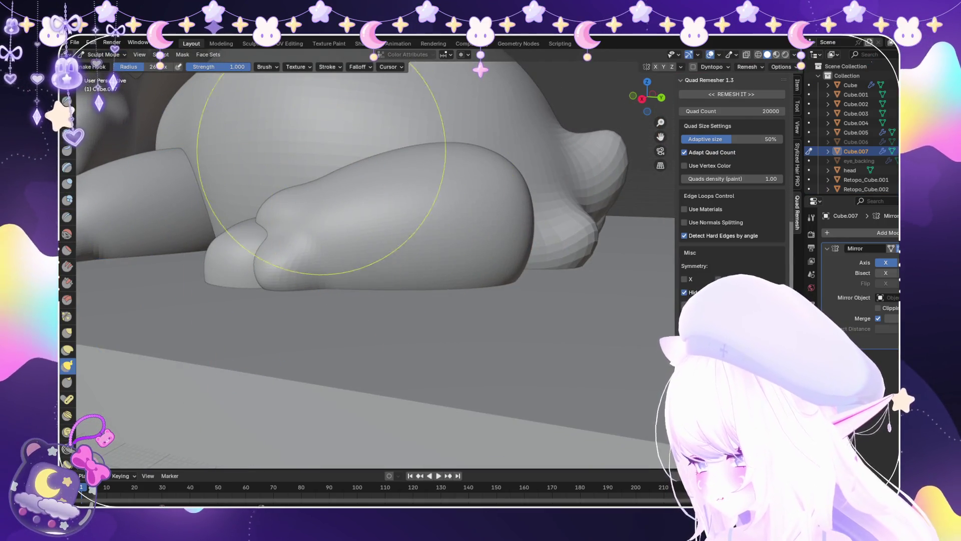
drag(320, 192, 341, 180)
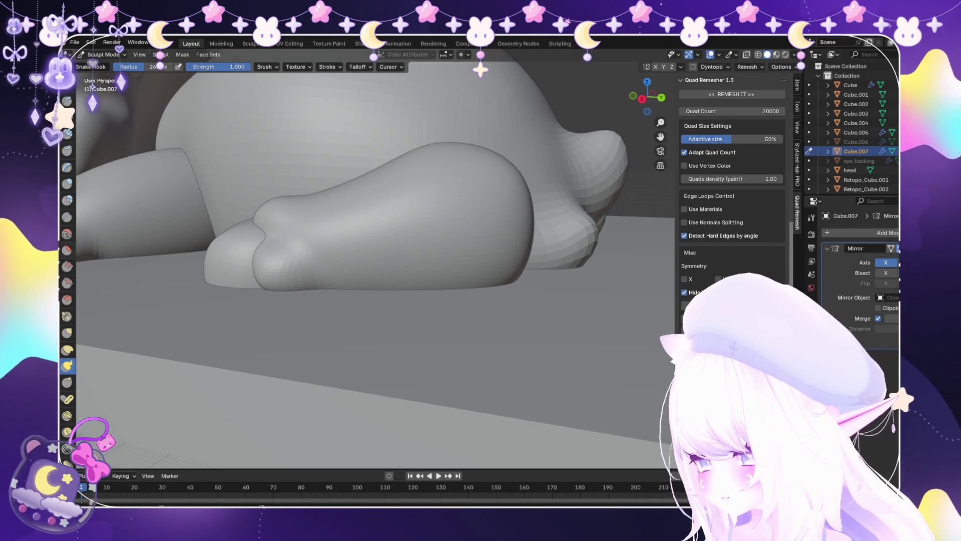
Switch to the Blob brush and plump up the rear foot, checking it from several angles.
click(67, 216)
scroll(362, 225, up, 2)
middle_drag(376, 247, 365, 300)
scroll(365, 308, up, 2)
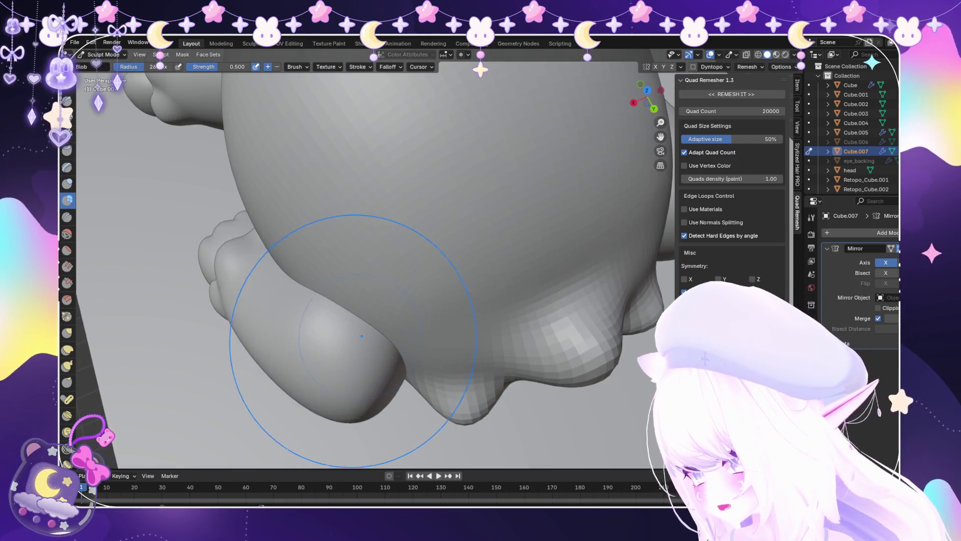
middle_drag(317, 336, 320, 380)
scroll(386, 301, down, 2)
mouse_move(386, 301)
middle_down()
mouse_move(354, 279)
mouse_move(387, 236)
mouse_move(383, 200)
mouse_move(371, 213)
middle_up()
scroll(387, 236, up, 2)
scroll(378, 207, up, 3)
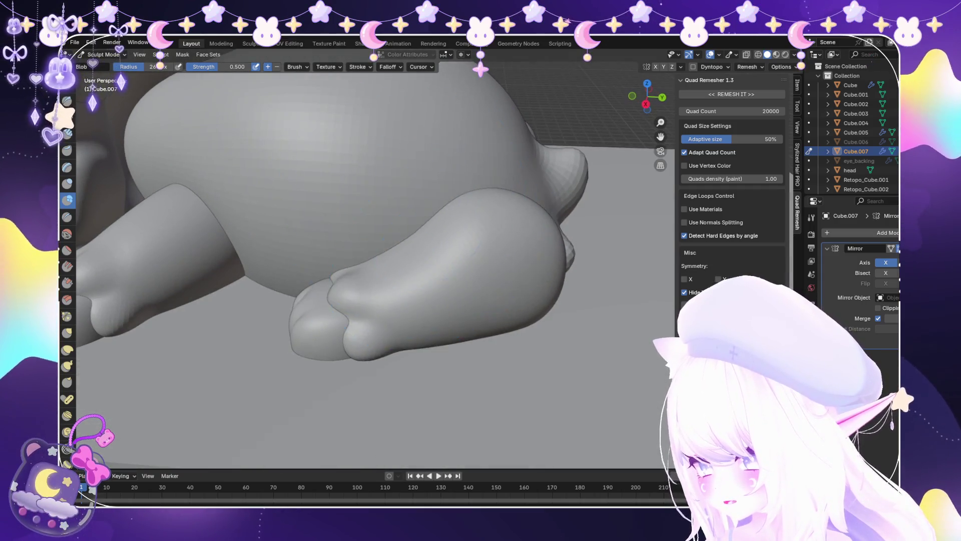
mouse_move(421, 234)
middle_down()
mouse_move(435, 223)
mouse_move(450, 231)
mouse_move(433, 220)
mouse_move(446, 216)
middle_up()
scroll(451, 240, down, 3)
scroll(418, 235, up, 6)
scroll(408, 260, down, 5)
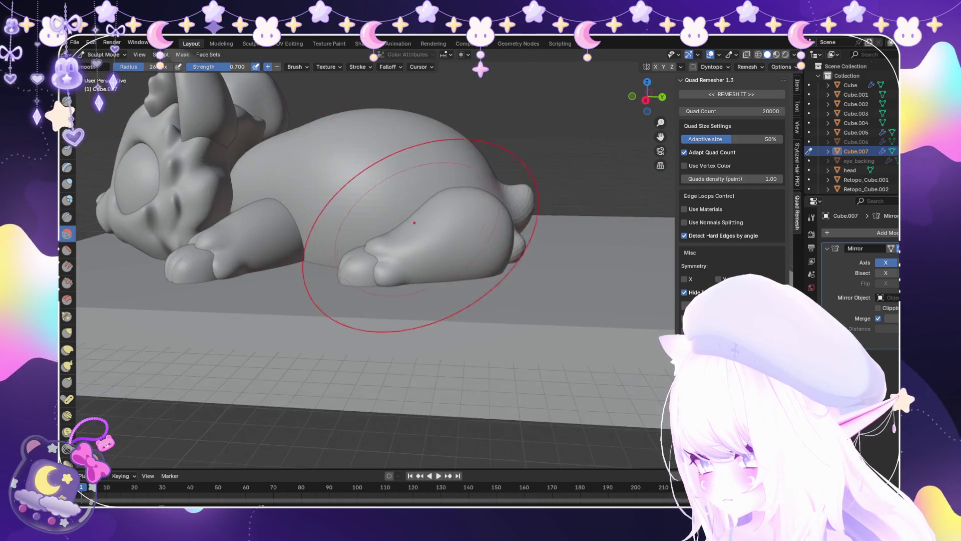
Orbit and zoom in close on the bend of the rear paw.
middle_drag(408, 260, 420, 250)
scroll(421, 250, up, 3)
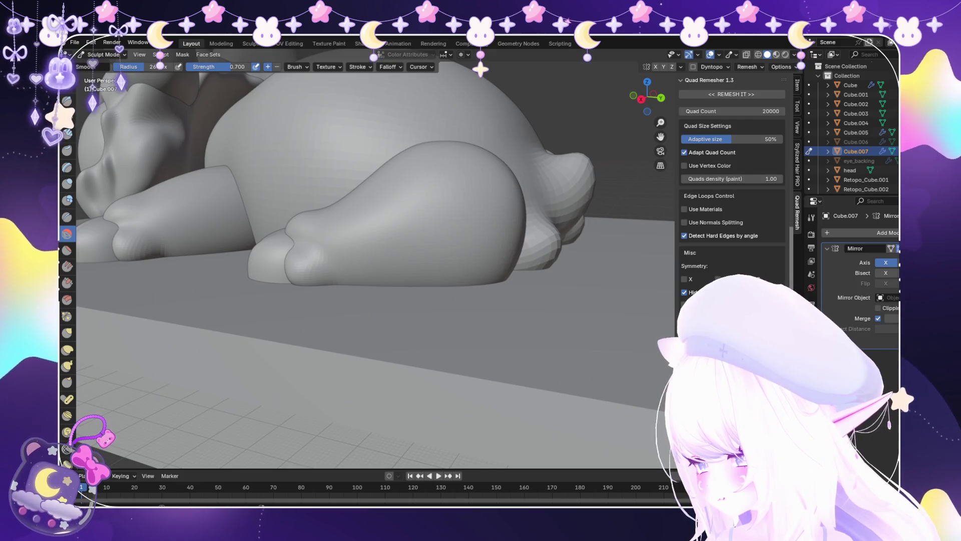
scroll(376, 250, up, 2)
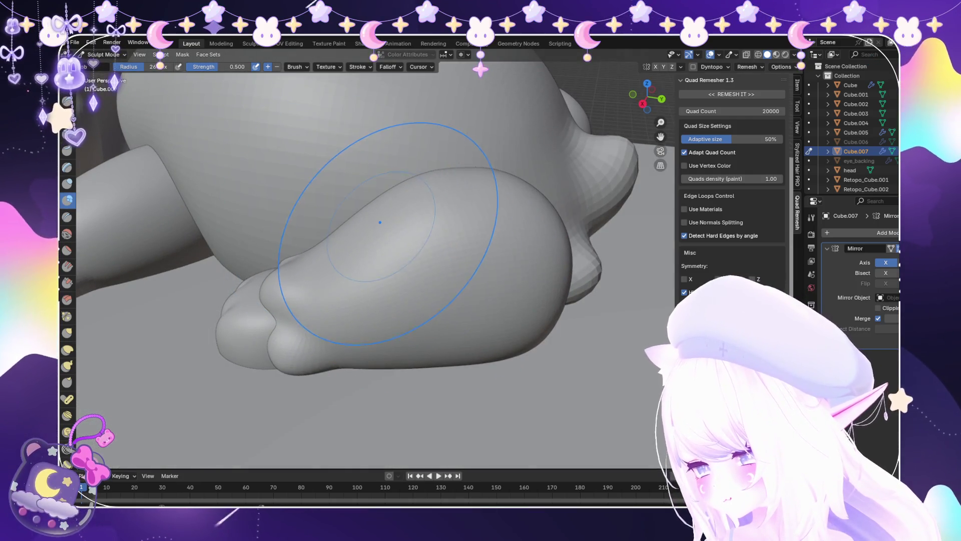
scroll(428, 222, down, 2)
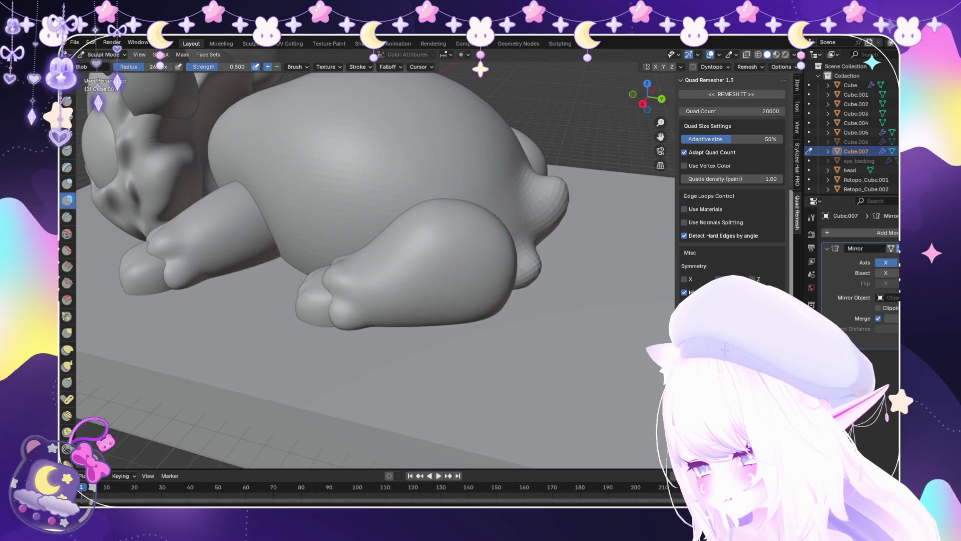
scroll(412, 230, up, 3)
mouse_move(404, 236)
middle_down()
mouse_move(404, 206)
mouse_move(374, 166)
middle_up()
mouse_move(399, 208)
middle_down()
mouse_move(442, 244)
mouse_move(400, 210)
mouse_move(381, 215)
middle_up()
scroll(442, 244, down, 3)
scroll(380, 215, up, 3)
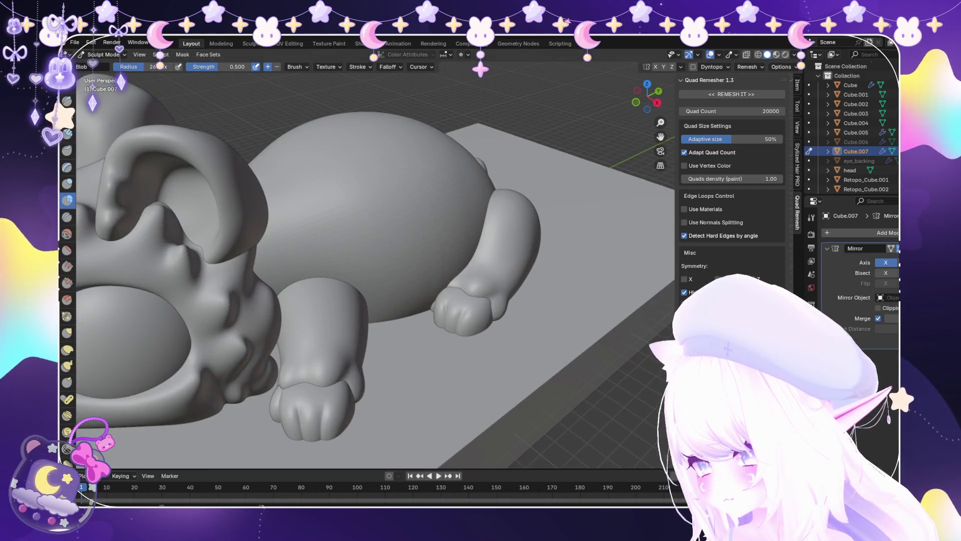
mouse_move(210, 190)
middle_down()
mouse_move(346, 345)
mouse_move(391, 325)
middle_up()
scroll(345, 345, up, 4)
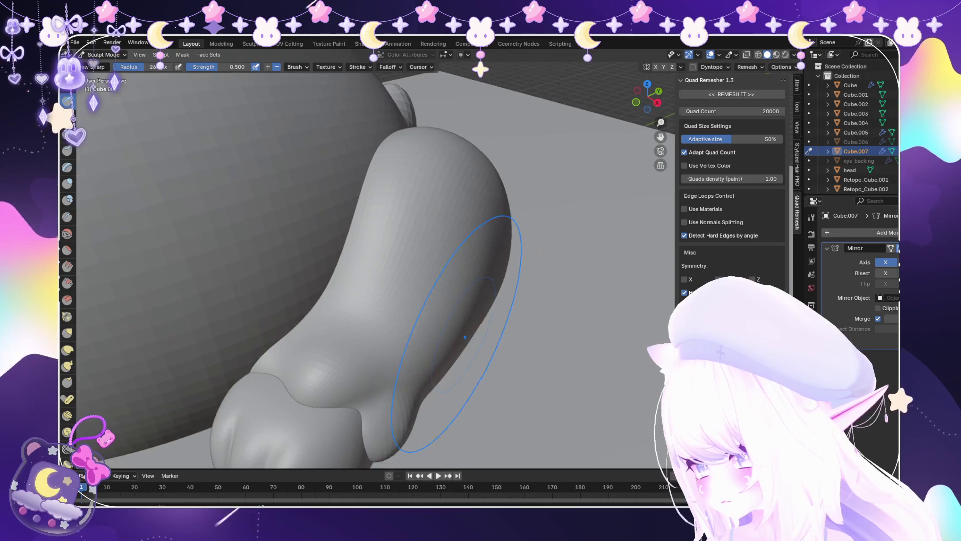
scroll(409, 405, up, 2)
Carve a sharp crease across the paw's bend with Draw Sharp and check it from the side.
drag(409, 405, 226, 345)
scroll(209, 345, down, 4)
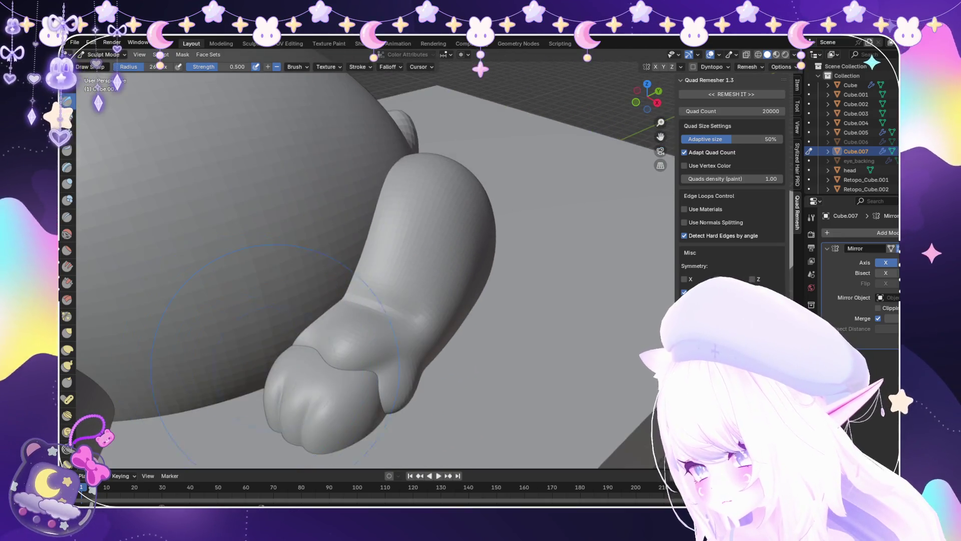
middle_drag(210, 345, 317, 343)
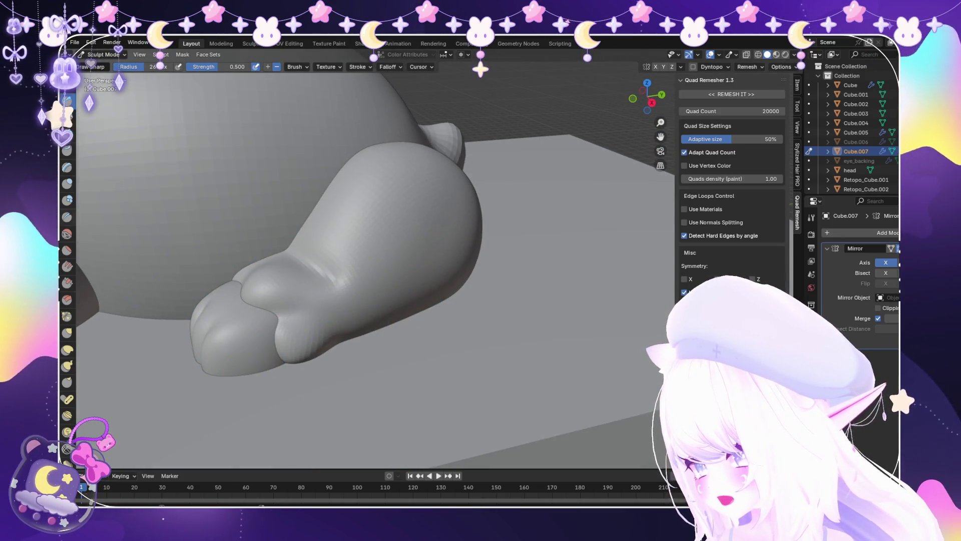
mouse_move(260, 320)
middle_down()
mouse_move(290, 311)
mouse_move(350, 250)
middle_up()
scroll(370, 235, up, 4)
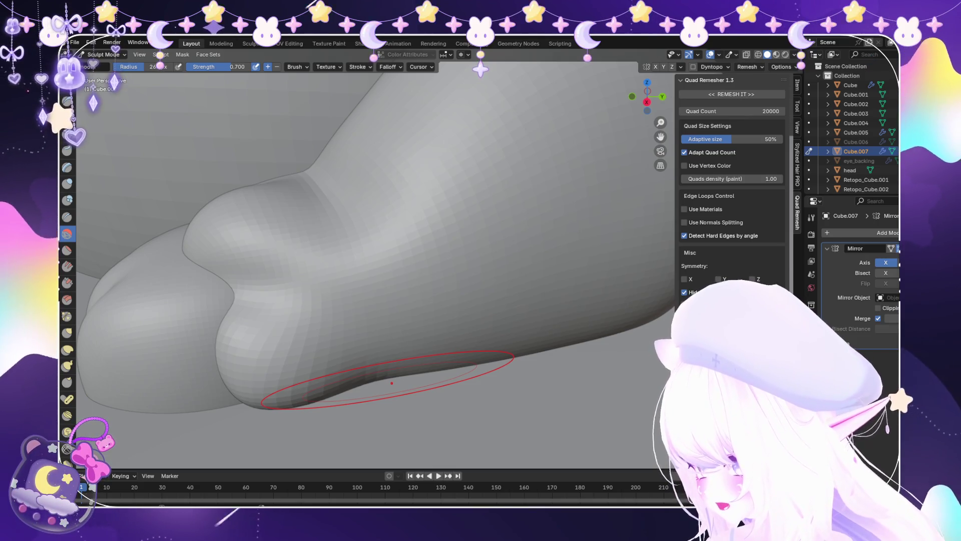
Orbit and zoom around the rear foot's toes to inspect them.
scroll(392, 383, down, 5)
middle_drag(322, 332, 350, 300)
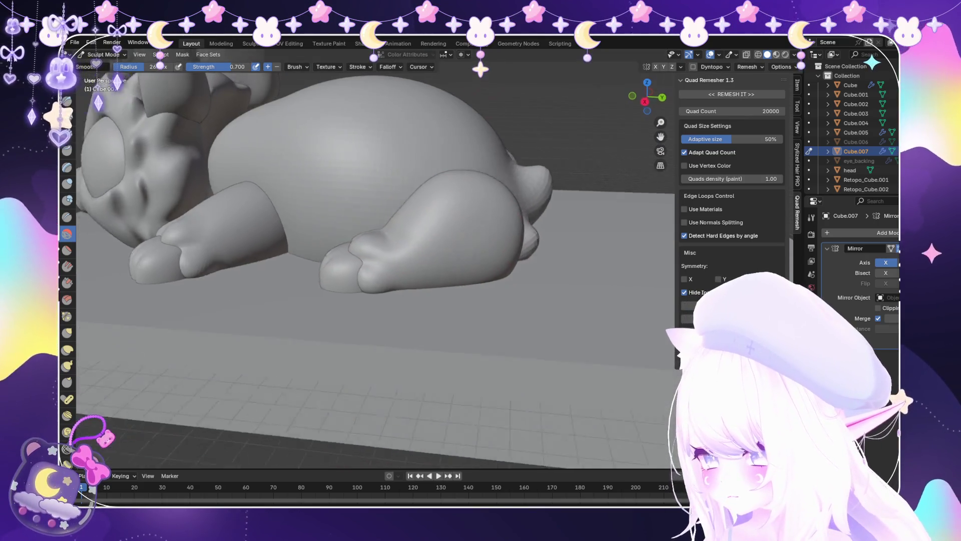
scroll(350, 300, up, 8)
scroll(336, 265, up, 4)
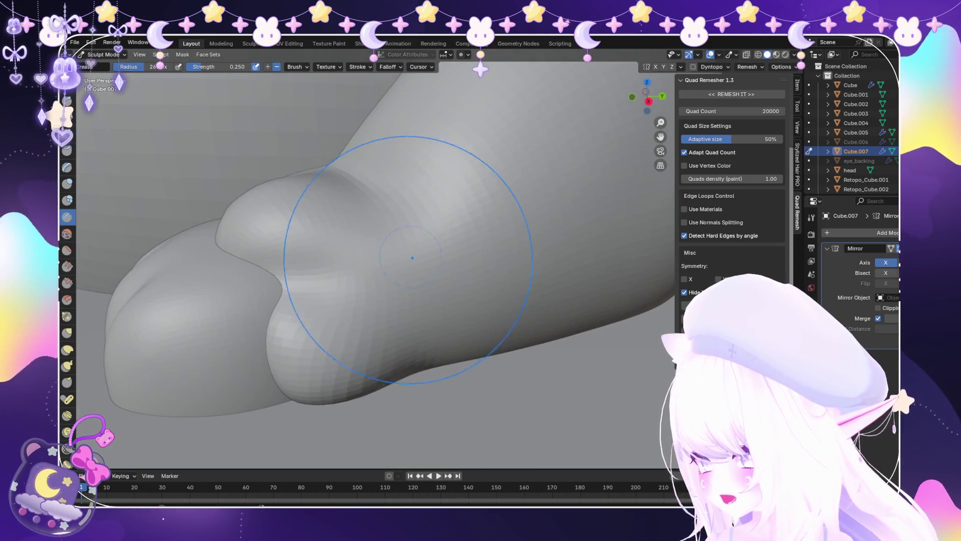
middle_drag(408, 236, 418, 233)
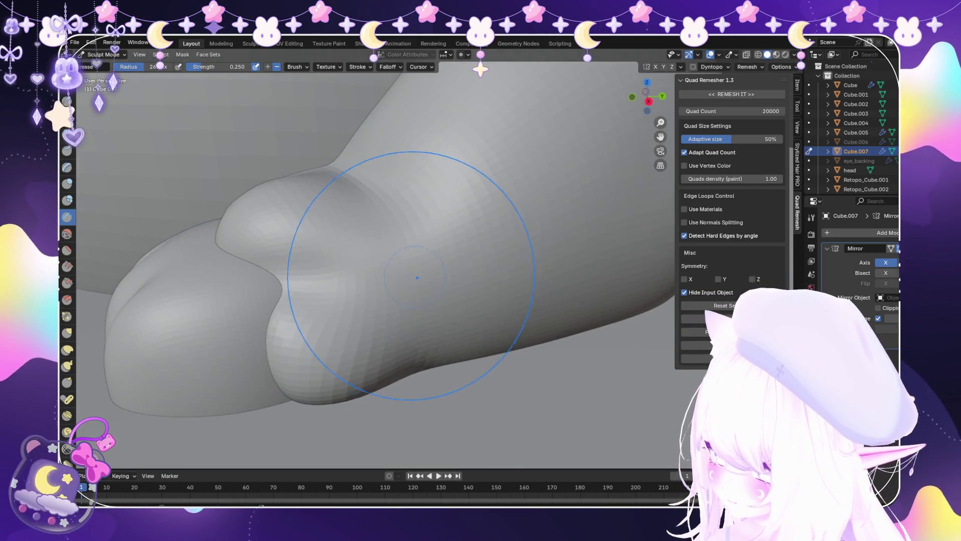
scroll(397, 254, up, 4)
scroll(344, 257, down, 6)
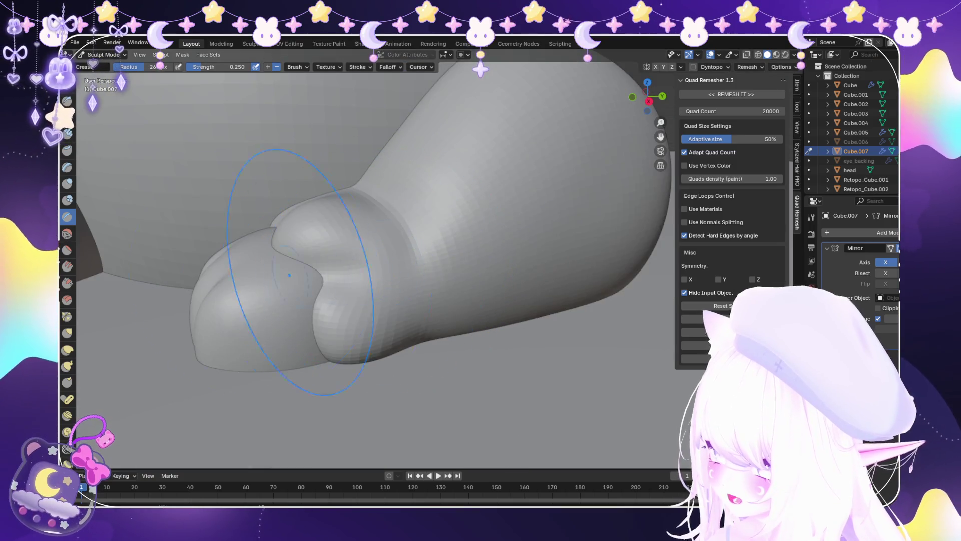
scroll(435, 286, down, 8)
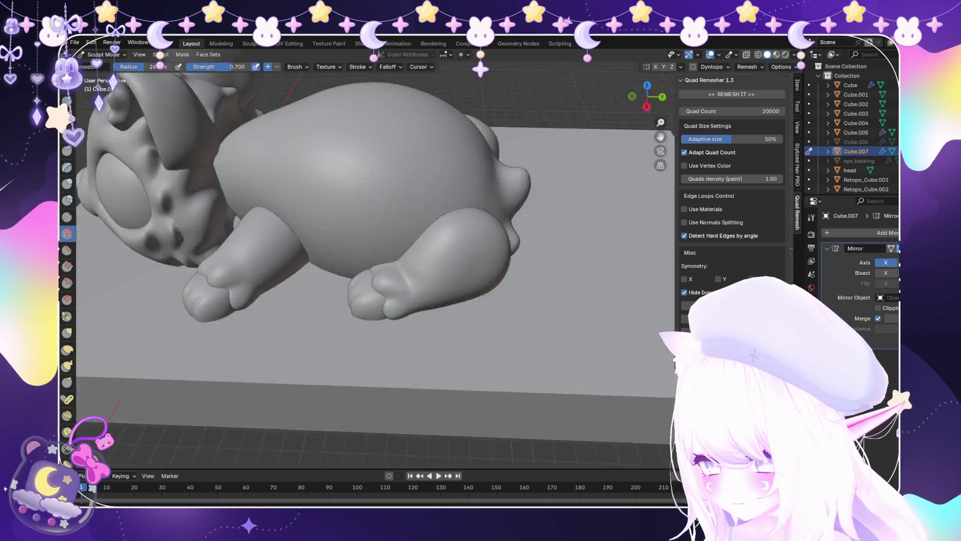
View the creature from its rear, then switch to the Snake Hook brush.
mouse_move(376, 250)
middle_down()
mouse_move(391, 191)
mouse_move(340, 235)
middle_up()
scroll(425, 258, up, 3)
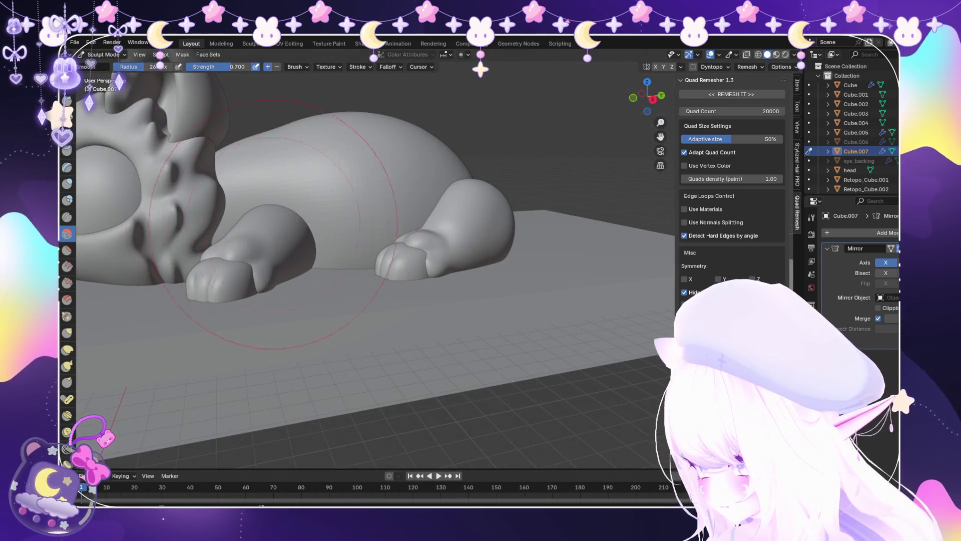
middle_drag(273, 223, 375, 268)
scroll(469, 244, up, 4)
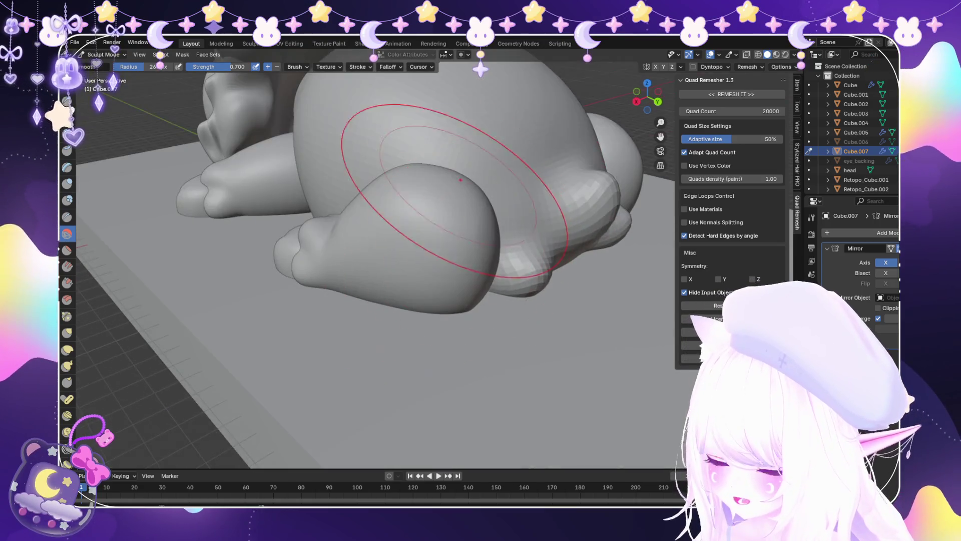
middle_drag(407, 182, 351, 198)
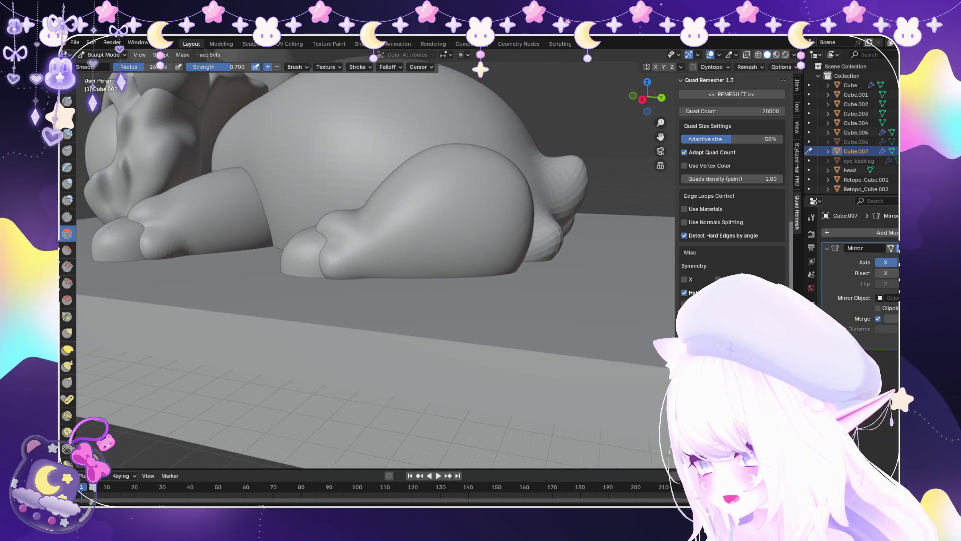
key(k)
scroll(422, 155, up, 2)
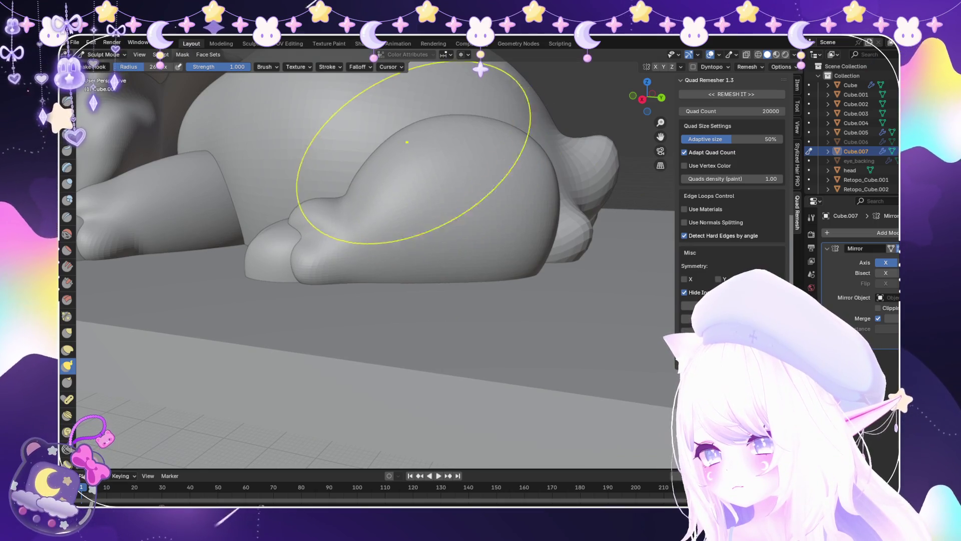
Pull the upper back bulge near the tail and tuck in the body's lower outline with X-ray on.
drag(407, 142, 591, 126)
scroll(477, 148, down, 3)
mouse_move(477, 147)
middle_down()
mouse_move(380, 311)
mouse_move(383, 223)
middle_up()
key(alt+z)
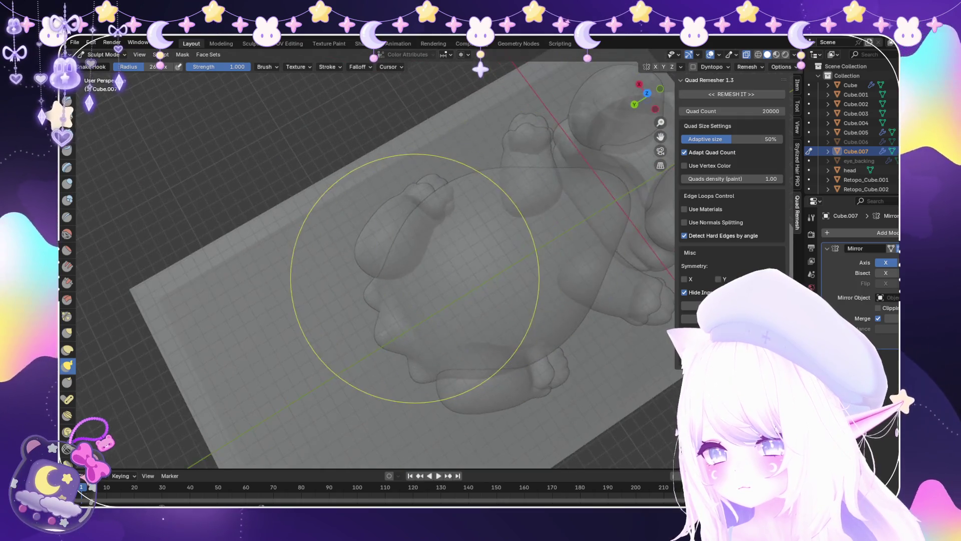
scroll(422, 280, up, 3)
drag(378, 251, 380, 235)
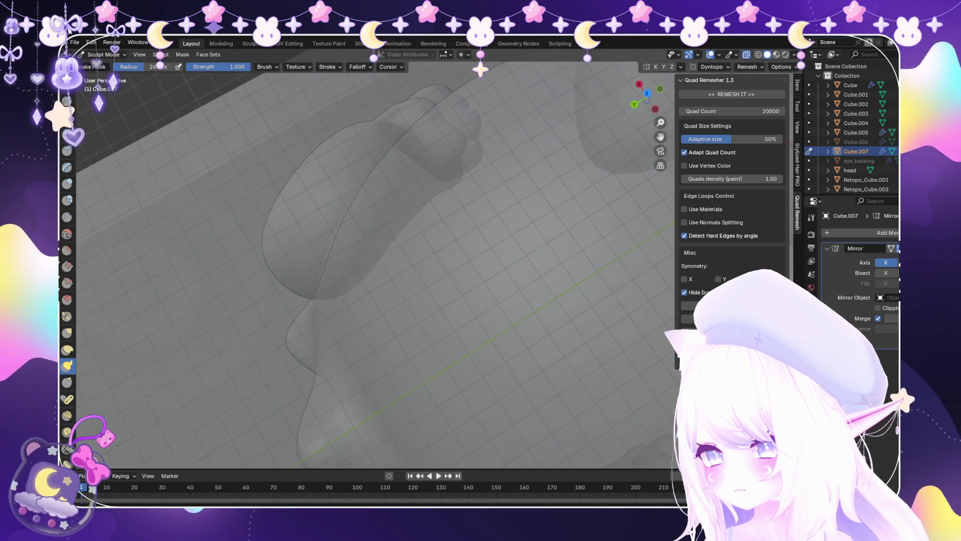
Turn X-ray off and inspect the solid-shaded creature from low and high angles.
key(alt+z)
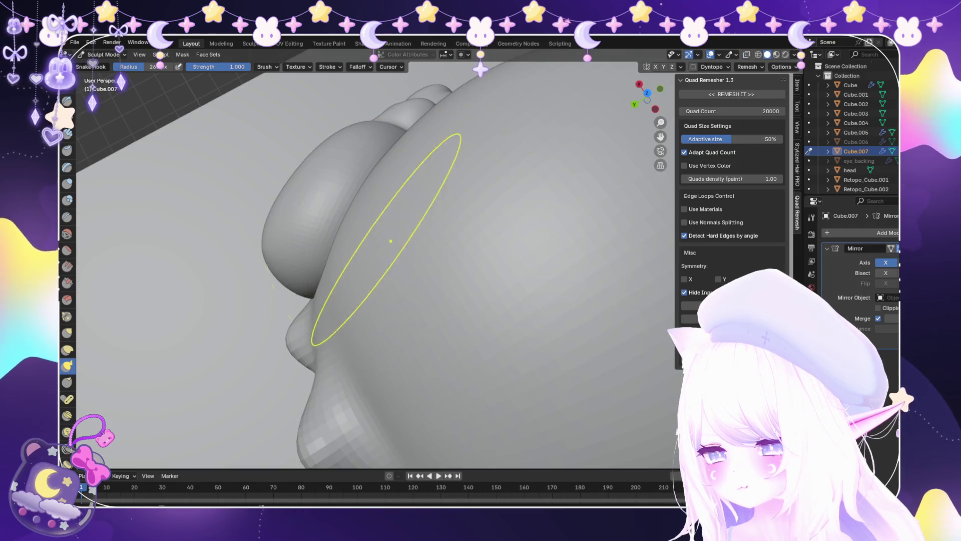
key(alt+z)
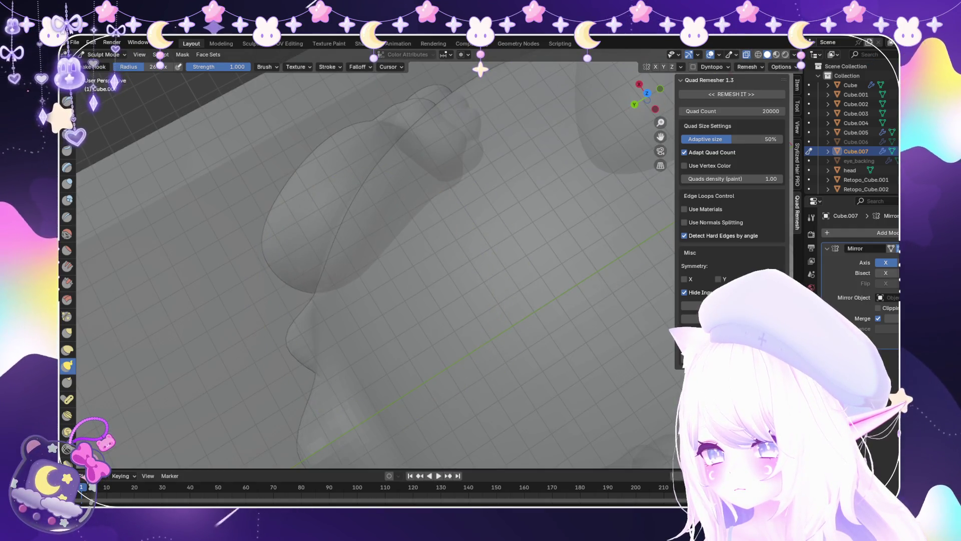
key(alt+z)
middle_drag(365, 235, 368, 160)
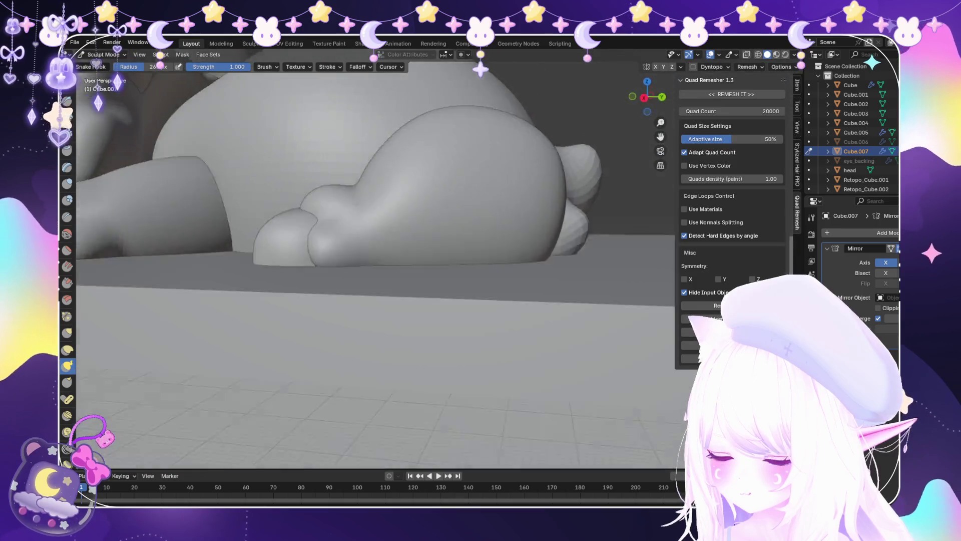
scroll(497, 167, down, 3)
scroll(494, 206, down, 2)
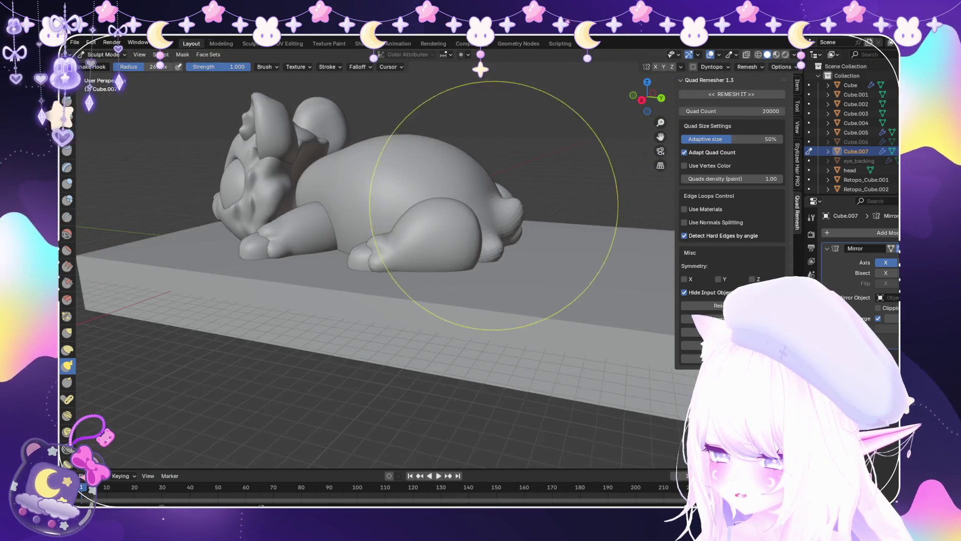
middle_drag(494, 205, 380, 280)
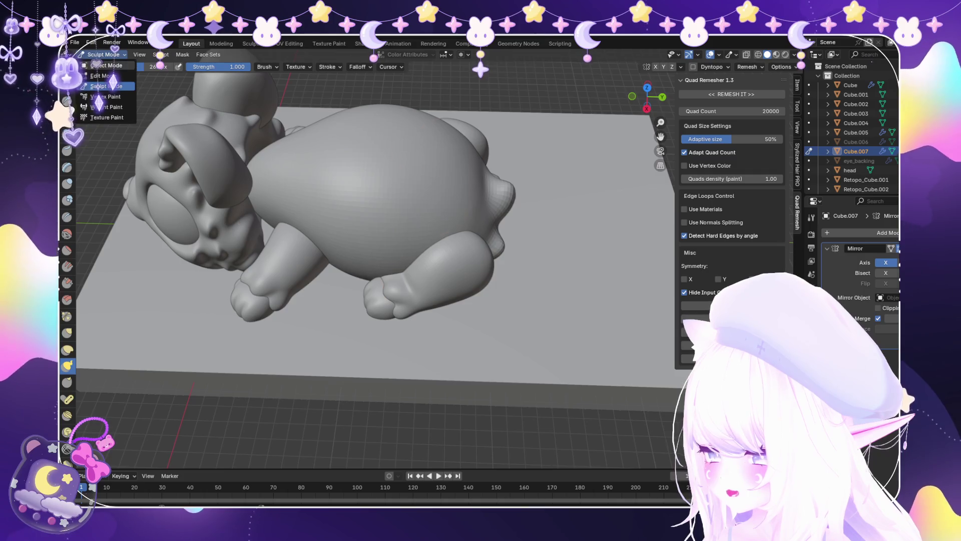
Select the hind leg piece Retopo_Cube.002 and give its mesh a first grab move in Edit Mode.
click(106, 65)
click(440, 280)
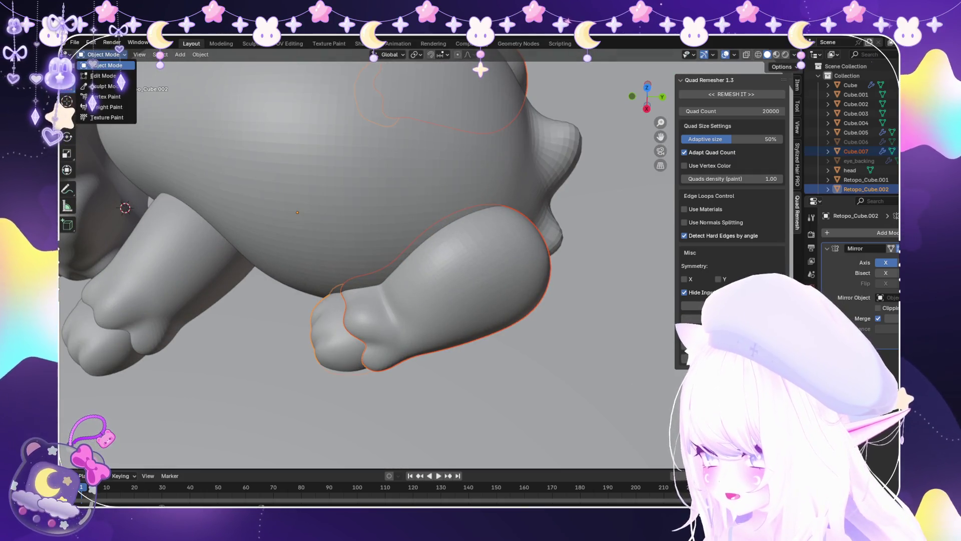
click(103, 75)
key(g)
key(y)
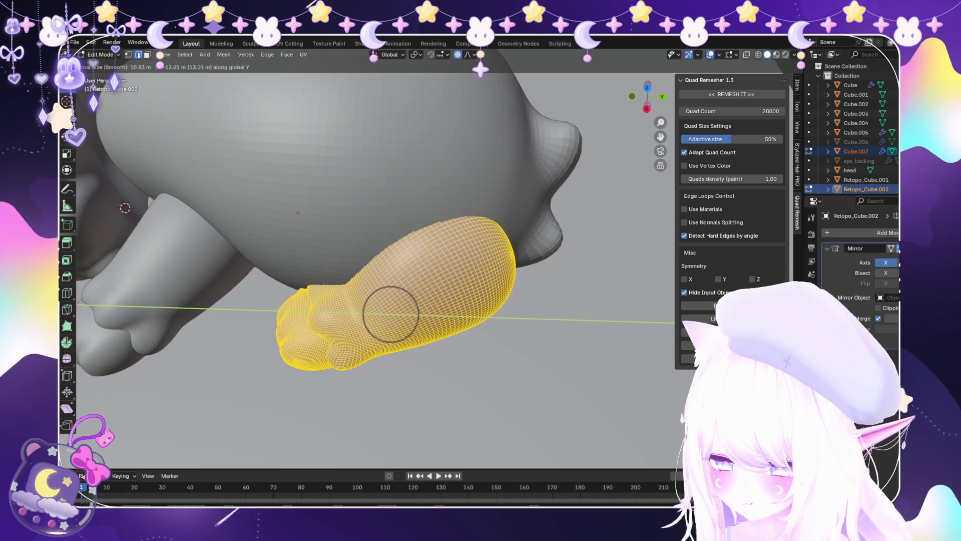
key(Escape)
key(g)
key(z)
click(508, 369)
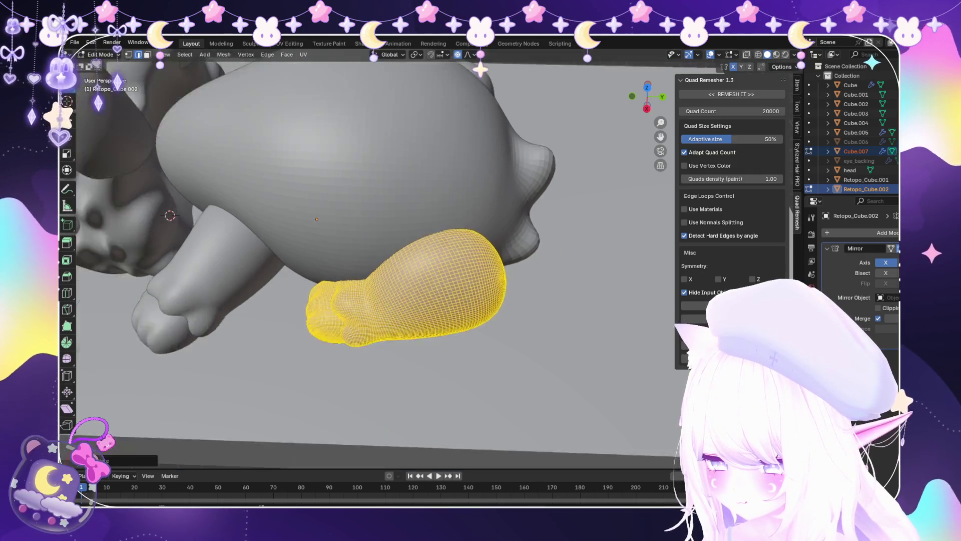
scroll(485, 283, down, 6)
Shift the leg mesh along the Y axis so it sits against the body.
key(s)
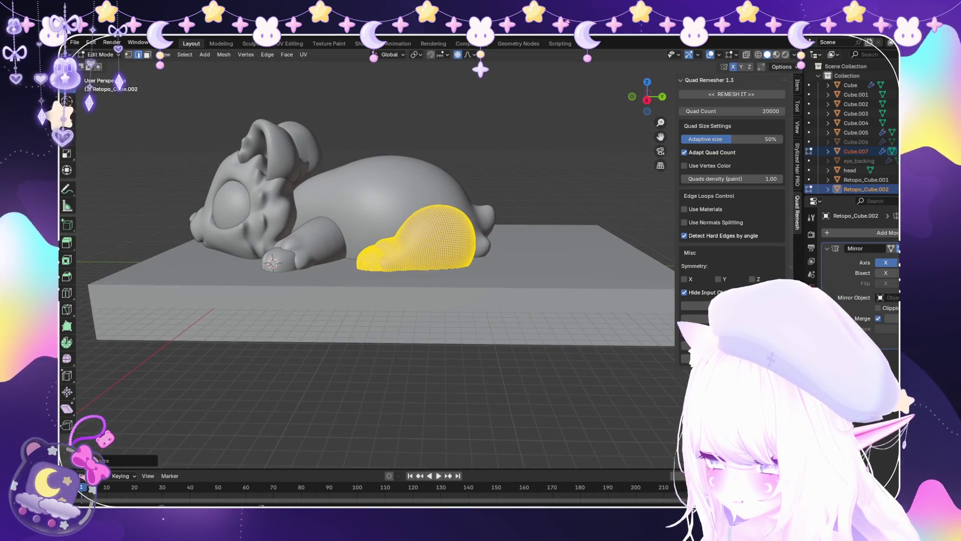
key(g)
key(y)
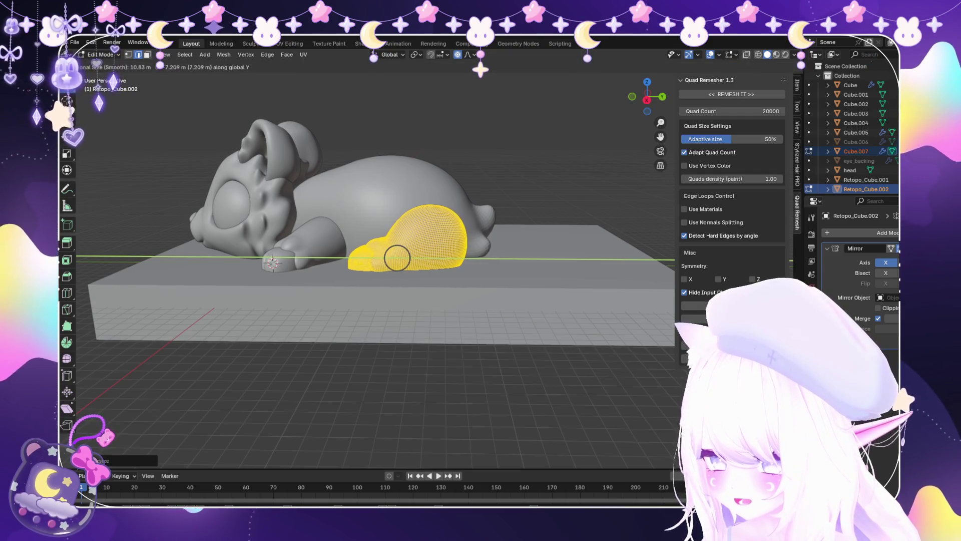
click(397, 259)
middle_drag(397, 258, 361, 215)
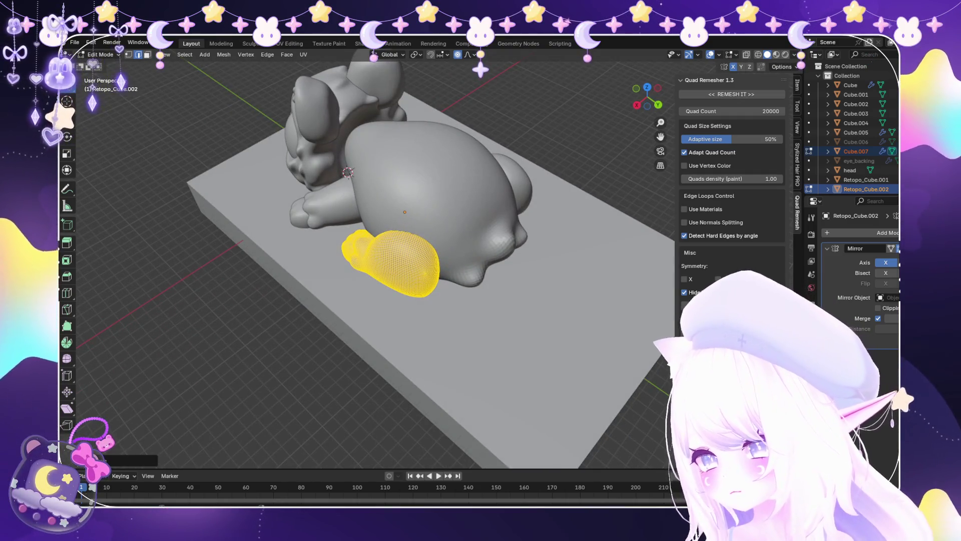
Return to Object Mode and select the leg piece Cube.007.
key(Tab)
key(alt+a)
scroll(404, 261, down, 5)
middle_drag(404, 260, 435, 245)
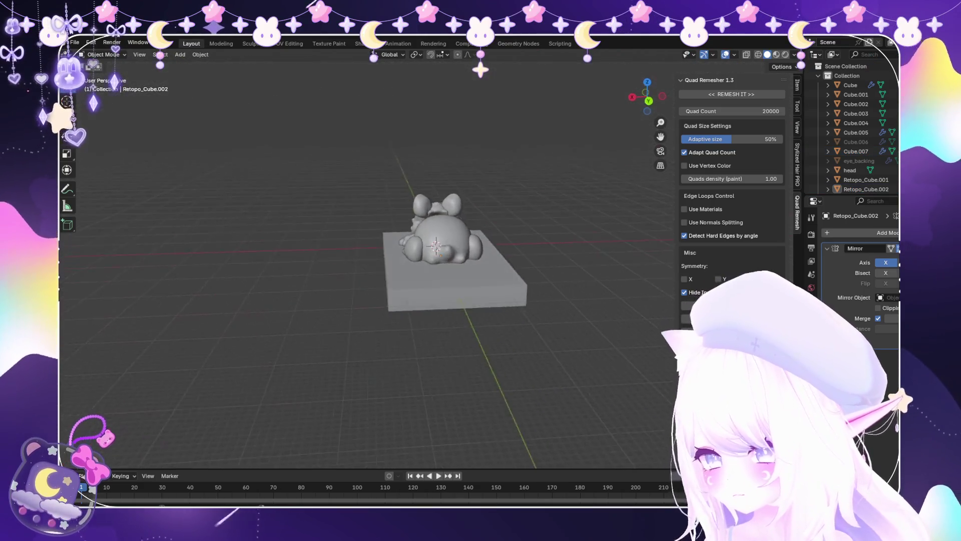
scroll(435, 245, up, 5)
click(543, 230)
scroll(544, 230, up, 2)
Switch Cube.007 to Sculpt Mode and view the creature from the front and nearly top-down.
click(106, 87)
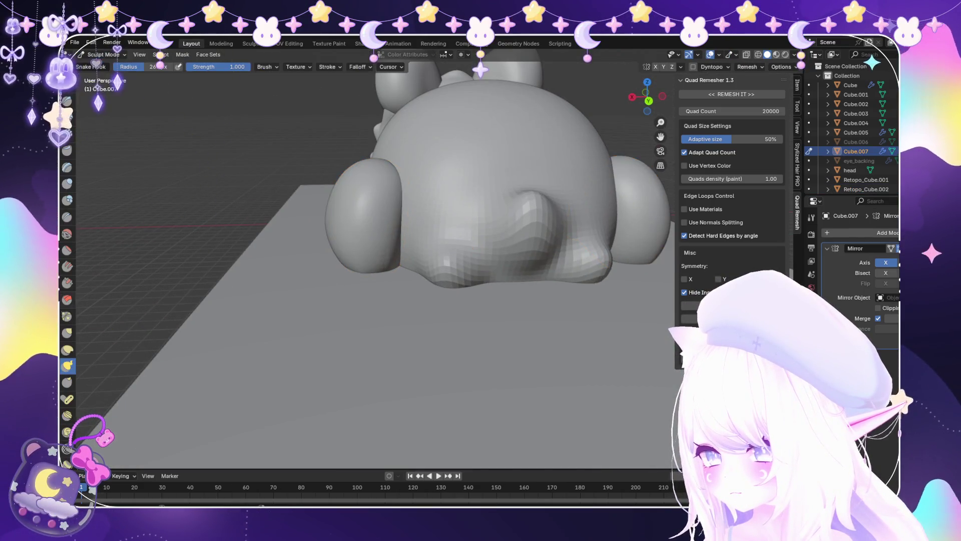
middle_drag(351, 281, 360, 291)
mouse_move(390, 245)
middle_down()
mouse_move(383, 237)
mouse_move(418, 278)
mouse_move(446, 289)
middle_up()
mouse_move(185, 262)
middle_down()
mouse_move(423, 189)
mouse_move(465, 161)
middle_up()
mouse_move(487, 268)
middle_down()
mouse_move(408, 214)
mouse_move(343, 322)
middle_up()
scroll(343, 322, down, 5)
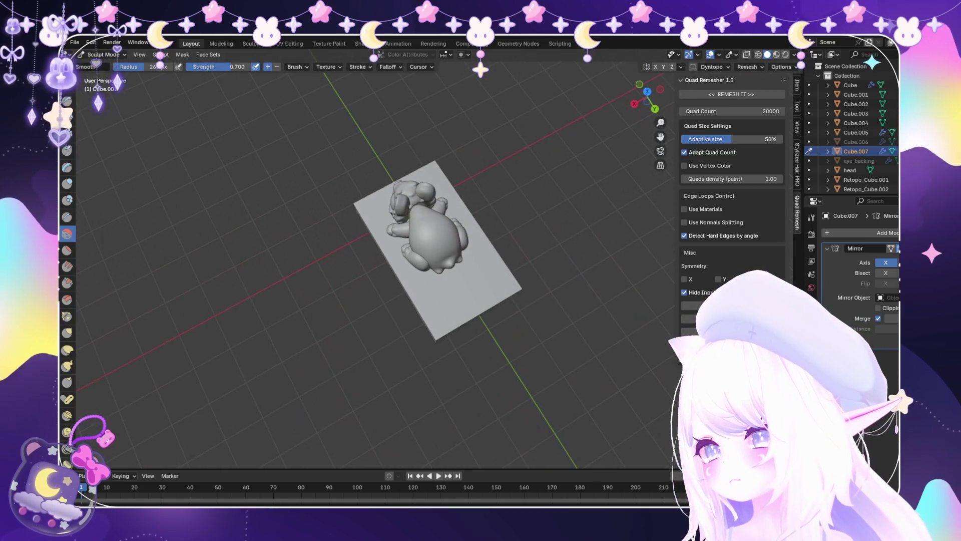
scroll(425, 261, up, 5)
Inspect the sculpt from a close low angle, then from higher up and above.
mouse_move(425, 261)
middle_down()
mouse_move(351, 236)
mouse_move(425, 208)
mouse_move(434, 165)
middle_up()
scroll(399, 217, up, 4)
scroll(397, 201, down, 2)
mouse_move(482, 216)
middle_down()
mouse_move(466, 200)
mouse_move(440, 247)
mouse_move(446, 220)
middle_up()
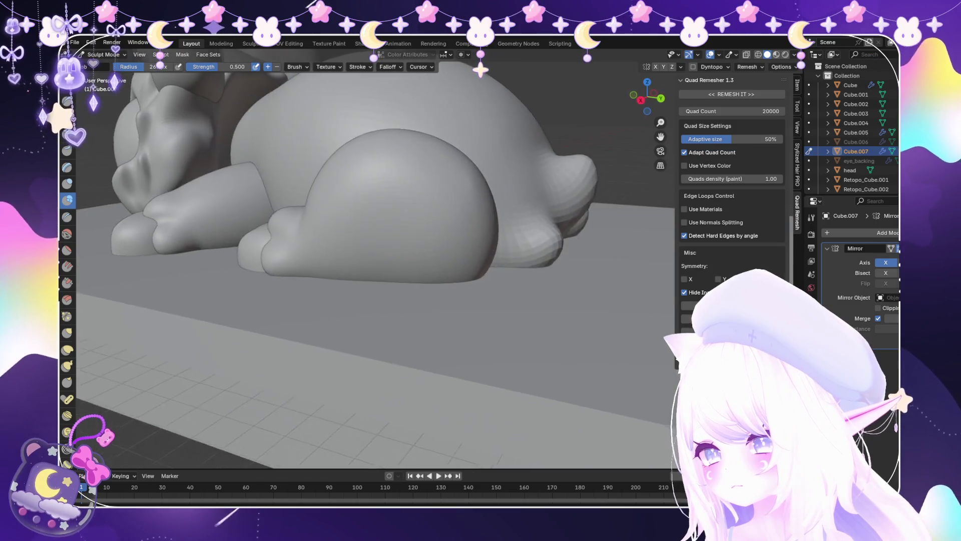
scroll(446, 236, down, 5)
scroll(451, 259, up, 5)
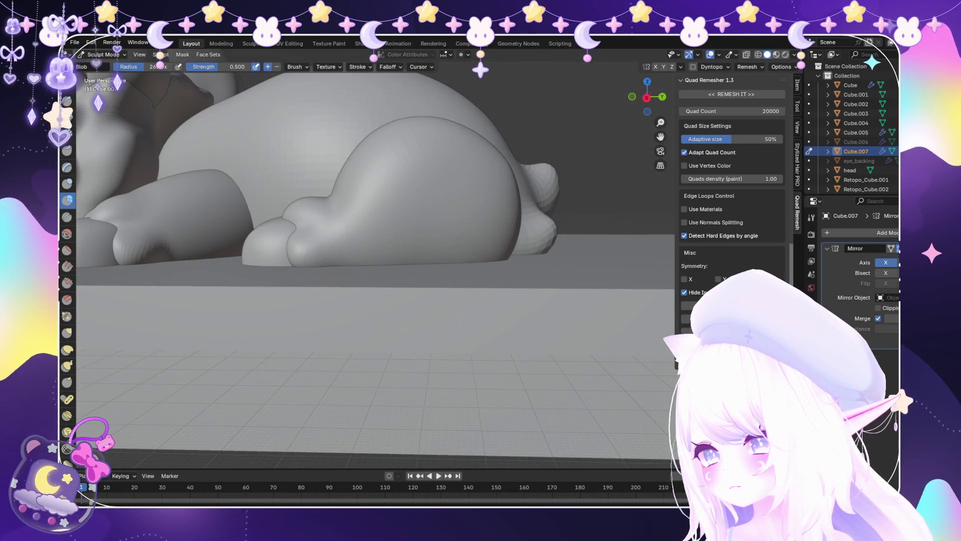
middle_drag(333, 268, 494, 275)
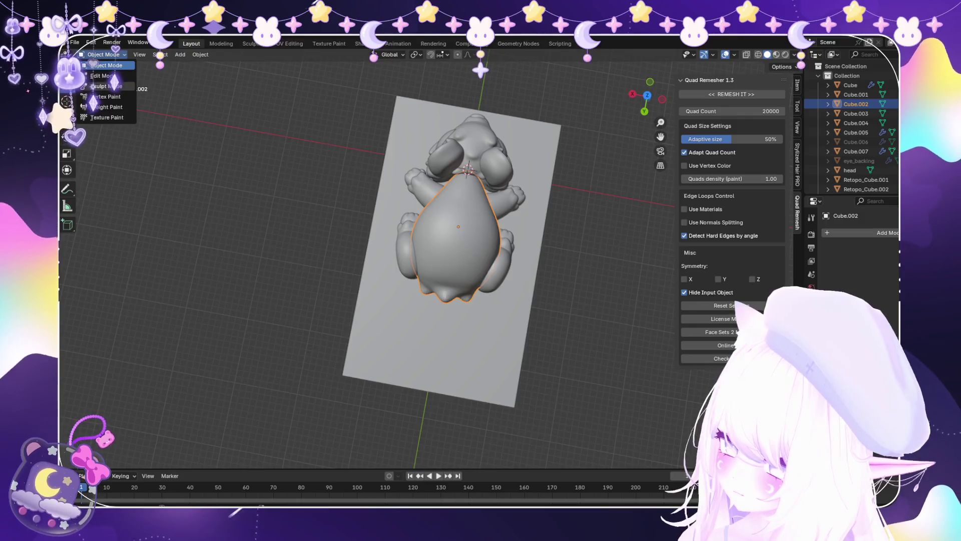
Switch to the Snake Hook brush with K and tilt the view of the body and base.
key(k)
scroll(385, 235, up, 5)
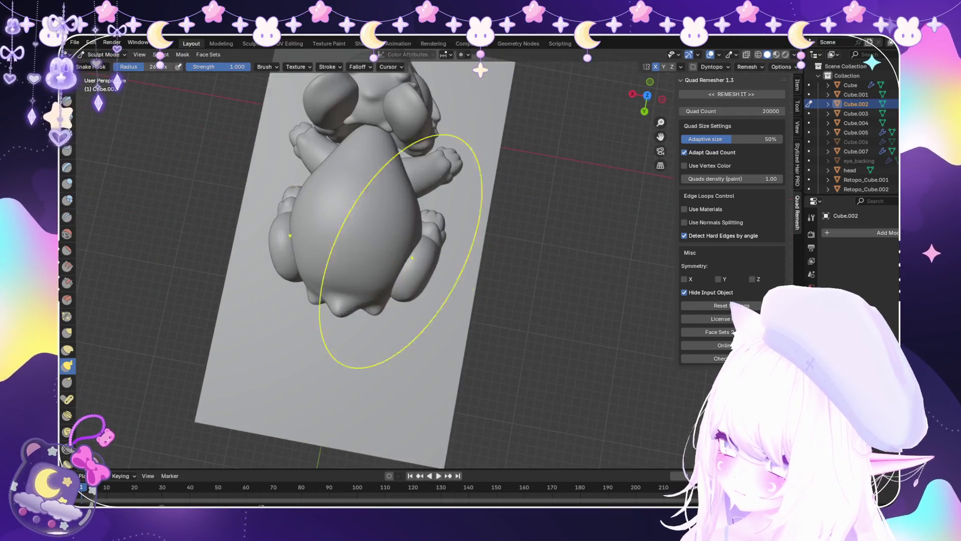
scroll(386, 236, down, 4)
mouse_move(386, 236)
middle_down()
mouse_move(397, 321)
mouse_move(469, 273)
middle_up()
scroll(470, 272, up, 4)
scroll(407, 300, up, 3)
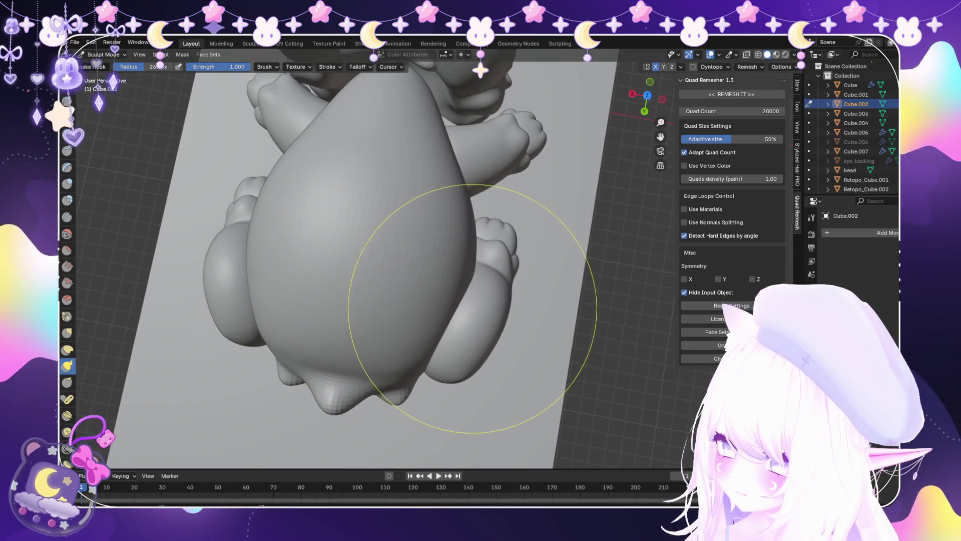
scroll(451, 269, down, 3)
scroll(465, 252, up, 2)
Orbit low around the creature's legs and back out to the whole creature.
middle_drag(465, 251, 524, 265)
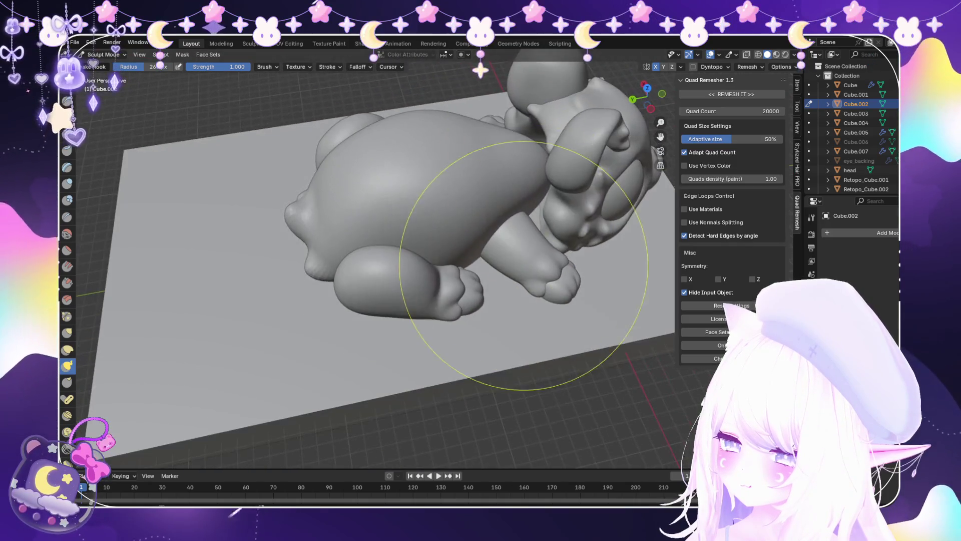
middle_drag(431, 165, 446, 183)
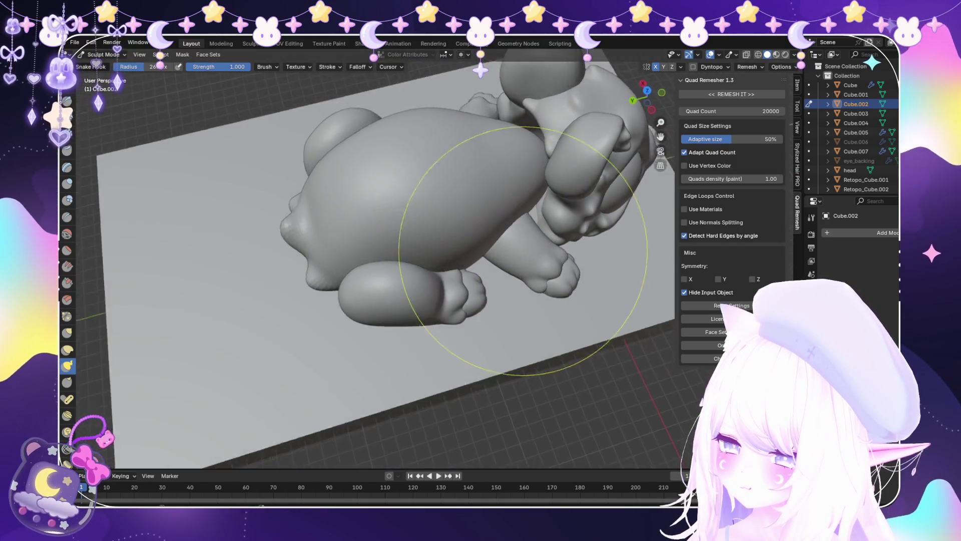
scroll(446, 183, up, 6)
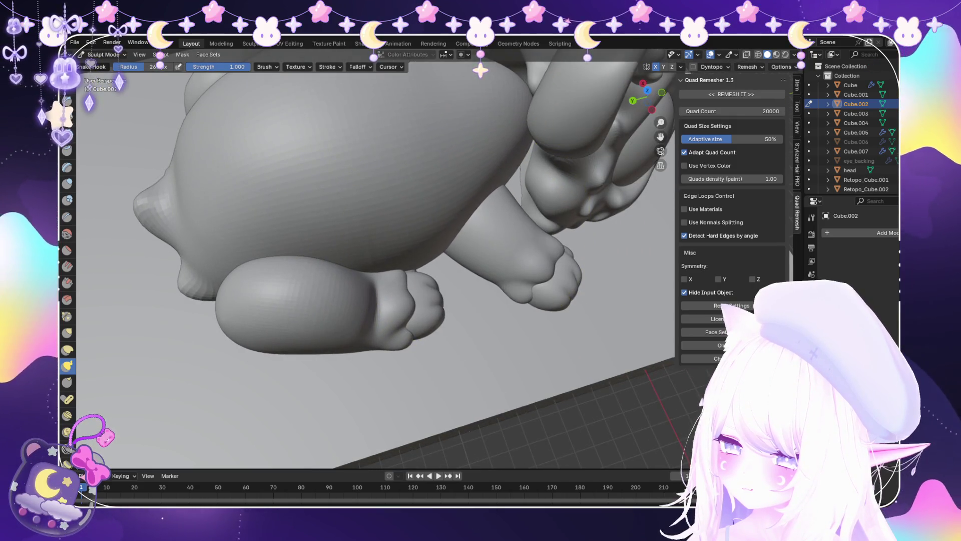
scroll(513, 250, down, 5)
middle_drag(513, 250, 511, 281)
scroll(407, 300, down, 3)
Turn the view around the creature and switch back to Object Mode.
mouse_move(408, 301)
middle_down()
mouse_move(407, 325)
mouse_move(401, 285)
middle_up()
scroll(400, 300, up, 4)
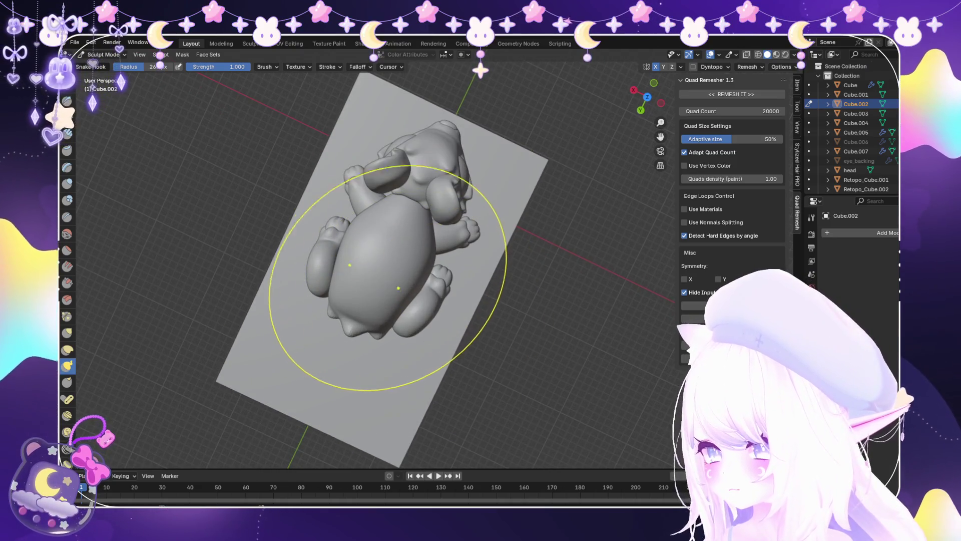
scroll(401, 286, up, 4)
click(104, 54)
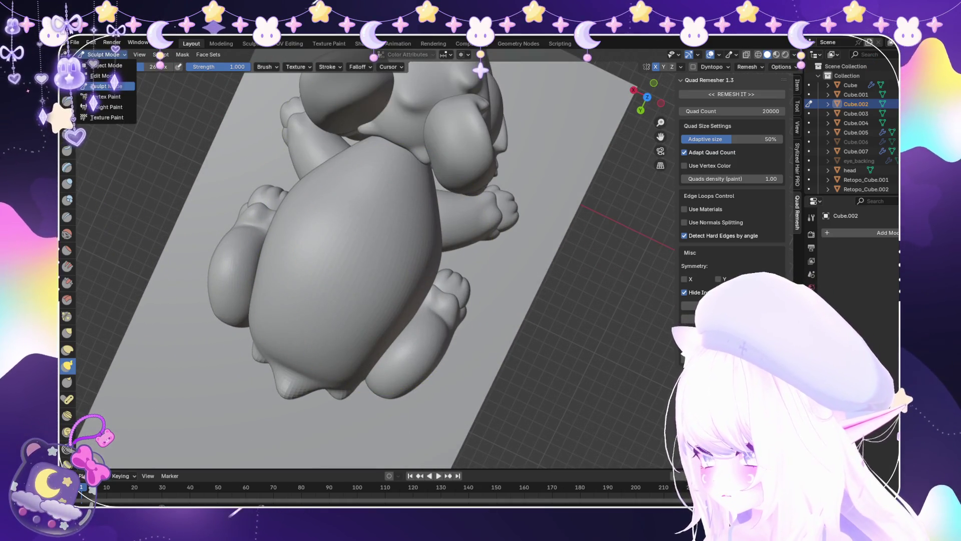
click(106, 65)
scroll(401, 301, down, 4)
From a side view, select the leg piece Cube.007.
mouse_move(400, 300)
middle_down()
mouse_move(400, 240)
mouse_move(475, 250)
mouse_move(525, 245)
mouse_move(541, 230)
middle_up()
scroll(401, 240, up, 4)
scroll(401, 250, down, 2)
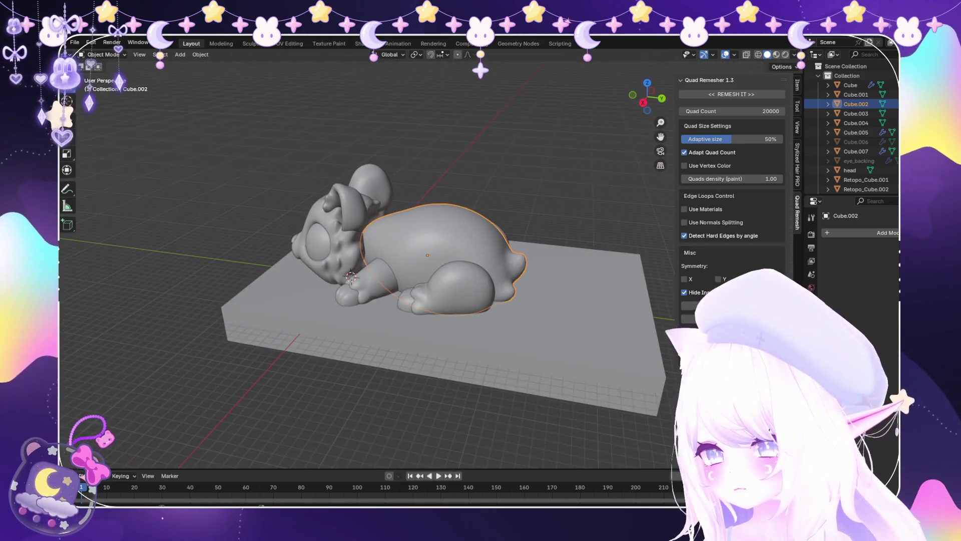
scroll(427, 255, up, 2)
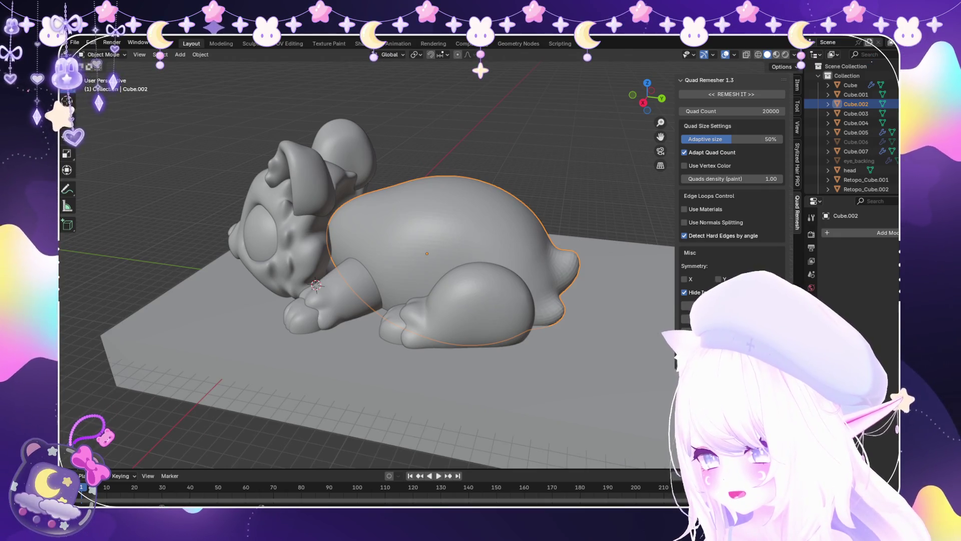
click(856, 151)
scroll(371, 268, up, 5)
scroll(370, 268, down, 5)
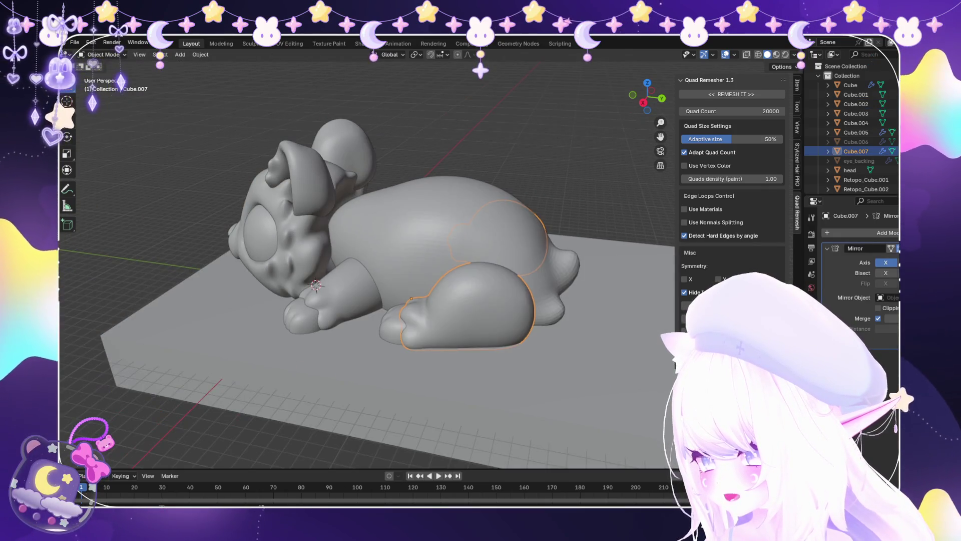
scroll(370, 268, up, 5)
scroll(370, 268, down, 5)
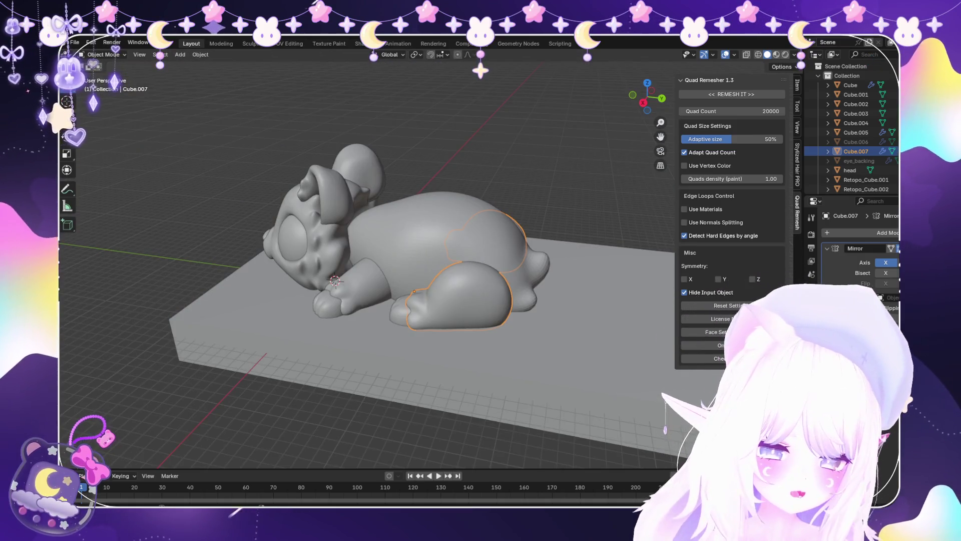
Put Cube.007 into Sculpt Mode, viewing it from the low front-left.
mouse_move(380, 271)
middle_down()
mouse_move(310, 253)
mouse_move(345, 250)
middle_up()
scroll(365, 257, up, 3)
scroll(346, 250, up, 2)
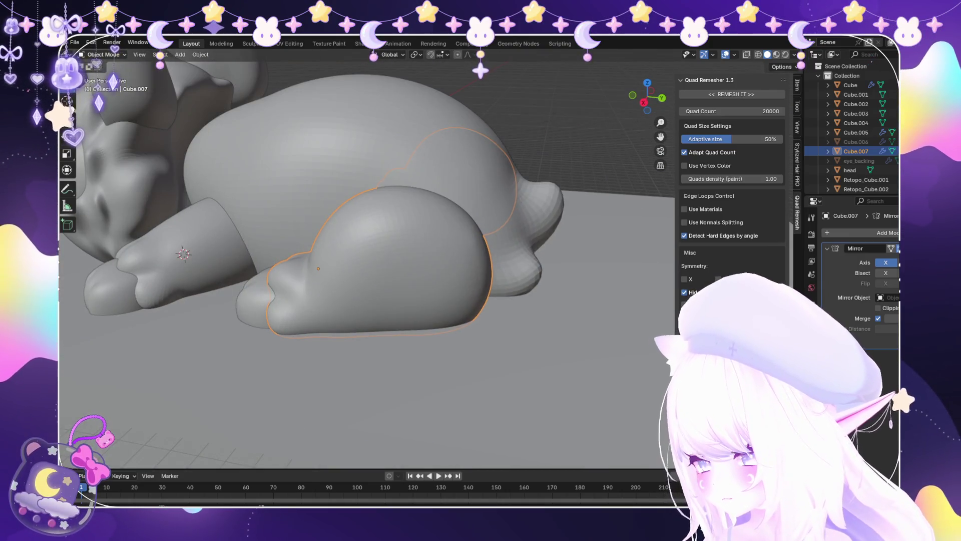
click(106, 86)
mouse_move(241, 235)
middle_down()
mouse_move(356, 288)
mouse_move(339, 217)
middle_up()
scroll(357, 288, down, 3)
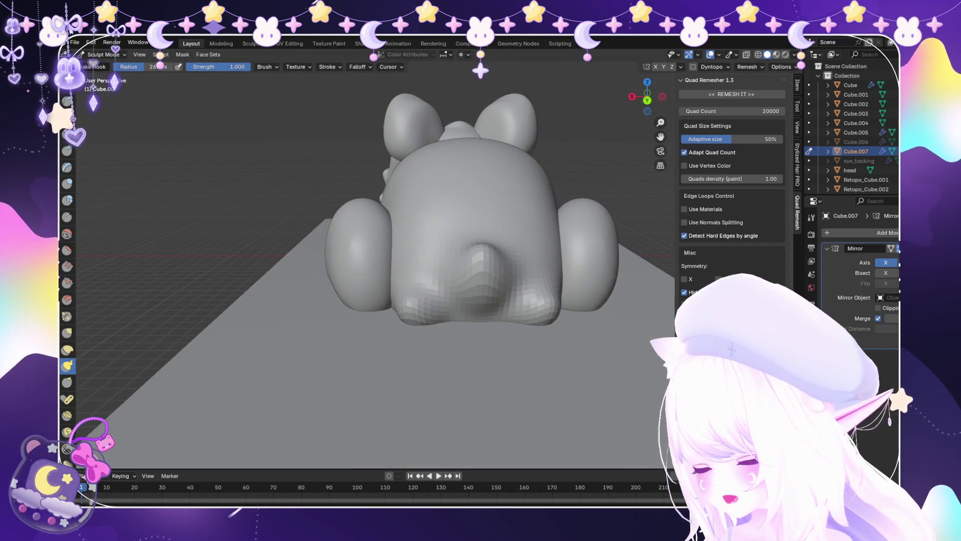
Orbit around the creature to inspect its body and rear paw from all sides.
scroll(301, 183, up, 2)
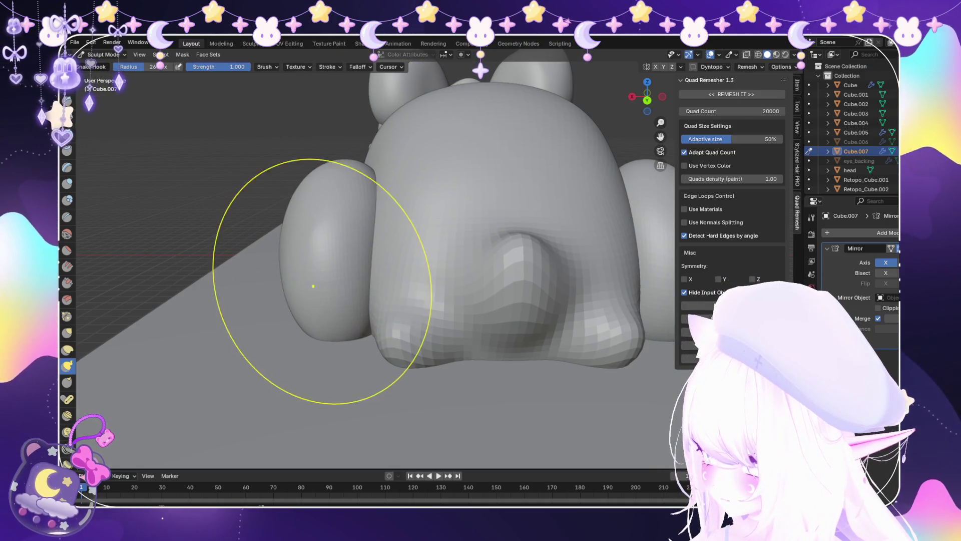
mouse_move(313, 286)
middle_down()
mouse_move(488, 286)
mouse_move(426, 235)
middle_up()
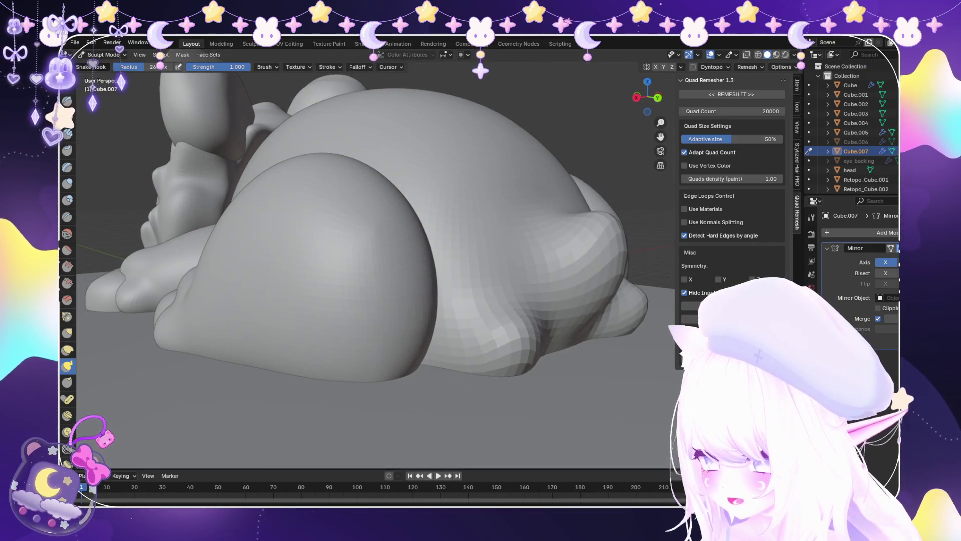
mouse_move(414, 369)
middle_down()
mouse_move(407, 373)
mouse_move(322, 214)
middle_up()
scroll(342, 256, up, 3)
mouse_move(341, 256)
middle_down()
mouse_move(461, 215)
mouse_move(457, 155)
middle_up()
scroll(480, 209, down, 3)
scroll(410, 251, up, 4)
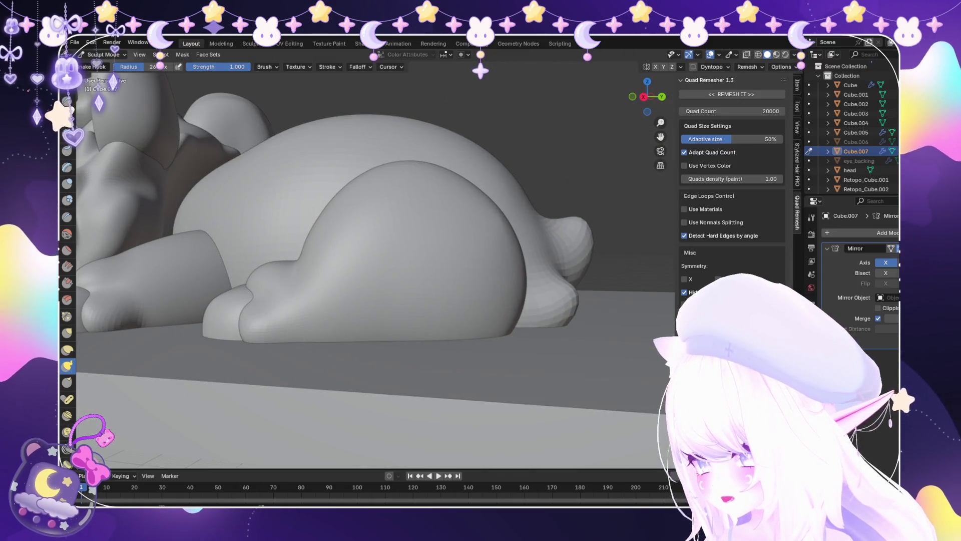
middle_drag(398, 315, 400, 300)
mouse_move(279, 332)
middle_down()
mouse_move(311, 311)
mouse_move(374, 303)
middle_up()
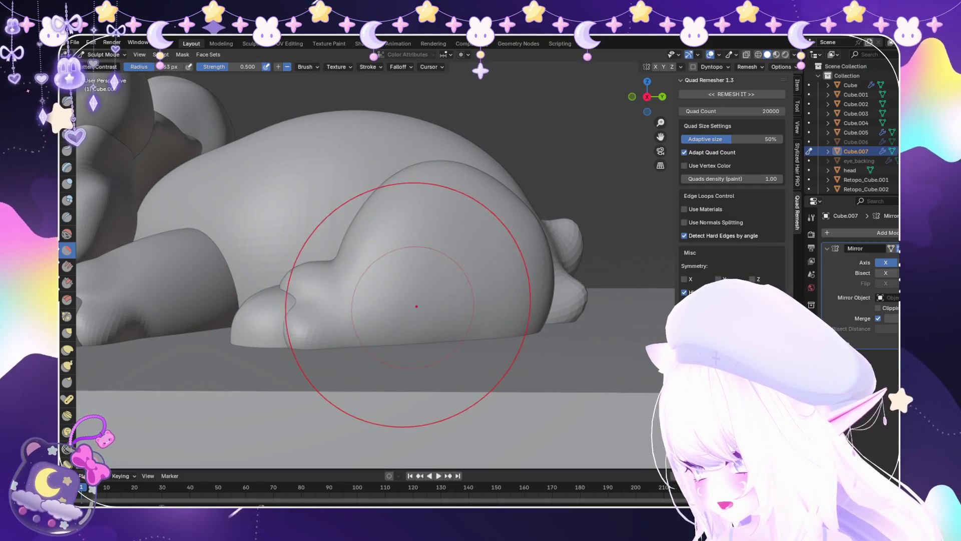
mouse_move(465, 334)
middle_down()
mouse_move(376, 341)
mouse_move(382, 296)
middle_up()
scroll(375, 341, down, 3)
Pick the Snake Hook brush, then leave Sculpt Mode for Object Mode with Ctrl+Tab.
key(k)
mouse_move(253, 318)
middle_down()
mouse_move(318, 371)
mouse_move(260, 271)
mouse_move(483, 215)
middle_up()
scroll(318, 371, up, 3)
scroll(316, 368, down, 5)
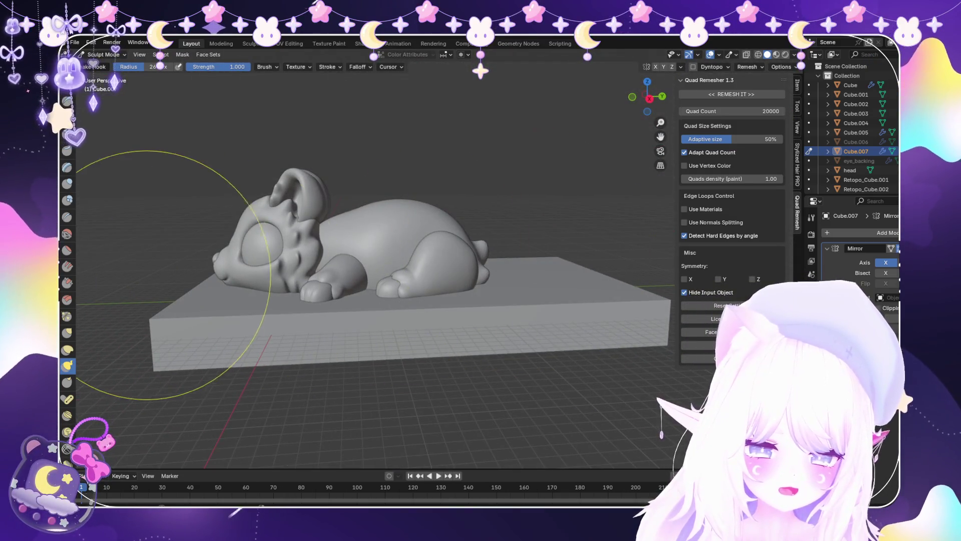
scroll(182, 199, up, 3)
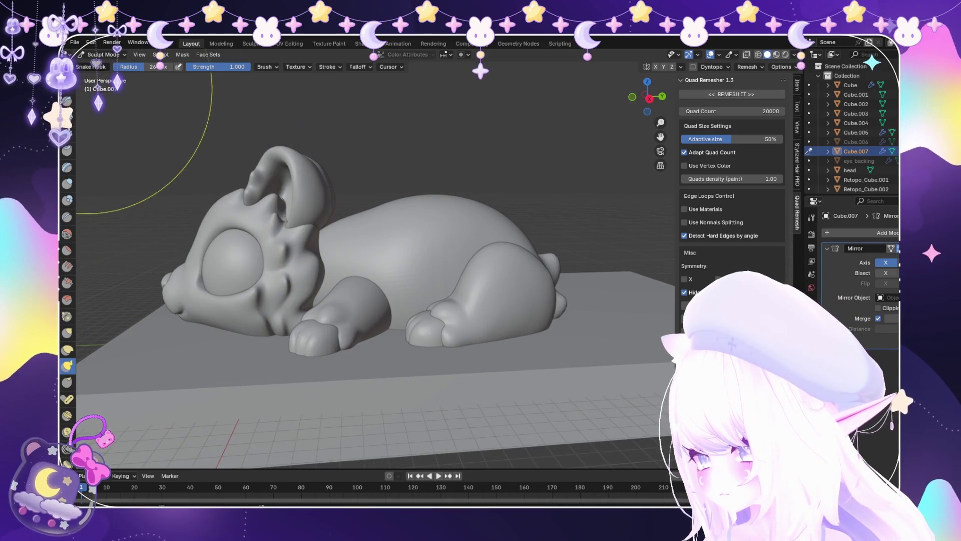
key(ctrl+Tab)
middle_drag(350, 225, 336, 351)
middle_drag(351, 251, 411, 220)
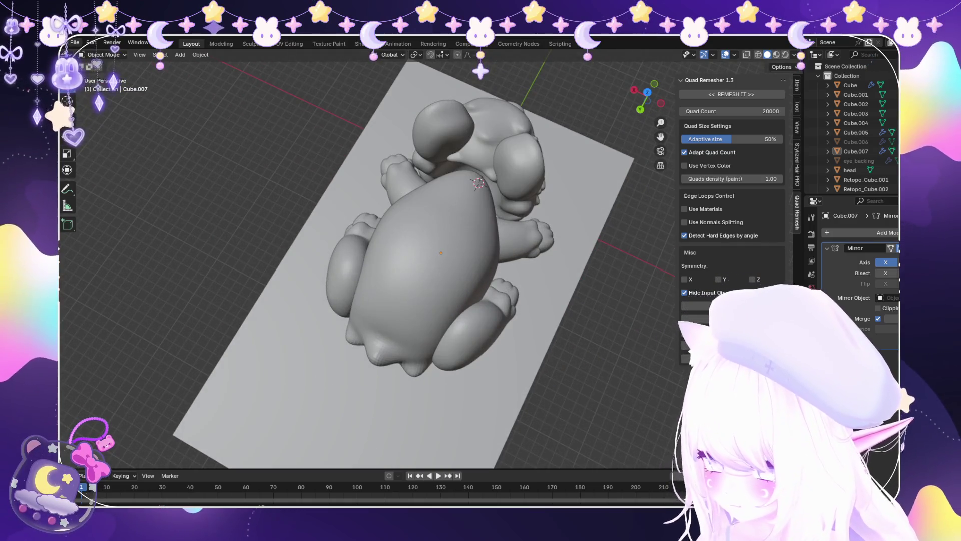
Select the body mesh Cube.002 and enter Edit Mode.
click(75, 42)
mouse_move(350, 301)
middle_down()
mouse_move(350, 226)
mouse_move(360, 215)
middle_up()
scroll(361, 215, up, 2)
scroll(409, 280, down, 2)
scroll(409, 280, up, 2)
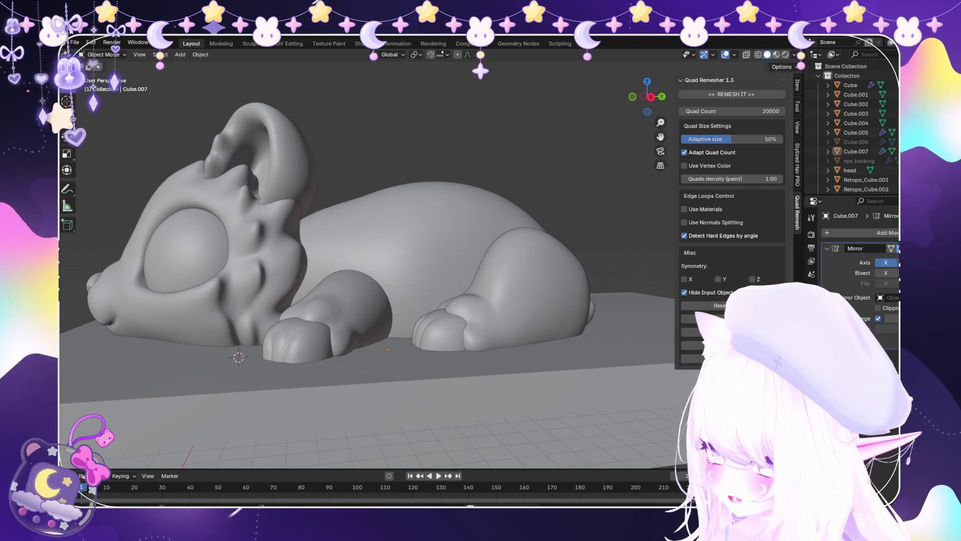
click(409, 261)
click(102, 76)
scroll(411, 278, up, 2)
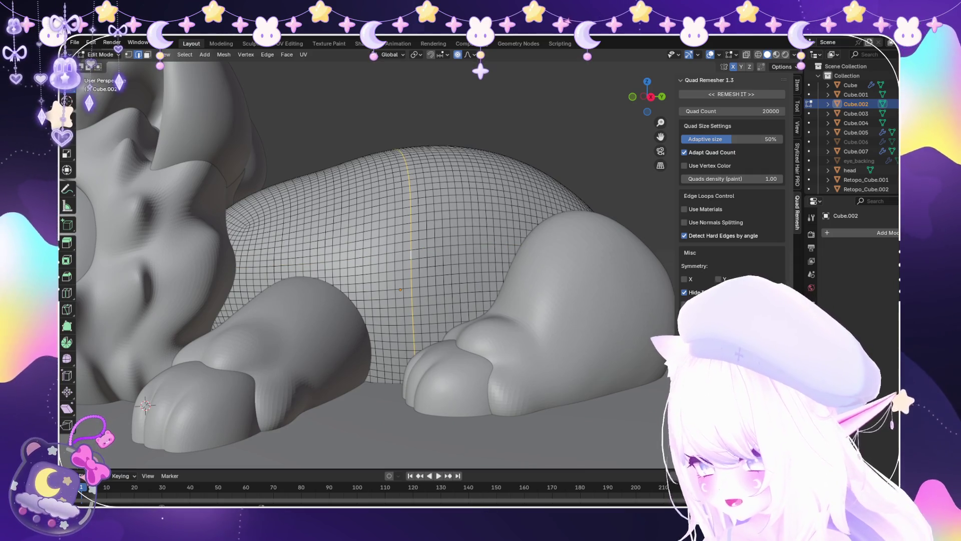
Add a loop cut around the middle of the body and slide it into place.
click(410, 255)
key(g)
key(g)
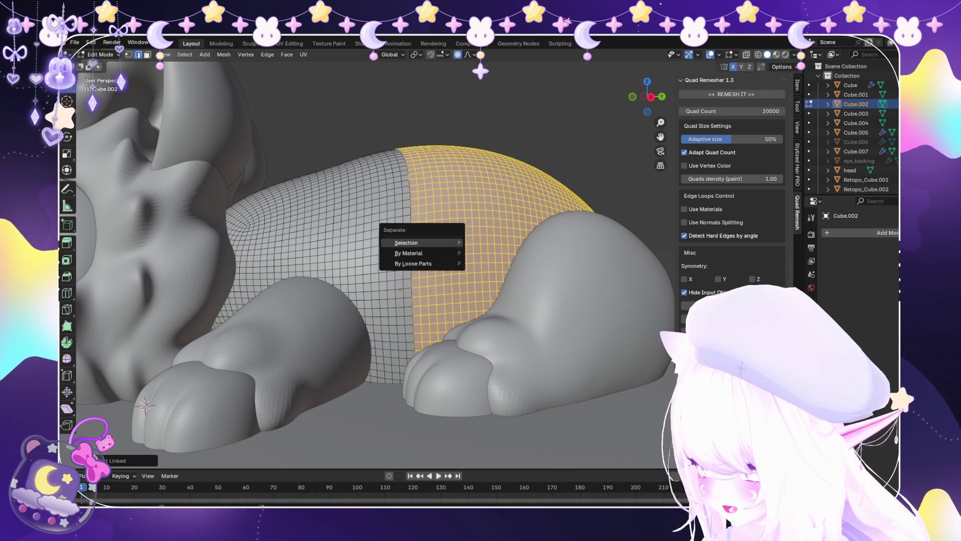
scroll(458, 240, up, 3)
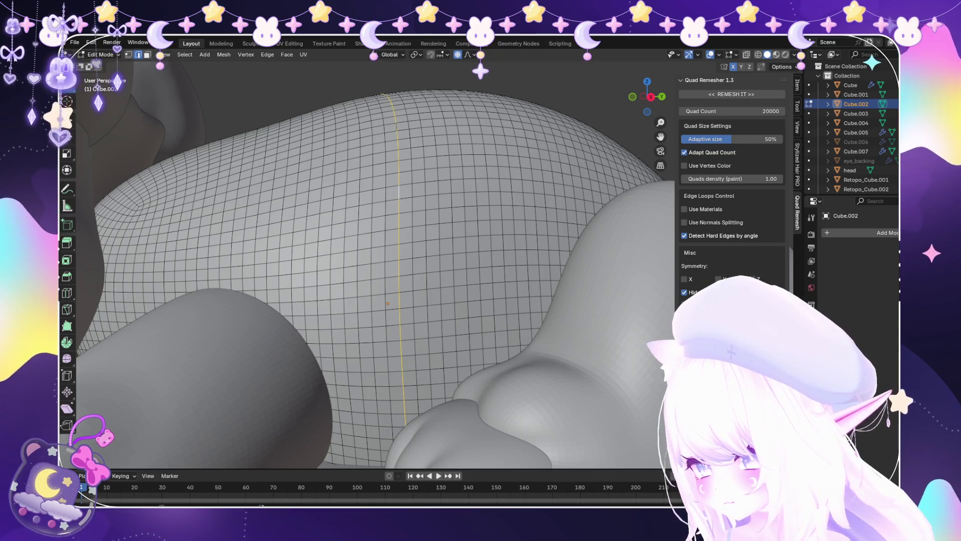
click(502, 184)
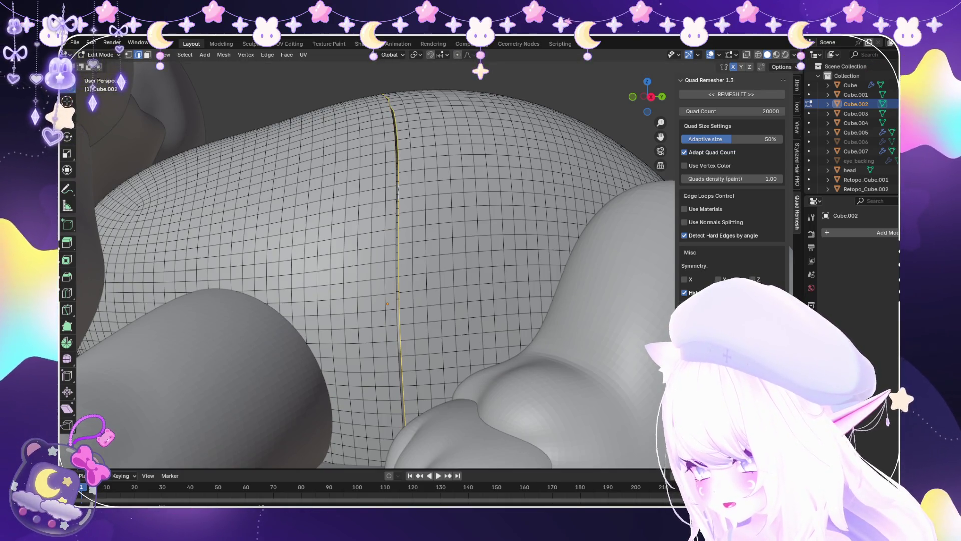
key(g)
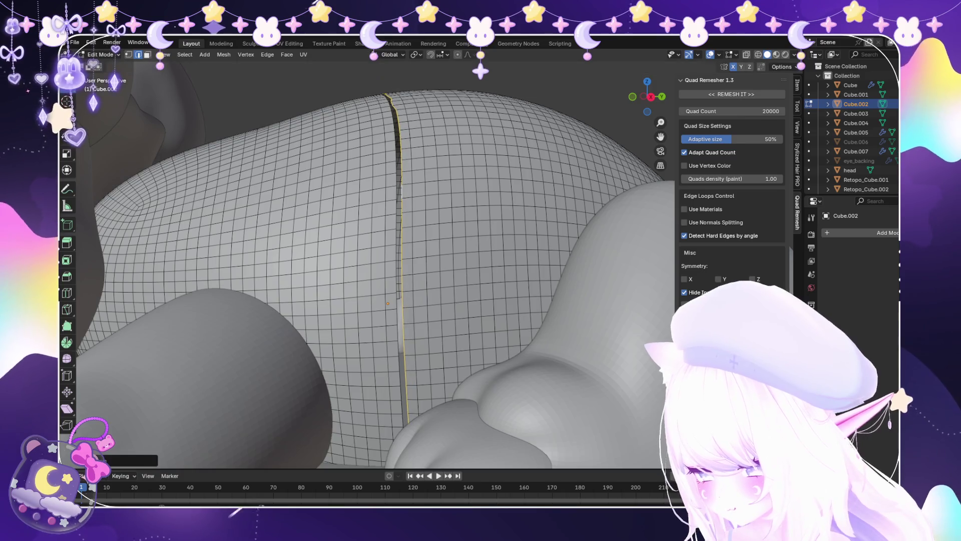
middle_drag(450, 251, 450, 311)
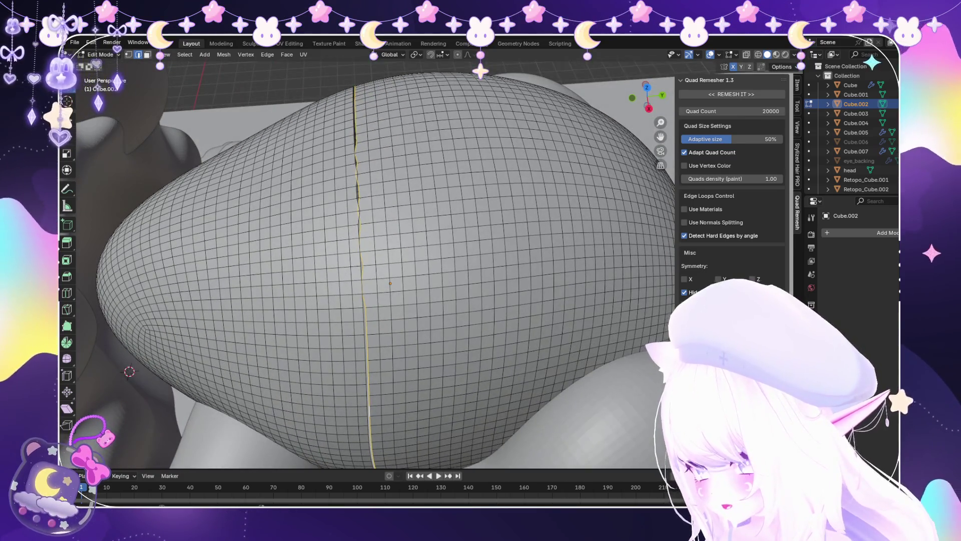
Smooth the jagged loop, check the halves with L, and return to Object Mode.
click(67, 358)
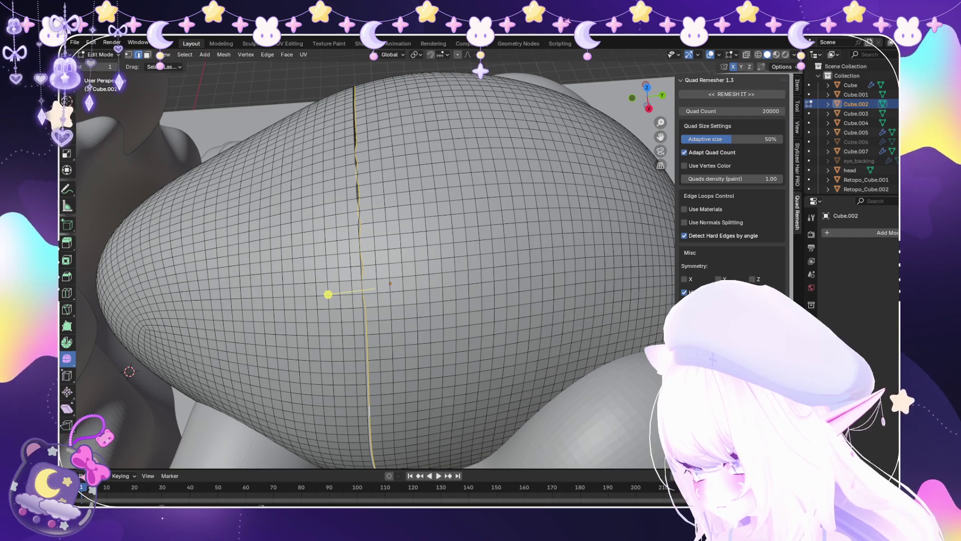
drag(328, 294, 327, 294)
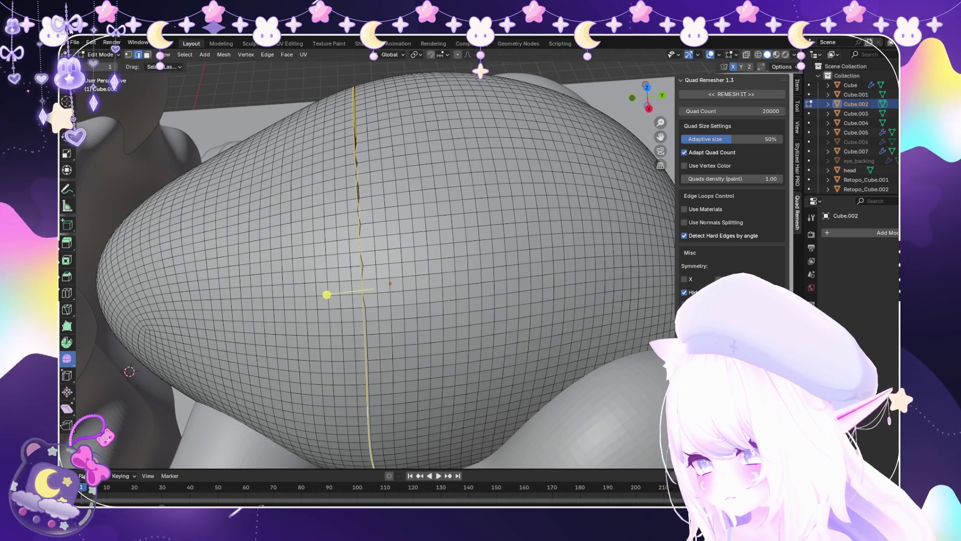
key(alt+a)
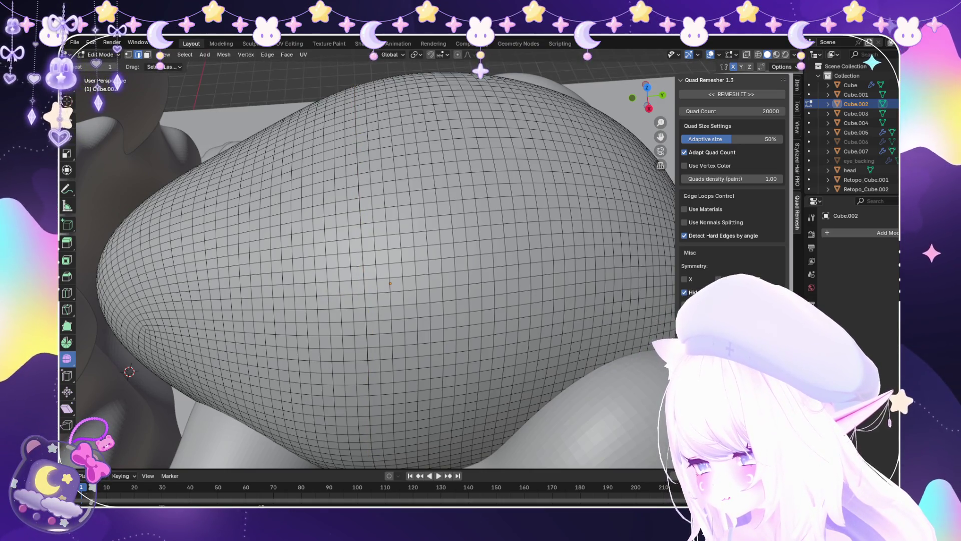
key(l)
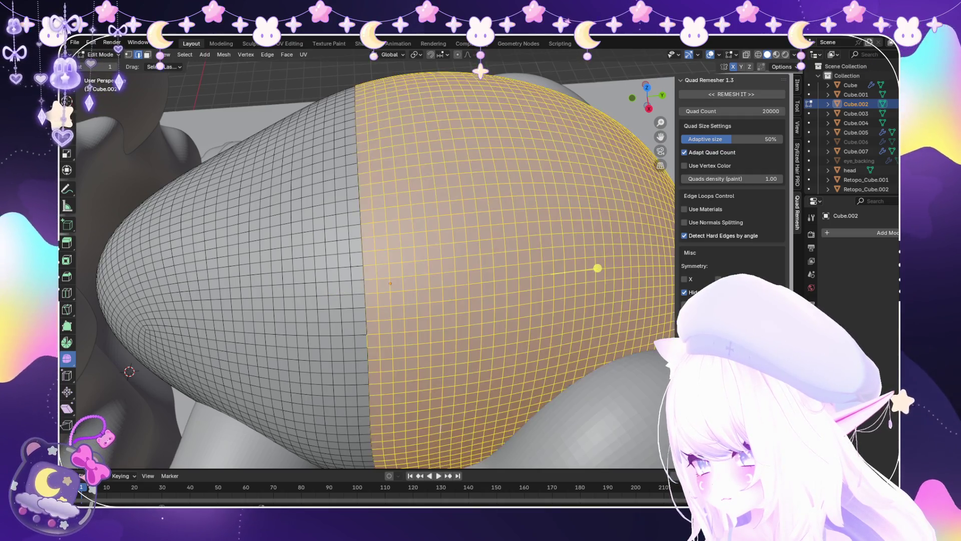
key(alt+a)
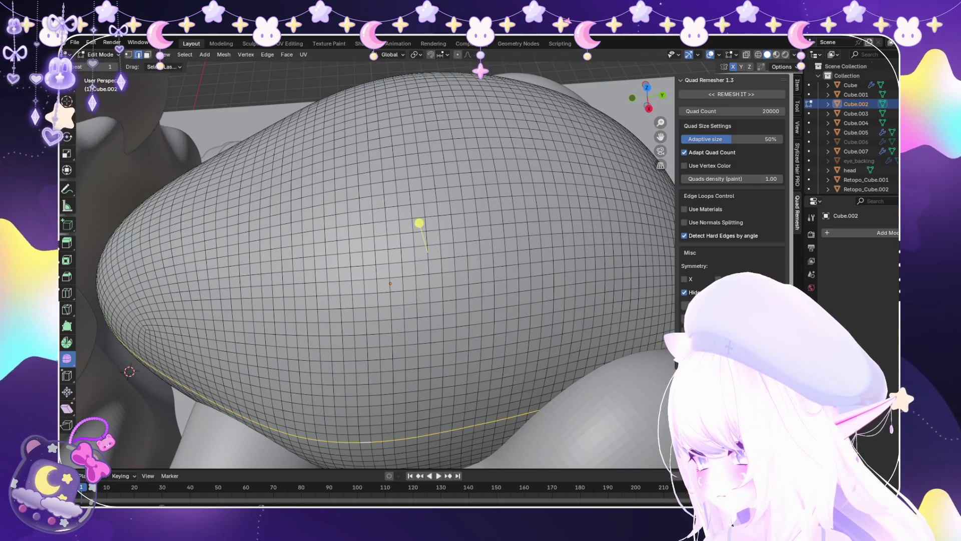
scroll(201, 181, down, 7)
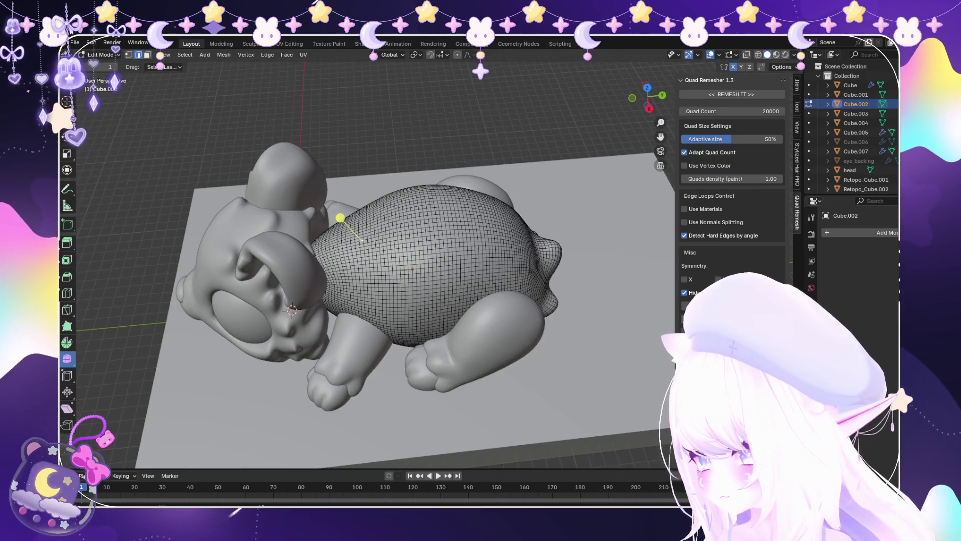
click(106, 65)
Orbit around the creature while trying selections on its body.
mouse_move(410, 260)
middle_down()
mouse_move(351, 241)
mouse_move(340, 216)
mouse_move(350, 260)
mouse_move(371, 300)
mouse_move(390, 200)
middle_up()
key(alt+a)
scroll(391, 225, up, 4)
click(391, 225)
scroll(391, 200, up, 3)
scroll(390, 200, down, 4)
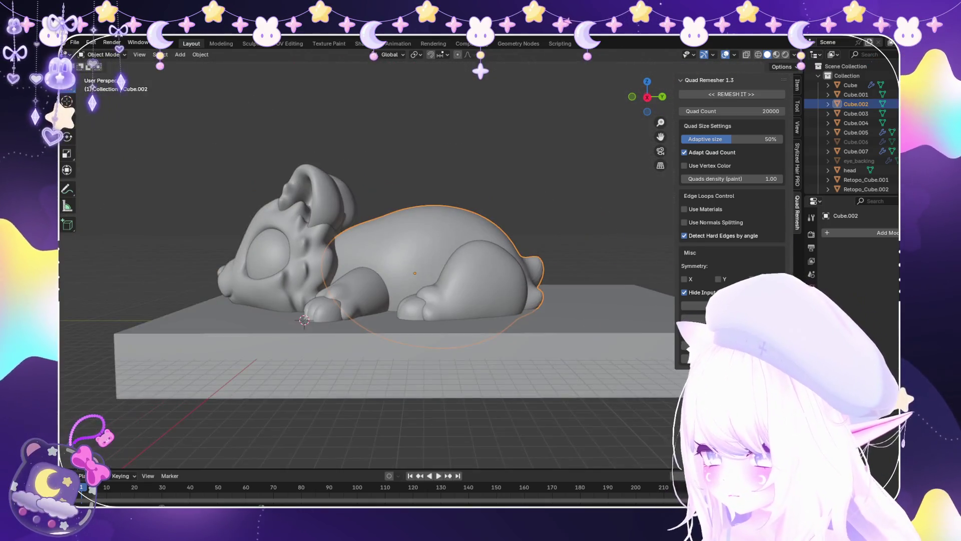
key(alt+a)
scroll(391, 240, up, 4)
scroll(391, 240, down, 4)
mouse_move(391, 240)
middle_down()
mouse_move(396, 280)
mouse_move(434, 198)
middle_up()
scroll(431, 250, up, 3)
Select the body Cube.002 instead of the arms and enter Edit Mode.
click(551, 170)
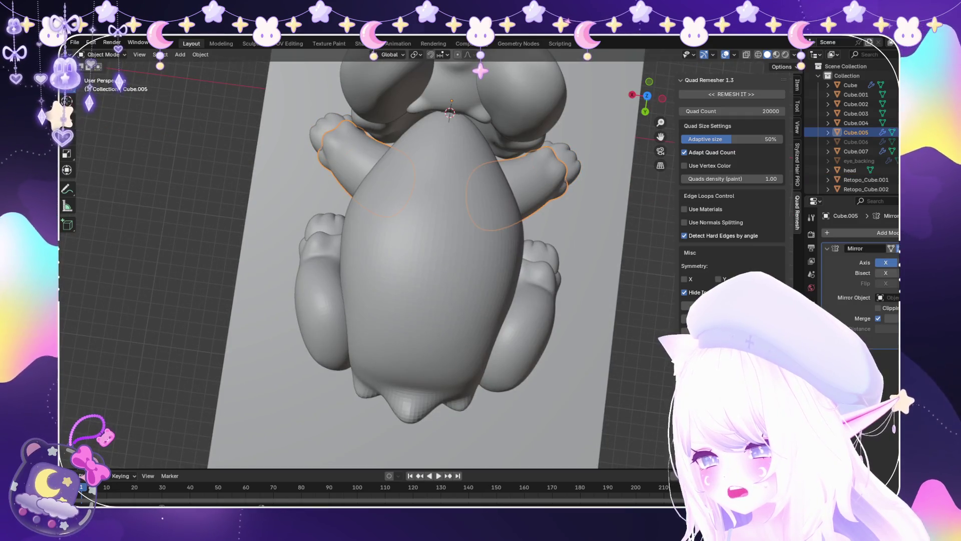
scroll(430, 261, down, 2)
click(429, 275)
mouse_move(429, 275)
middle_down()
mouse_move(425, 200)
mouse_move(427, 271)
mouse_move(595, 256)
middle_up()
scroll(405, 281, up, 2)
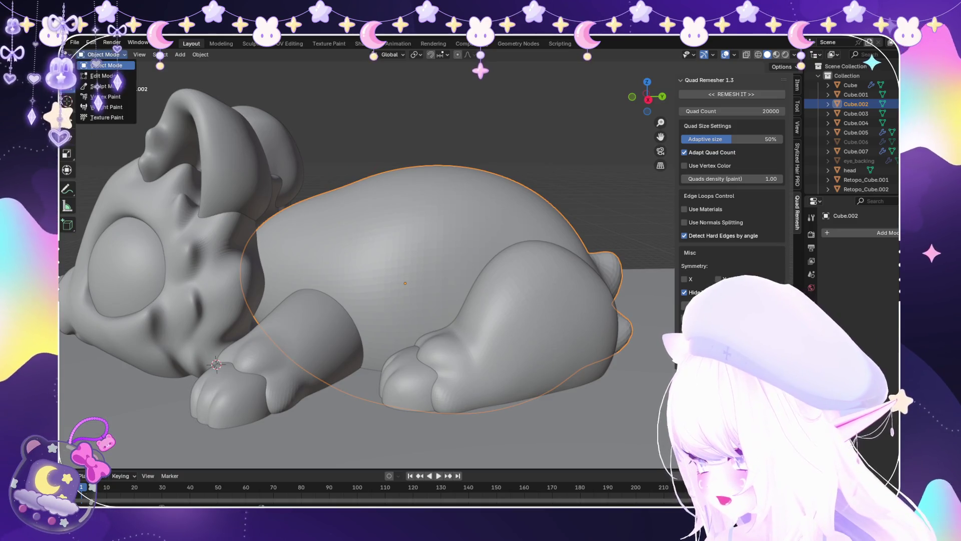
click(100, 75)
scroll(401, 280, up, 2)
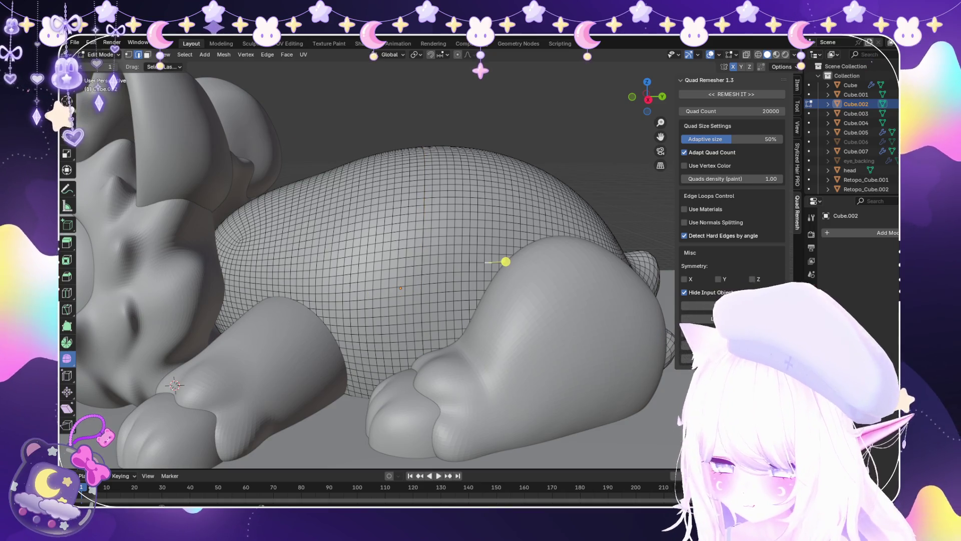
Separate the right half of the body into its own object, Cube.008, in Object Mode.
key(l)
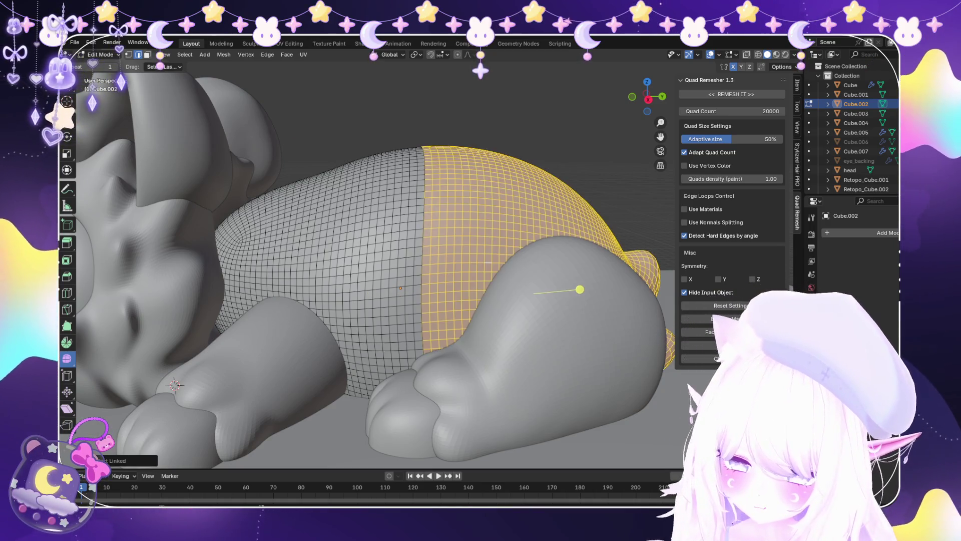
key(p)
key(Tab)
scroll(366, 270, down, 4)
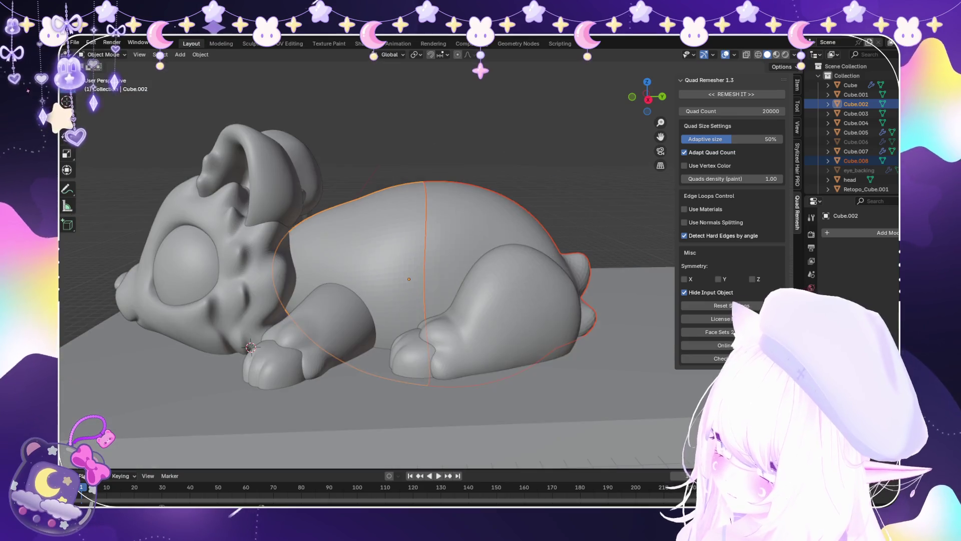
shift+click(525, 310)
Nudge the selected body pieces along Y to open a slight seam gap.
key(g)
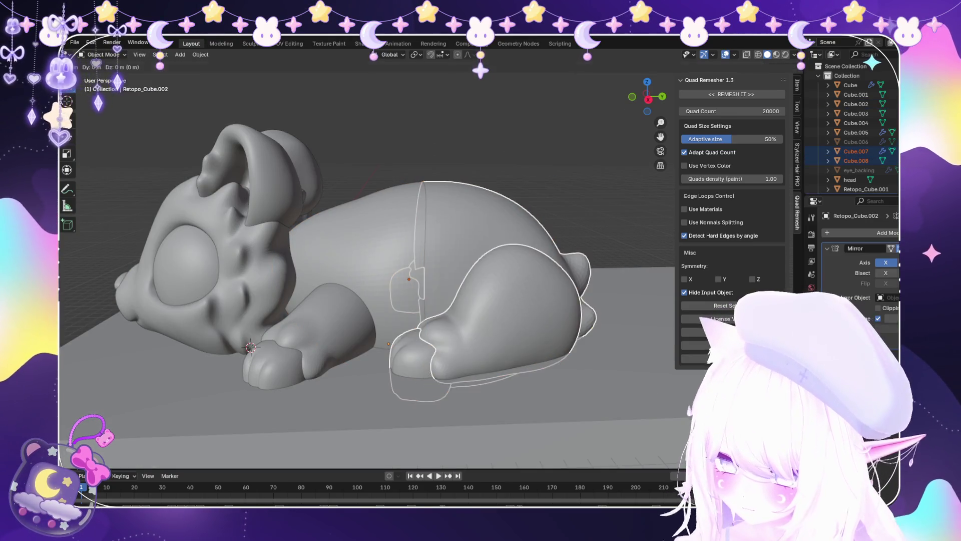
key(y)
key(Return)
Close the open cut edge of the right body half Cube.008 with Face > Fill.
scroll(425, 259, up, 3)
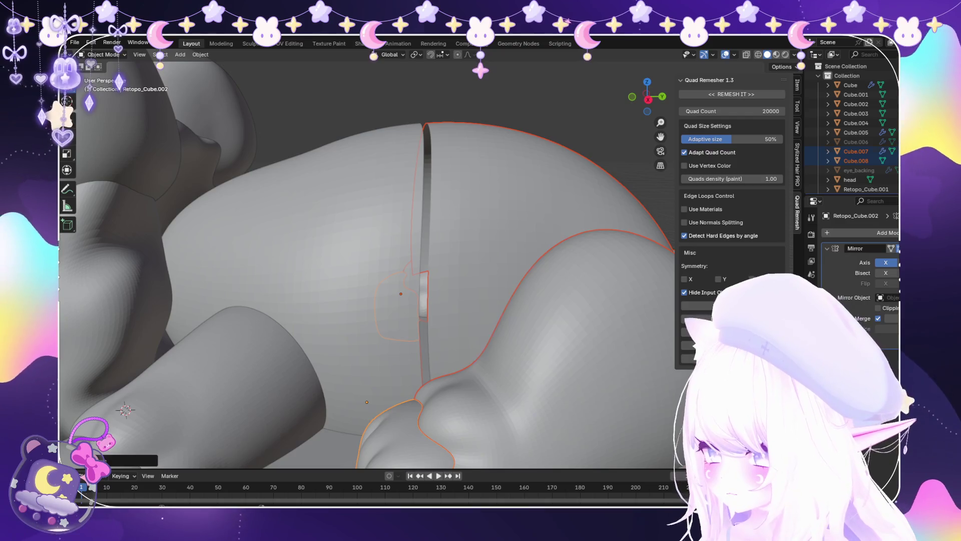
click(525, 191)
mouse_move(381, 260)
middle_down()
mouse_move(340, 240)
mouse_move(385, 251)
middle_up()
click(526, 200)
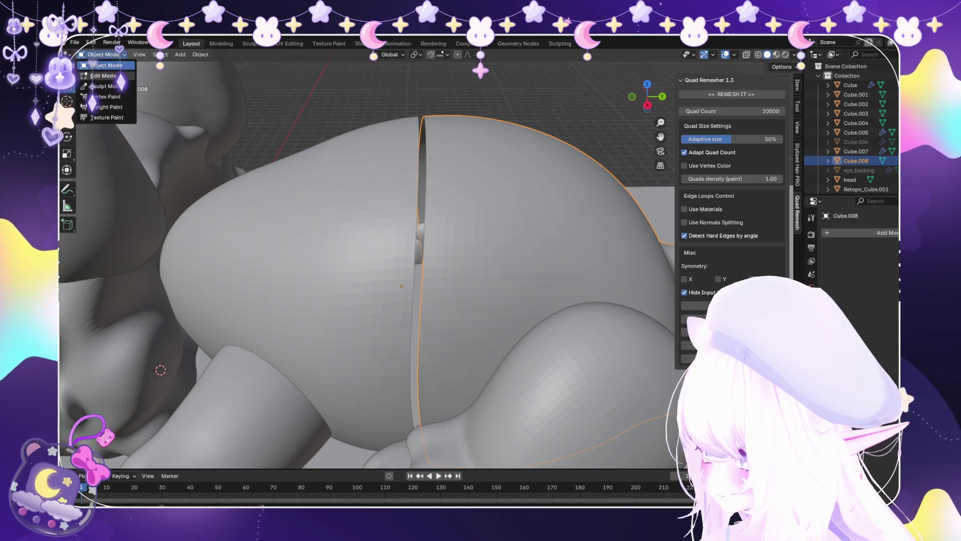
click(103, 76)
scroll(400, 285, up, 2)
key(ctrl+e)
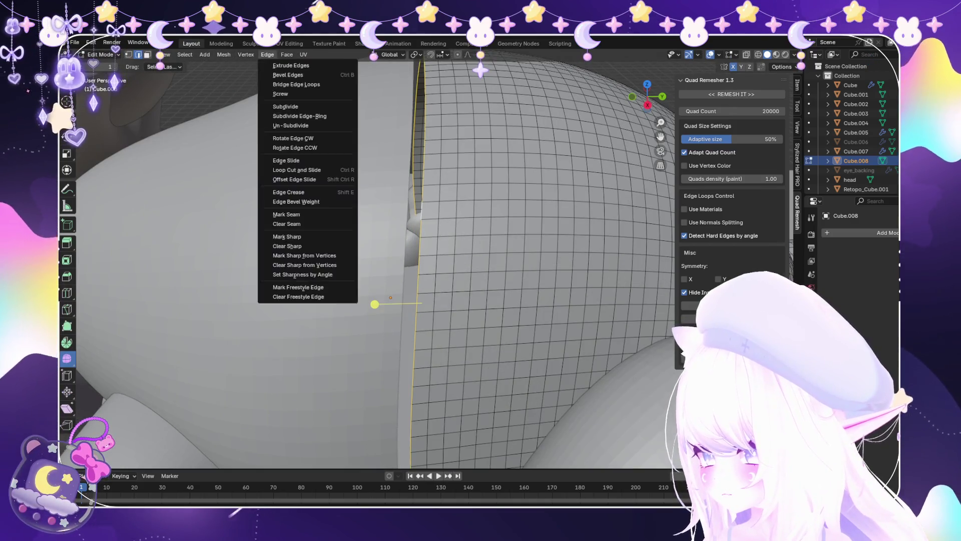
key(ctrl+f)
key(Return)
key(Tab)
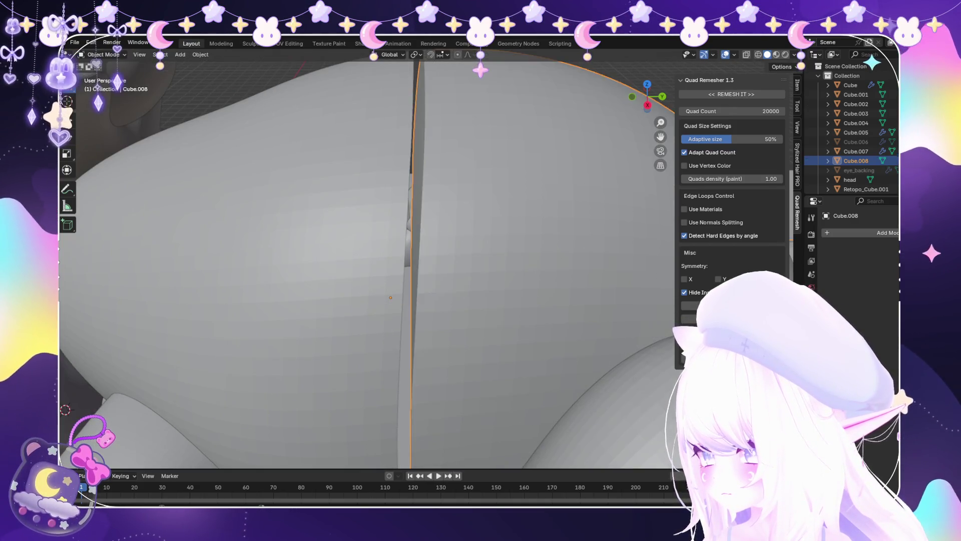
Fill the open cut edge of the left body half Cube.002 the same way.
click(372, 305)
click(102, 75)
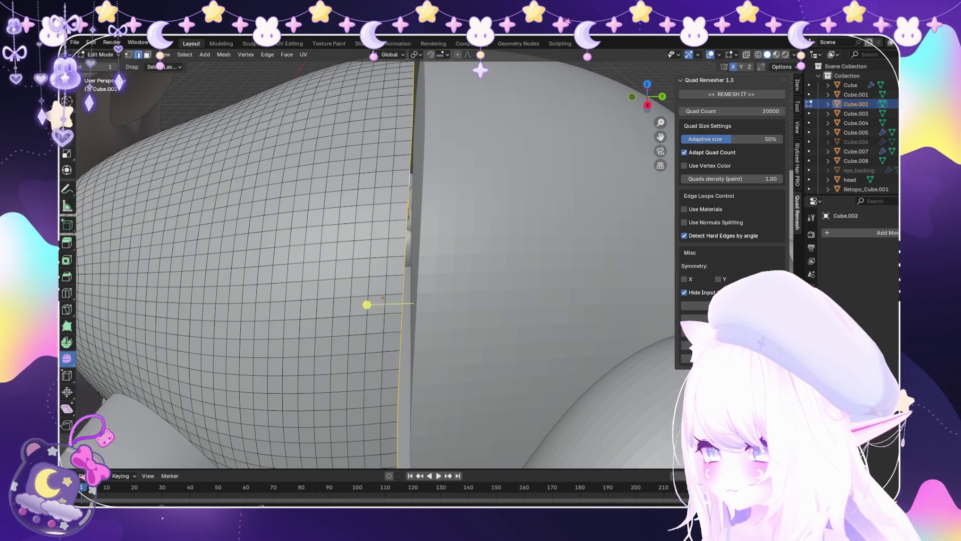
click(286, 54)
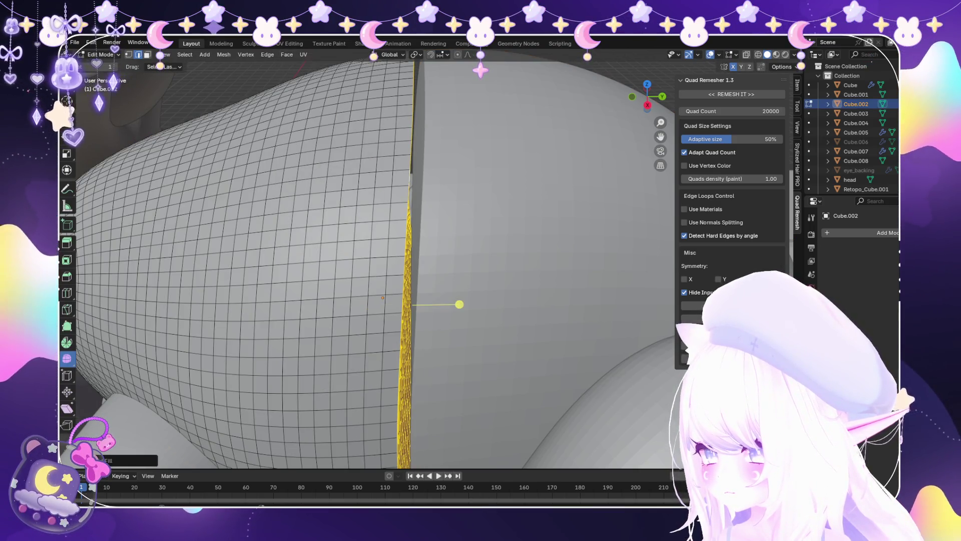
key(Tab)
scroll(457, 302, down, 5)
Deselect all, orbit in to the belly and paws, and select leg piece Cube.007.
key(alt+a)
mouse_move(410, 270)
middle_down()
mouse_move(321, 310)
mouse_move(300, 301)
middle_up()
mouse_move(368, 265)
middle_down()
mouse_move(321, 315)
mouse_move(301, 291)
middle_up()
scroll(368, 265, up, 6)
click(475, 225)
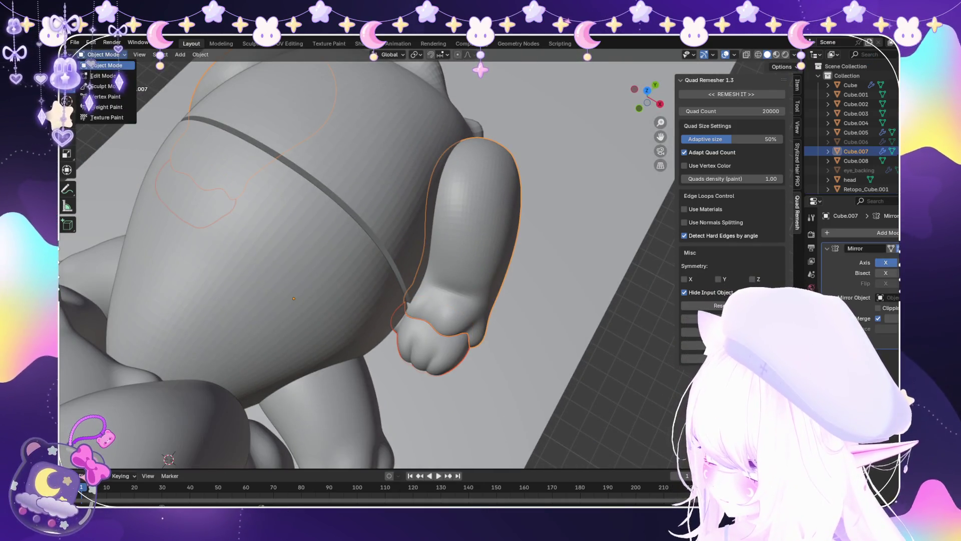
In Edit Mode, shift the paw mesh along X toward the body.
click(103, 75)
key(g)
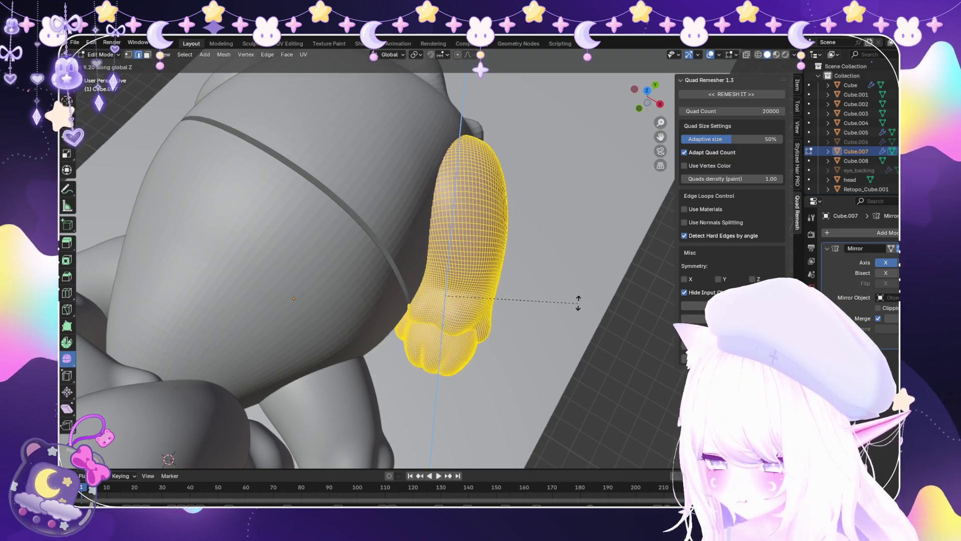
key(Escape)
key(g)
key(y)
key(Escape)
key(g)
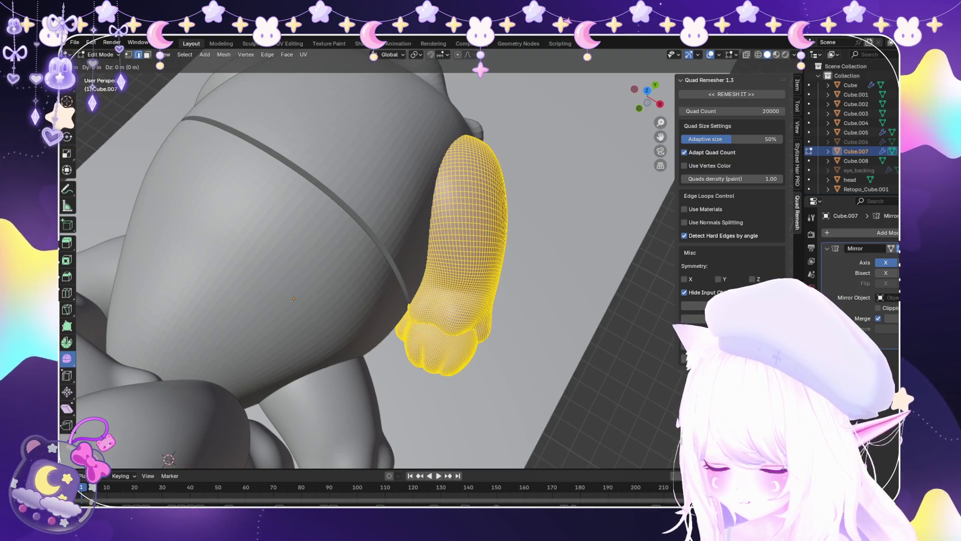
key(x)
key(Return)
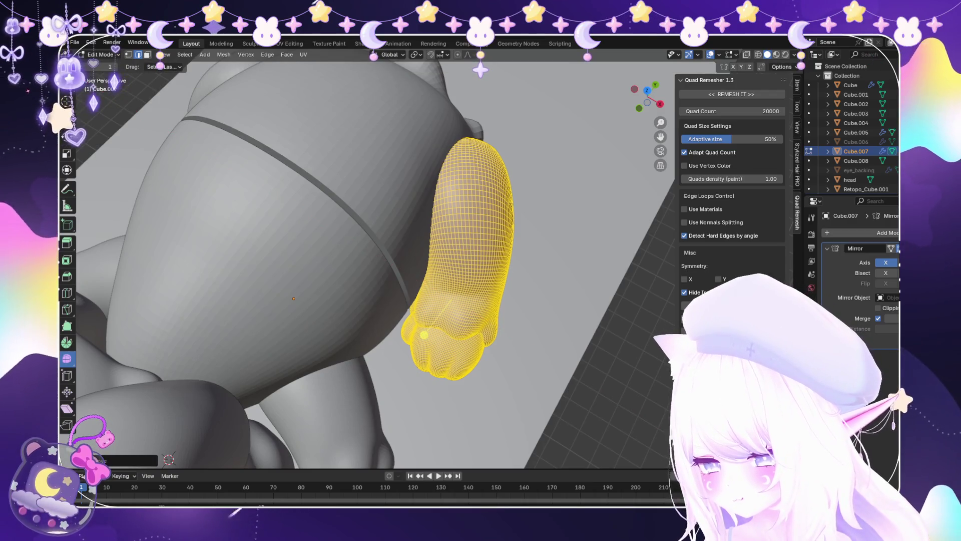
Nudge the paw mesh slightly along Y and X to tuck it in, then exit Edit Mode.
key(g)
key(y)
key(Escape)
key(r)
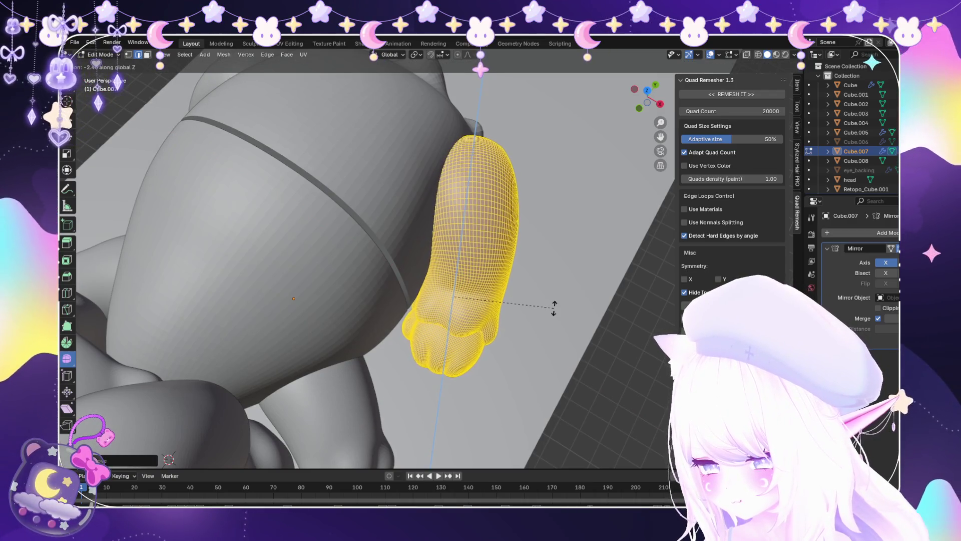
key(Escape)
key(g)
key(y)
key(Return)
key(g)
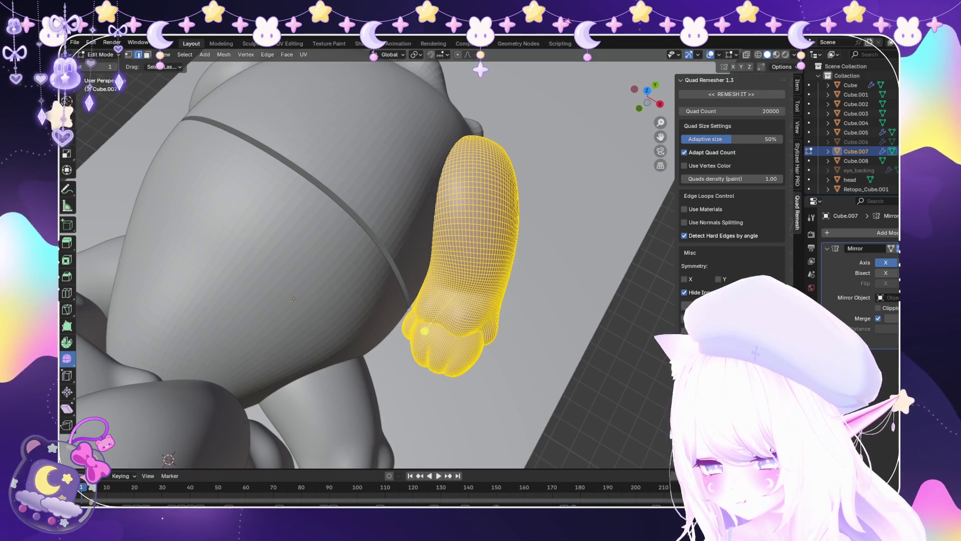
key(x)
click(427, 332)
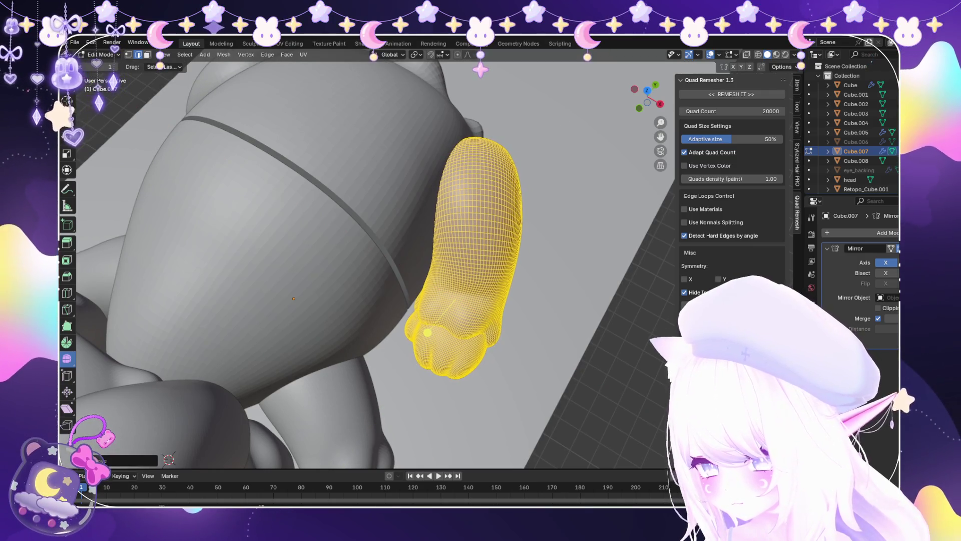
key(Tab)
Orbit to a low side view of the creature, dismissing an accidentally opened File menu.
scroll(293, 298, down, 10)
mouse_move(293, 299)
middle_down()
mouse_move(326, 280)
mouse_move(381, 276)
mouse_move(356, 341)
middle_up()
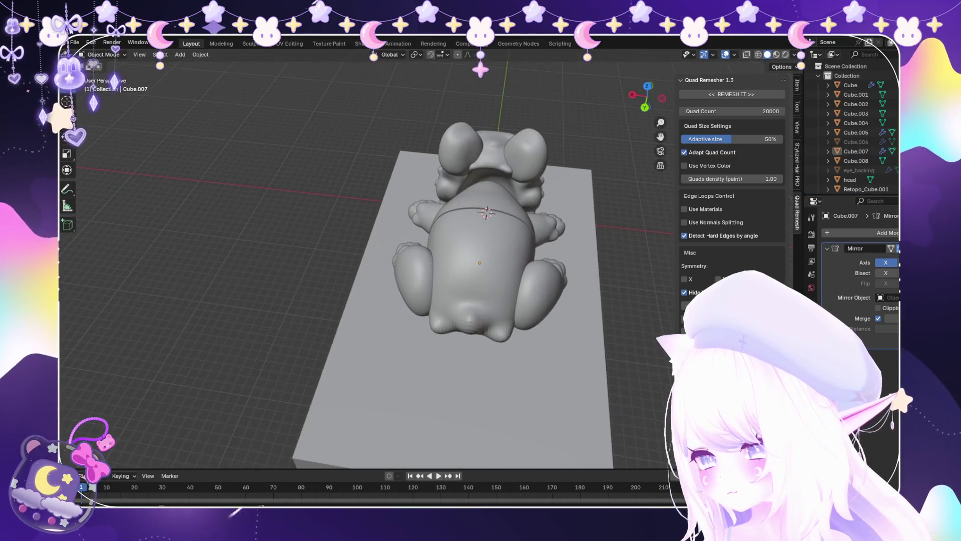
click(74, 42)
mouse_move(92, 91)
key(Escape)
scroll(381, 260, down, 5)
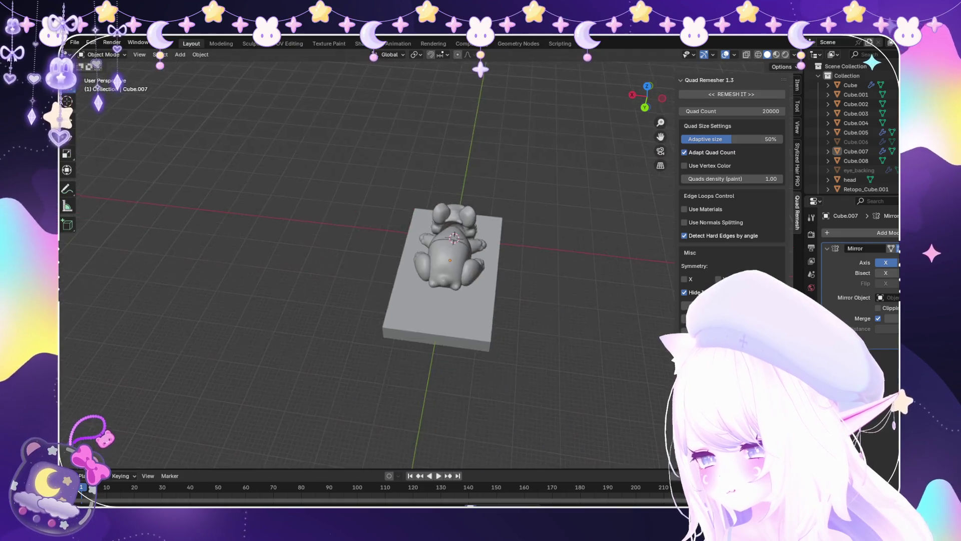
middle_drag(380, 261, 370, 211)
scroll(371, 211, up, 8)
scroll(370, 210, down, 5)
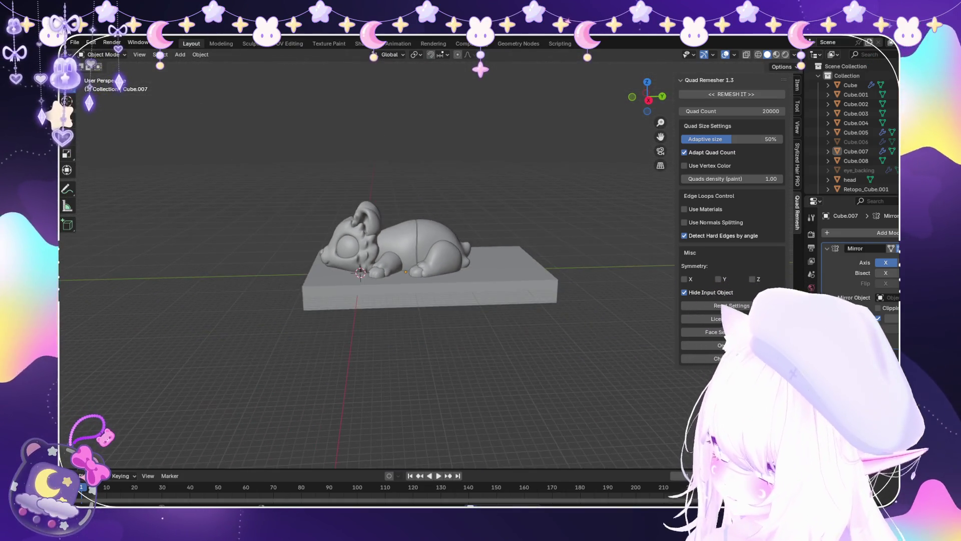
scroll(370, 210, up, 4)
Slide the other front paw piece, Retopo_Cube.001, along Y against the body.
click(866, 190)
key(g)
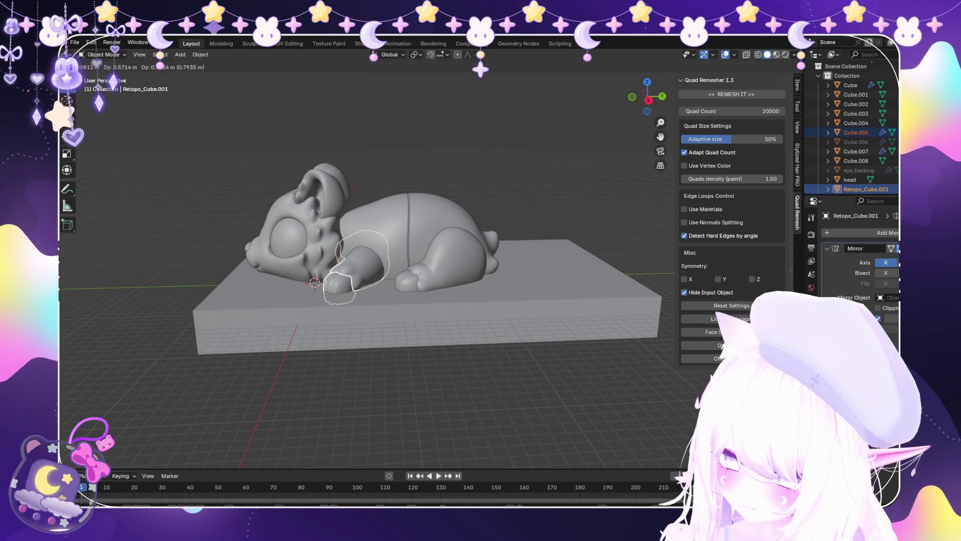
key(y)
key(Return)
scroll(365, 225, up, 4)
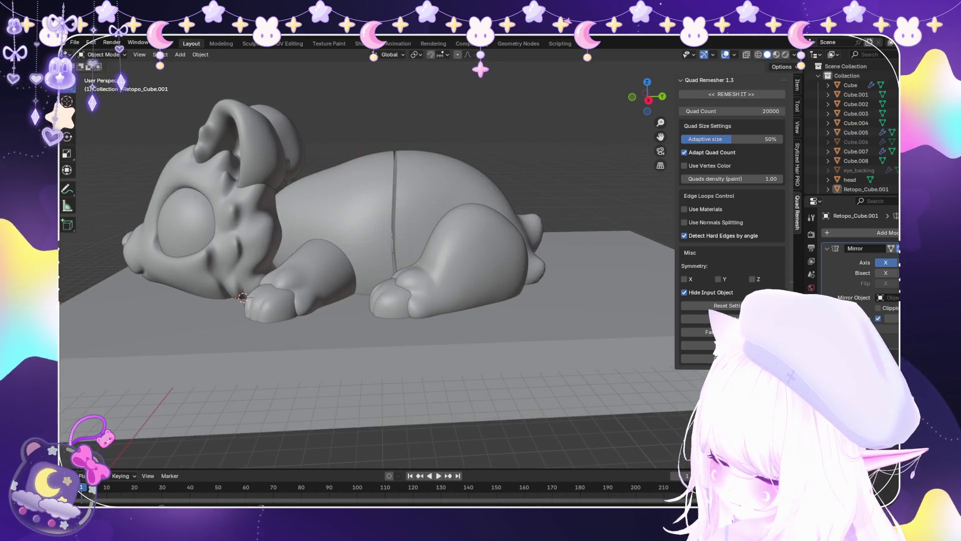
click(856, 161)
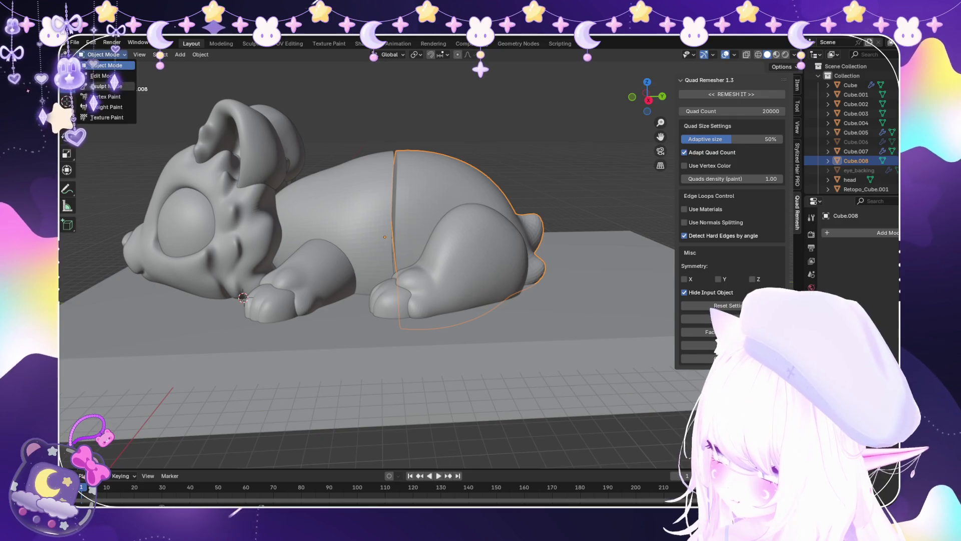
Enter Sculpt Mode on Cube.008 and bulge out the upper back near the tail.
key(ctrl+Tab)
scroll(376, 210, up, 3)
mouse_move(450, 240)
middle_down()
mouse_move(490, 235)
mouse_move(518, 256)
middle_up()
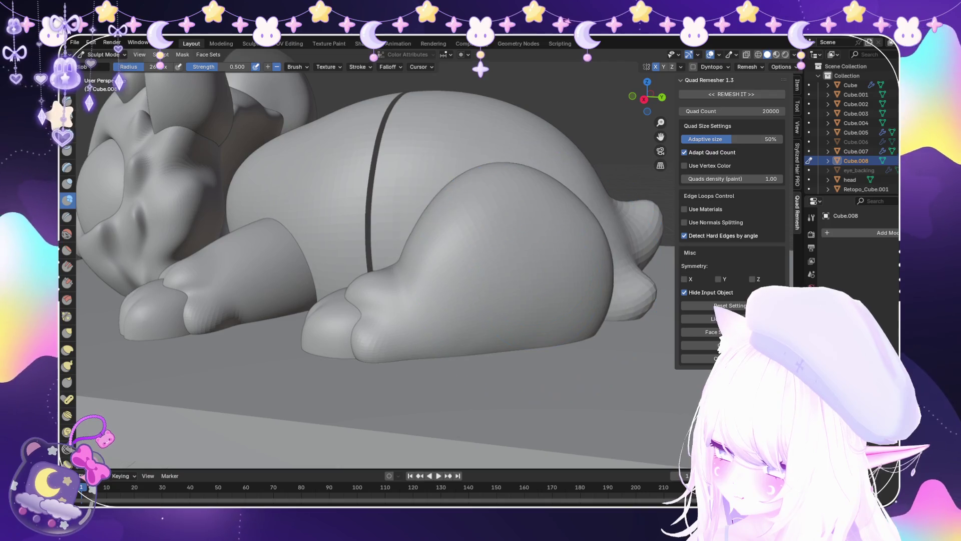
scroll(551, 275, up, 2)
mouse_move(574, 290)
middle_down()
mouse_move(476, 281)
mouse_move(506, 308)
middle_up()
mouse_move(531, 150)
mouse_down()
mouse_move(481, 190)
mouse_move(496, 205)
mouse_up()
Fill the gap between the rear body and the hind foot.
middle_drag(455, 214, 485, 198)
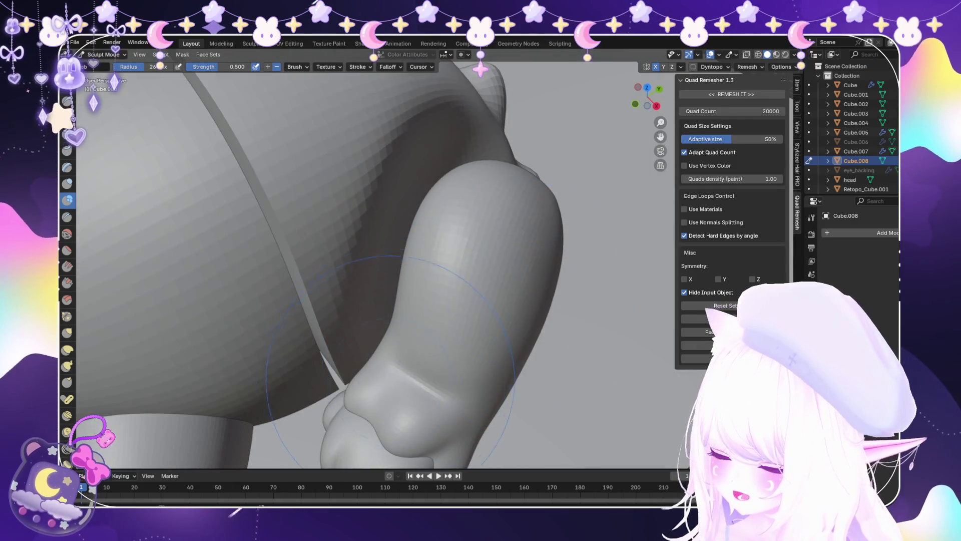
mouse_move(381, 300)
middle_down()
mouse_move(407, 314)
mouse_move(397, 183)
mouse_move(423, 217)
middle_up()
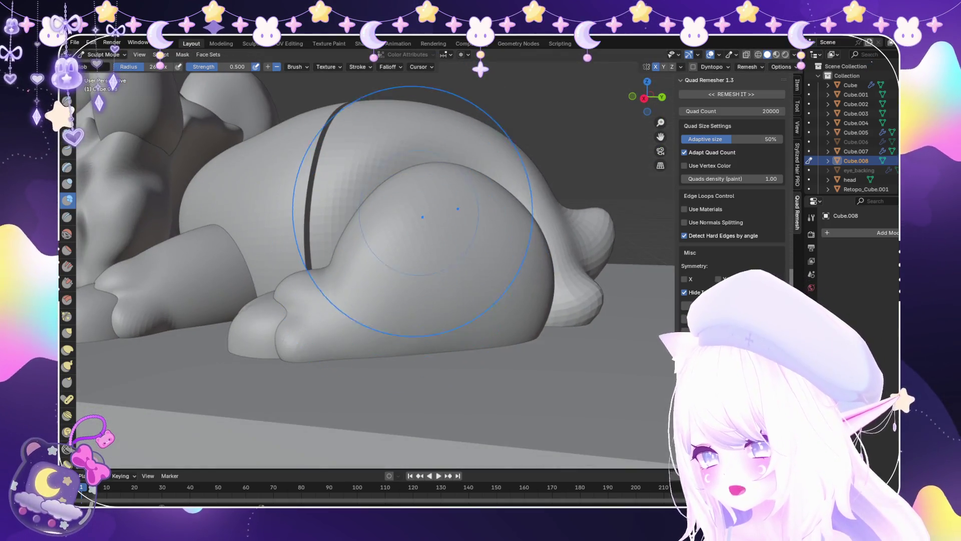
mouse_move(586, 210)
middle_down()
mouse_move(494, 312)
mouse_move(482, 254)
middle_up()
scroll(494, 322, up, 2)
scroll(483, 254, up, 2)
drag(482, 255, 377, 242)
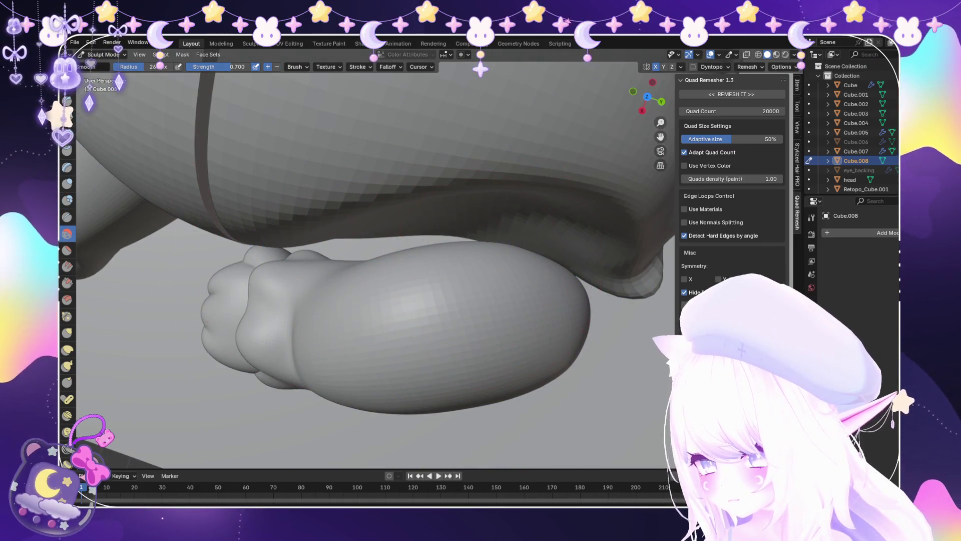
Inspect the seam, paw and hip bump from above and close up.
mouse_move(501, 201)
middle_down()
mouse_move(494, 311)
mouse_move(523, 298)
mouse_move(498, 221)
mouse_move(463, 249)
middle_up()
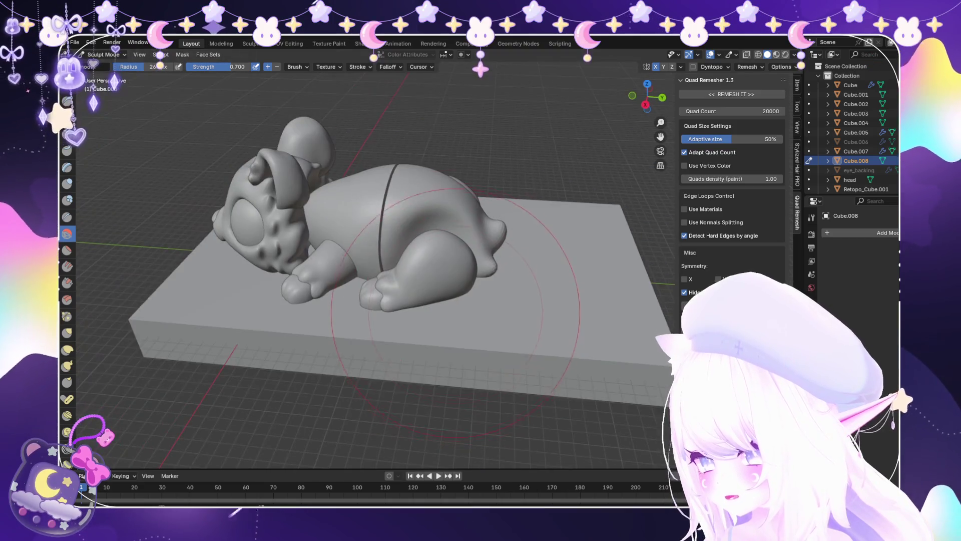
scroll(464, 249, up, 5)
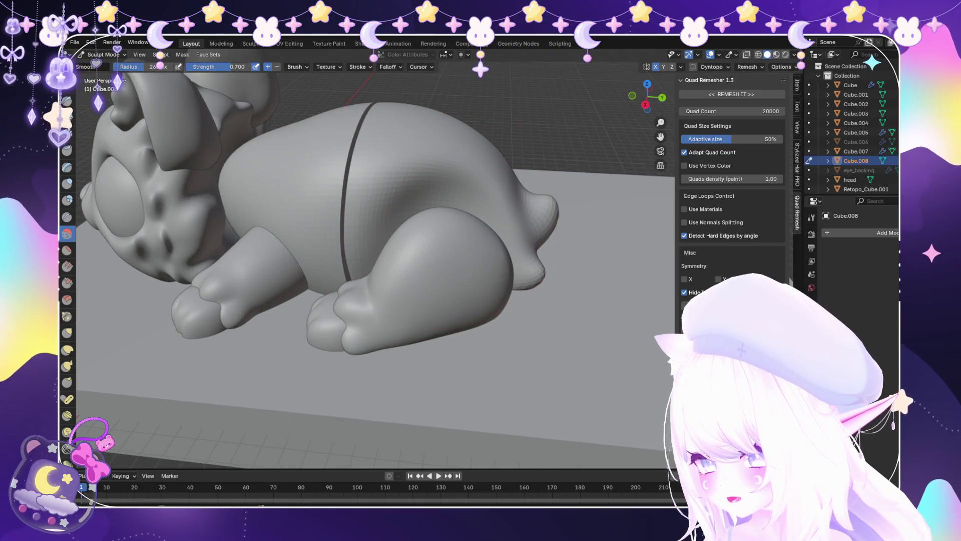
middle_drag(319, 253, 440, 193)
scroll(420, 201, up, 3)
scroll(441, 192, up, 6)
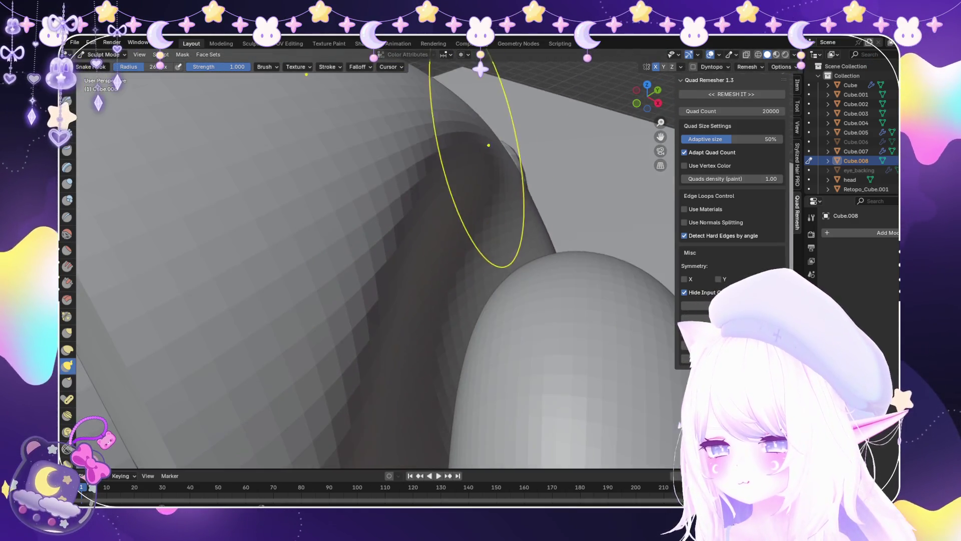
middle_drag(478, 163, 496, 249)
scroll(474, 181, up, 3)
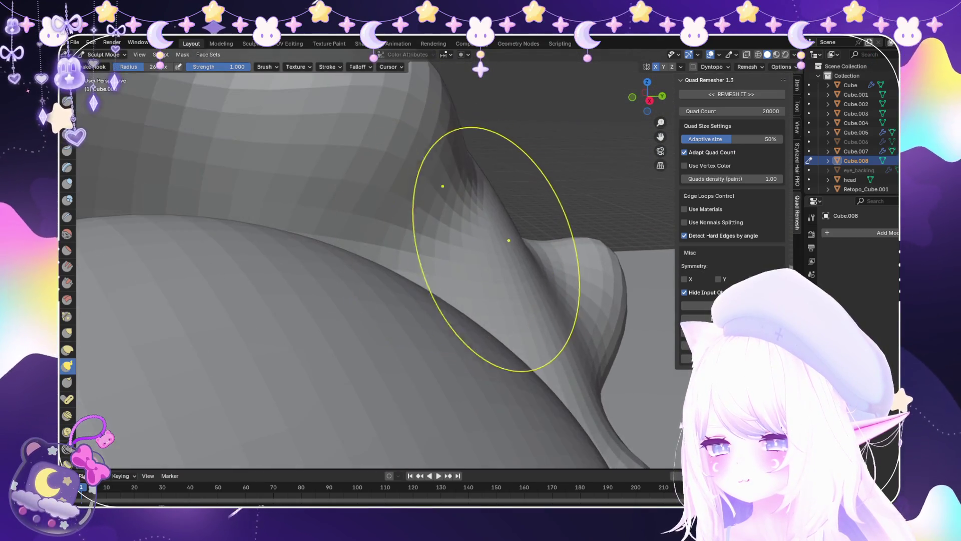
scroll(536, 193, down, 5)
middle_drag(536, 194, 455, 301)
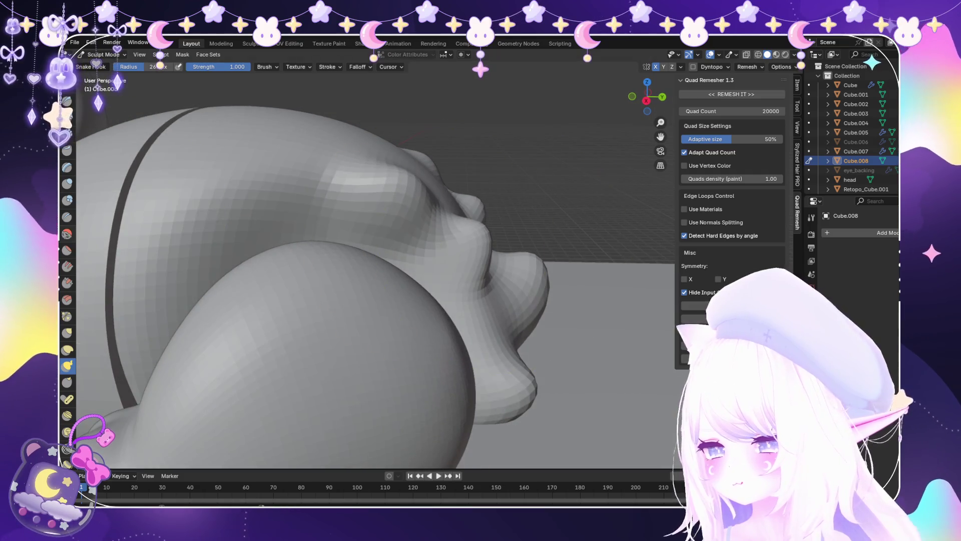
Refine the hip bump, switching between the Smooth and Snake Hook brushes.
key(s)
scroll(364, 233, up, 3)
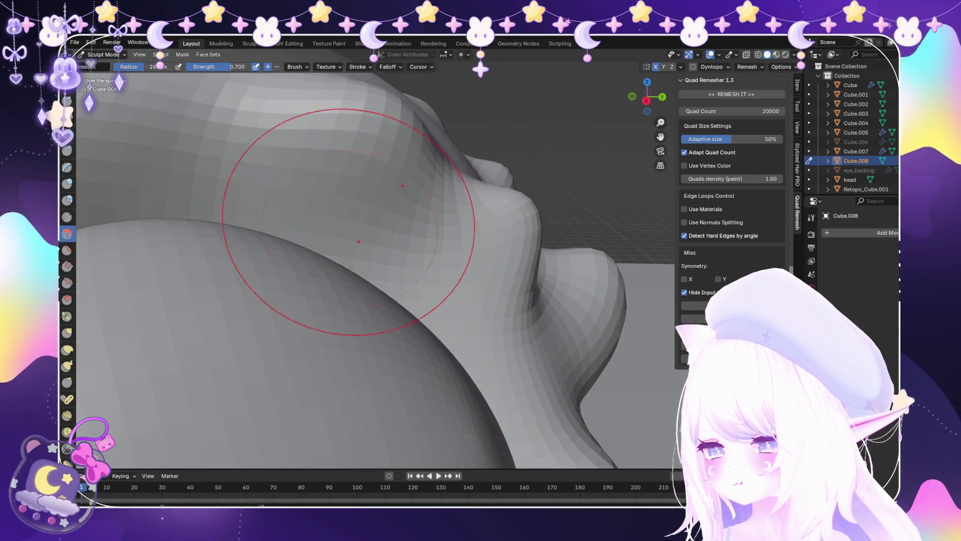
scroll(386, 251, down, 4)
key(k)
scroll(418, 197, up, 4)
mouse_move(418, 197)
middle_down()
mouse_move(415, 290)
mouse_move(290, 419)
mouse_move(494, 419)
mouse_move(407, 215)
middle_up()
scroll(415, 289, down, 2)
scroll(441, 282, down, 3)
scroll(494, 419, down, 2)
scroll(408, 215, up, 4)
Leave Sculpt Mode and select the front torso half.
key(ctrl+Tab)
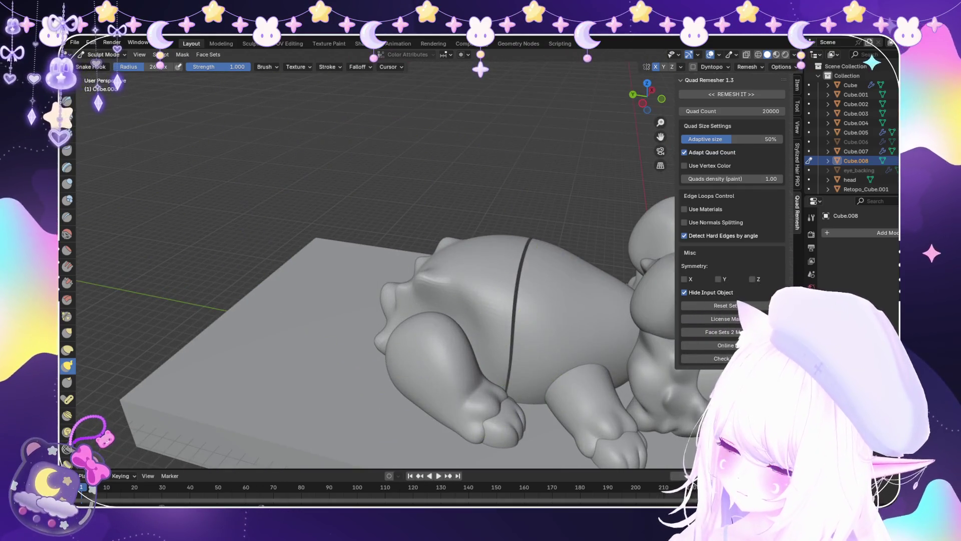
scroll(480, 301, down, 2)
middle_drag(480, 301, 450, 280)
click(450, 260)
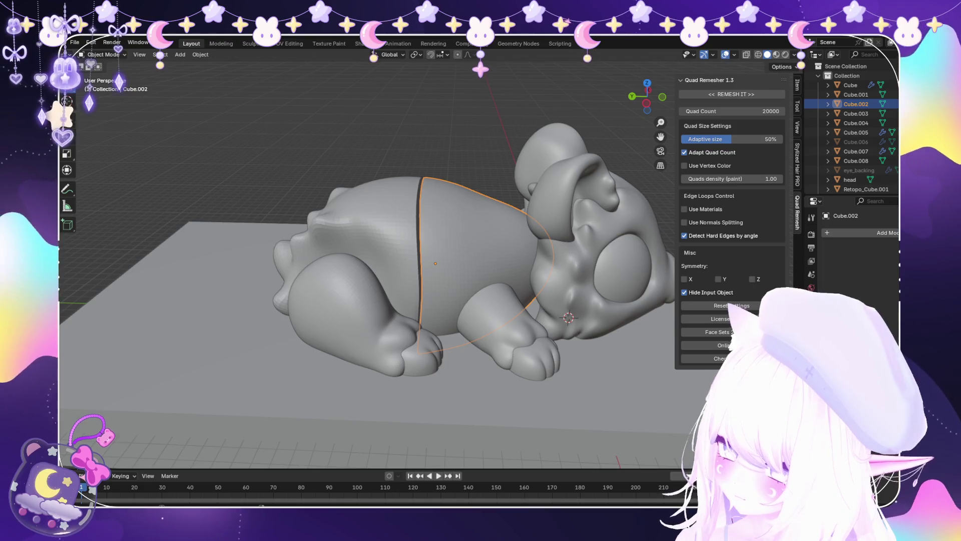
Switch Cube.002 to Sculpt Mode and fill the dark crease above the front paw with Blob.
click(103, 54)
click(106, 86)
middle_drag(426, 240, 651, 240)
scroll(288, 245, up, 8)
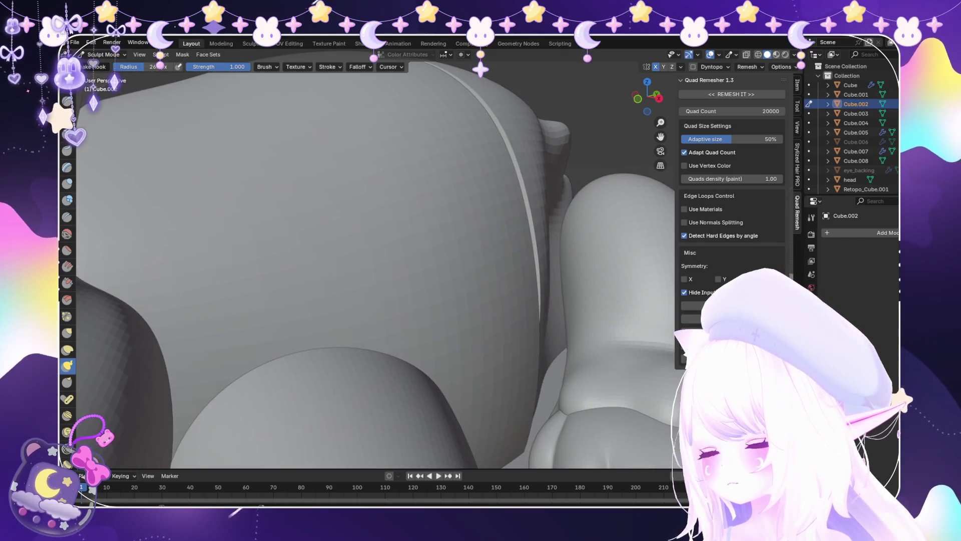
scroll(350, 326, down, 5)
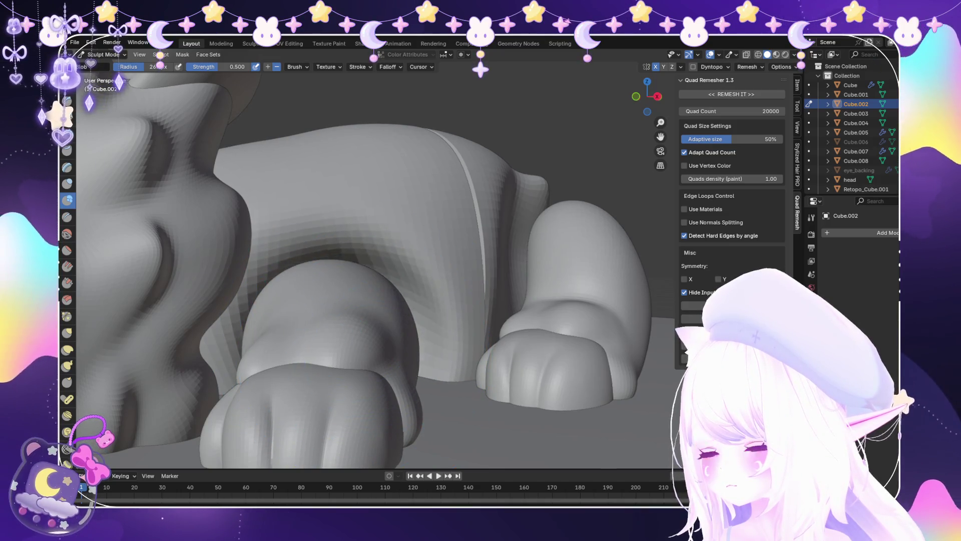
mouse_move(343, 370)
middle_down()
mouse_move(345, 320)
mouse_move(240, 310)
mouse_move(333, 350)
middle_up()
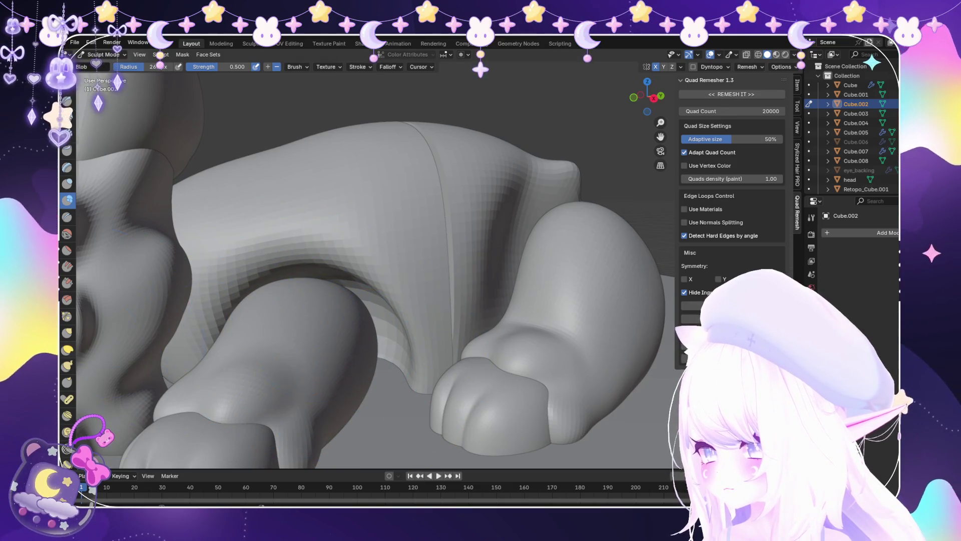
mouse_move(348, 347)
mouse_down()
mouse_move(294, 339)
mouse_move(307, 322)
mouse_up()
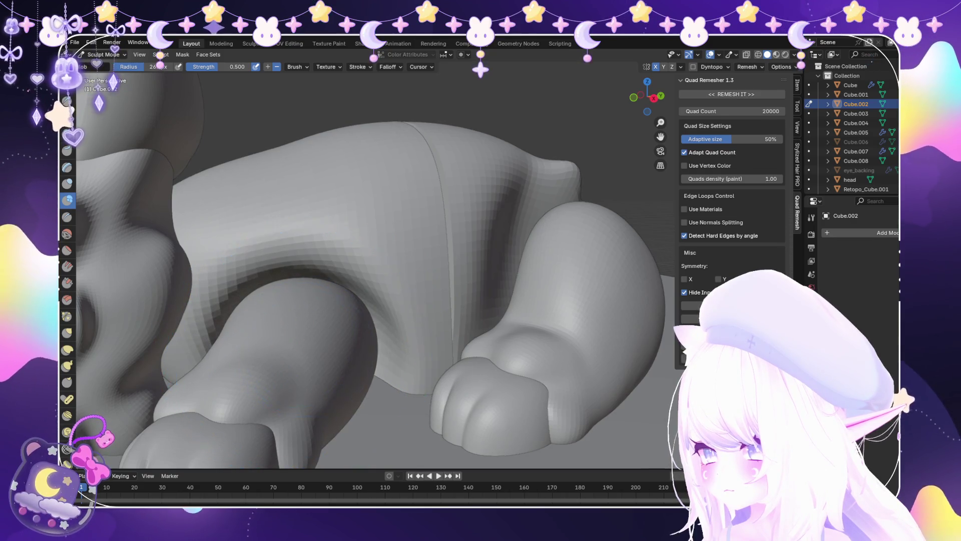
Smooth the leg area with the Smooth brush and return to Object Mode.
mouse_move(328, 346)
middle_down()
mouse_move(376, 318)
mouse_move(305, 279)
mouse_move(220, 346)
mouse_move(430, 360)
mouse_move(501, 280)
middle_up()
key(shift+s)
scroll(360, 355, down, 8)
scroll(508, 276, up, 5)
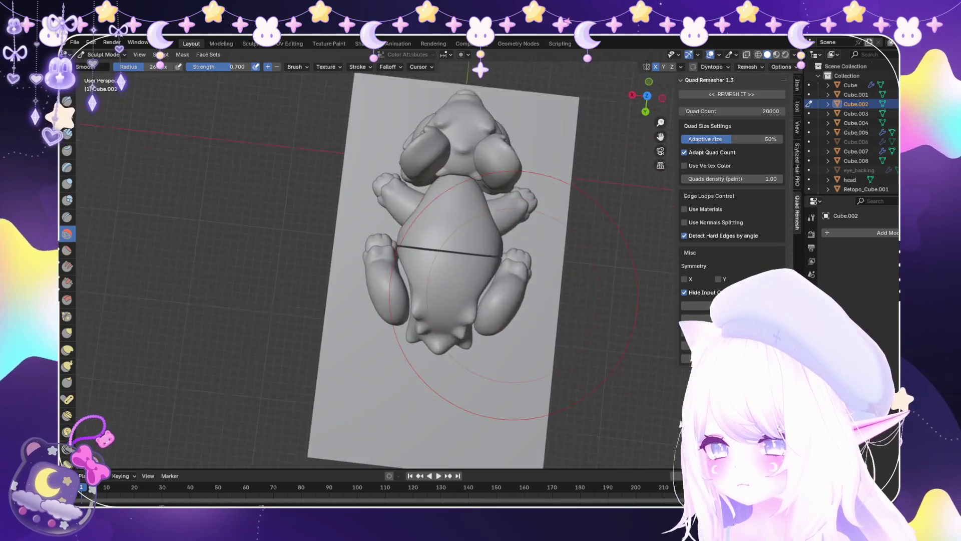
click(107, 65)
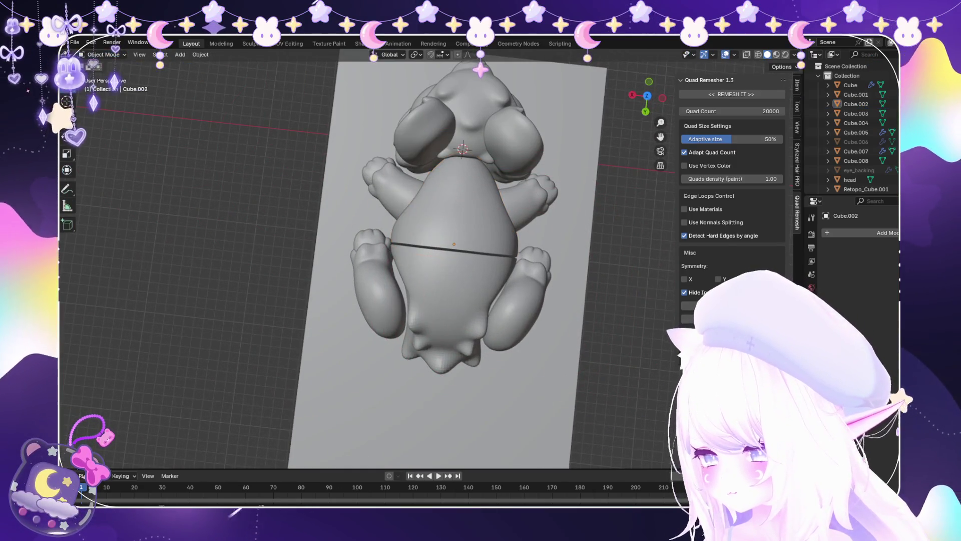
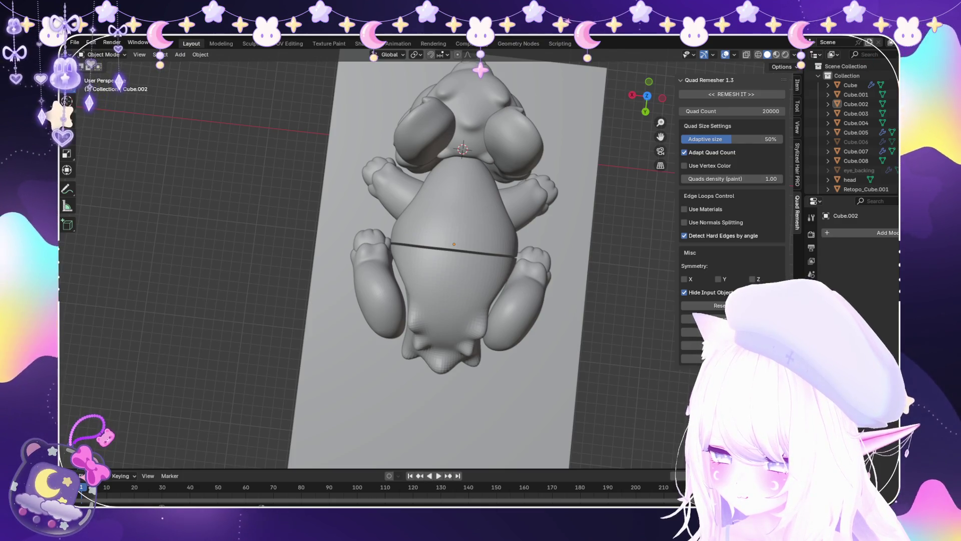
Select the rear body half Cube.008 and switch it into Sculpt Mode.
mouse_move(450, 250)
middle_down()
mouse_move(391, 210)
mouse_move(291, 223)
middle_up()
click(400, 240)
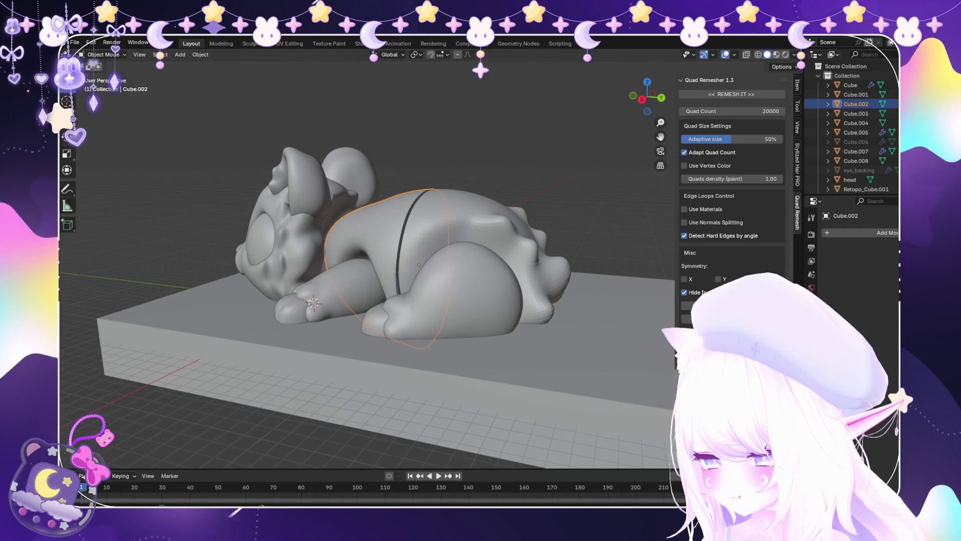
click(466, 235)
click(106, 86)
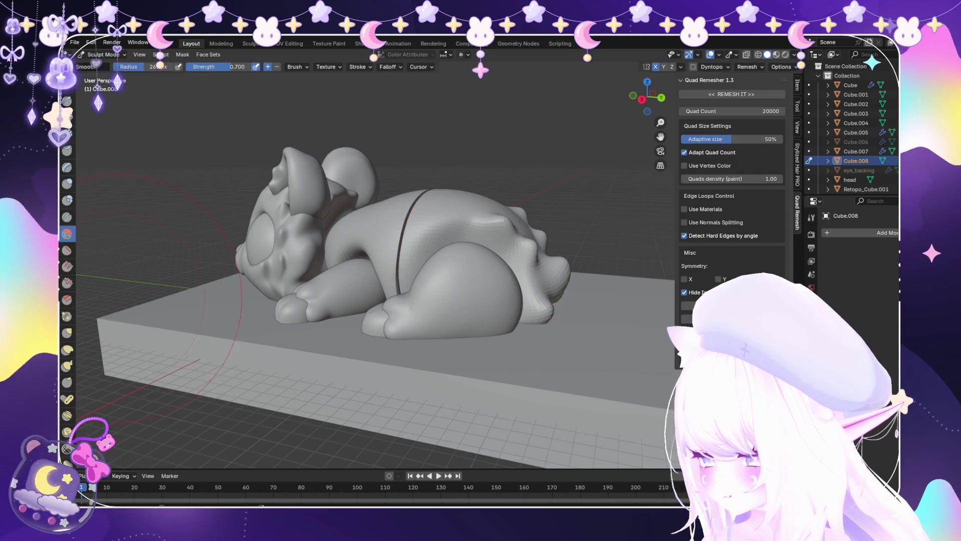
Orbit and zoom in on the belly area above the back foot.
scroll(376, 320, up, 5)
mouse_move(376, 320)
middle_down()
mouse_move(439, 318)
mouse_move(445, 309)
mouse_move(451, 336)
mouse_move(431, 373)
mouse_move(440, 275)
mouse_move(450, 280)
middle_up()
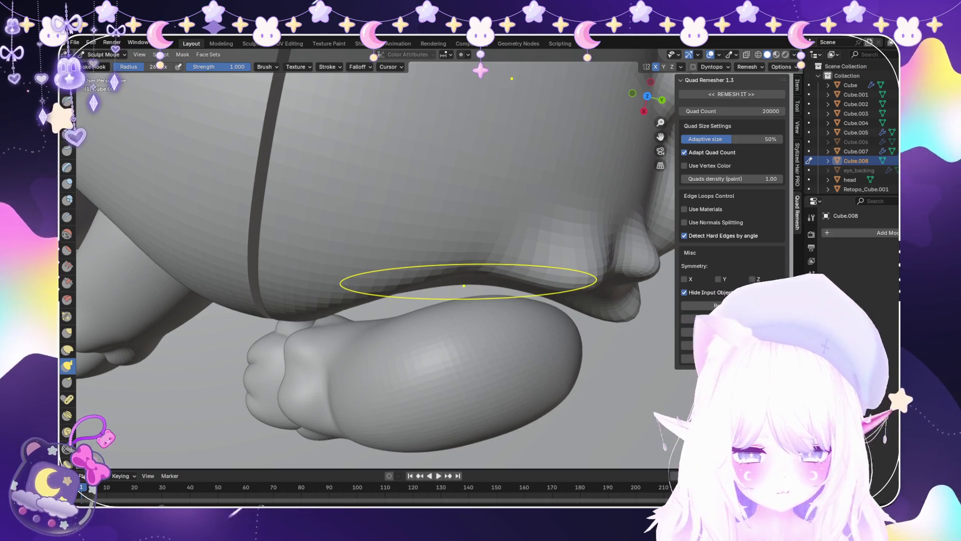
middle_drag(436, 304, 478, 241)
scroll(397, 259, up, 2)
scroll(397, 258, up, 2)
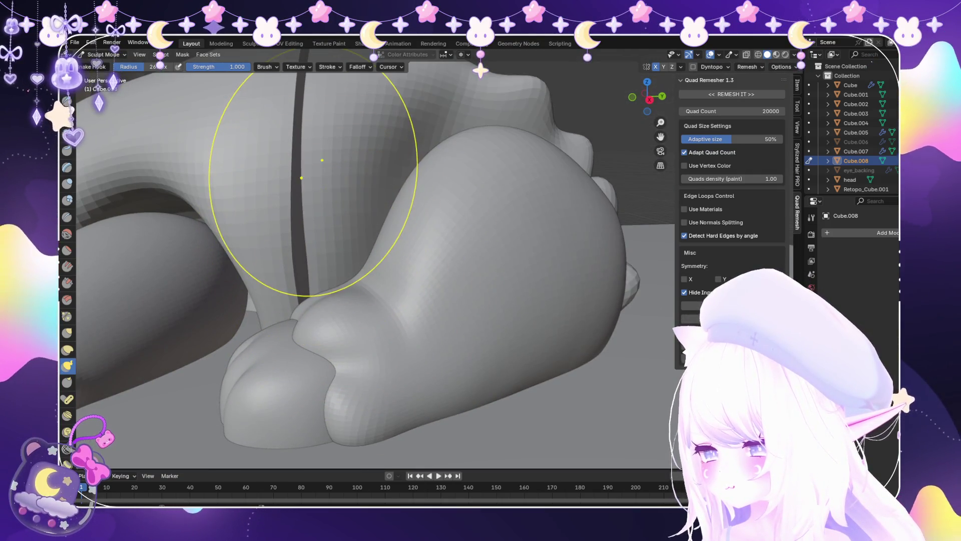
scroll(365, 203, down, 2)
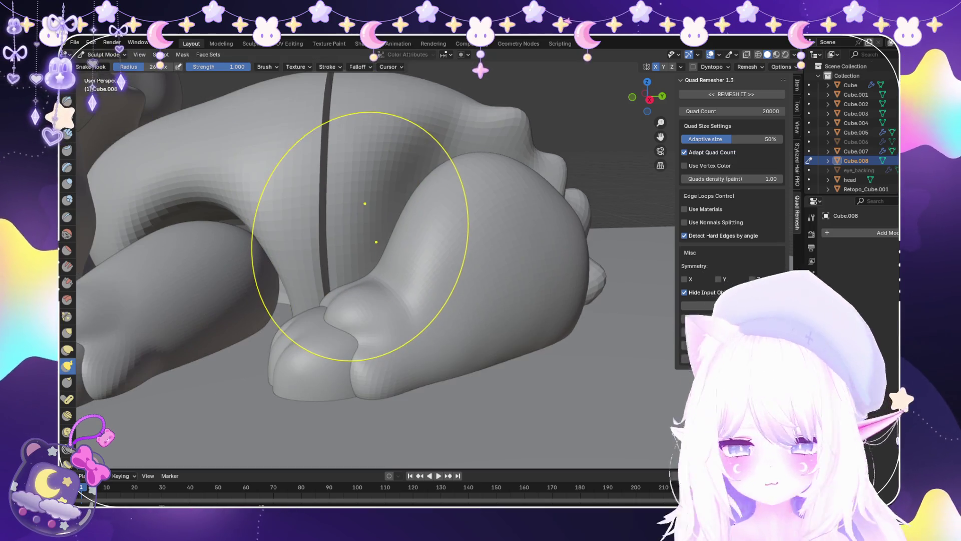
middle_drag(356, 205, 258, 236)
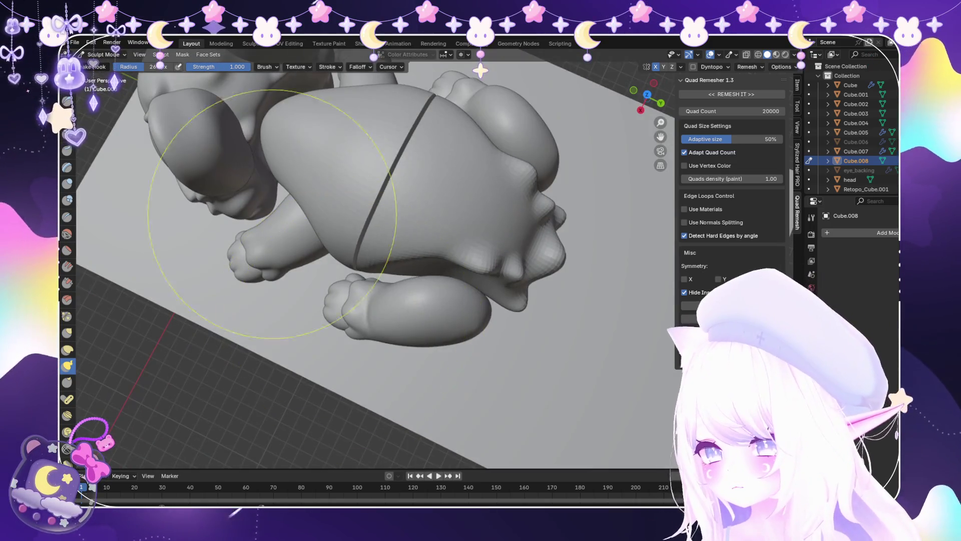
scroll(475, 302, up, 5)
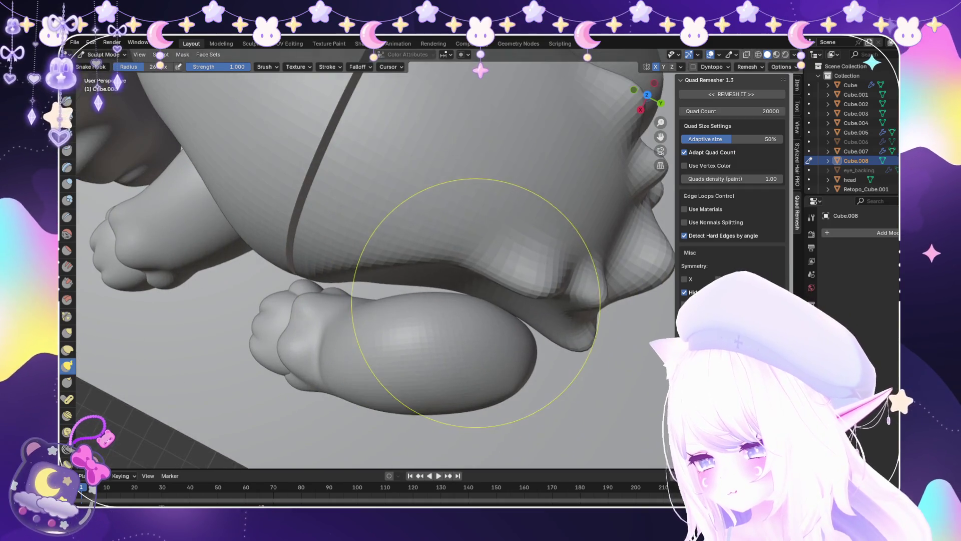
scroll(416, 304, up, 2)
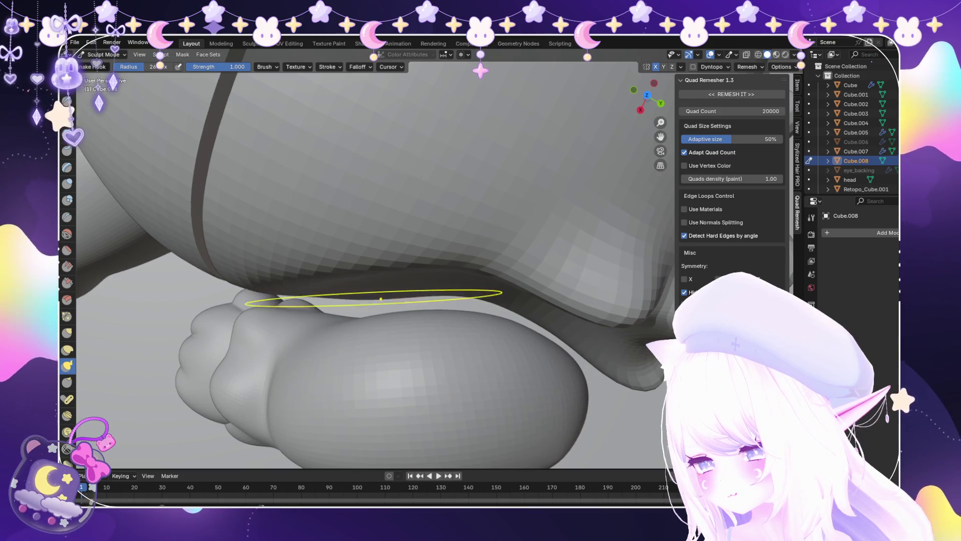
scroll(381, 299, down, 3)
mouse_move(407, 300)
middle_down()
mouse_move(370, 291)
mouse_move(408, 271)
mouse_move(365, 291)
middle_up()
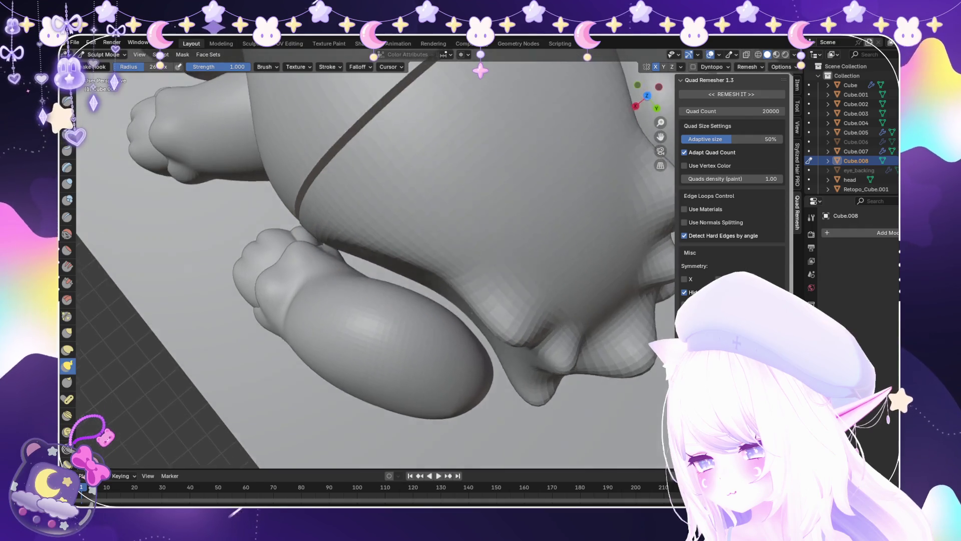
Pick the Blob brush and frame the belly underside where it meets the hind leg.
click(67, 200)
scroll(397, 246, up, 3)
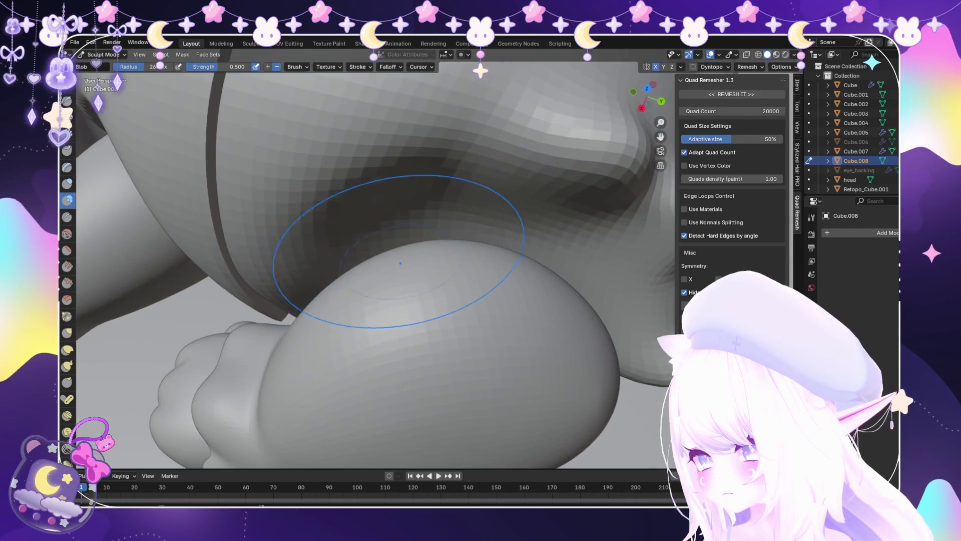
middle_drag(401, 315, 487, 321)
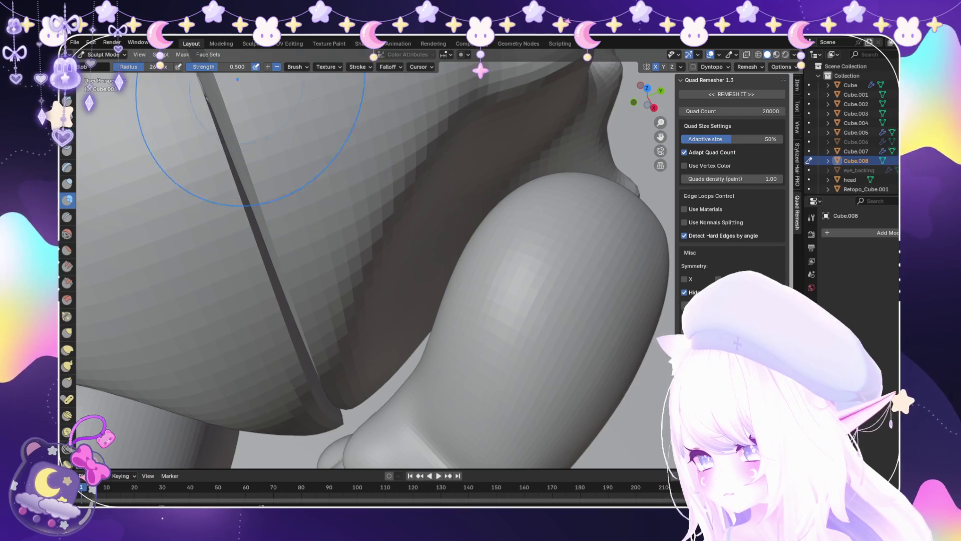
scroll(433, 281, down, 5)
mouse_move(461, 265)
middle_down()
mouse_move(399, 308)
mouse_move(415, 280)
mouse_move(397, 247)
mouse_move(445, 301)
mouse_move(396, 309)
mouse_move(398, 300)
mouse_move(431, 380)
middle_up()
scroll(410, 321, down, 4)
mouse_move(420, 330)
middle_down()
mouse_move(396, 310)
mouse_move(386, 318)
middle_up()
scroll(386, 317, up, 3)
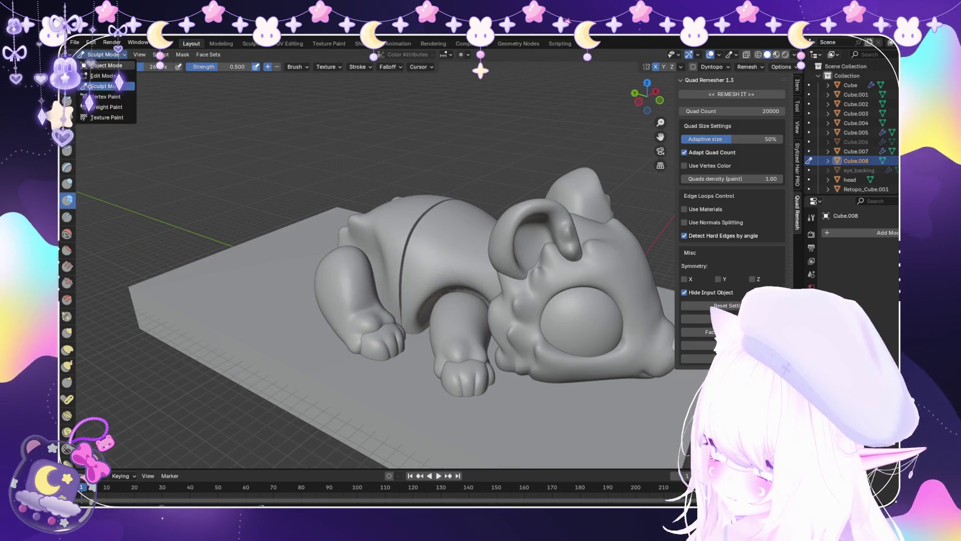
Switch sculpting to the front body half with the Snake Hook brush.
key(alt+q)
scroll(157, 318, up, 3)
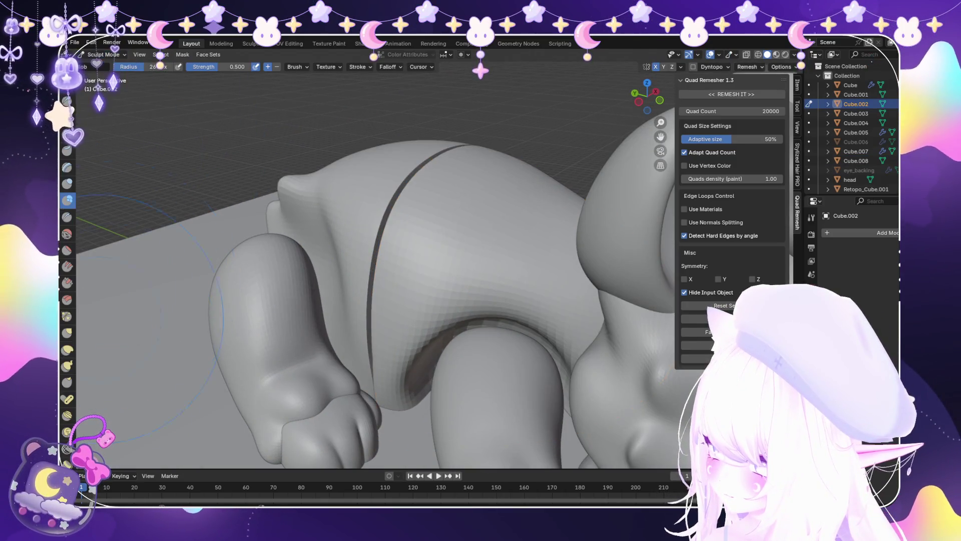
key(k)
scroll(521, 264, up, 5)
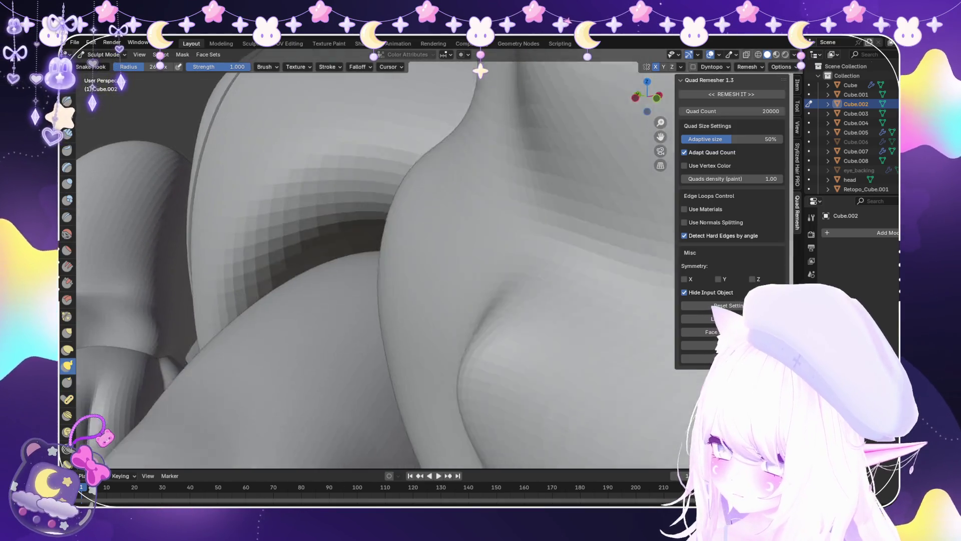
scroll(400, 225, up, 2)
Smooth the bumpy crease above the front leg.
middle_drag(401, 225, 439, 203)
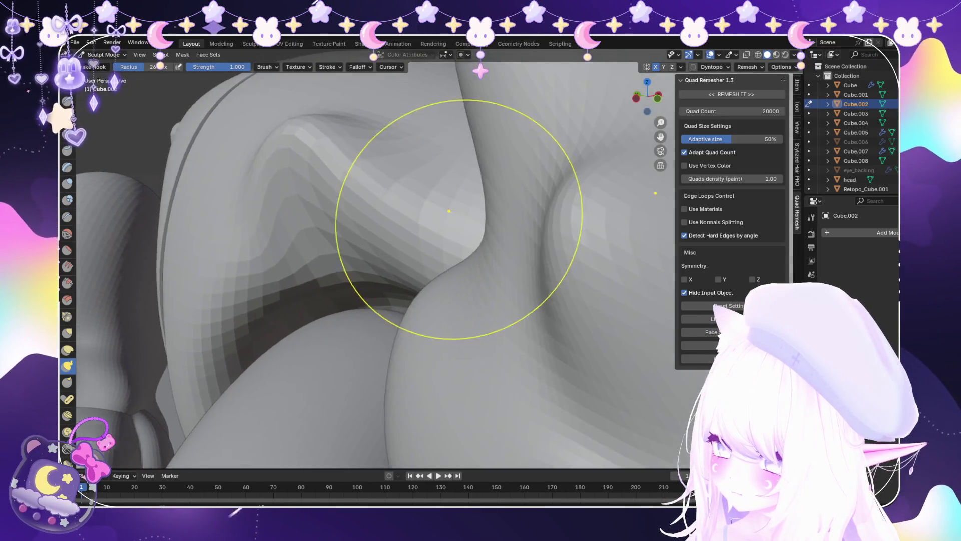
scroll(517, 256, up, 3)
scroll(515, 200, down, 6)
middle_drag(515, 182, 486, 173)
scroll(418, 236, down, 4)
middle_drag(418, 235, 315, 198)
scroll(438, 225, up, 6)
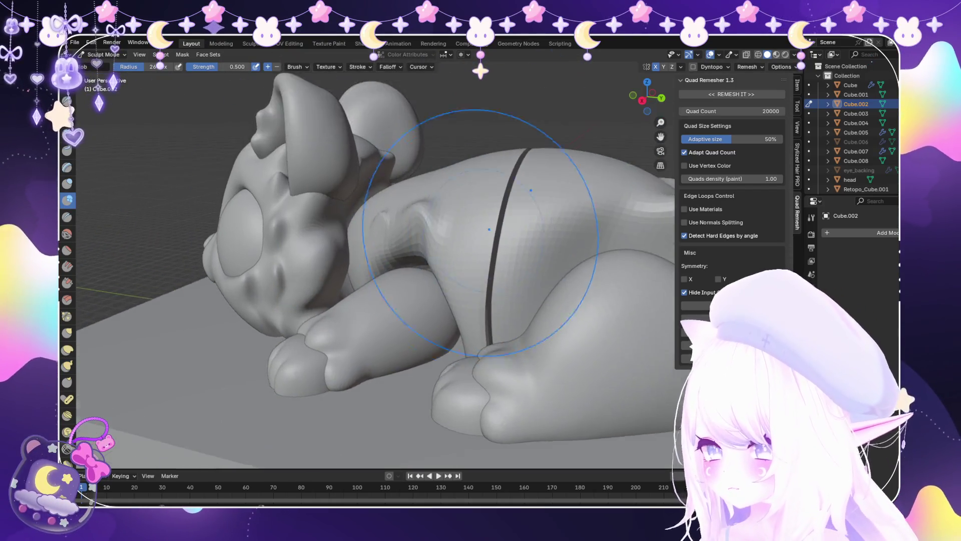
scroll(435, 193, up, 2)
middle_drag(435, 192, 452, 192)
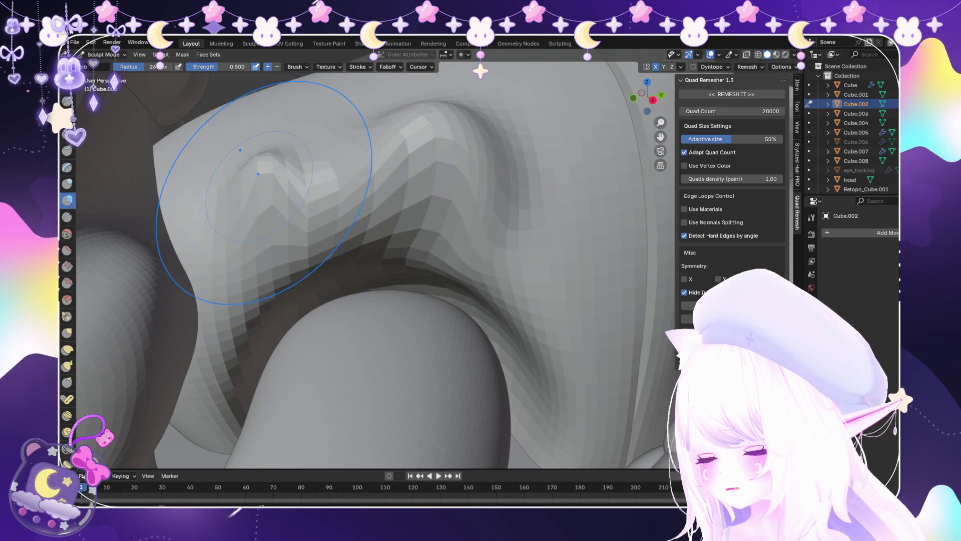
mouse_move(430, 200)
shift+middle_down()
mouse_move(447, 211)
mouse_move(473, 206)
shift+middle_up()
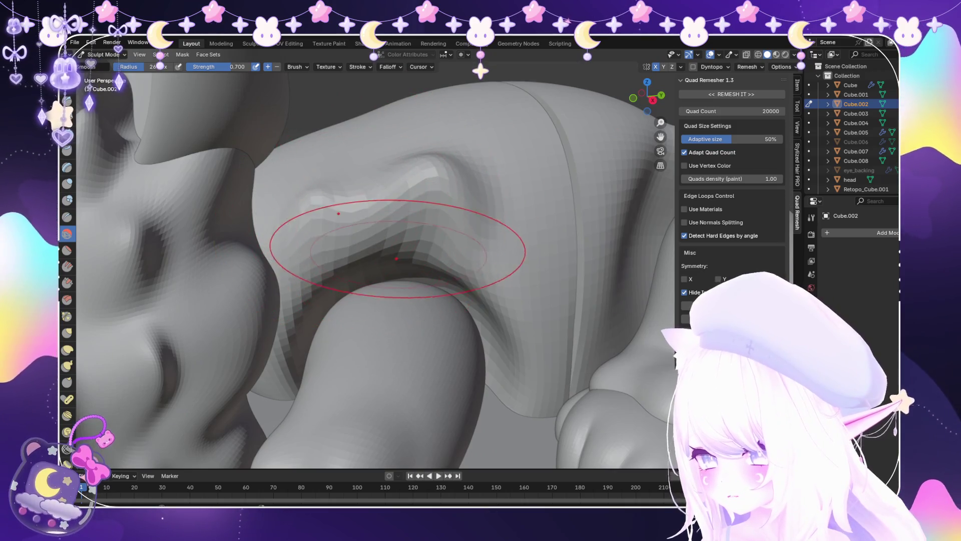
shift+middle_drag(397, 258, 413, 268)
Pull the body surface above the front leg upward with Snake Hook.
scroll(375, 324, down, 5)
mouse_move(366, 350)
middle_down()
mouse_move(300, 411)
mouse_move(200, 431)
middle_up()
scroll(200, 431, down, 3)
mouse_move(350, 310)
middle_down()
mouse_move(340, 291)
mouse_move(315, 290)
middle_up()
scroll(316, 290, up, 6)
key(k)
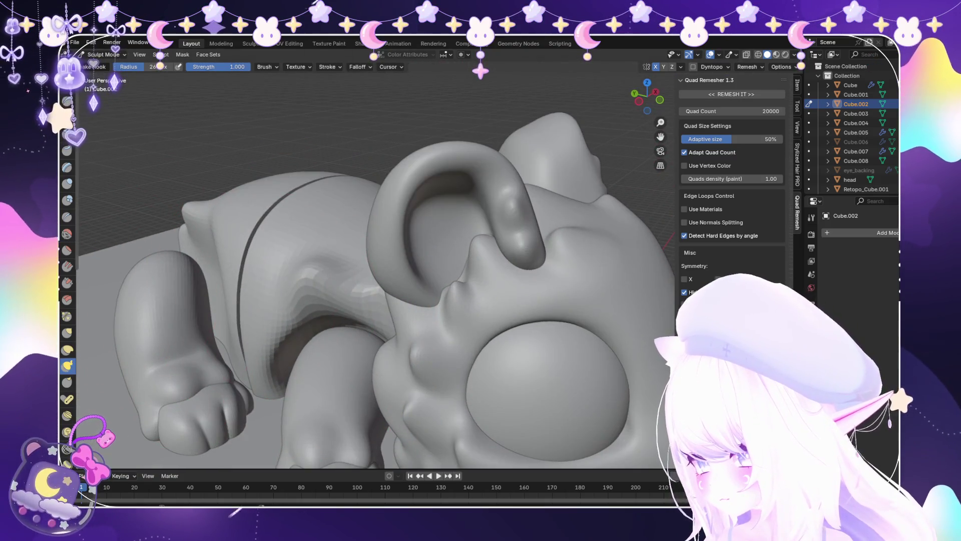
scroll(216, 320, up, 8)
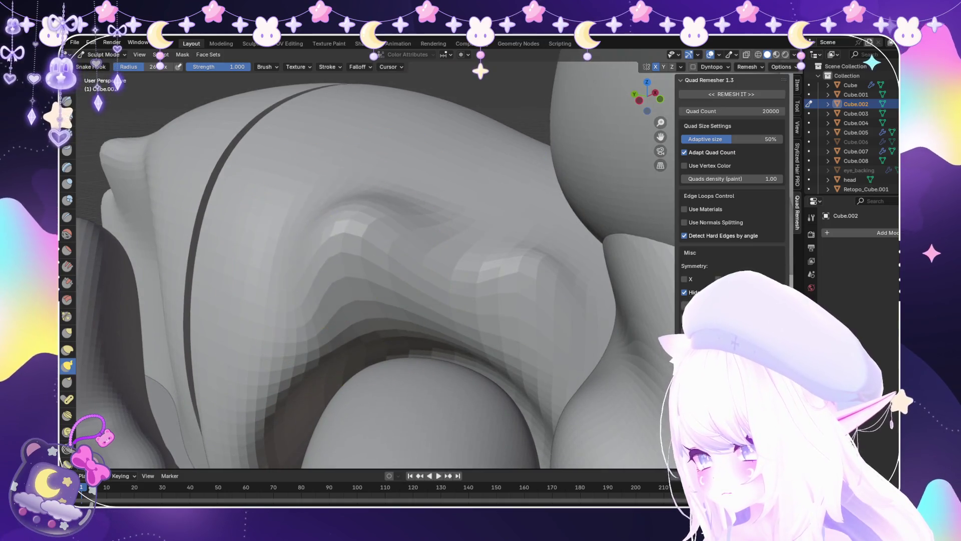
drag(379, 234, 359, 214)
scroll(482, 236, down, 5)
mouse_move(482, 236)
middle_down()
mouse_move(397, 300)
mouse_move(100, 195)
middle_up()
Switch to the Smooth brush and look over the creature from the other side.
key(s)
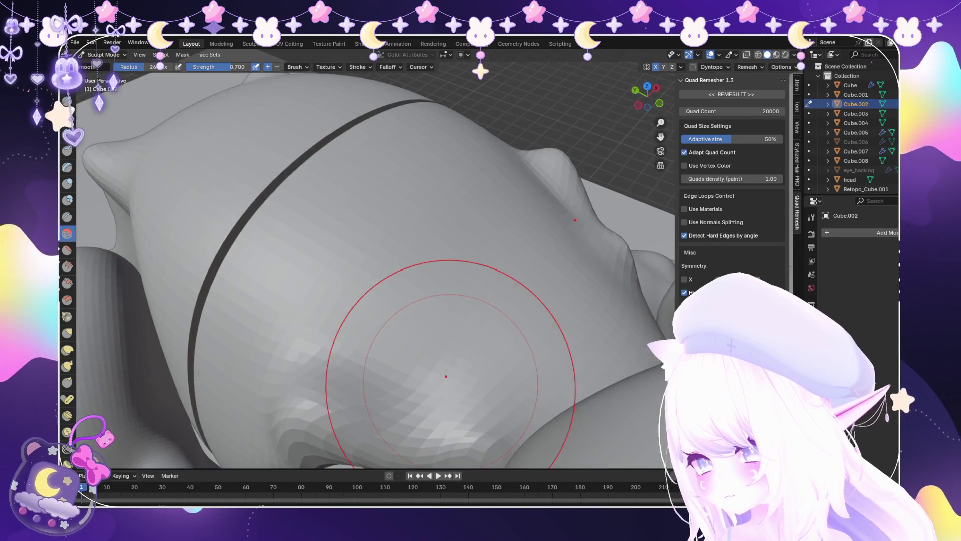
scroll(440, 369, up, 3)
scroll(343, 340, down, 8)
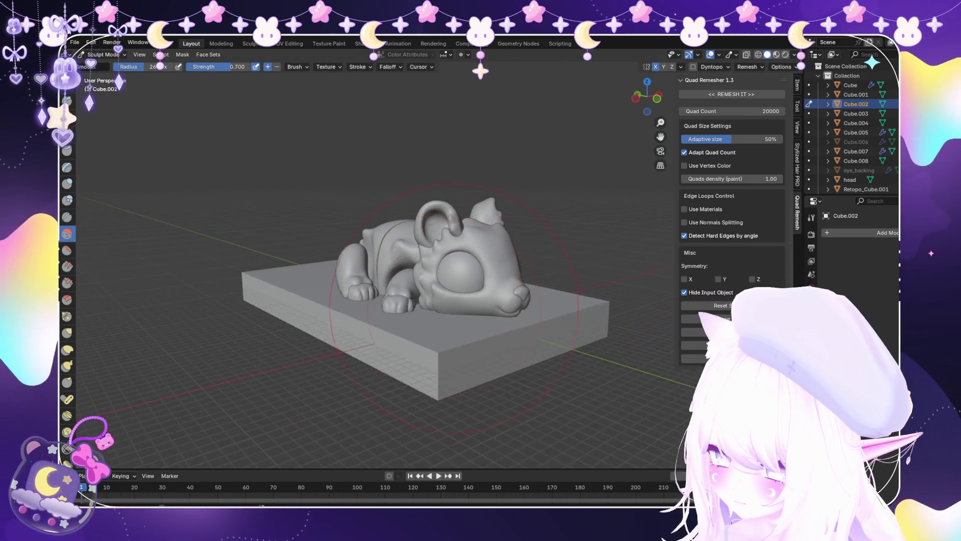
middle_drag(454, 306, 301, 295)
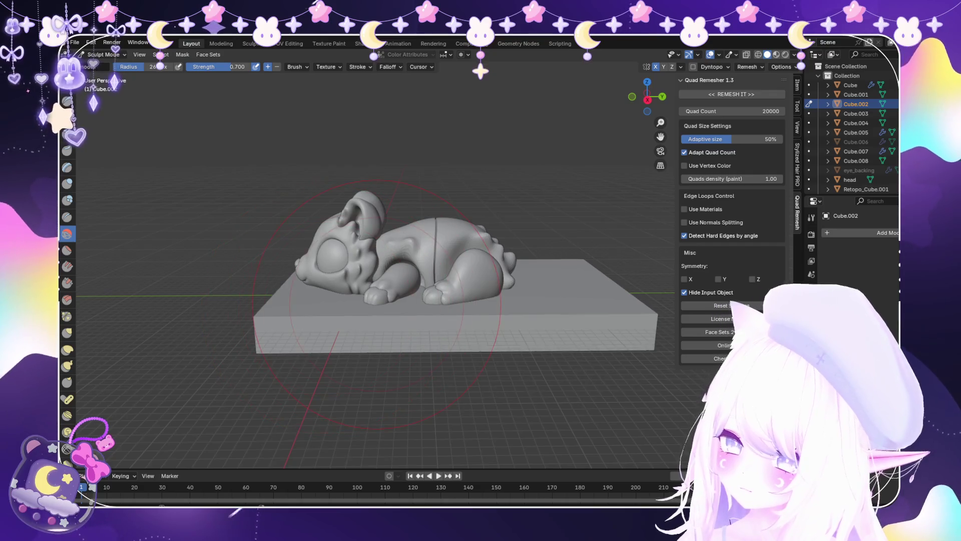
scroll(337, 208, up, 3)
middle_drag(337, 209, 215, 130)
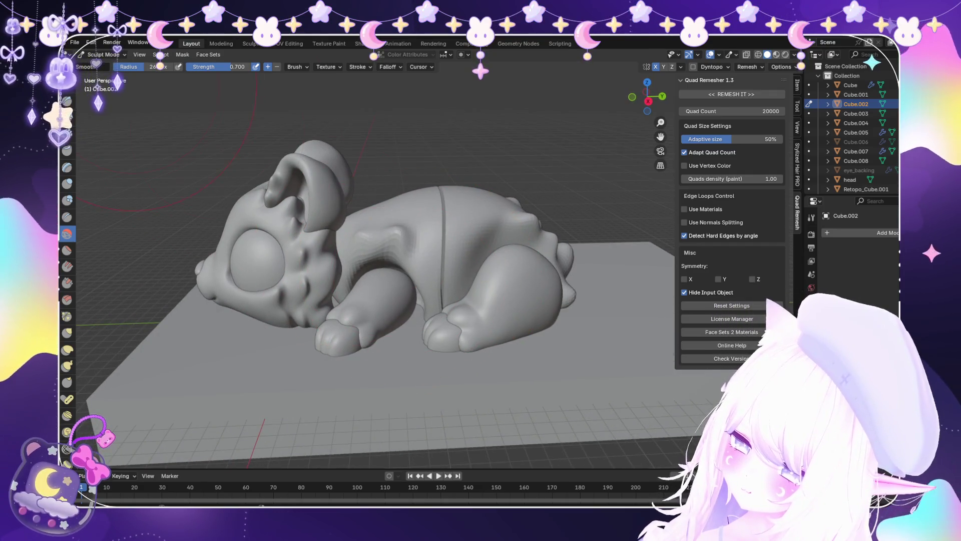
Return to Object Mode, select front body half Cube.002 and re-enter Sculpt Mode.
click(106, 65)
middle_drag(351, 250, 280, 236)
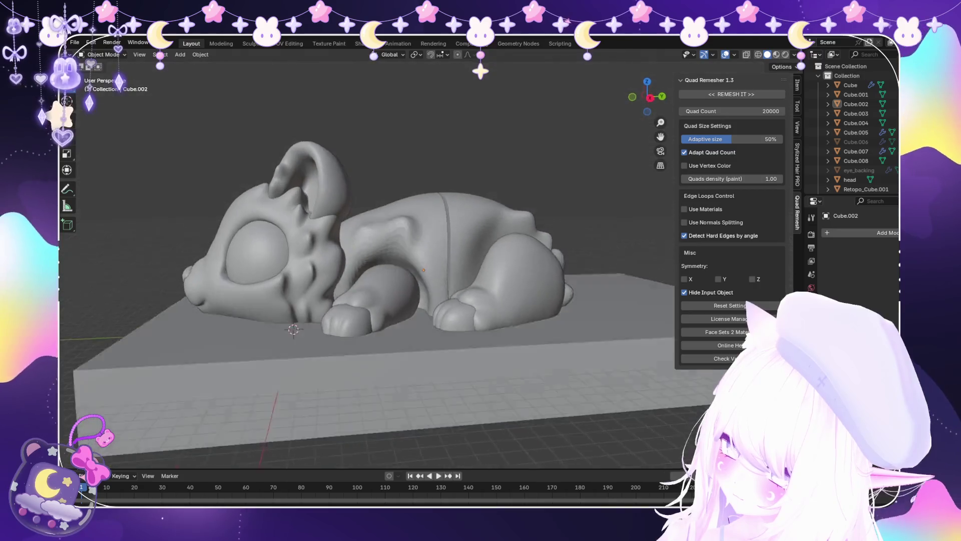
scroll(351, 251, up, 5)
click(856, 104)
click(103, 54)
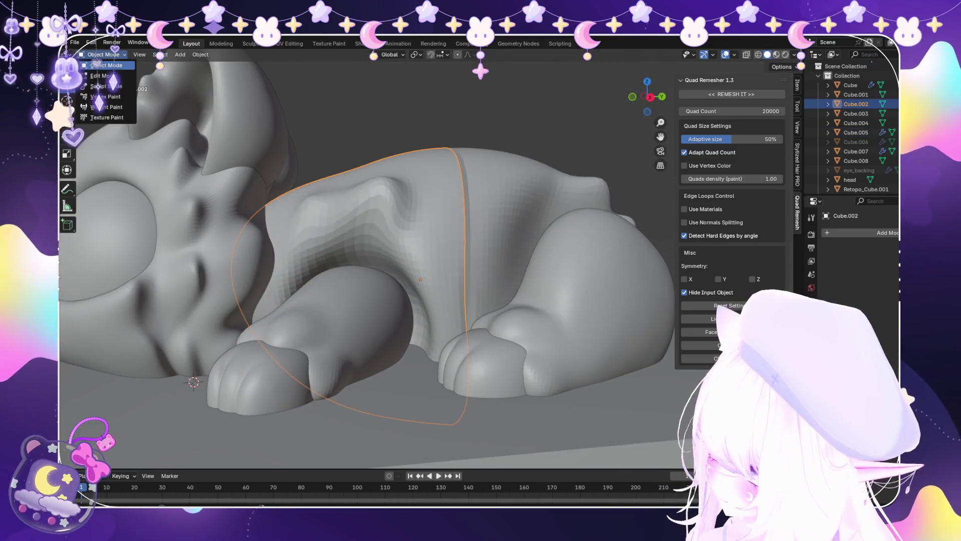
click(106, 86)
Toggle X-ray on to check hidden areas, then off again for a solid view.
scroll(381, 338, up, 4)
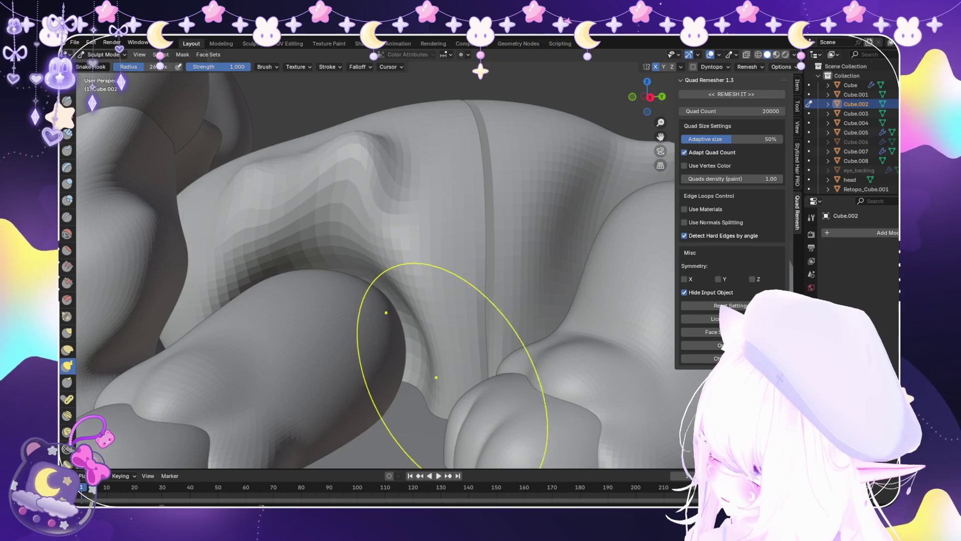
scroll(436, 377, down, 5)
mouse_move(433, 370)
middle_down()
mouse_move(451, 401)
mouse_move(449, 350)
middle_up()
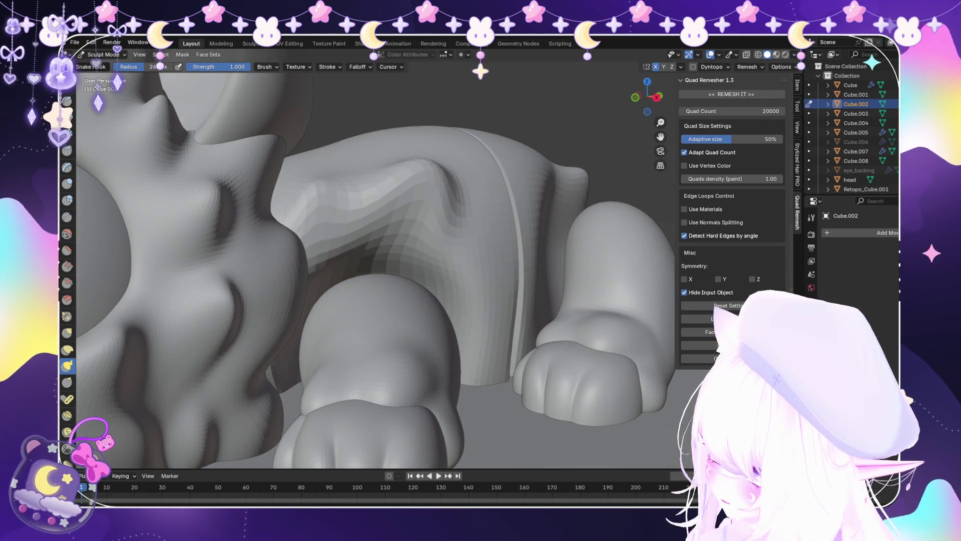
mouse_move(300, 345)
middle_down()
mouse_move(316, 371)
mouse_move(326, 353)
mouse_move(350, 380)
middle_up()
key(alt+z)
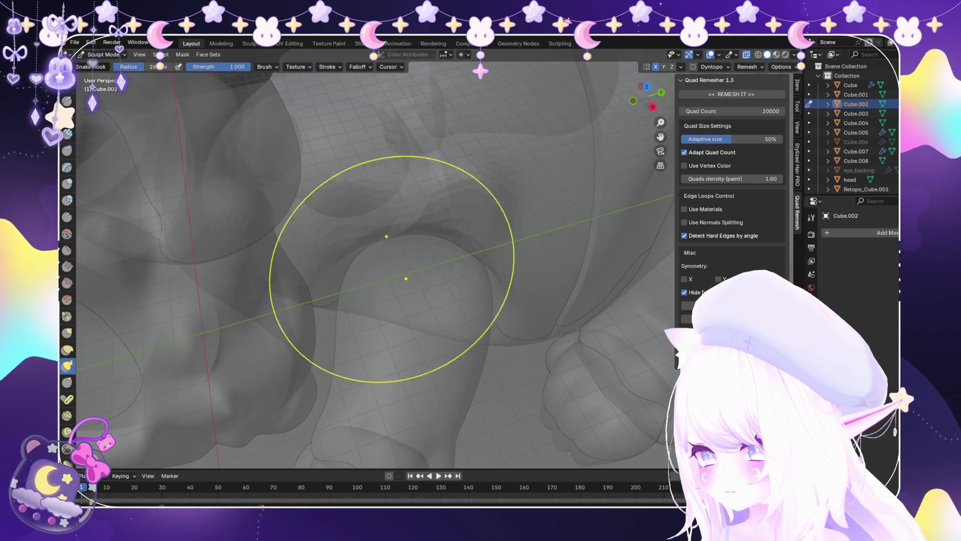
key(alt+z)
Look down on the creature's back and return to Object Mode.
middle_drag(564, 164, 386, 204)
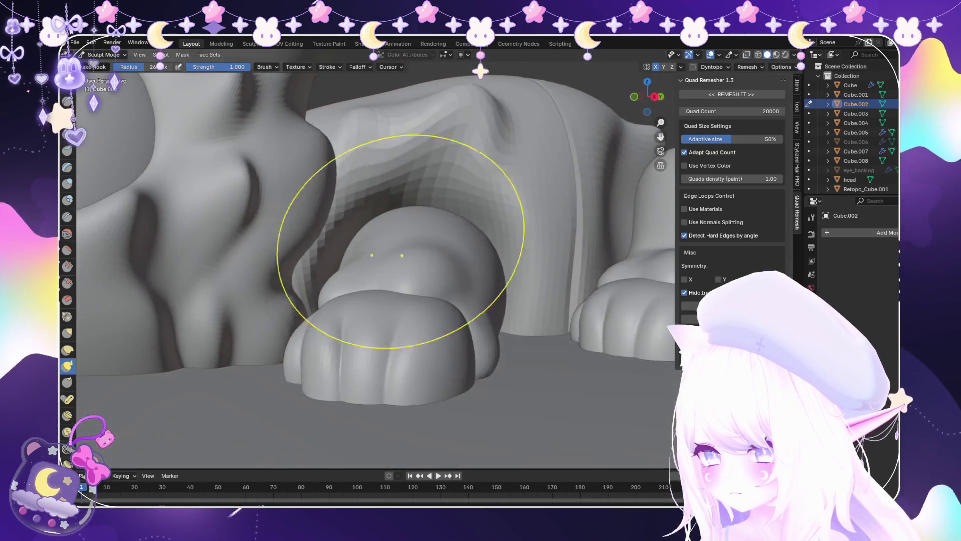
scroll(386, 204, up, 2)
scroll(386, 203, down, 3)
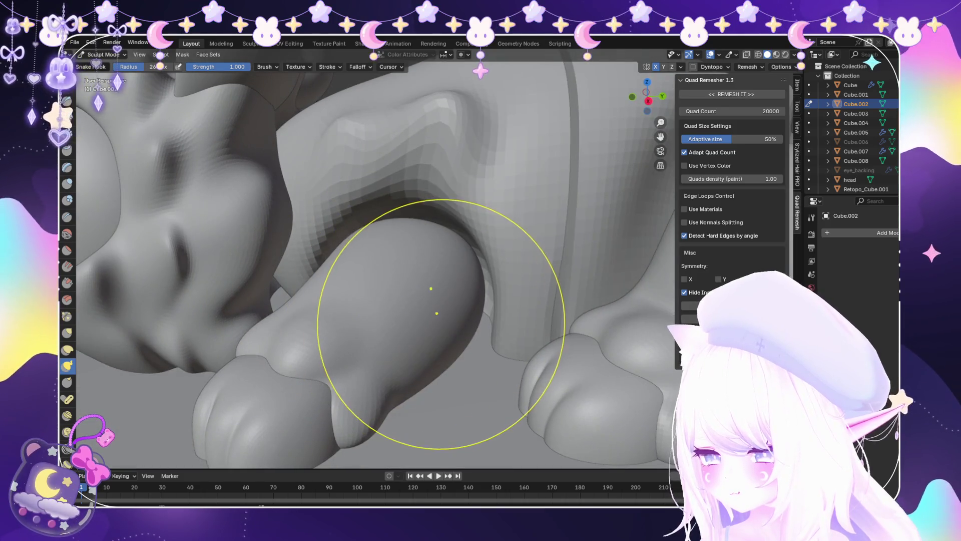
scroll(439, 311, down, 2)
mouse_move(459, 285)
middle_down()
mouse_move(476, 279)
mouse_move(461, 274)
middle_up()
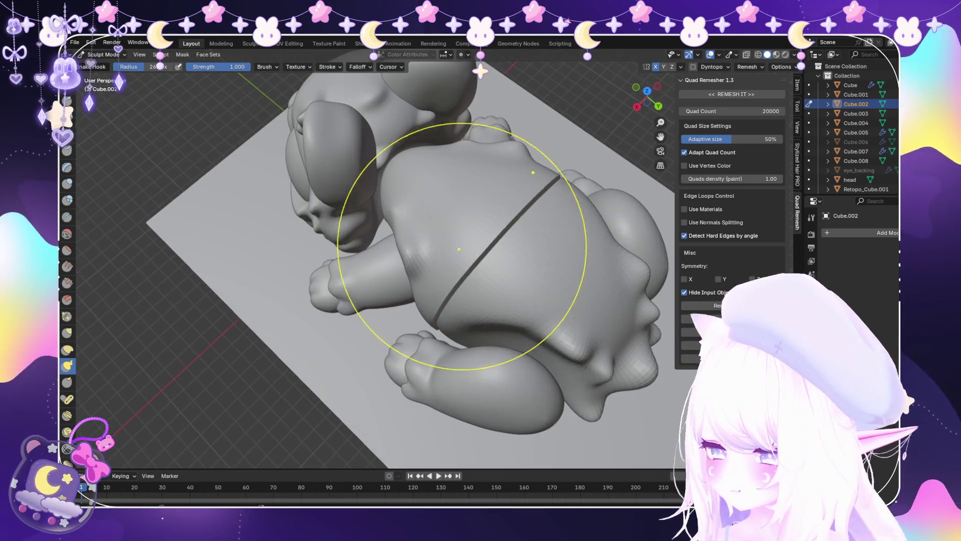
click(106, 65)
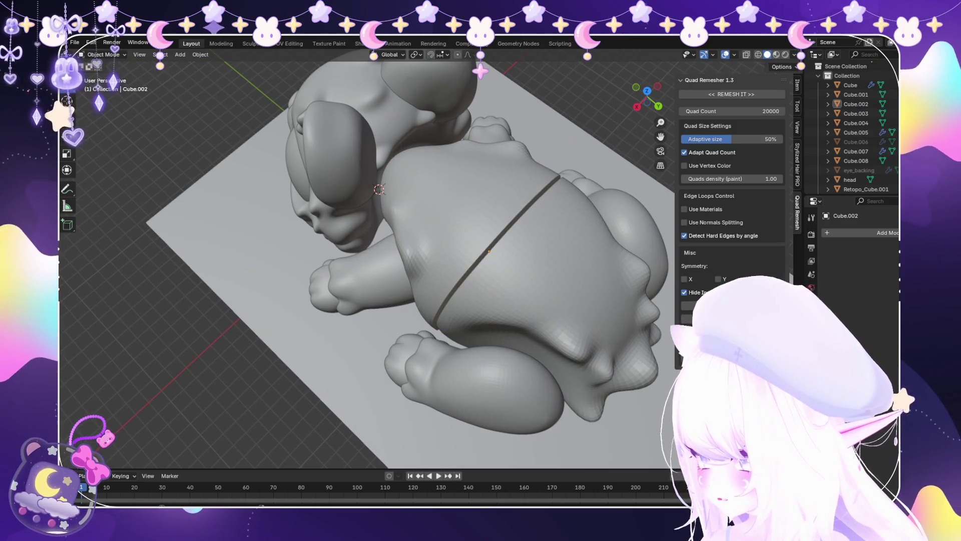
right_click(100, 155)
click(215, 280)
scroll(215, 280, down, 3)
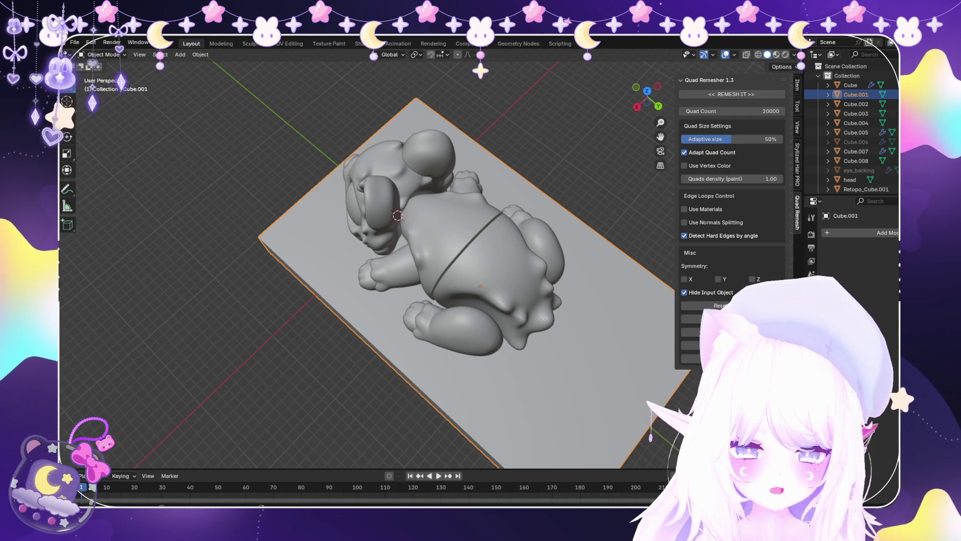
middle_drag(450, 300, 463, 180)
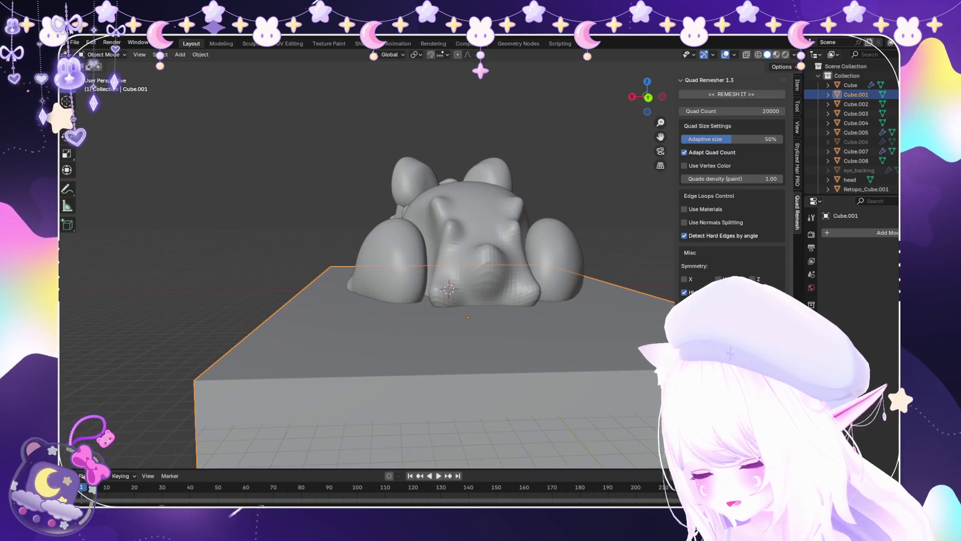
mouse_move(451, 250)
middle_down()
mouse_move(456, 320)
mouse_move(491, 311)
mouse_move(500, 271)
mouse_move(470, 241)
mouse_move(506, 190)
mouse_move(451, 190)
mouse_move(461, 186)
middle_up()
click(506, 230)
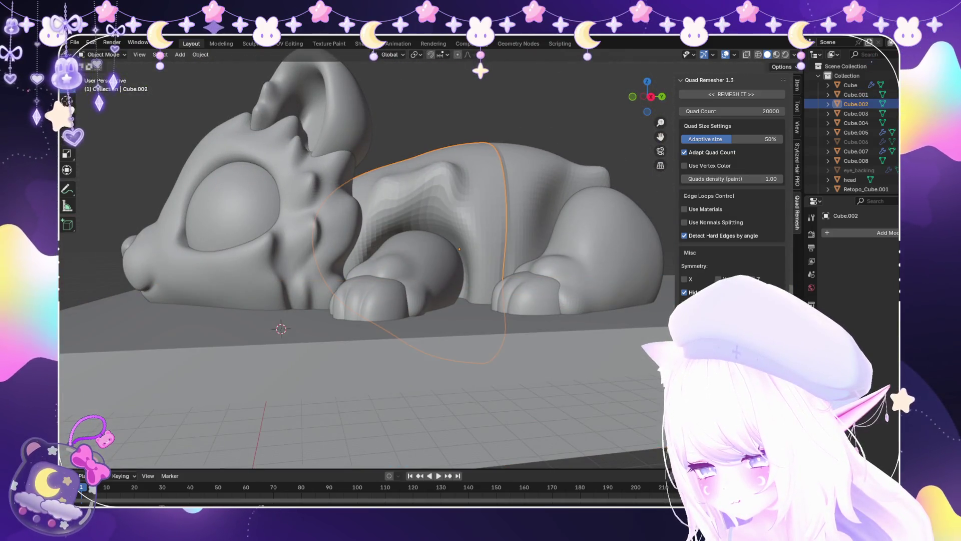
scroll(505, 230, up, 3)
scroll(451, 235, up, 2)
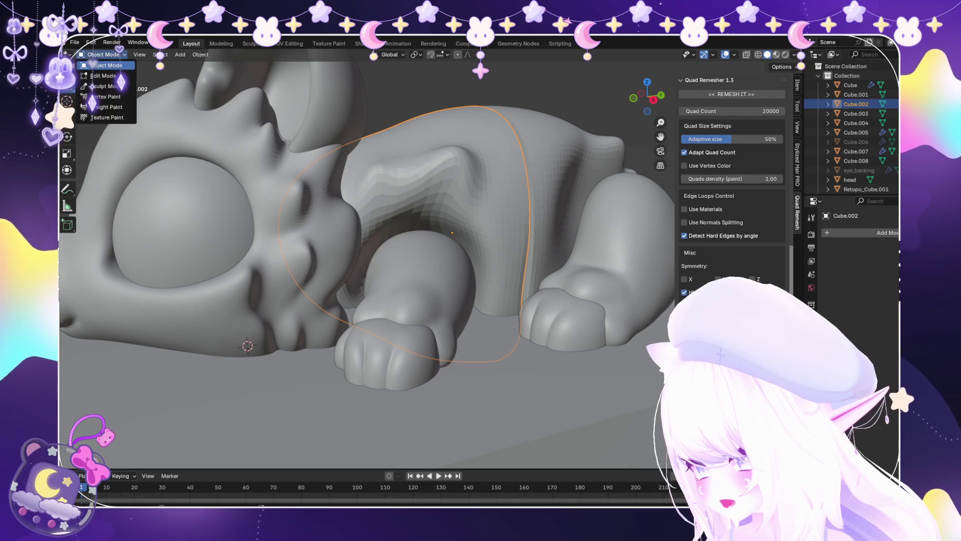
click(105, 86)
scroll(369, 300, up, 3)
mouse_move(369, 300)
middle_down()
mouse_move(399, 310)
mouse_move(377, 235)
middle_up()
scroll(399, 311, up, 1)
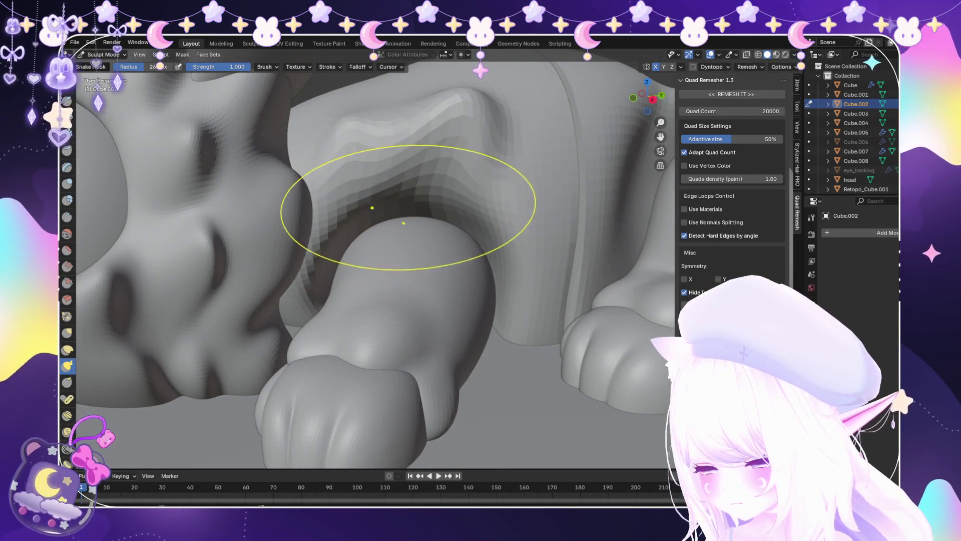
scroll(450, 175, up, 2)
scroll(454, 164, down, 3)
mouse_move(461, 214)
middle_down()
mouse_move(452, 246)
mouse_move(459, 242)
middle_up()
scroll(459, 243, up, 4)
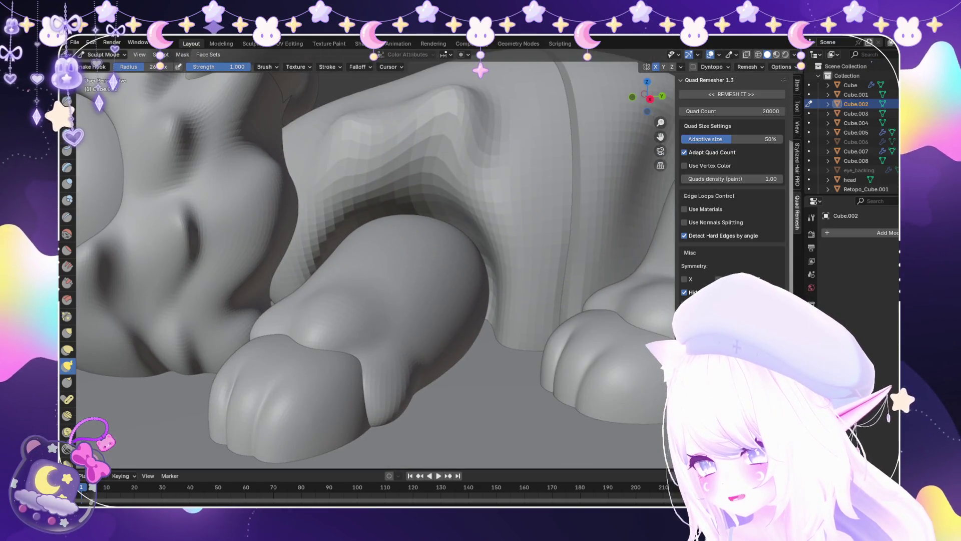
scroll(436, 206, down, 3)
scroll(331, 200, up, 3)
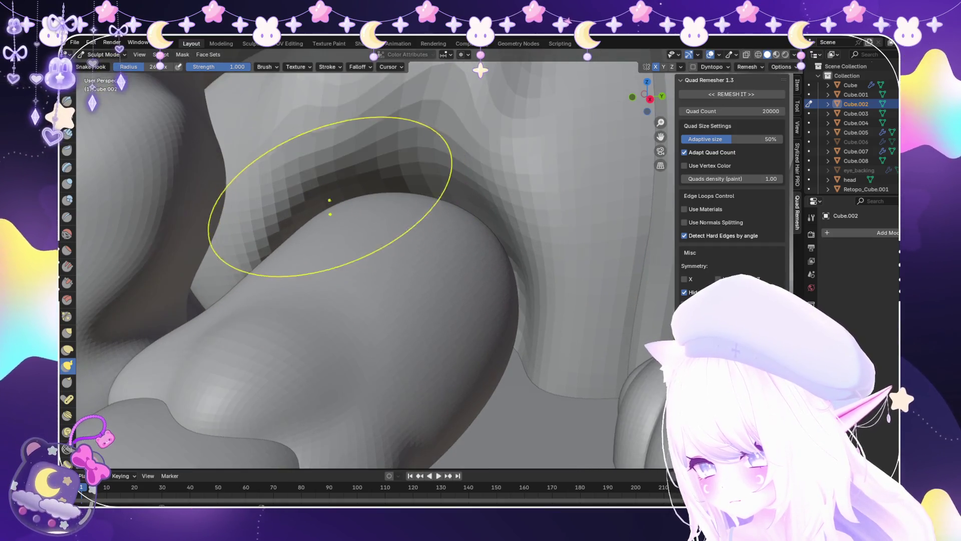
scroll(306, 215, down, 3)
middle_drag(451, 307, 321, 429)
scroll(322, 429, down, 3)
scroll(322, 429, up, 2)
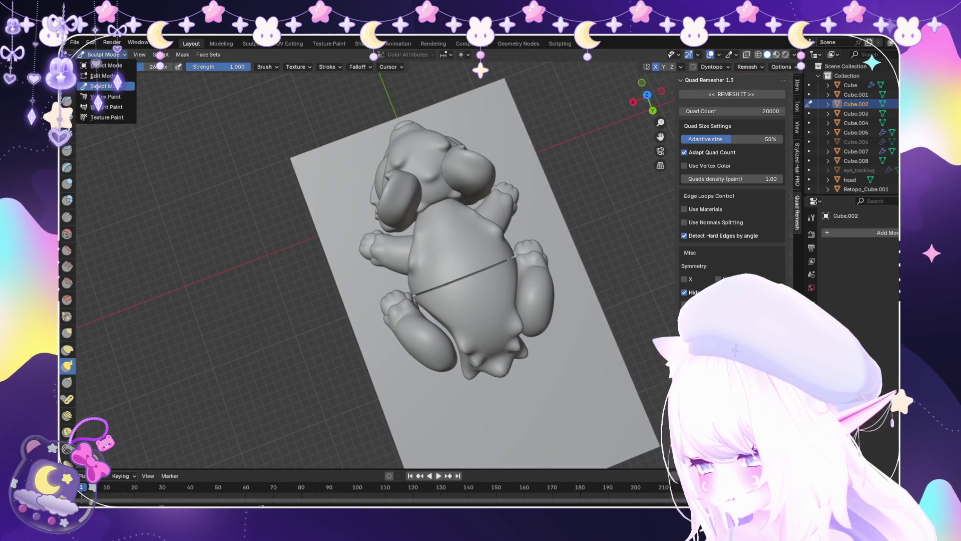
click(106, 65)
middle_drag(350, 250, 380, 165)
Select the front body half and enter Sculpt Mode.
scroll(381, 165, up, 4)
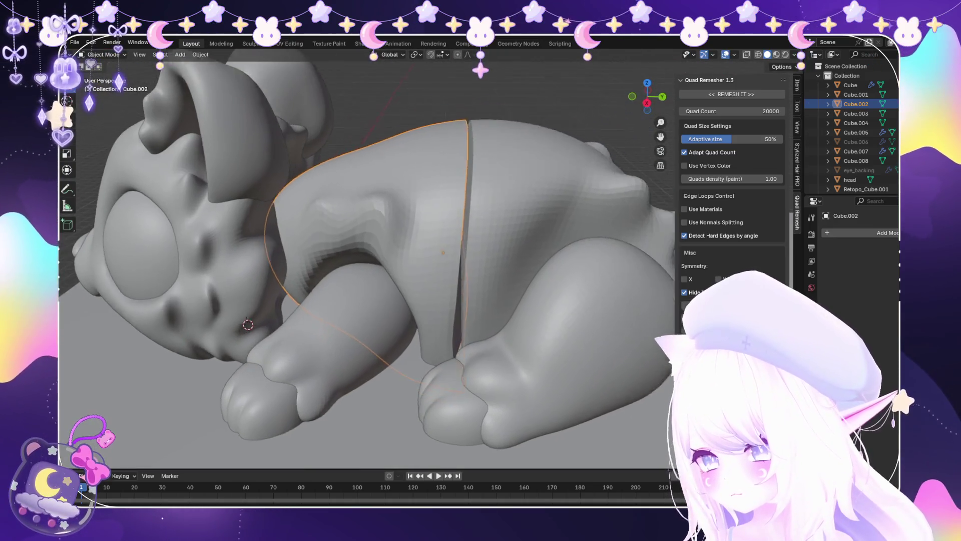
scroll(450, 250, up, 3)
middle_drag(451, 250, 441, 260)
click(525, 250)
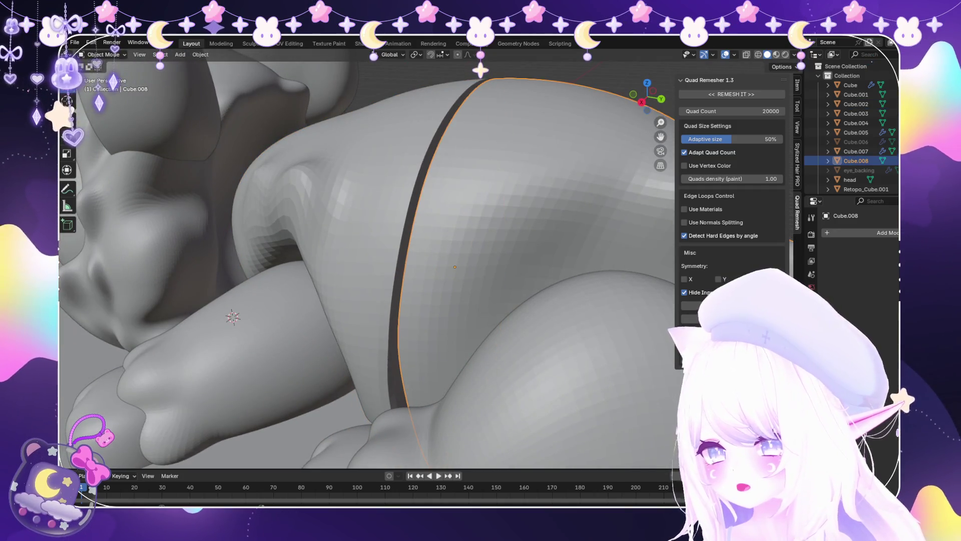
mouse_move(450, 265)
middle_down()
mouse_move(430, 280)
mouse_move(451, 270)
middle_up()
click(476, 280)
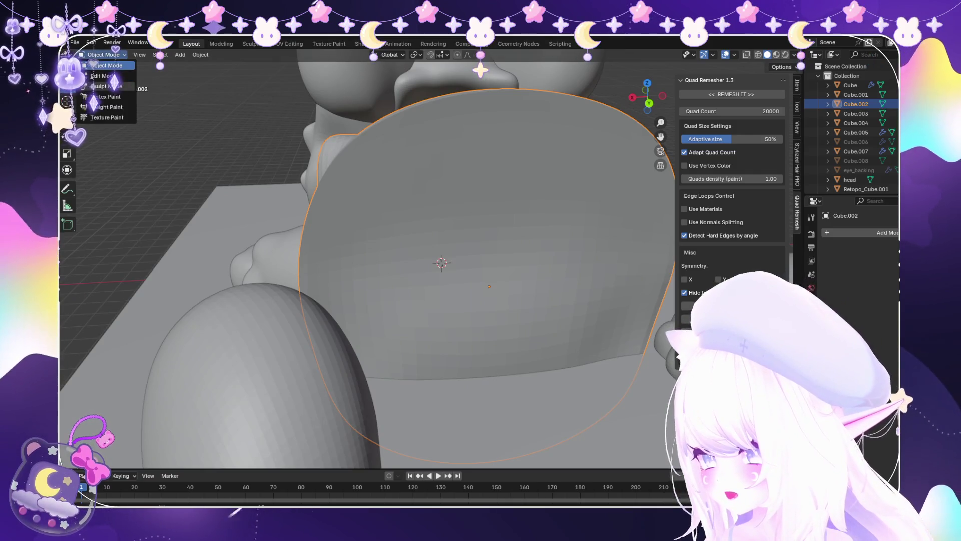
click(107, 86)
Sculpt and enlarge a pair of mirrored bumps on the inner cut face.
middle_drag(410, 286, 416, 240)
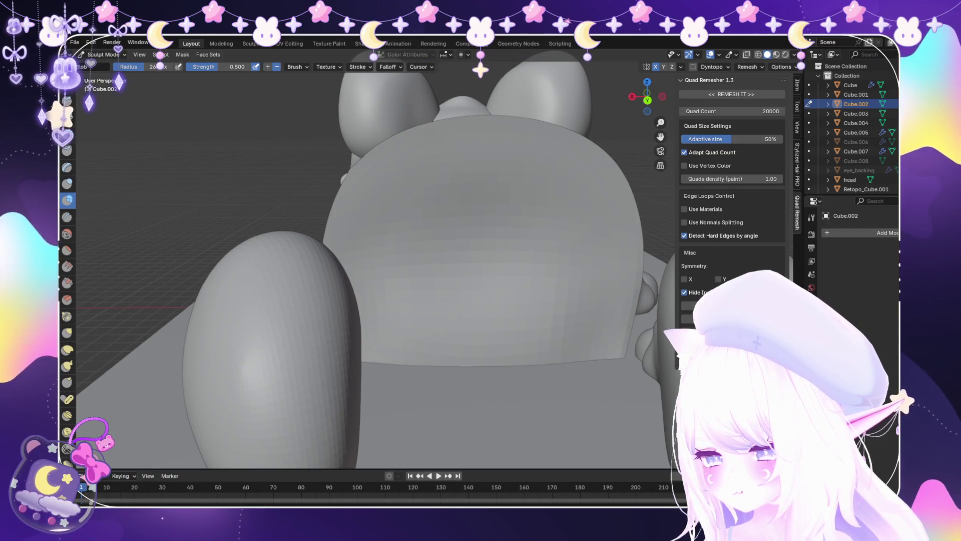
scroll(515, 300, up, 3)
middle_drag(515, 300, 440, 258)
scroll(440, 257, up, 3)
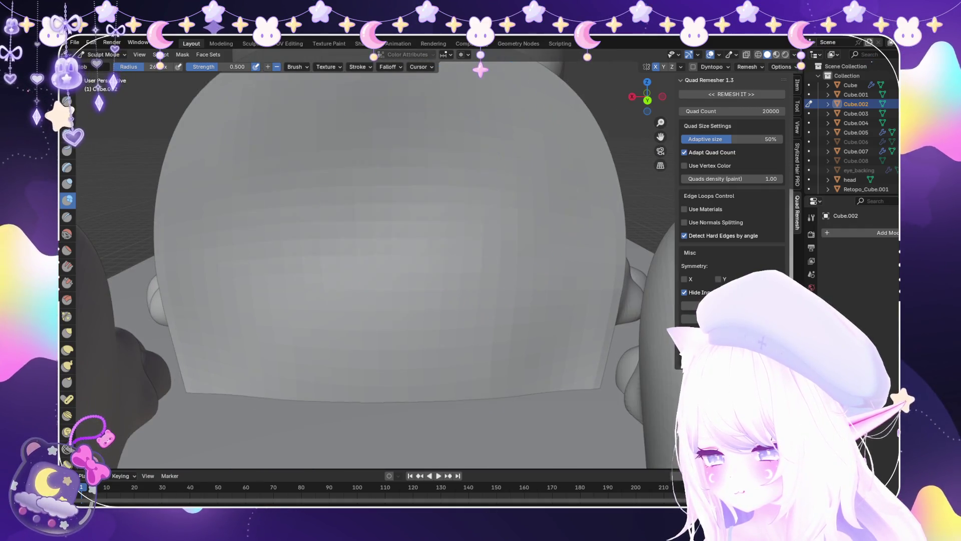
scroll(419, 258, down, 4)
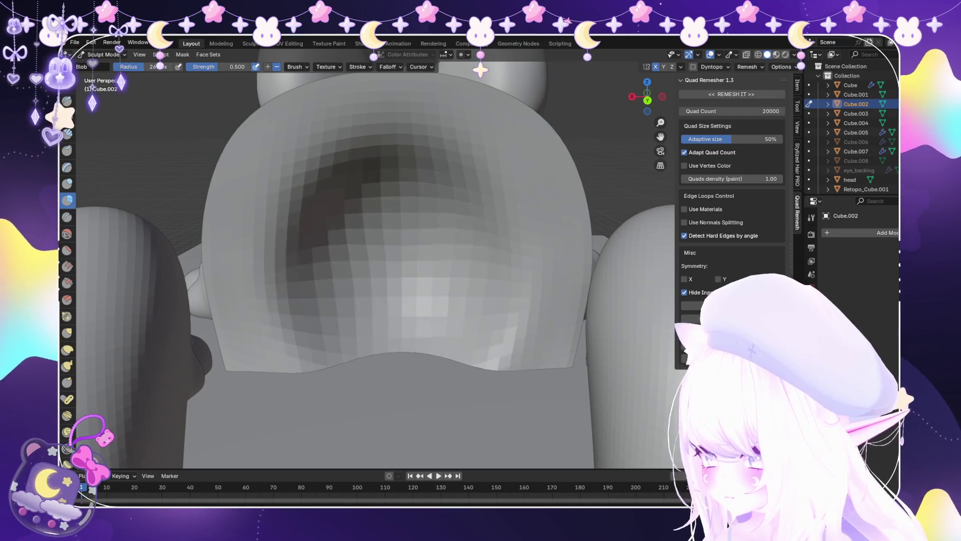
drag(429, 193, 354, 194)
click(331, 322)
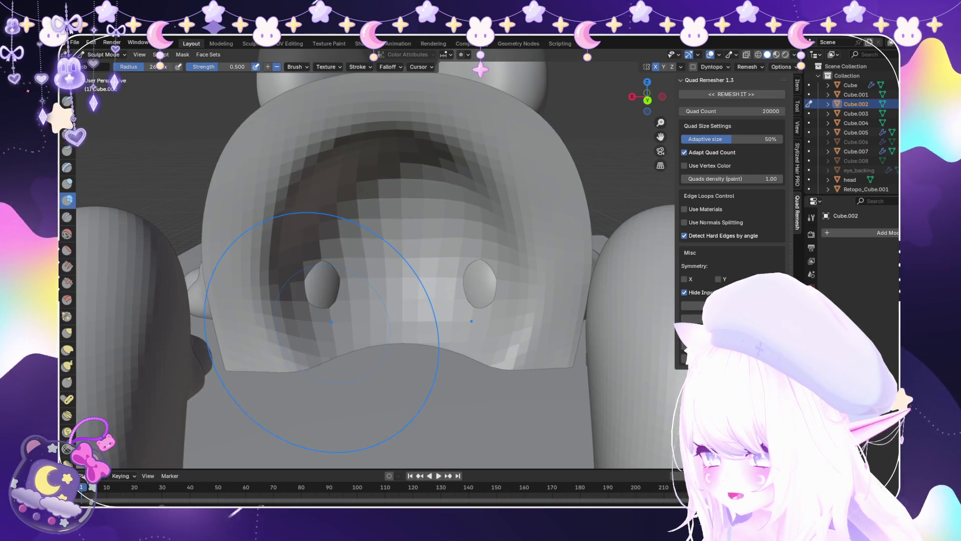
scroll(322, 332, down, 2)
drag(338, 272, 340, 278)
click(310, 290)
scroll(306, 296, up, 2)
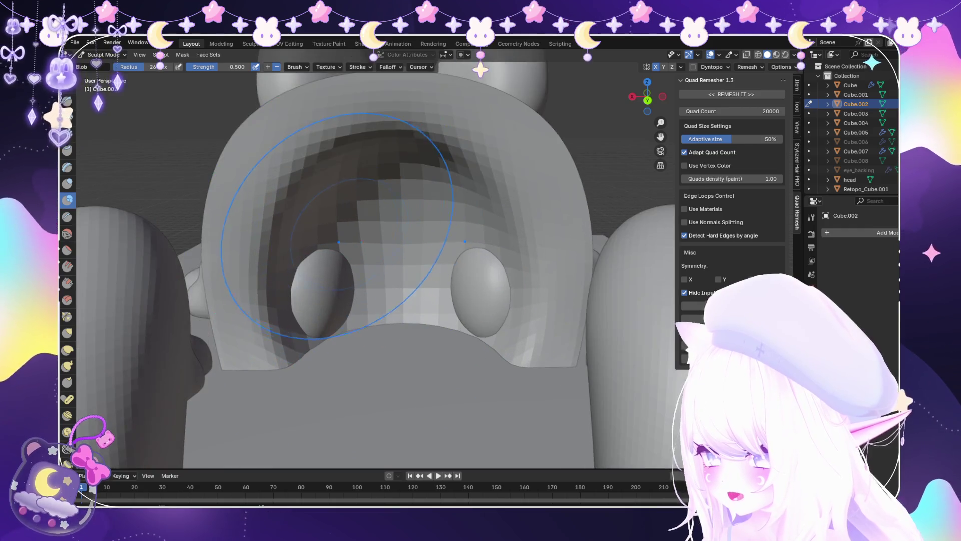
drag(271, 230, 280, 222)
Reshape the hollow's inner surface and add a smaller mirrored pair of bumps.
mouse_move(280, 223)
middle_down()
mouse_move(370, 256)
mouse_move(386, 215)
middle_up()
middle_drag(443, 200, 444, 270)
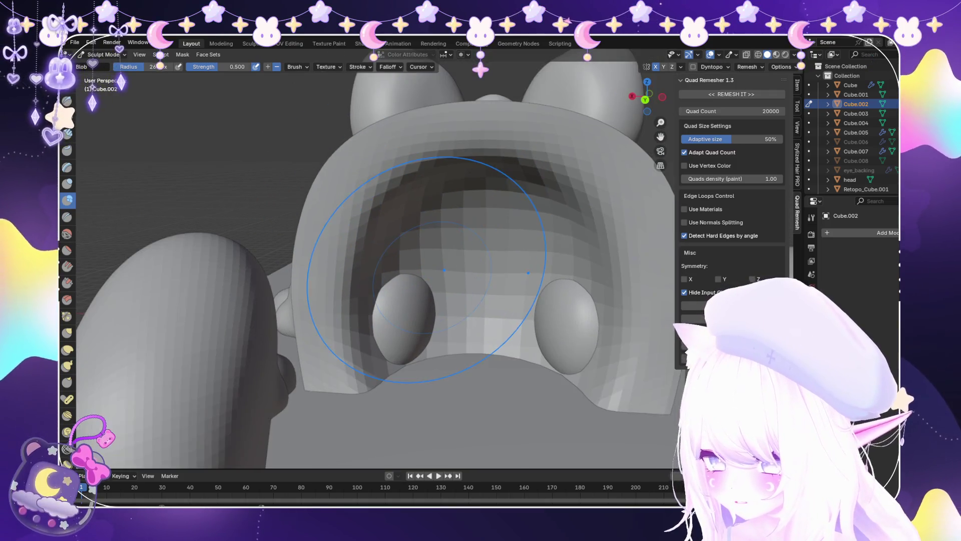
mouse_move(231, 178)
middle_down()
mouse_move(350, 226)
mouse_move(418, 215)
mouse_move(454, 278)
middle_up()
drag(465, 277, 467, 273)
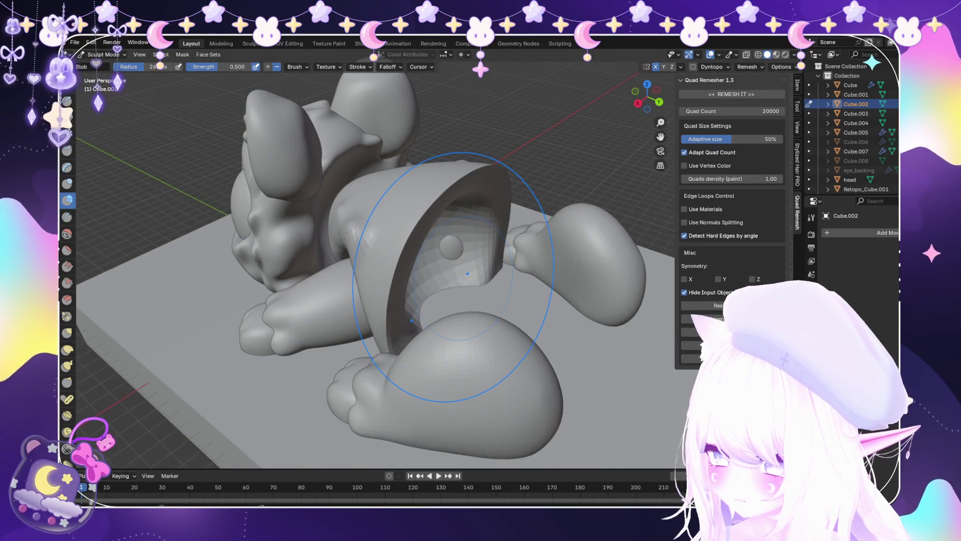
middle_drag(471, 282, 440, 380)
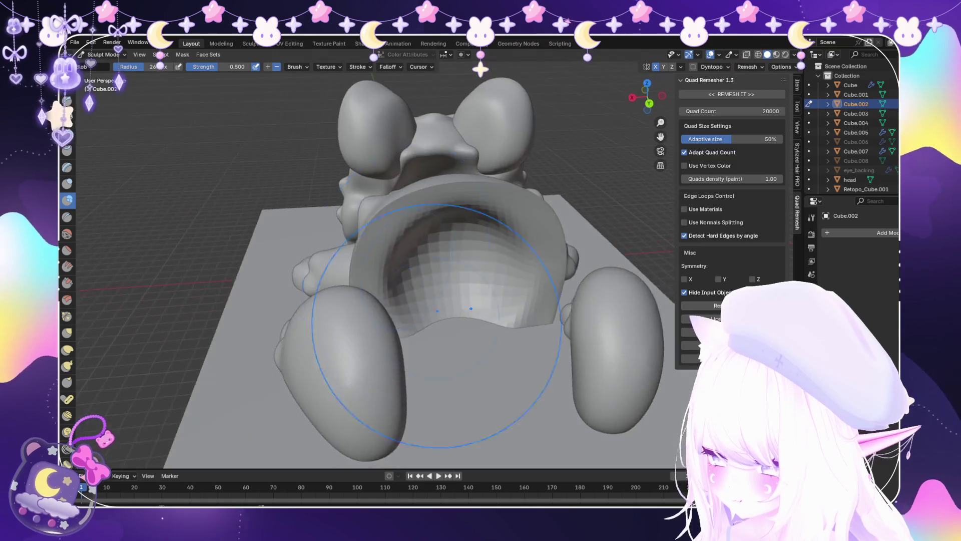
scroll(435, 391, up, 5)
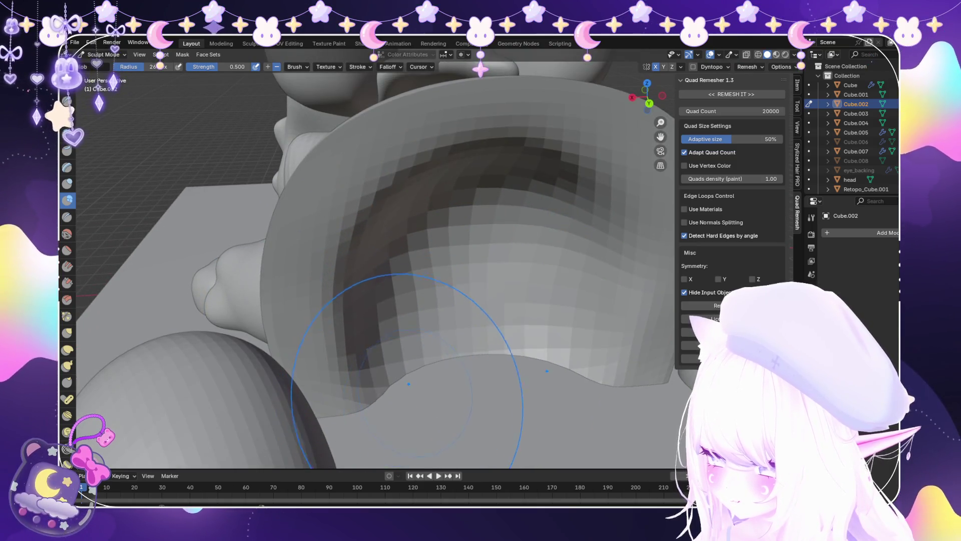
drag(401, 403, 443, 382)
scroll(375, 346, down, 6)
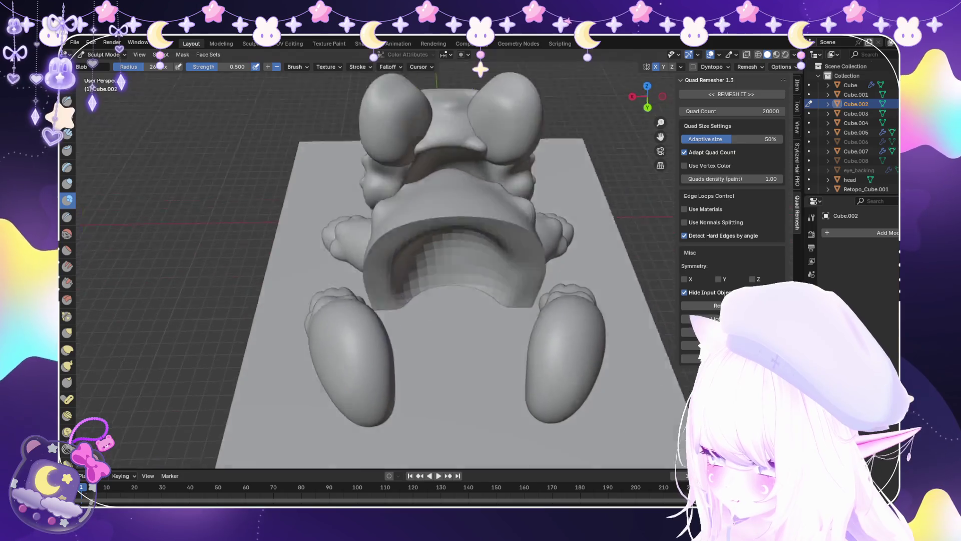
middle_drag(375, 345, 351, 320)
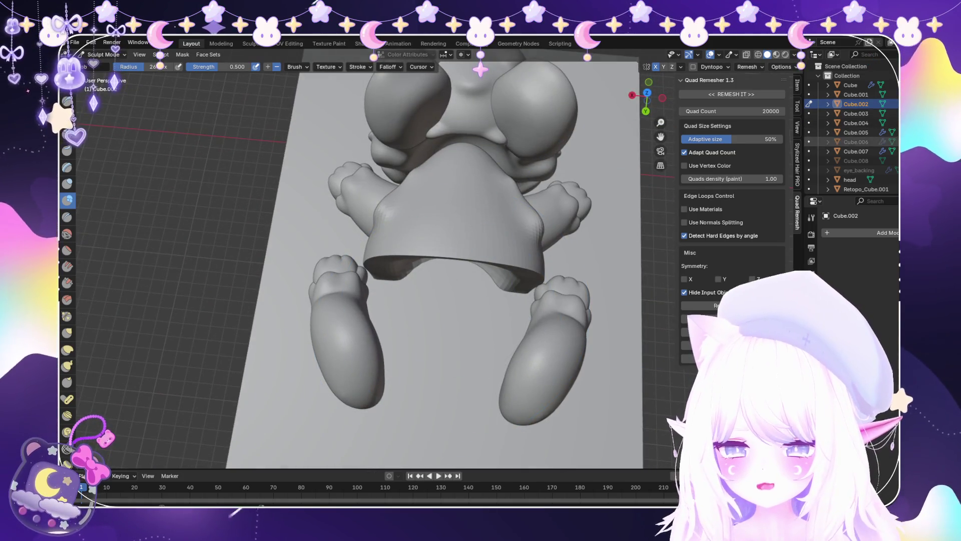
Unhide the rear body half, return to Object Mode and frame the front half.
click(895, 160)
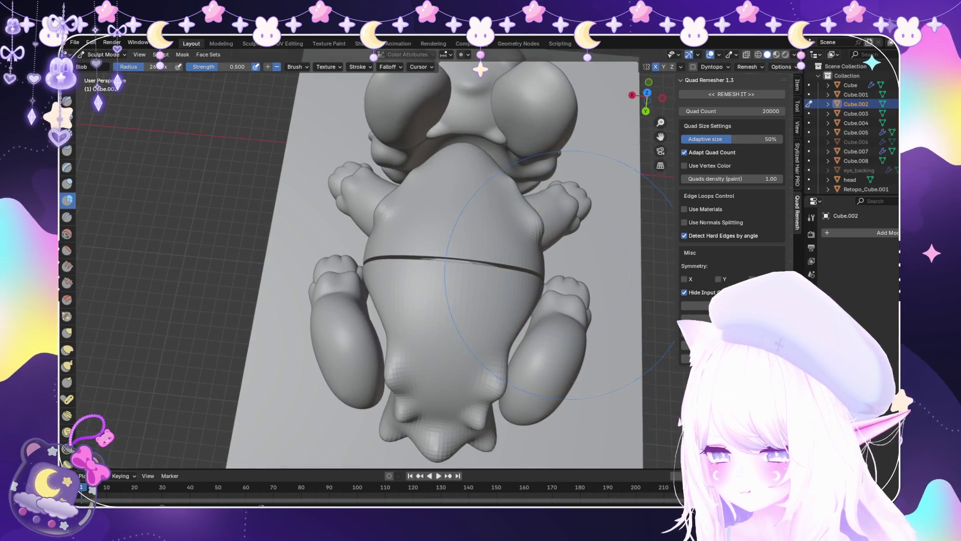
middle_drag(559, 274, 476, 210)
click(105, 66)
key(KP_Decimal)
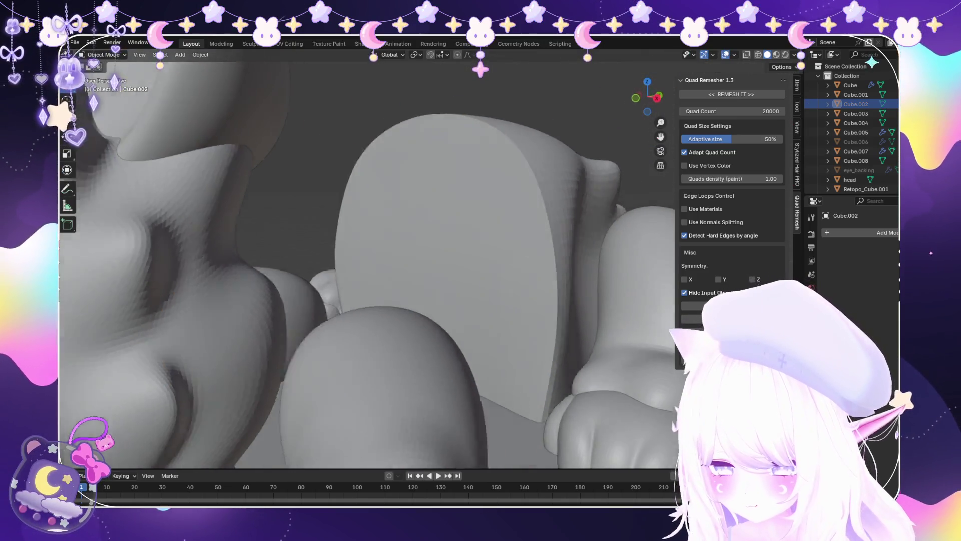
Select and frame rear body half Cube.008, then enter Sculpt Mode.
click(857, 161)
key(KP_Decimal)
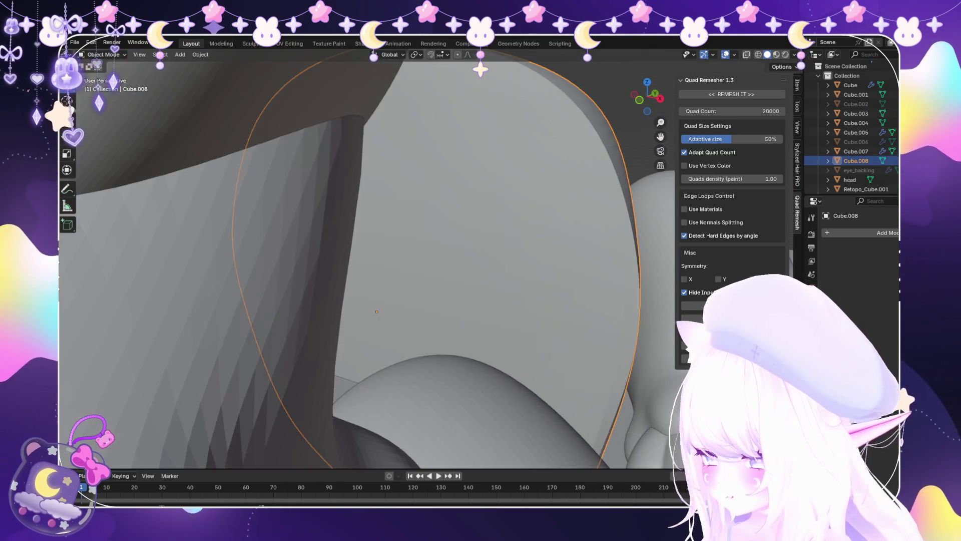
click(106, 87)
Orbit around the rear half's rounded dome from close and wide angles.
mouse_move(440, 215)
middle_down()
mouse_move(429, 247)
mouse_move(461, 301)
mouse_move(429, 214)
mouse_move(420, 385)
mouse_move(365, 236)
middle_up()
middle_drag(375, 193, 403, 175)
scroll(403, 176, up, 2)
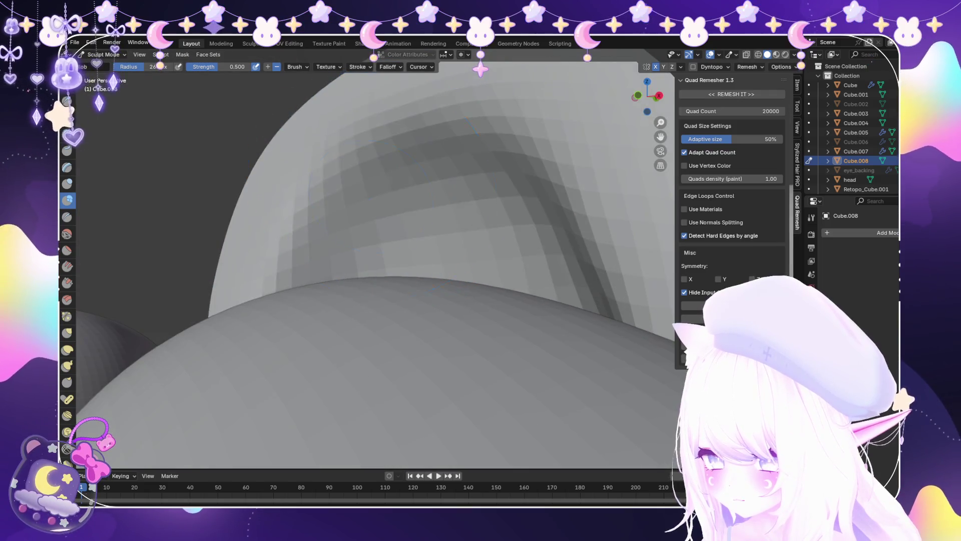
middle_drag(466, 228, 408, 225)
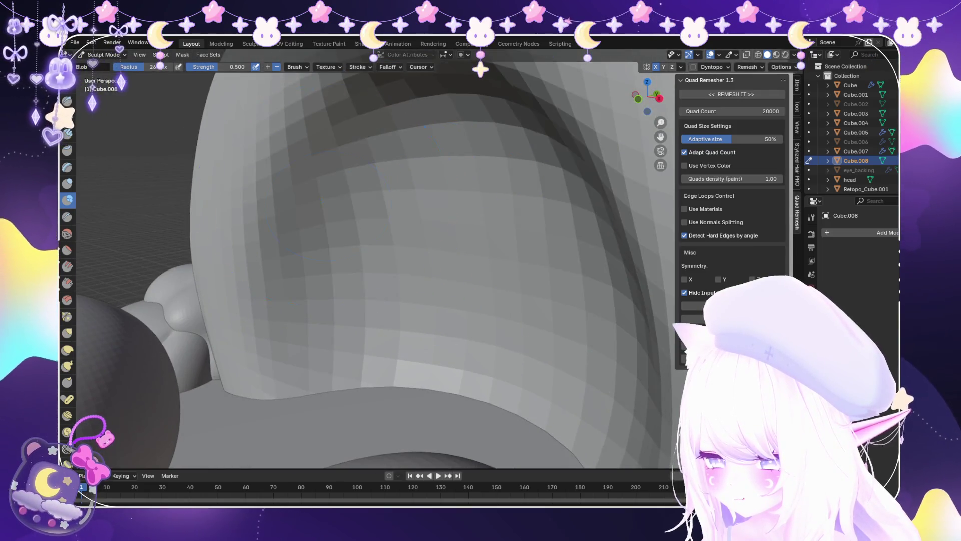
mouse_move(330, 375)
middle_down()
mouse_move(369, 318)
mouse_move(333, 128)
mouse_move(321, 150)
mouse_move(346, 150)
middle_up()
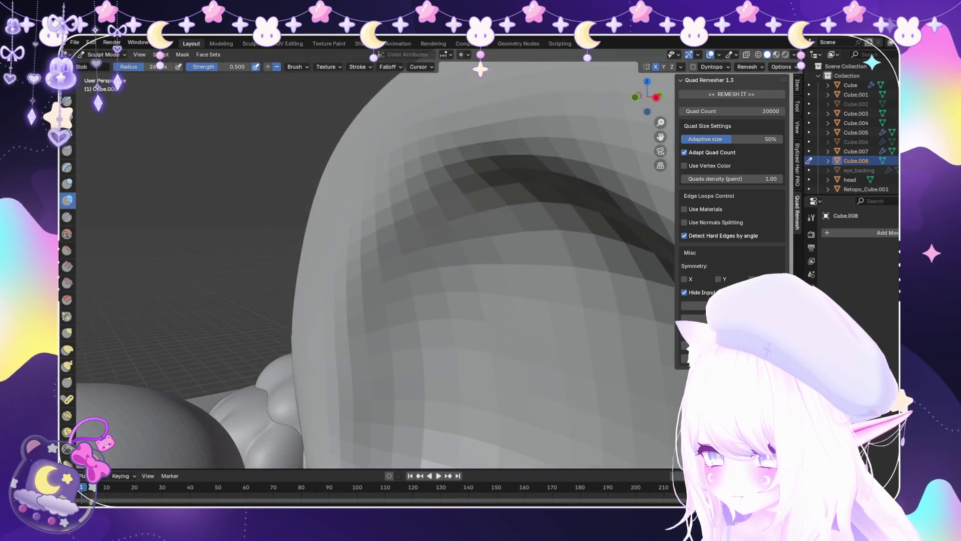
middle_drag(376, 344, 388, 346)
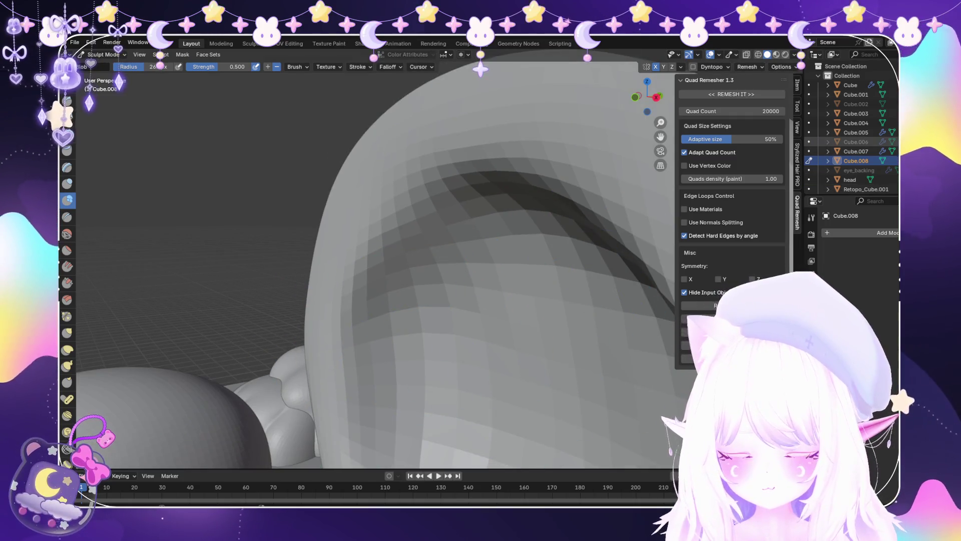
scroll(538, 297, down, 10)
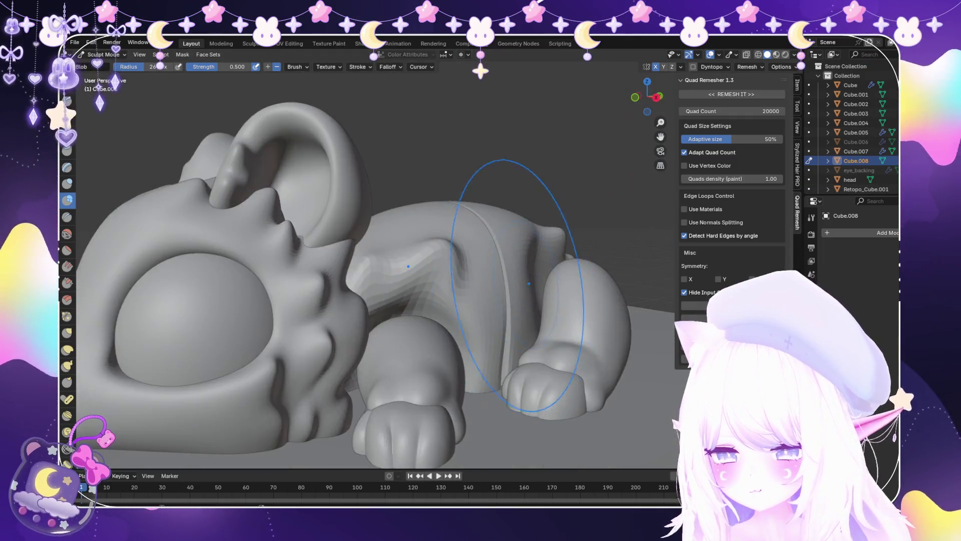
mouse_move(543, 286)
middle_down()
mouse_move(381, 256)
mouse_move(380, 350)
mouse_move(401, 360)
mouse_move(381, 310)
mouse_move(346, 270)
mouse_move(365, 305)
mouse_move(381, 225)
middle_up()
Return to Object Mode and view the whole creature from above.
key(ctrl+Tab)
scroll(371, 266, down, 5)
click(74, 42)
key(Escape)
Select all of the front leg mesh of Retopo_Cube.001 and scale it down.
scroll(381, 226, up, 3)
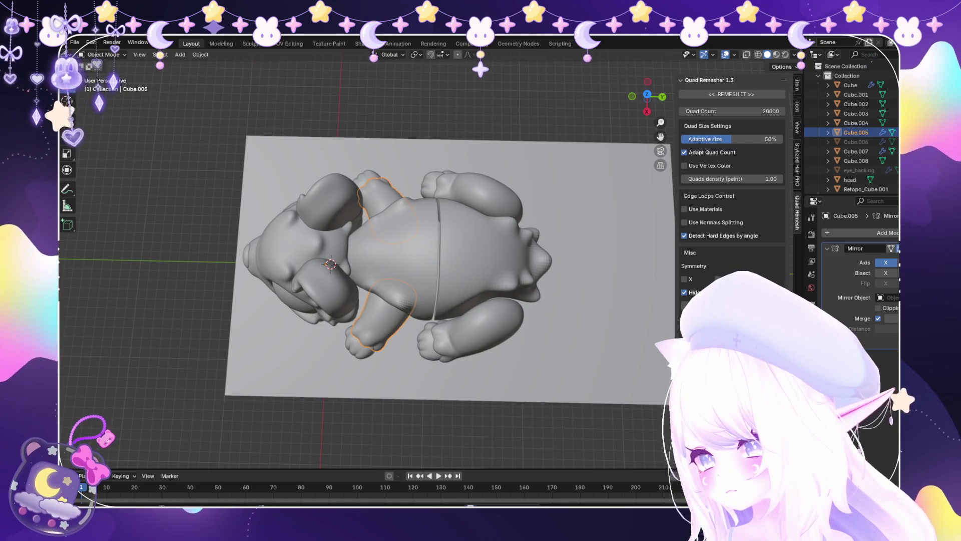
click(103, 75)
scroll(350, 301, up, 2)
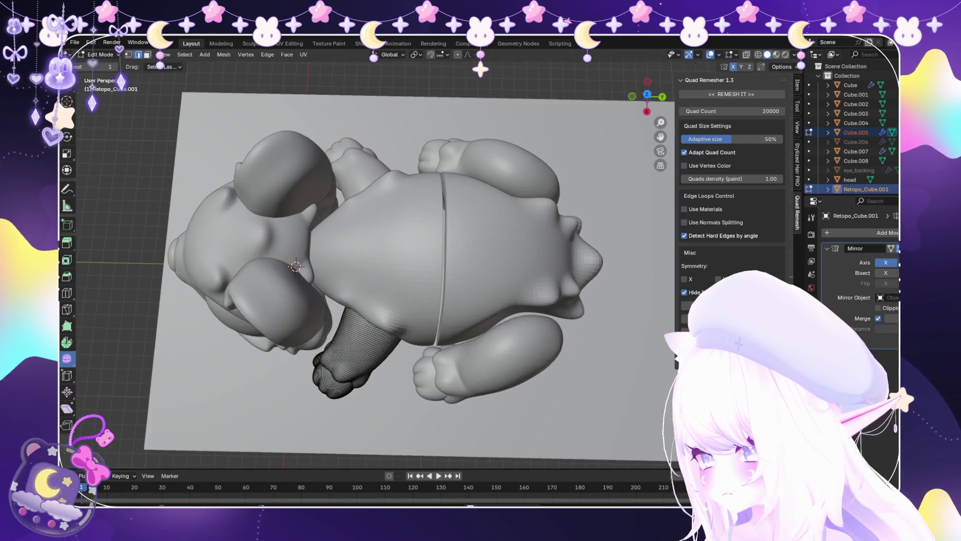
key(l)
key(s)
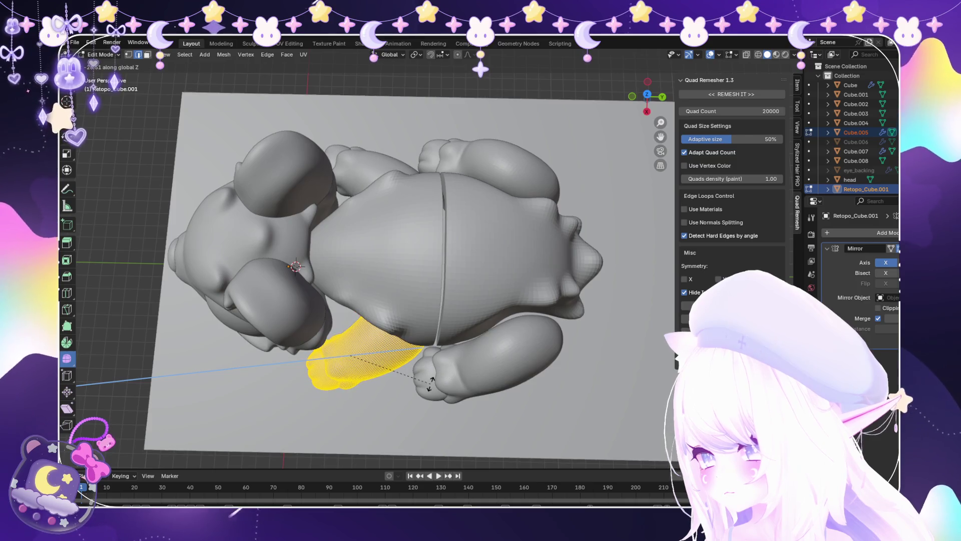
click(329, 361)
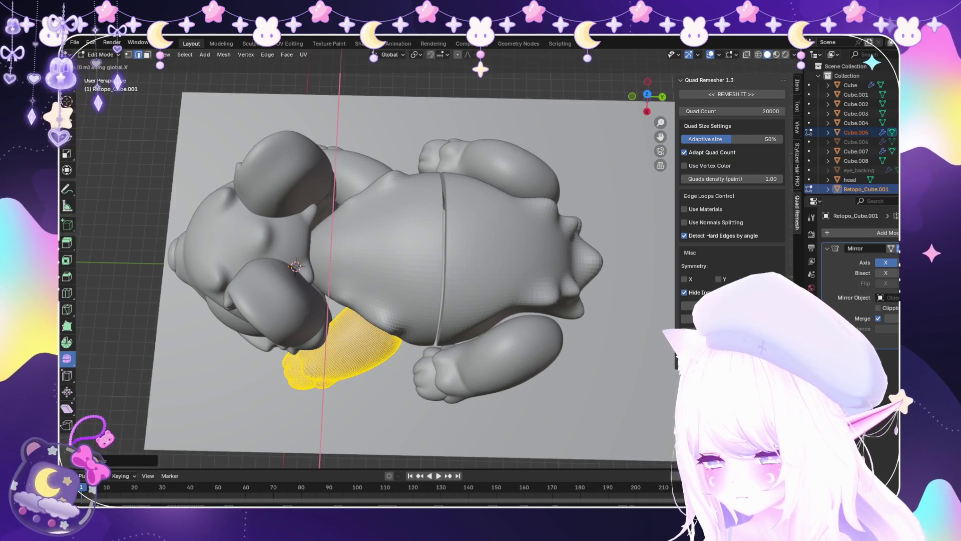
key(Return)
Shift the leg along the X axis, checking it from low side views.
mouse_move(321, 391)
middle_down()
mouse_move(337, 446)
mouse_move(372, 346)
middle_up()
scroll(372, 346, up, 3)
key(g)
key(x)
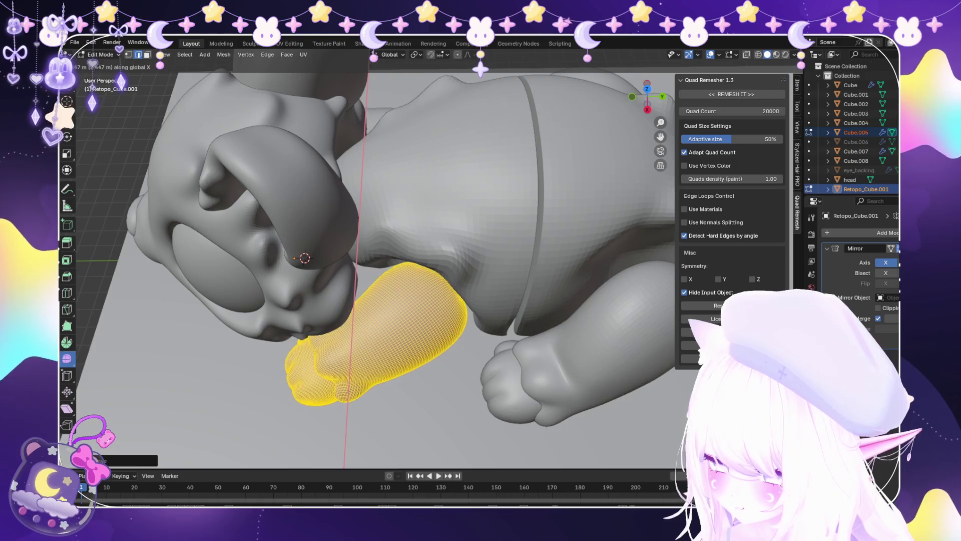
key(Return)
mouse_move(371, 345)
middle_down()
mouse_move(492, 356)
mouse_move(481, 361)
middle_up()
scroll(368, 417, down, 5)
scroll(492, 356, up, 4)
middle_drag(529, 279, 501, 300)
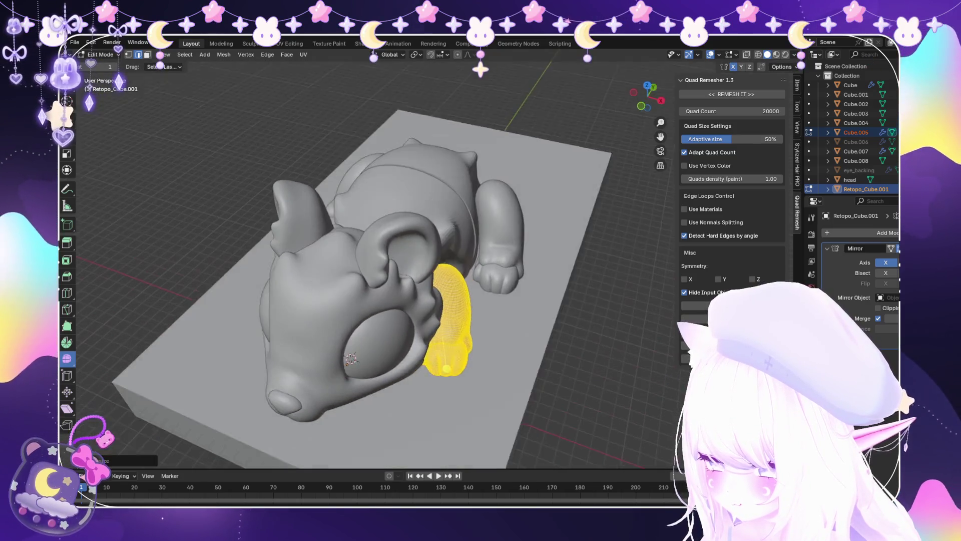
key(g)
key(x)
key(Escape)
Move the leg along Y and X so the front paw tucks under the chin.
mouse_move(451, 351)
middle_down()
mouse_move(413, 361)
mouse_move(367, 337)
mouse_move(404, 365)
mouse_move(480, 361)
mouse_move(463, 386)
mouse_move(499, 350)
mouse_move(497, 300)
mouse_move(457, 290)
mouse_move(344, 364)
mouse_move(397, 393)
mouse_move(377, 388)
middle_up()
scroll(344, 364, up, 5)
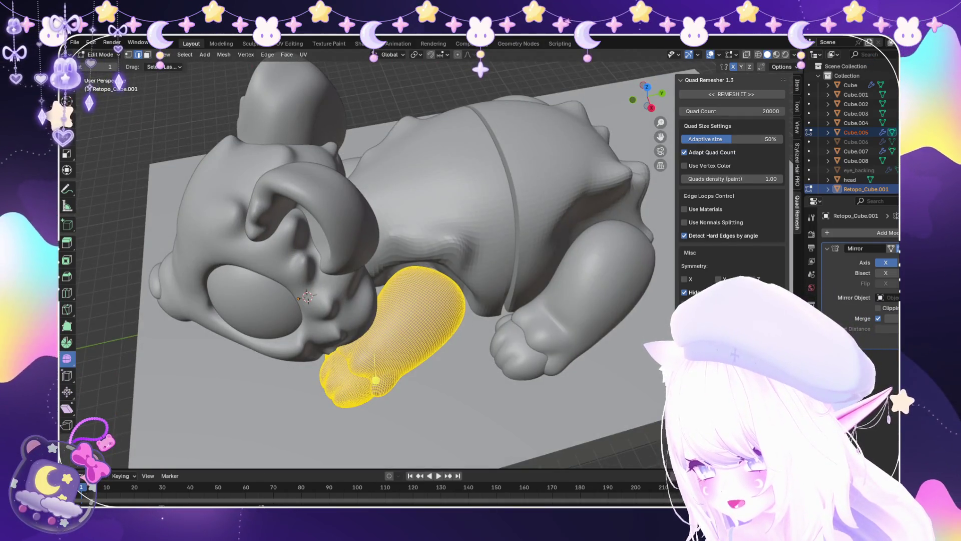
key(g)
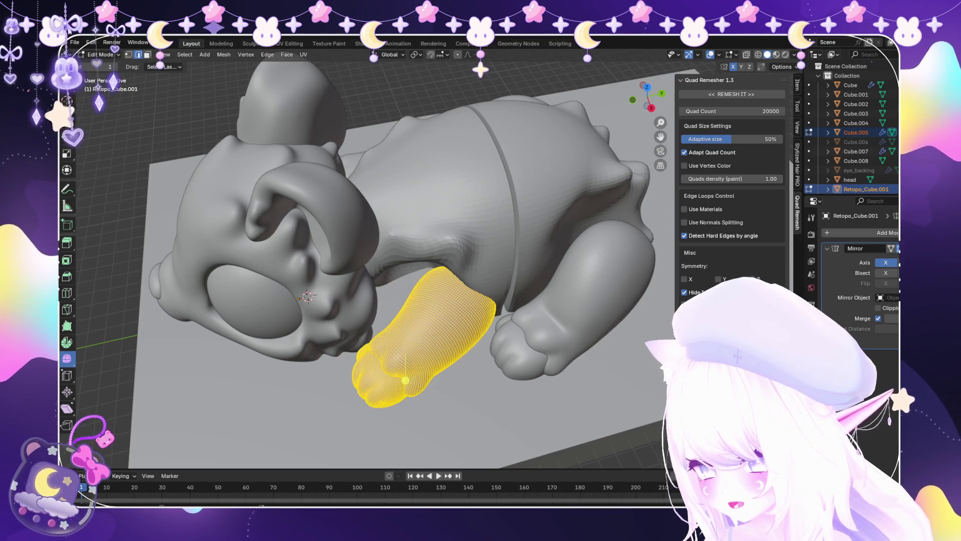
mouse_move(378, 388)
middle_down()
mouse_move(380, 426)
mouse_move(378, 390)
middle_up()
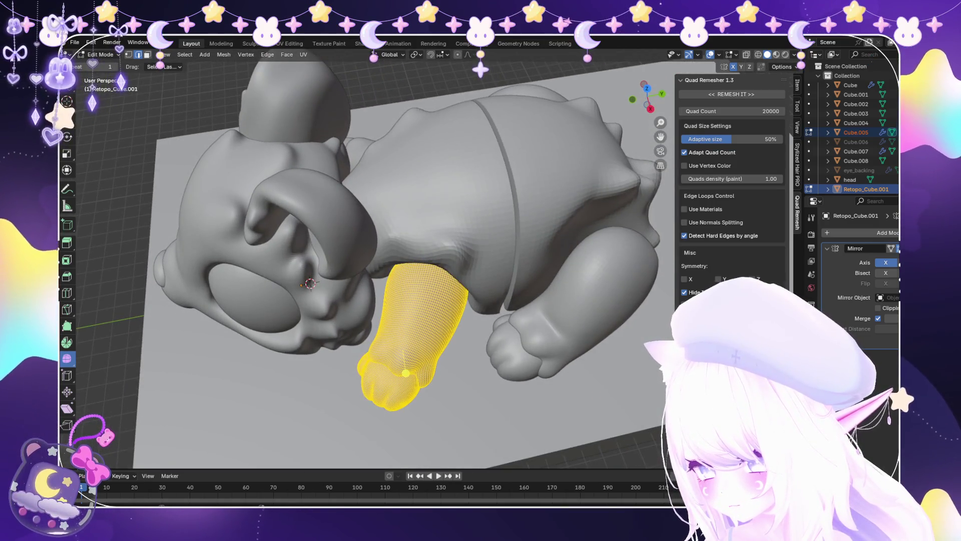
key(g)
key(y)
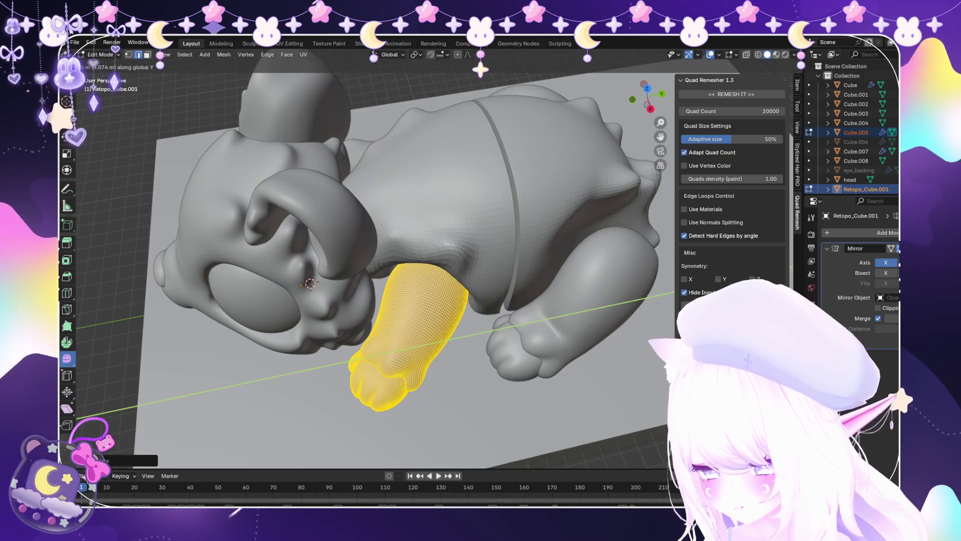
mouse_move(378, 390)
middle_down()
mouse_move(325, 393)
mouse_move(371, 391)
middle_up()
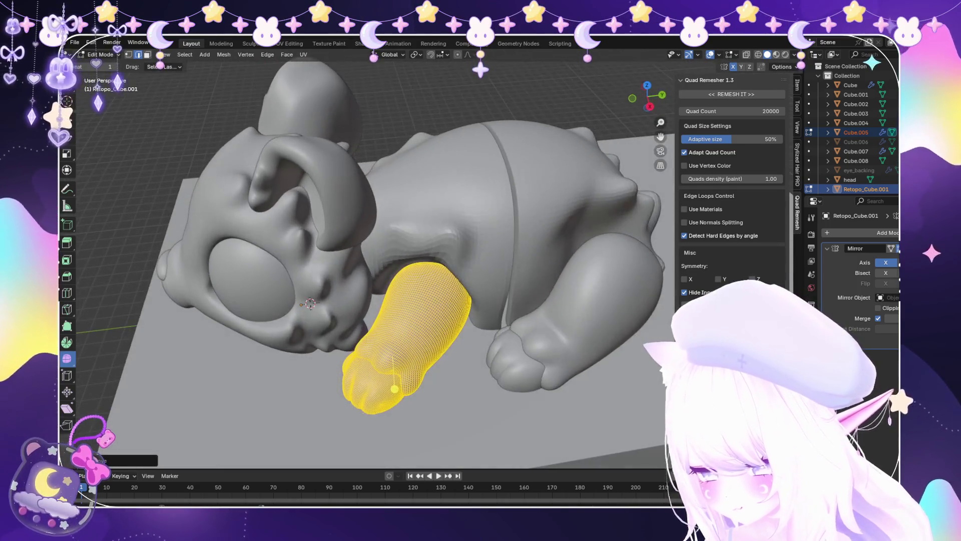
key(x)
click(395, 392)
key(g)
key(y)
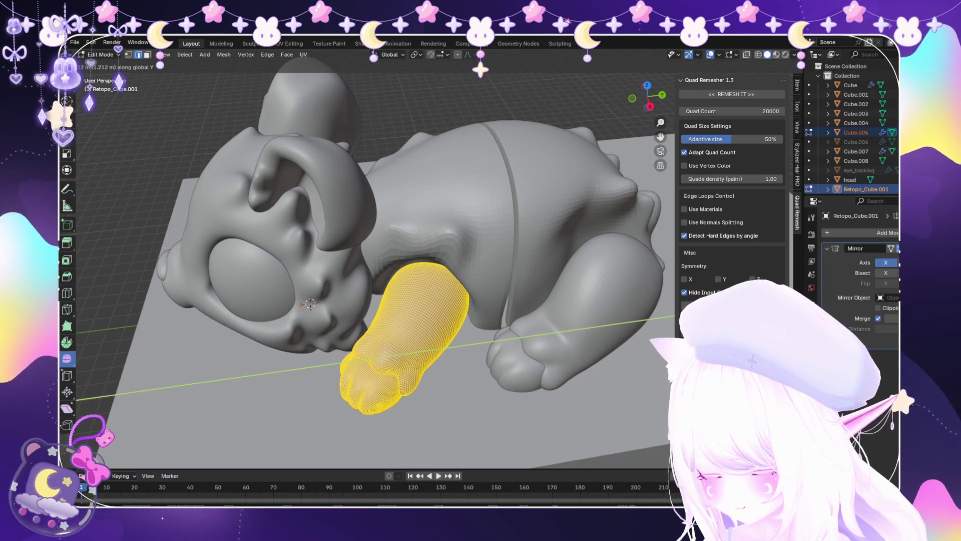
click(389, 389)
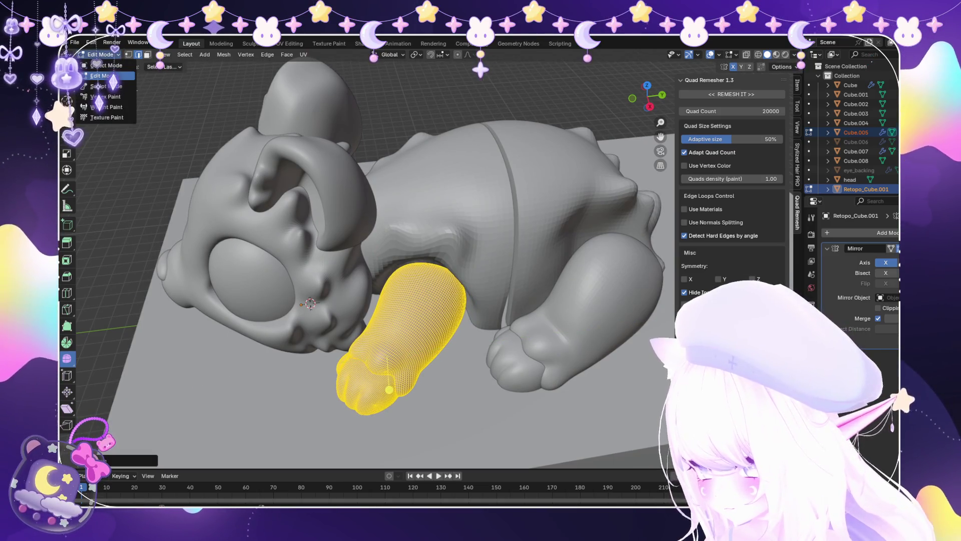
click(850, 179)
key(KP_Decimal)
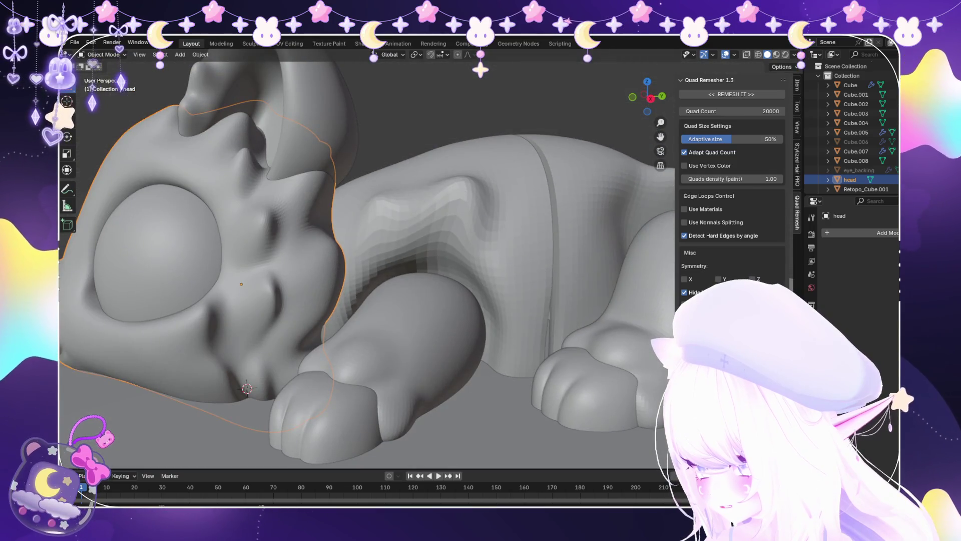
Put the head in Sculpt Mode and orbit closely around the eye and cheek fold.
click(106, 86)
middle_drag(350, 251, 380, 236)
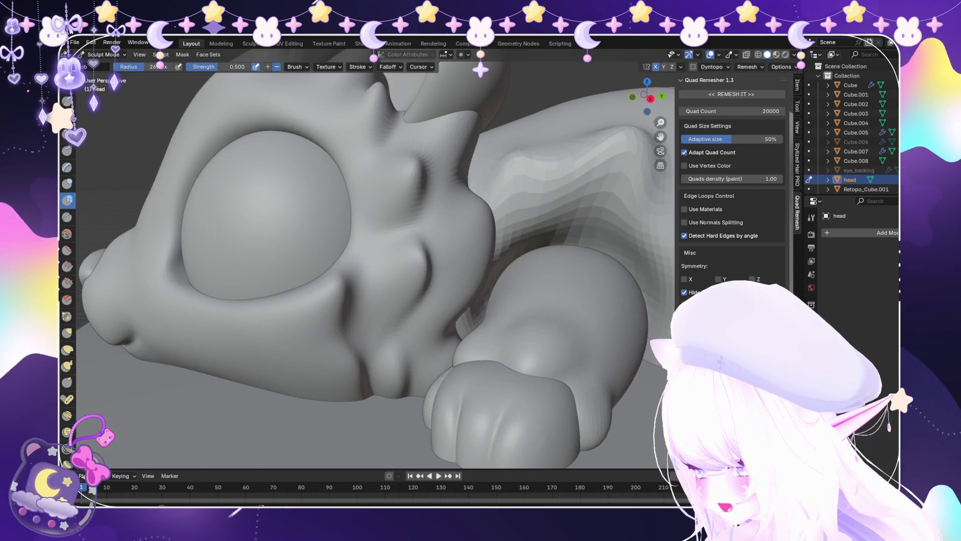
scroll(380, 236, up, 3)
middle_drag(481, 366, 499, 370)
scroll(499, 371, up, 5)
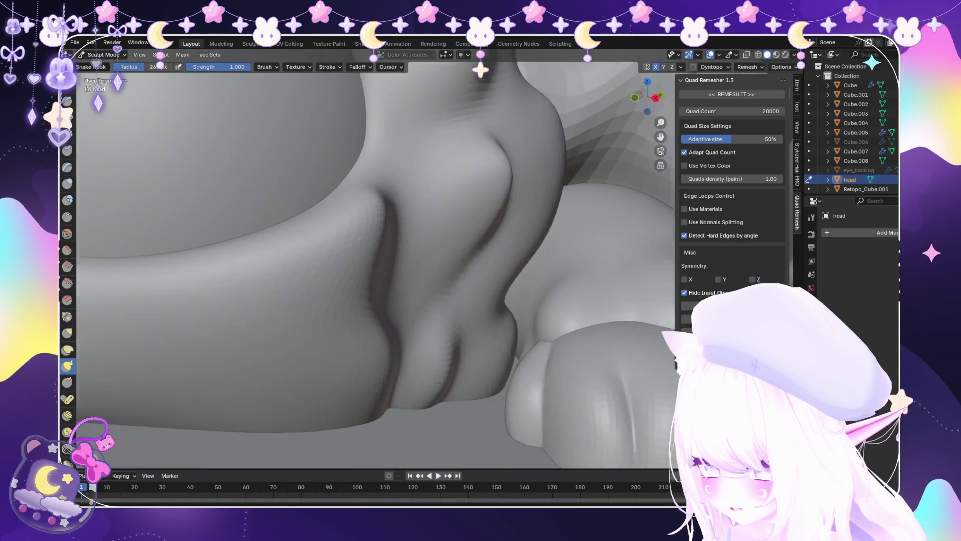
scroll(573, 360, up, 3)
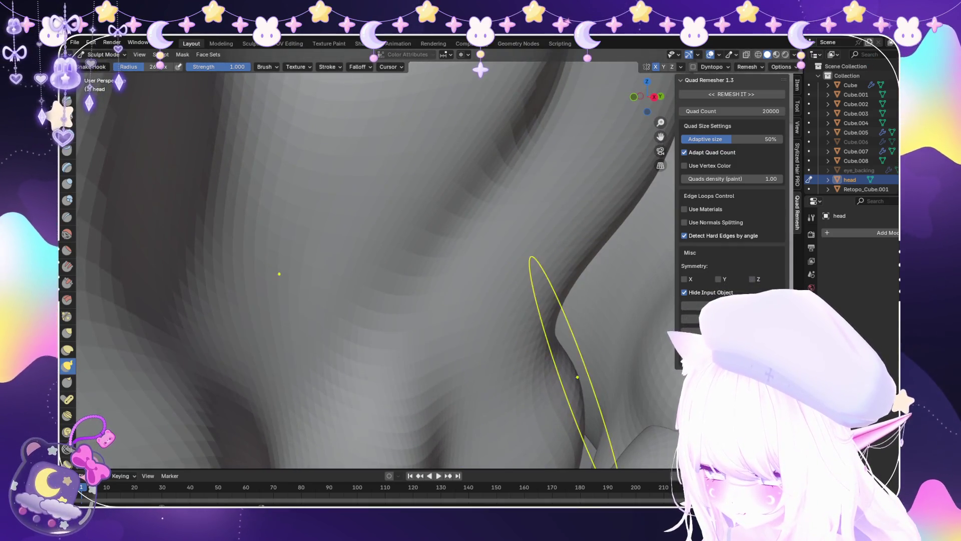
middle_drag(577, 377, 559, 373)
scroll(528, 441, down, 6)
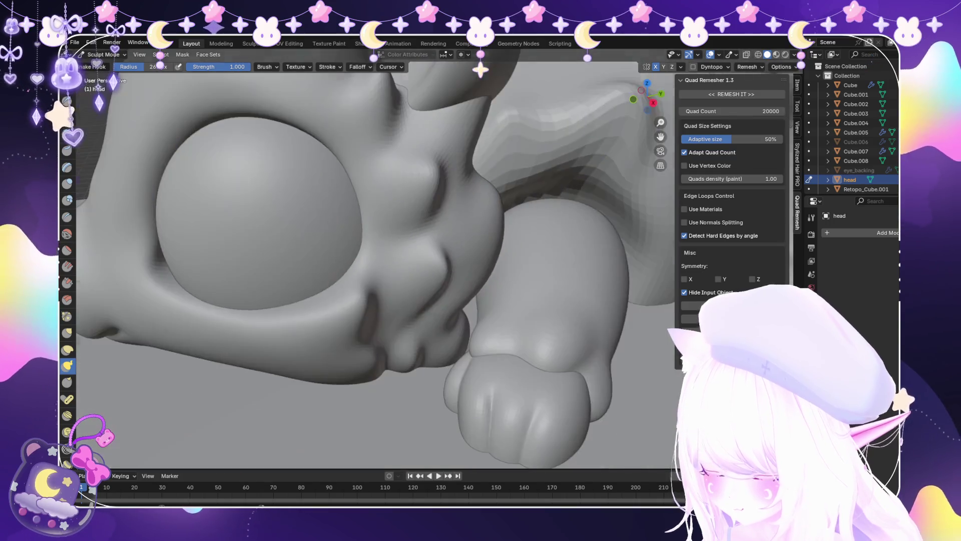
scroll(467, 141, down, 5)
mouse_move(467, 142)
middle_down()
mouse_move(501, 150)
mouse_move(450, 155)
mouse_move(475, 151)
mouse_move(493, 247)
mouse_move(505, 215)
mouse_move(485, 235)
middle_up()
scroll(494, 247, down, 5)
scroll(210, 150, up, 3)
Return to Object Mode and view the whole figure from above.
key(ctrl+Tab)
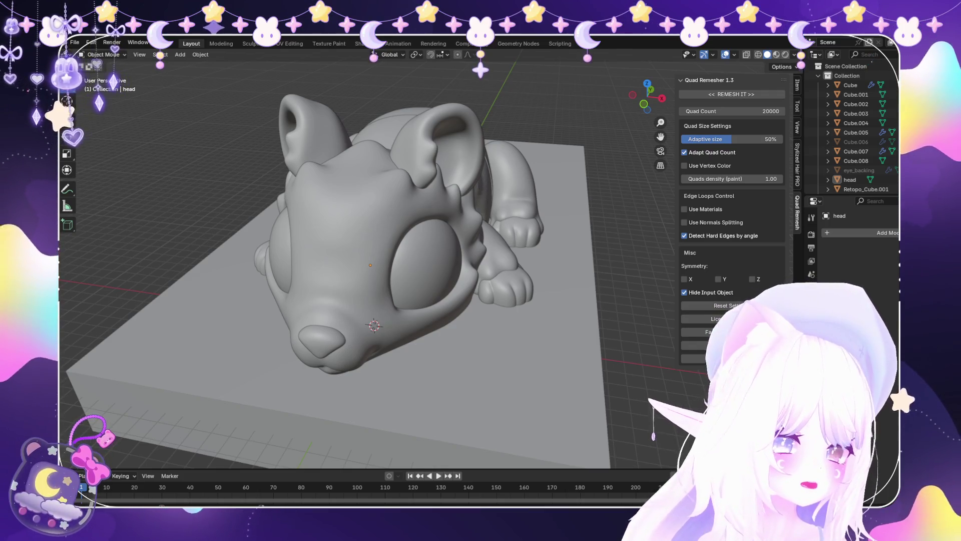
mouse_move(371, 271)
middle_down()
mouse_move(380, 211)
mouse_move(391, 215)
mouse_move(400, 301)
mouse_move(425, 351)
mouse_move(358, 250)
middle_up()
scroll(368, 260, up, 2)
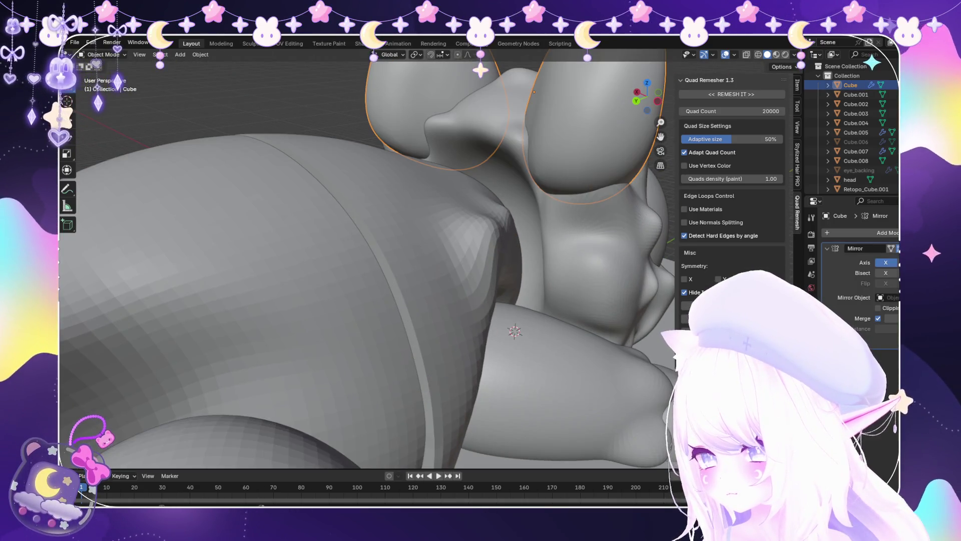
Sculpt the Cube body half's shoulder where it meets the head, switching between Sculpt and Object Mode.
click(102, 86)
middle_drag(215, 215, 507, 195)
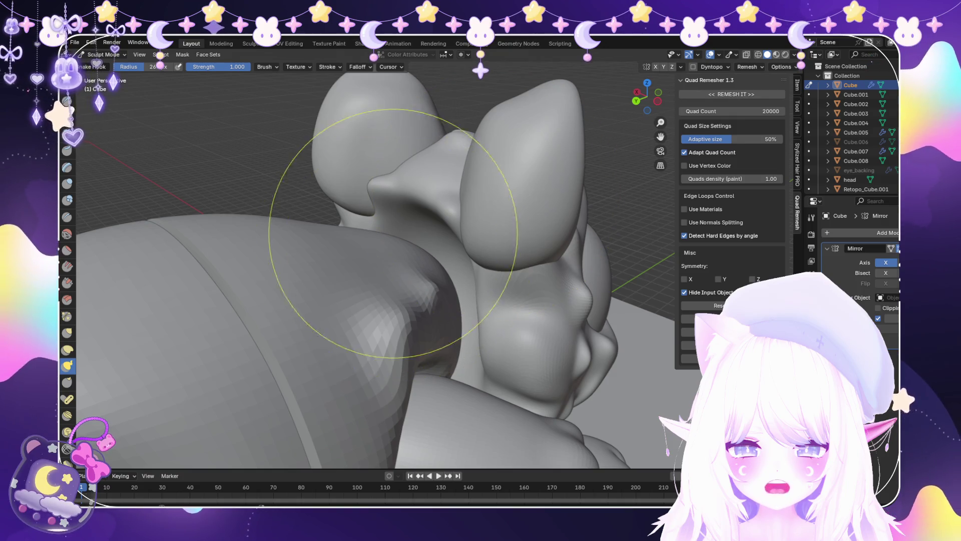
scroll(322, 247, up, 5)
click(102, 65)
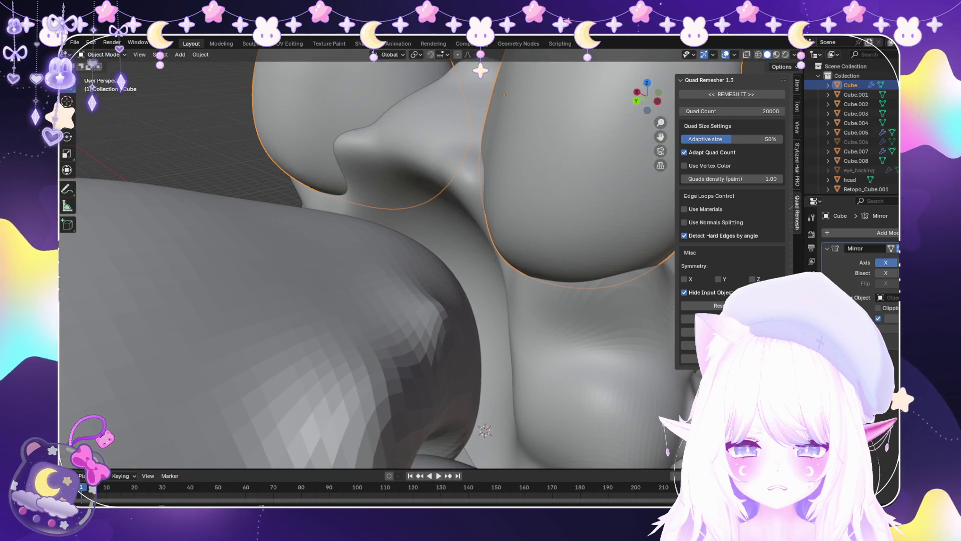
click(103, 86)
mouse_move(321, 210)
middle_down()
mouse_move(376, 194)
mouse_move(454, 193)
mouse_move(497, 165)
mouse_move(323, 203)
mouse_move(361, 200)
mouse_move(380, 165)
mouse_move(420, 180)
mouse_move(456, 213)
middle_up()
click(103, 54)
click(106, 65)
Frame the head, switch it into Sculpt Mode and orbit in close around it.
key(KP_Decimal)
click(850, 179)
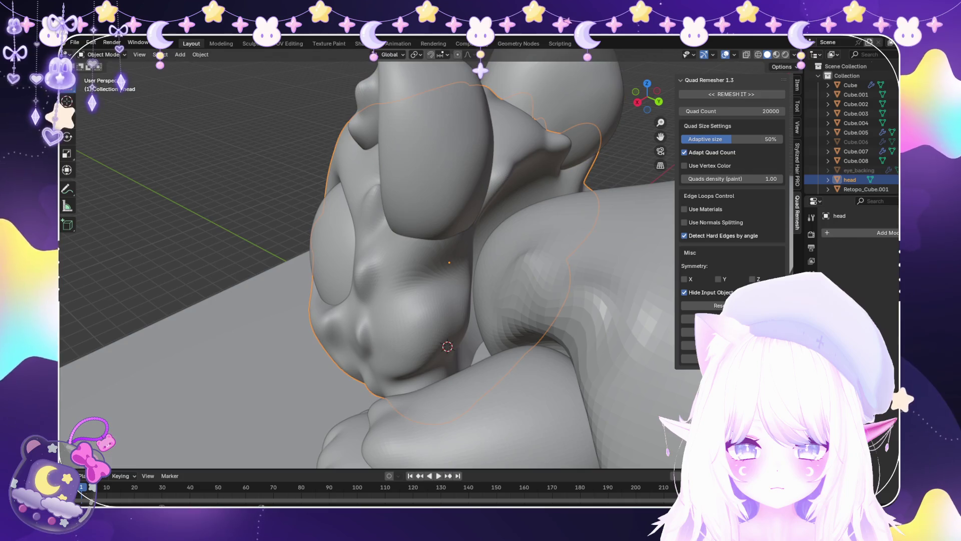
click(102, 54)
click(103, 86)
middle_drag(397, 296, 360, 241)
middle_drag(401, 430, 435, 401)
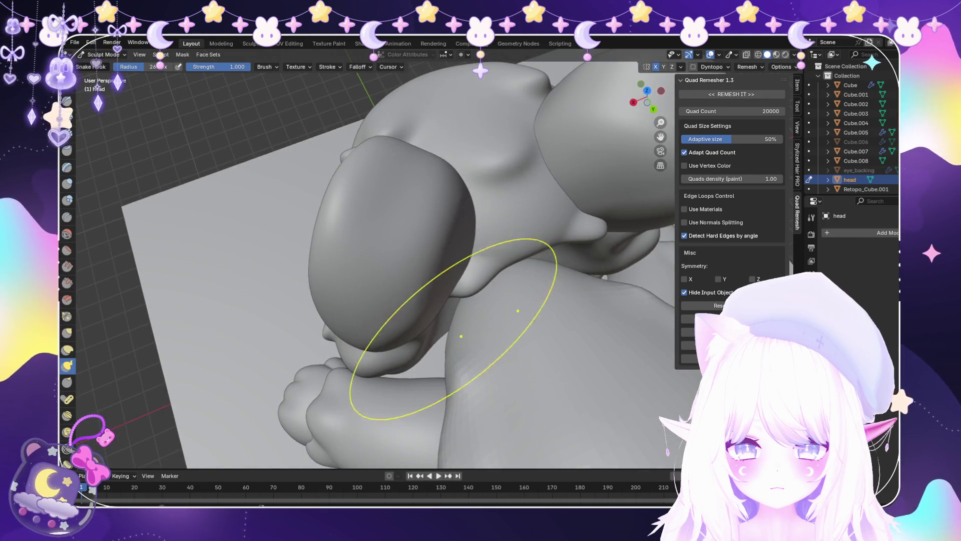
middle_drag(453, 329, 488, 344)
mouse_move(481, 300)
middle_down()
mouse_move(531, 328)
mouse_move(505, 346)
mouse_move(520, 350)
middle_up()
scroll(505, 346, down, 8)
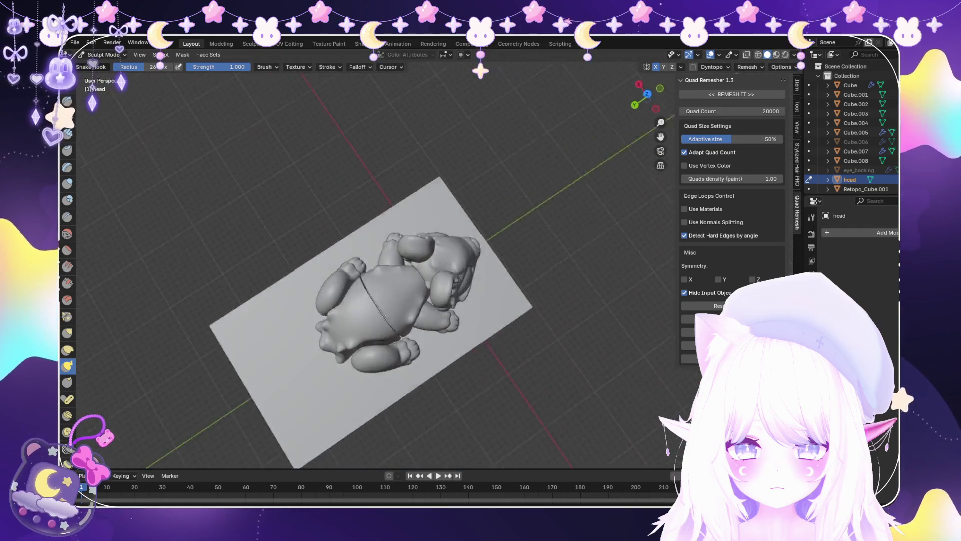
middle_drag(331, 251, 343, 268)
scroll(343, 268, up, 10)
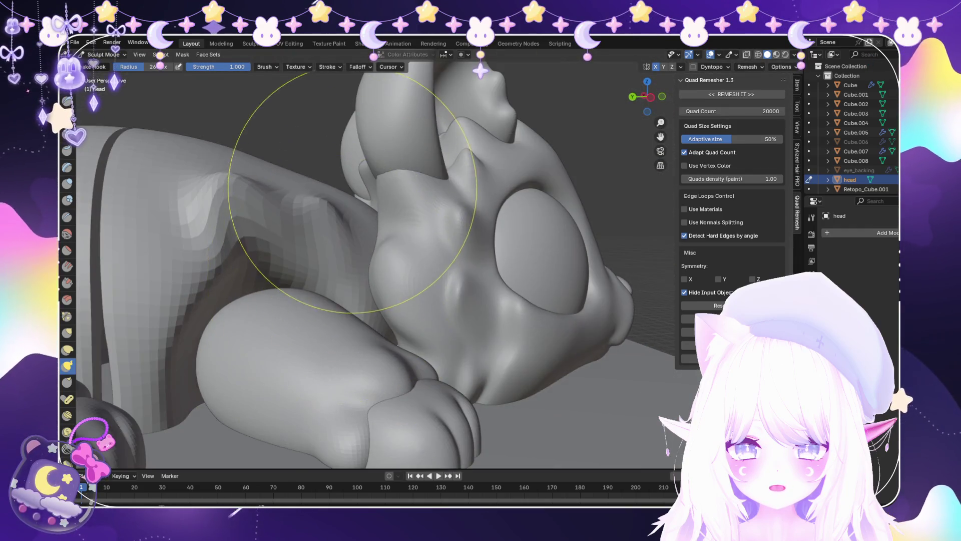
mouse_move(351, 192)
middle_down()
mouse_move(310, 203)
mouse_move(375, 189)
mouse_move(364, 203)
mouse_move(472, 214)
mouse_move(461, 172)
mouse_move(489, 162)
middle_up()
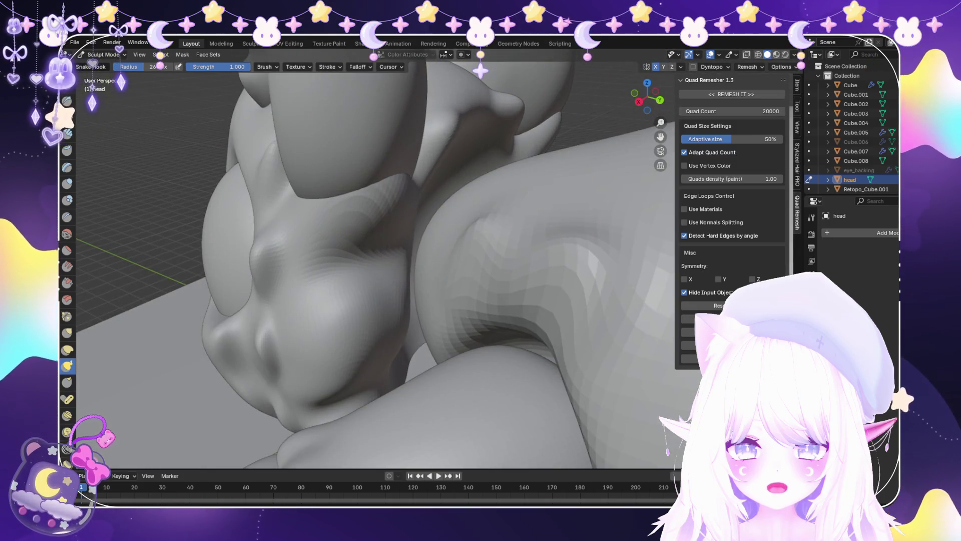
Inspect the sculpted head from several close angles and look down over the back and paws.
mouse_move(429, 160)
middle_down()
mouse_move(241, 210)
mouse_move(535, 230)
mouse_move(397, 341)
middle_up()
mouse_move(462, 332)
middle_down()
mouse_move(494, 322)
mouse_move(440, 279)
mouse_move(400, 177)
middle_up()
scroll(408, 175, down, 5)
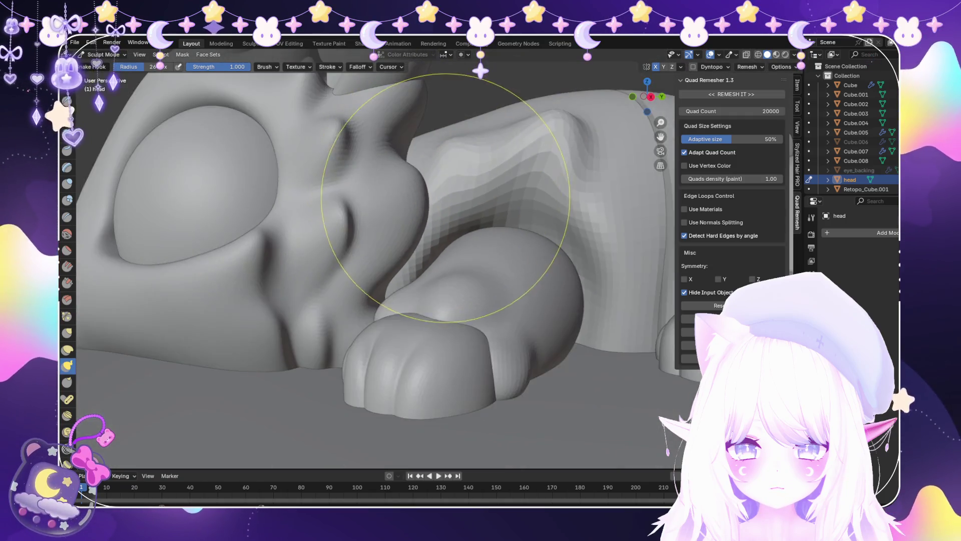
scroll(400, 200, up, 5)
mouse_move(343, 236)
middle_down()
mouse_move(451, 344)
mouse_move(408, 407)
mouse_move(449, 282)
mouse_move(475, 311)
middle_up()
scroll(461, 279, down, 10)
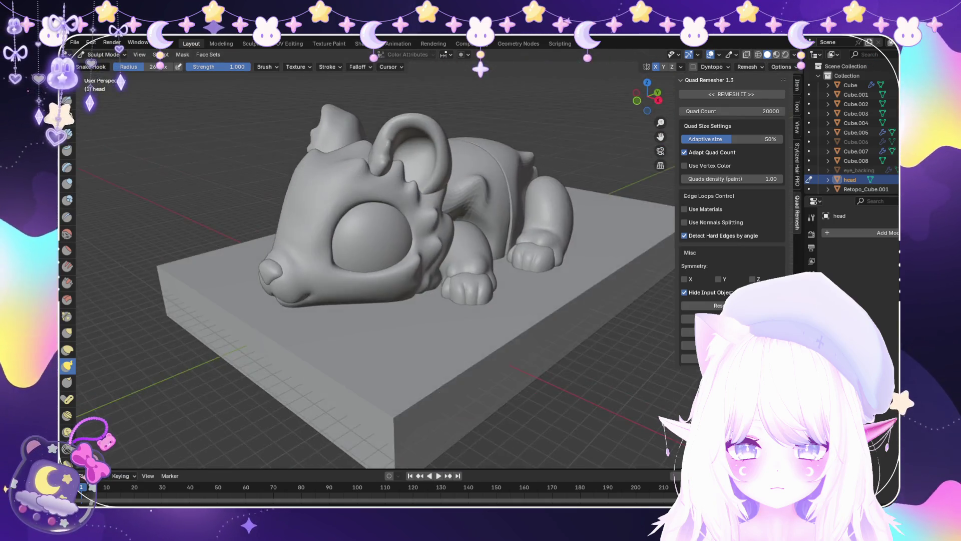
mouse_move(461, 279)
middle_down()
mouse_move(506, 271)
mouse_move(481, 210)
mouse_move(451, 240)
mouse_move(440, 225)
mouse_move(455, 365)
mouse_move(420, 317)
middle_up()
scroll(405, 318, up, 2)
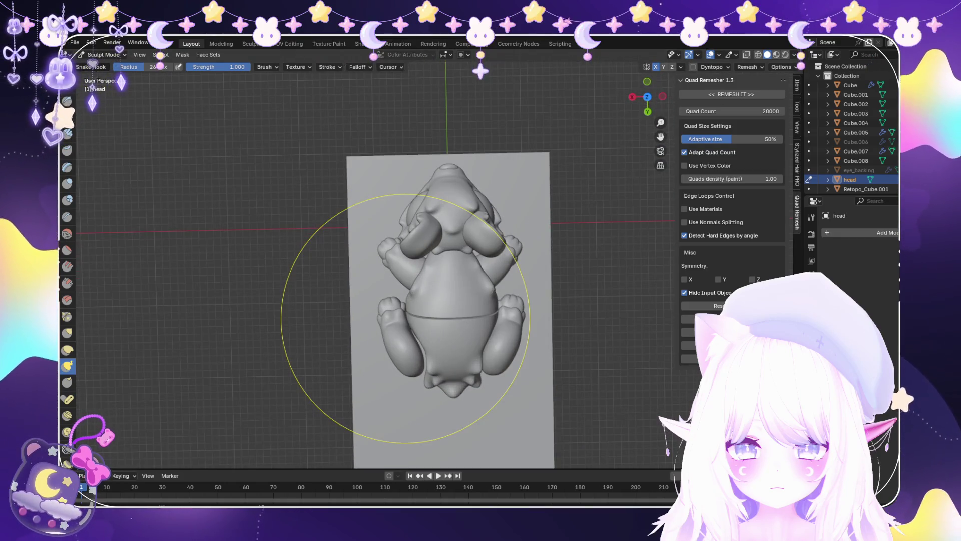
Return to Object Mode and select the creature's front body half, Cube.002.
click(107, 65)
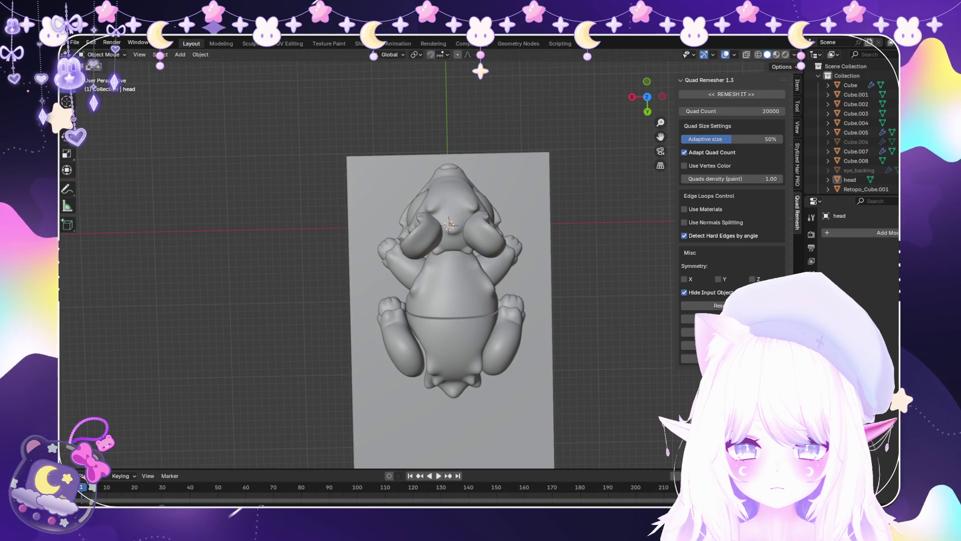
click(75, 42)
mouse_move(400, 225)
middle_down()
mouse_move(400, 300)
mouse_move(380, 320)
middle_up()
scroll(381, 320, up, 2)
mouse_move(351, 250)
middle_down()
mouse_move(451, 250)
mouse_move(456, 265)
mouse_move(435, 241)
middle_up()
click(450, 240)
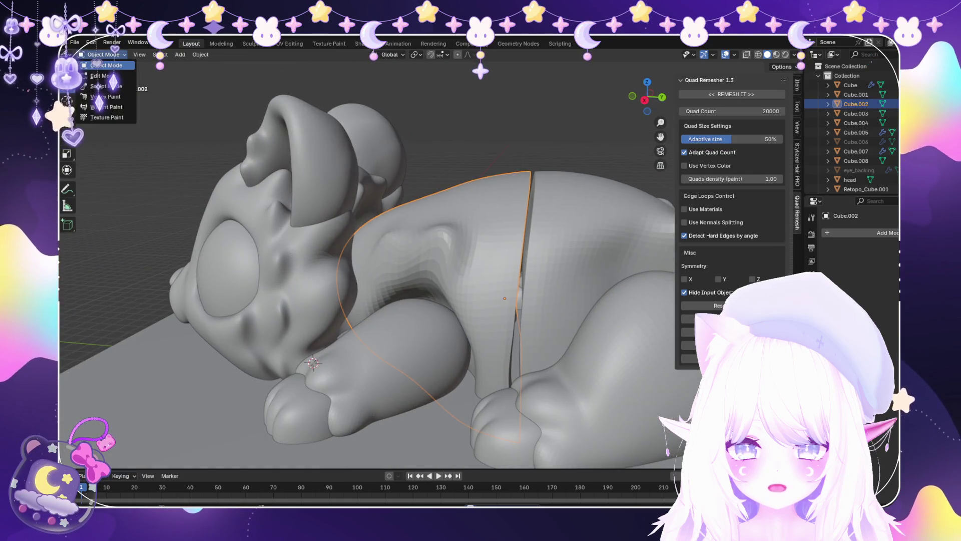
In Edit Mode, collapse the seam band to zero width and separate the rear half as Cube.008.
click(99, 76)
scroll(560, 309, up, 2)
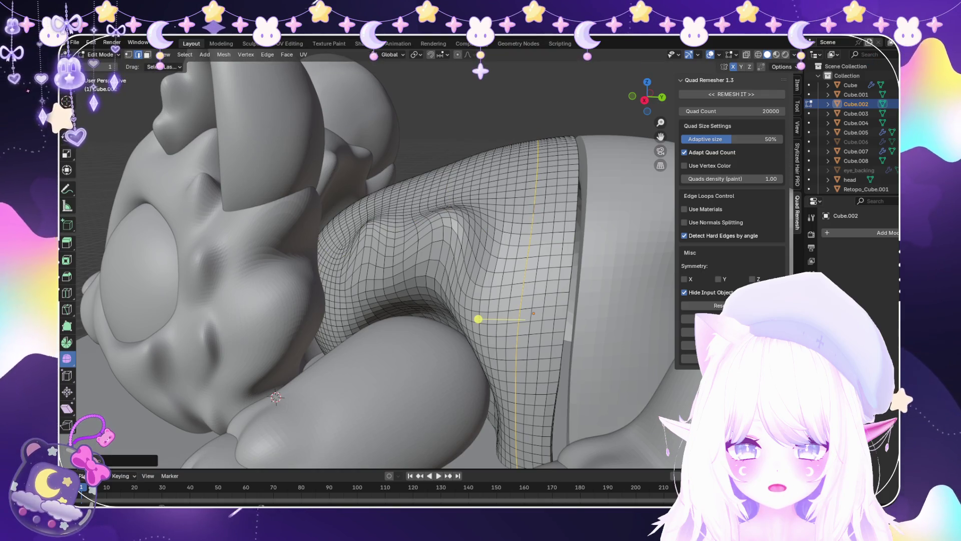
key(l)
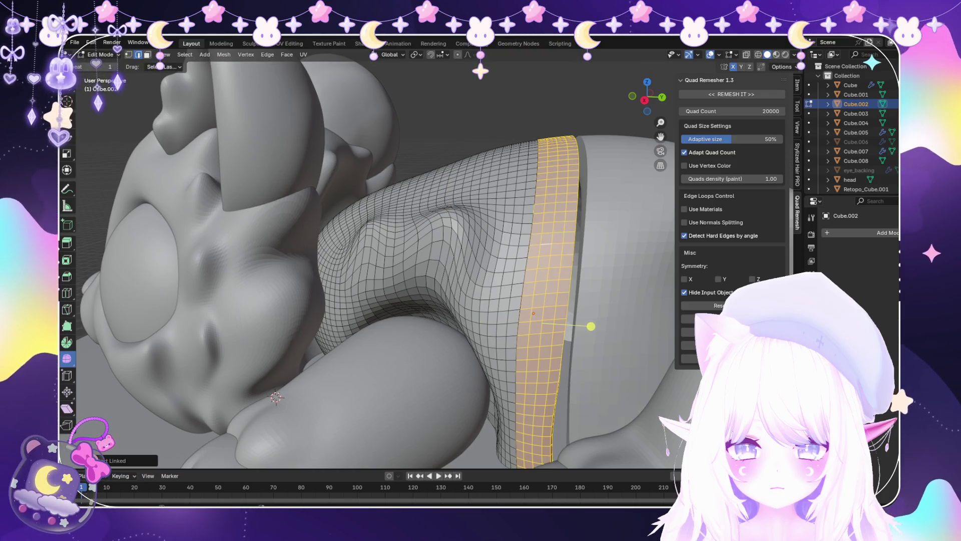
key(x)
key(0)
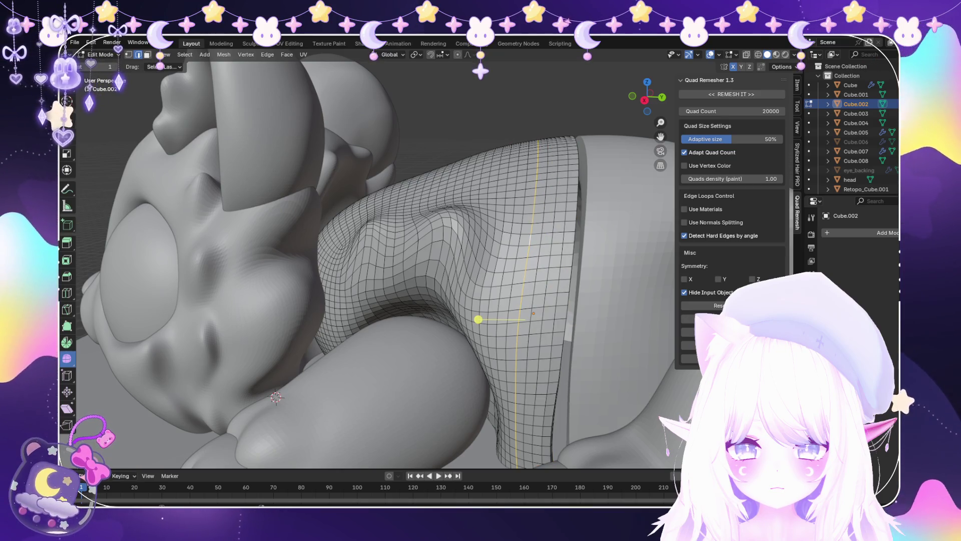
key(Return)
key(p)
key(Tab)
Deselect everything and review the split body from top-down and rear three-quarter views.
scroll(368, 261, down, 5)
middle_drag(380, 270, 370, 190)
scroll(370, 260, down, 4)
key(alt+a)
scroll(371, 260, up, 6)
mouse_move(381, 270)
middle_down()
mouse_move(380, 231)
mouse_move(521, 241)
mouse_move(551, 270)
middle_up()
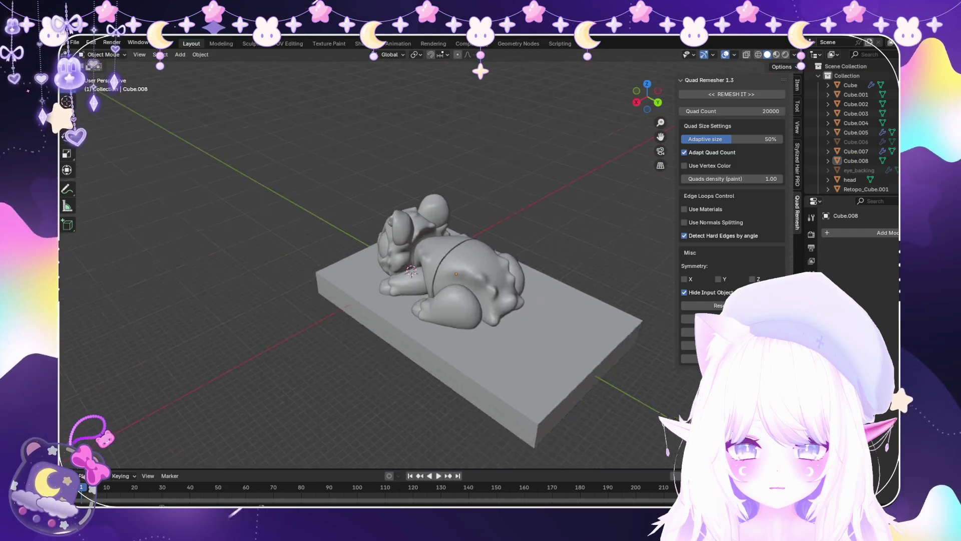
scroll(381, 270, up, 3)
middle_drag(380, 271, 551, 271)
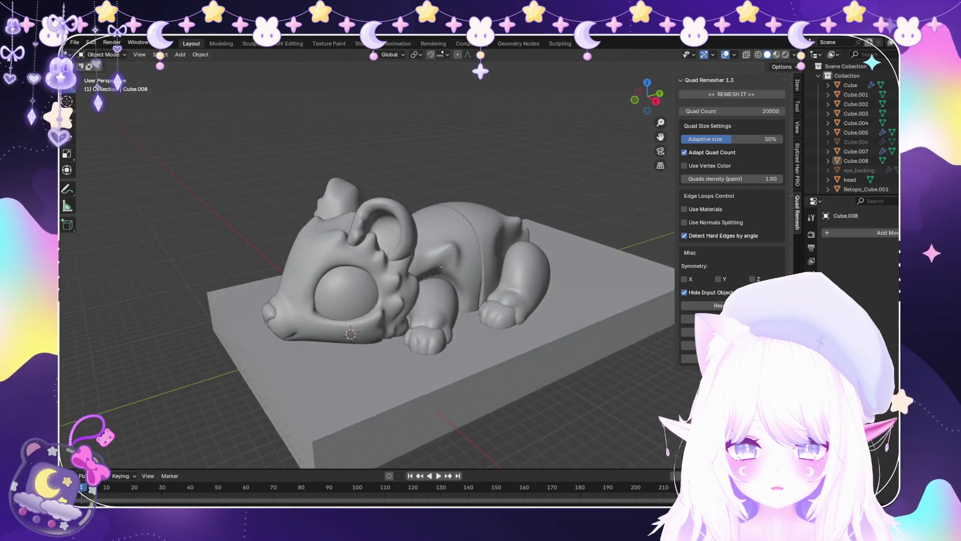
scroll(380, 271, up, 3)
mouse_move(380, 270)
middle_down()
mouse_move(461, 250)
mouse_move(371, 265)
mouse_move(380, 290)
middle_up()
scroll(381, 270, up, 3)
scroll(381, 270, down, 2)
scroll(380, 270, down, 5)
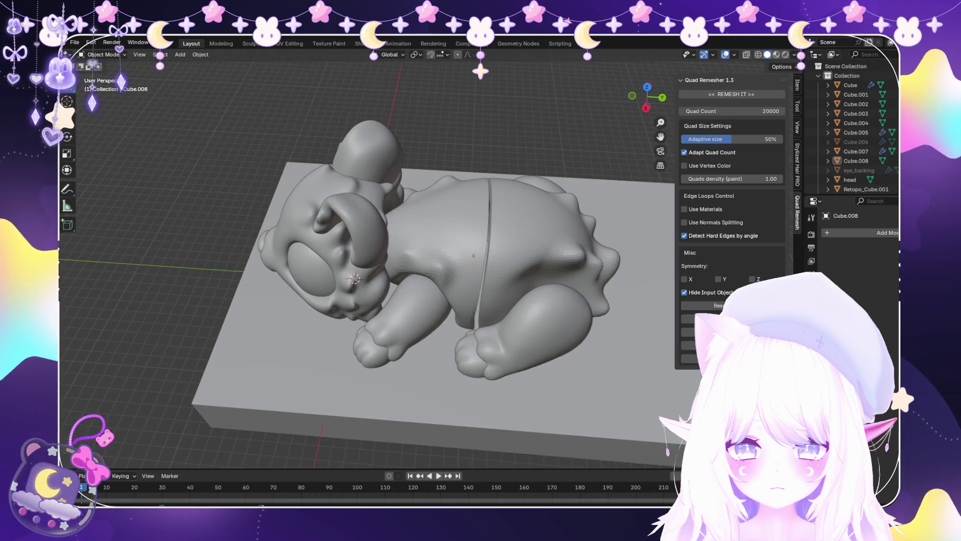
scroll(380, 270, up, 7)
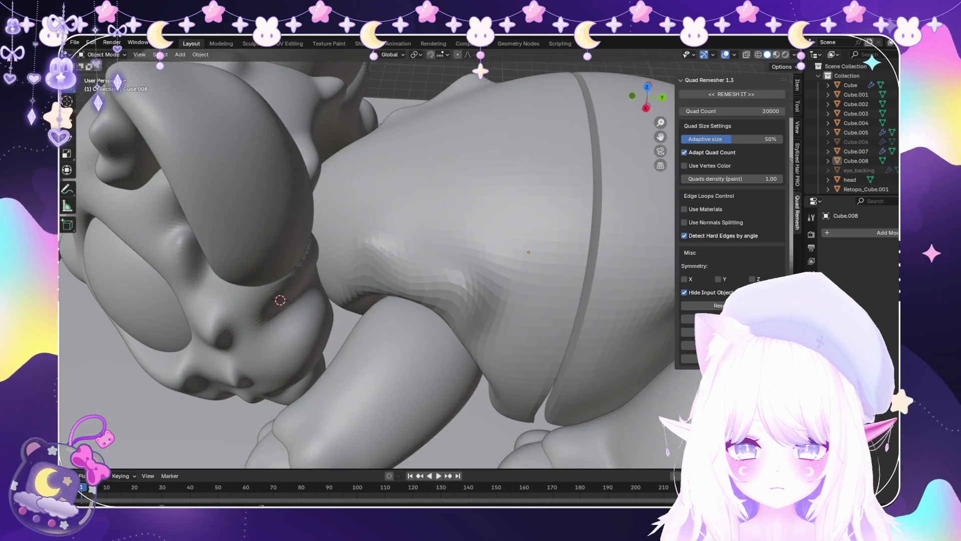
click(525, 225)
scroll(526, 225, down, 5)
middle_drag(380, 271, 381, 210)
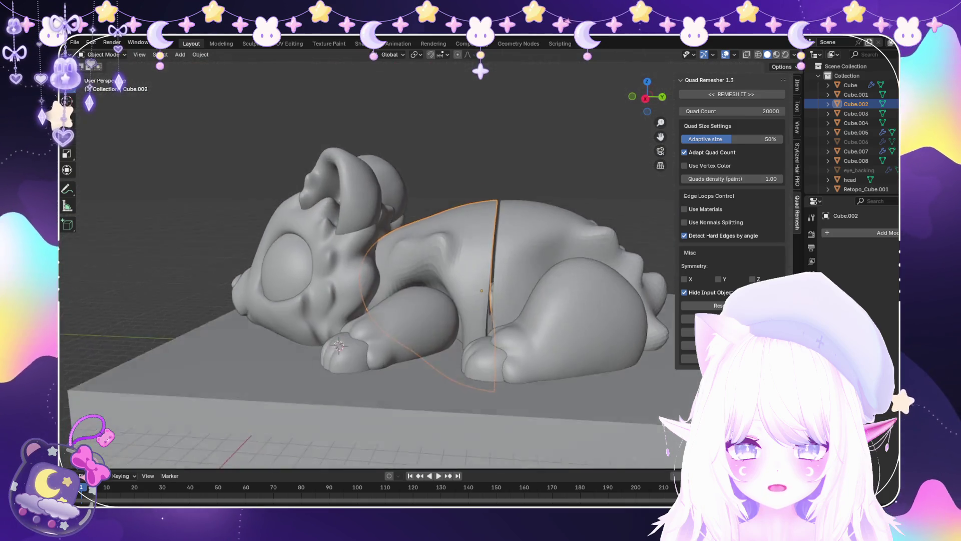
scroll(381, 211, up, 2)
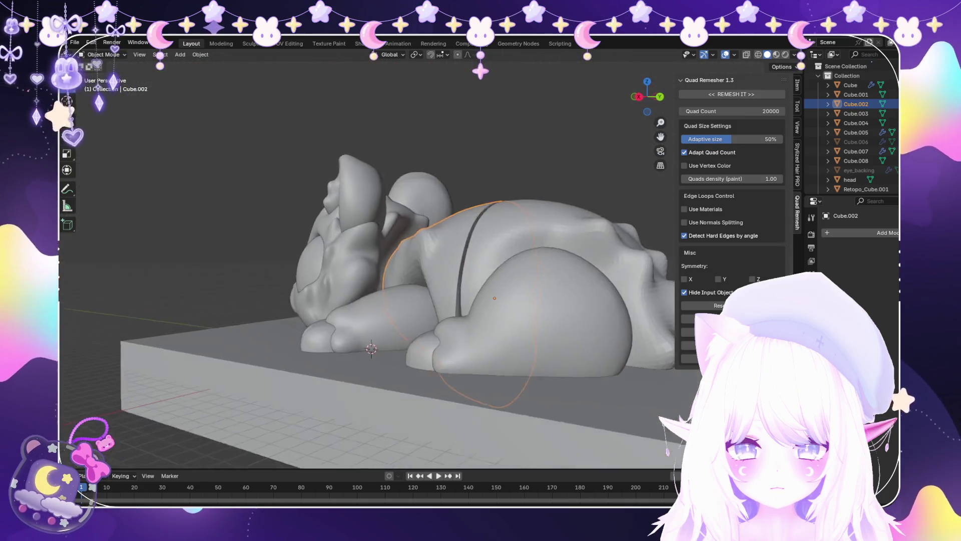
scroll(368, 265, up, 3)
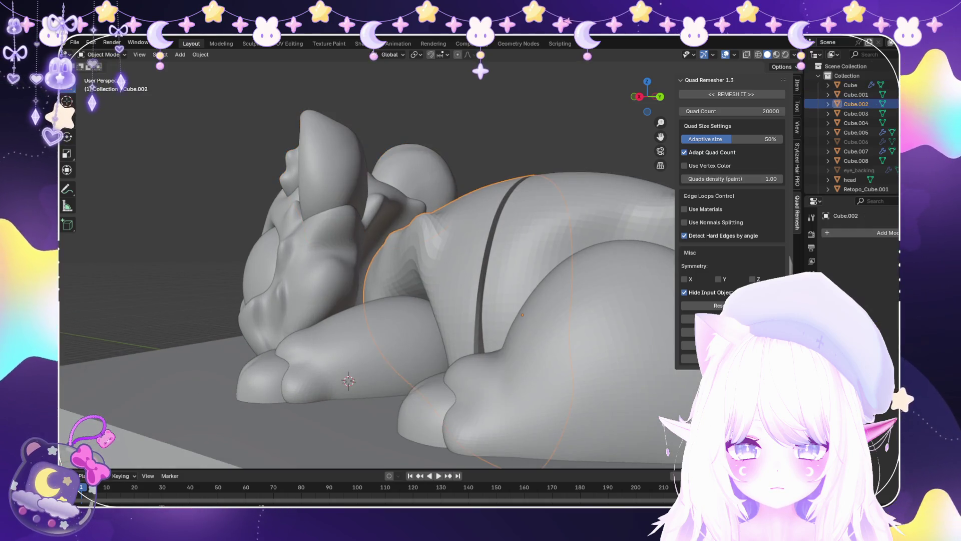
scroll(367, 266, up, 2)
scroll(380, 280, down, 3)
mouse_move(380, 211)
middle_down()
mouse_move(380, 281)
mouse_move(451, 250)
middle_up()
scroll(368, 265, down, 3)
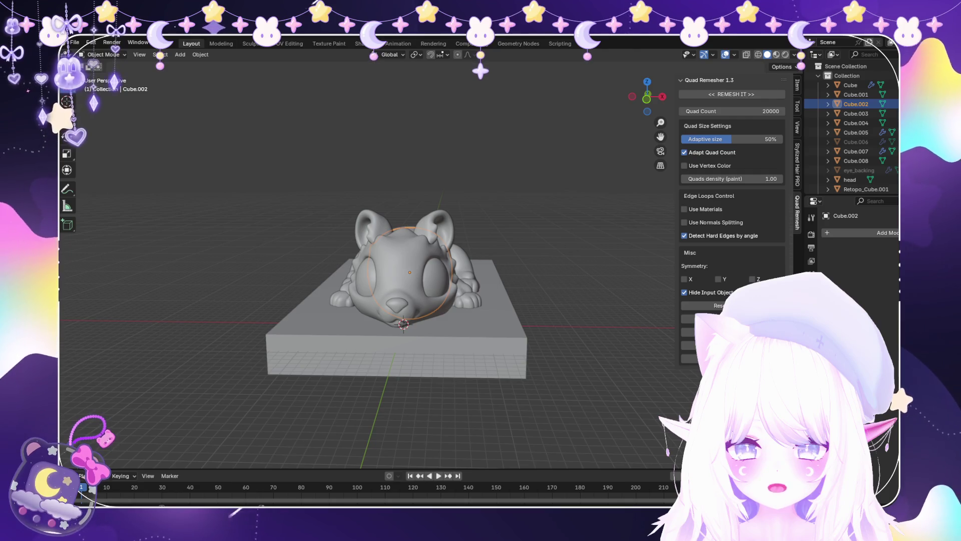
scroll(367, 265, up, 2)
mouse_move(368, 265)
middle_down()
mouse_move(465, 248)
mouse_move(436, 350)
middle_up()
scroll(465, 247, up, 5)
scroll(441, 326, down, 2)
scroll(436, 350, up, 1)
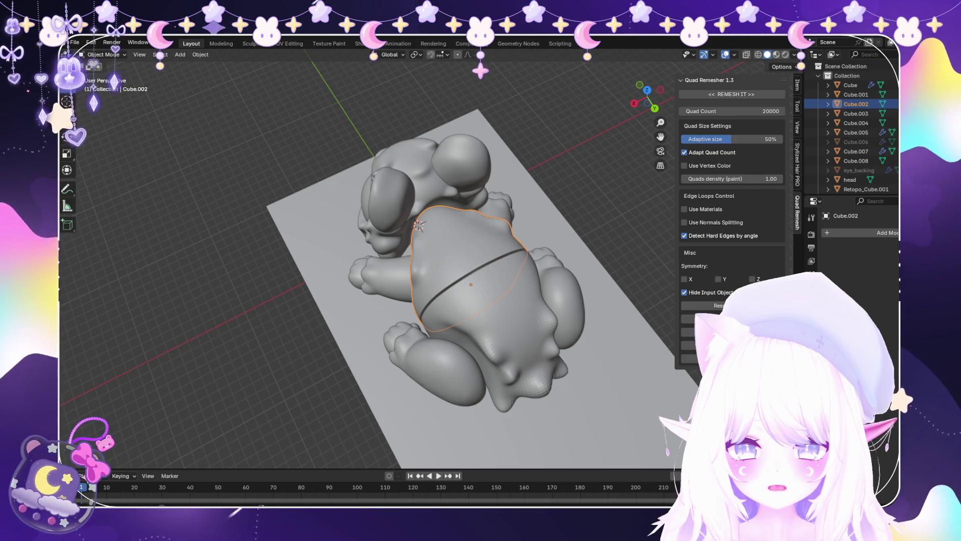
scroll(381, 261, up, 3)
middle_drag(381, 260, 405, 325)
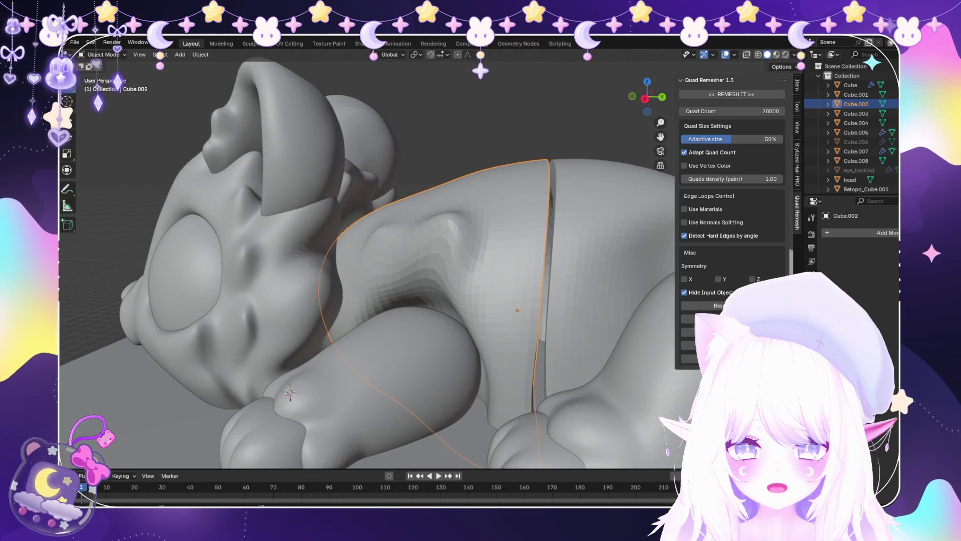
middle_drag(381, 260, 410, 210)
mouse_move(381, 260)
middle_down()
mouse_move(425, 286)
mouse_move(371, 271)
middle_up()
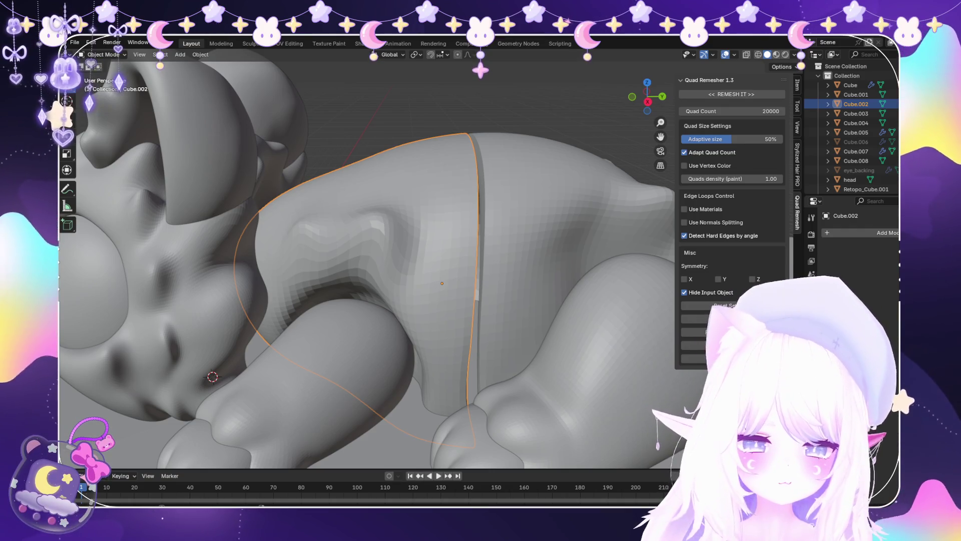
scroll(365, 261, down, 5)
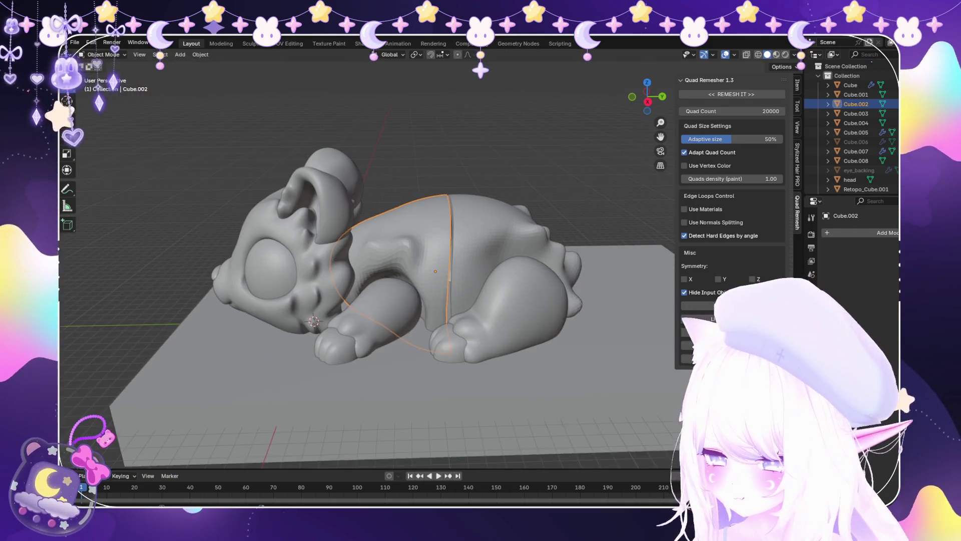
scroll(366, 260, up, 3)
mouse_move(366, 260)
middle_down()
mouse_move(365, 191)
mouse_move(425, 240)
mouse_move(534, 419)
middle_up()
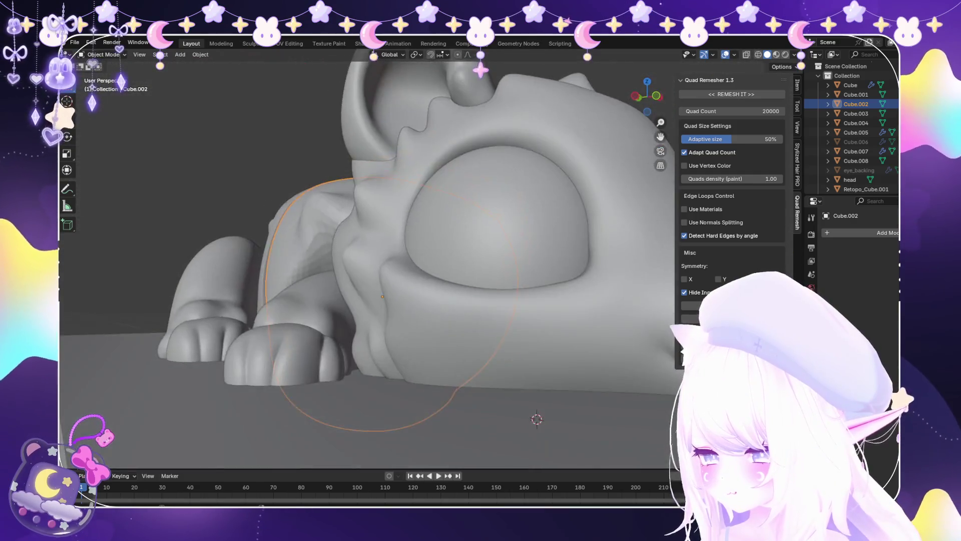
scroll(534, 418, down, 3)
click(75, 42)
click(75, 42)
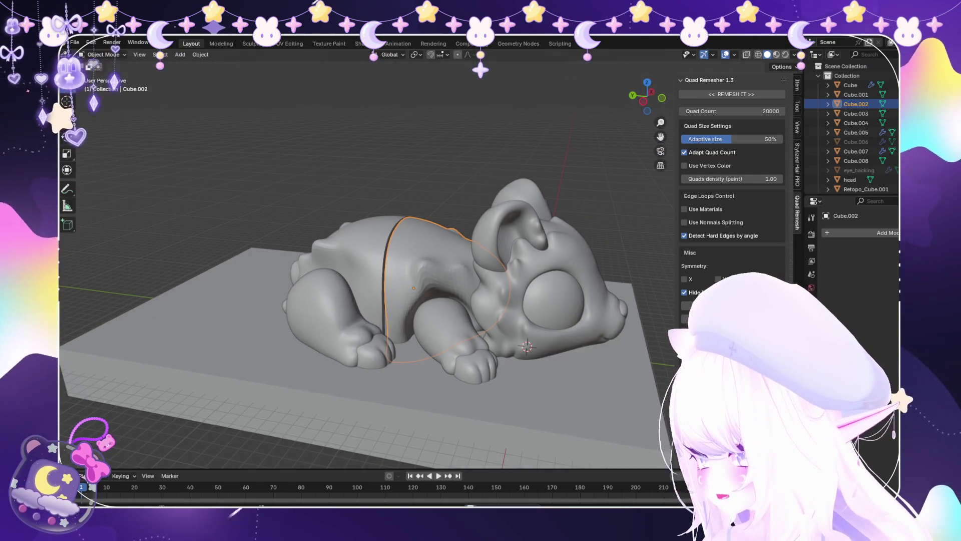
click(74, 42)
key(Escape)
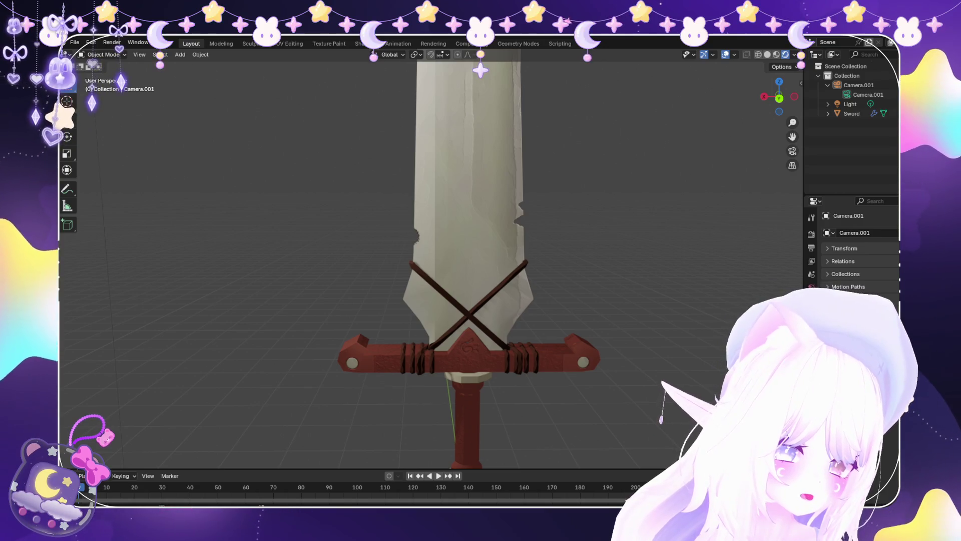
Select the Sword and enable overlay Statistics, showing 1,170 vertices, 1,242 faces and 2,308 triangles.
scroll(431, 260, down, 6)
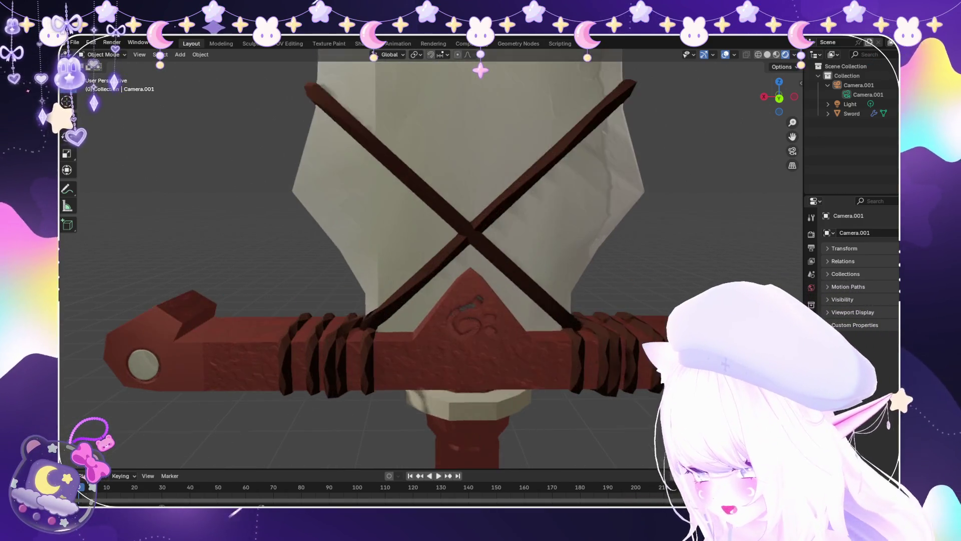
scroll(436, 260, down, 3)
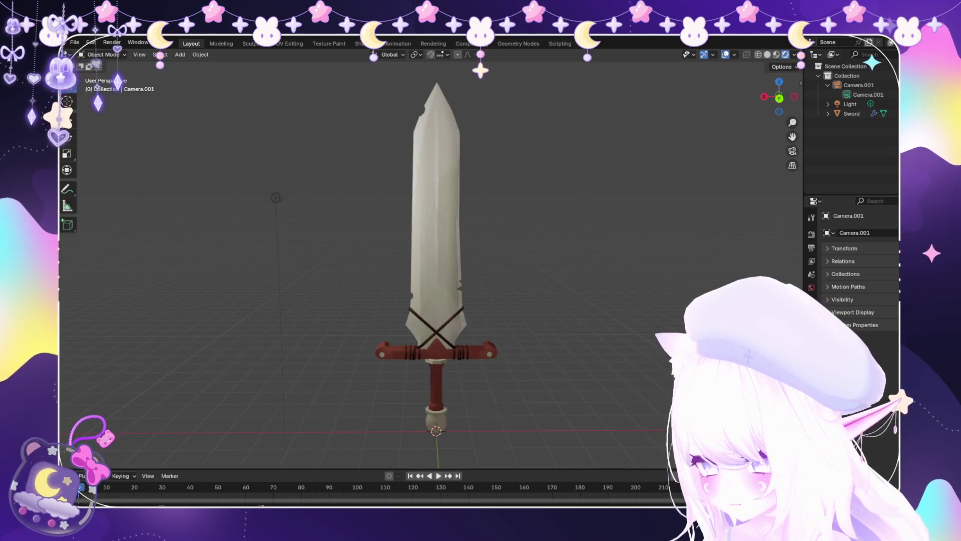
click(851, 113)
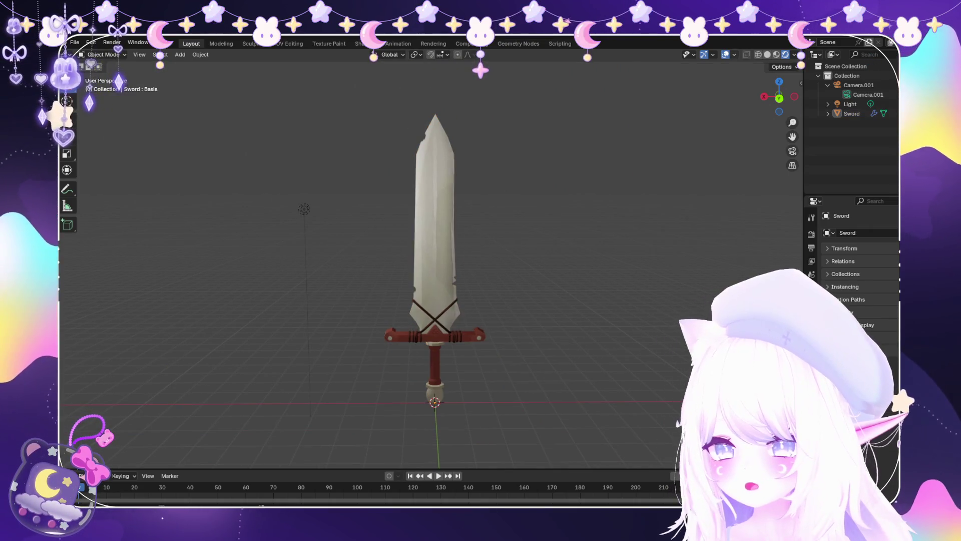
click(734, 55)
click(682, 131)
scroll(436, 261, up, 2)
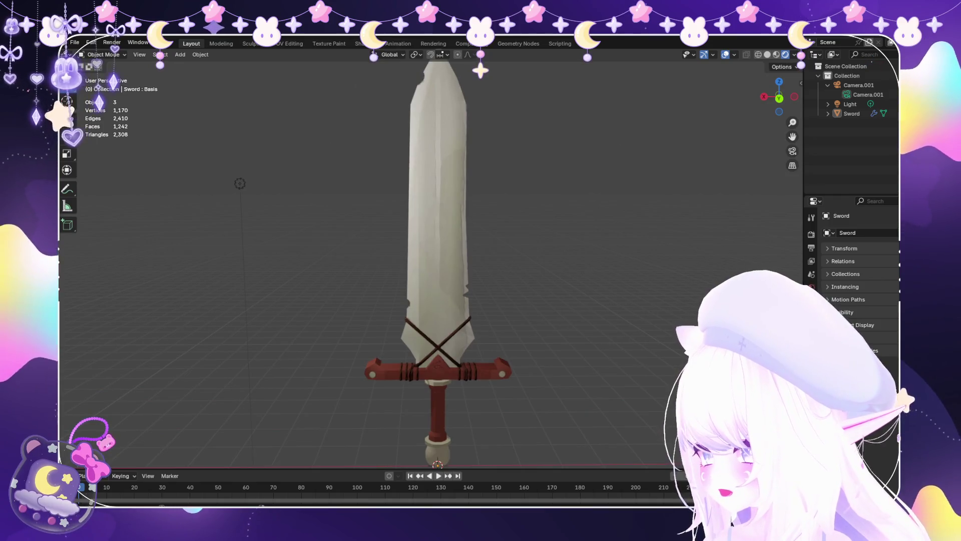
scroll(435, 261, down, 2)
scroll(436, 261, up, 4)
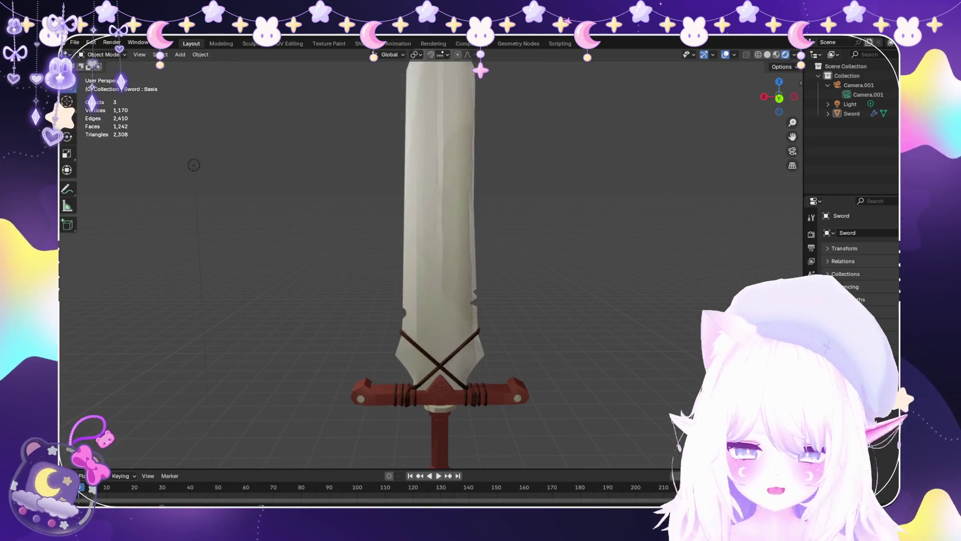